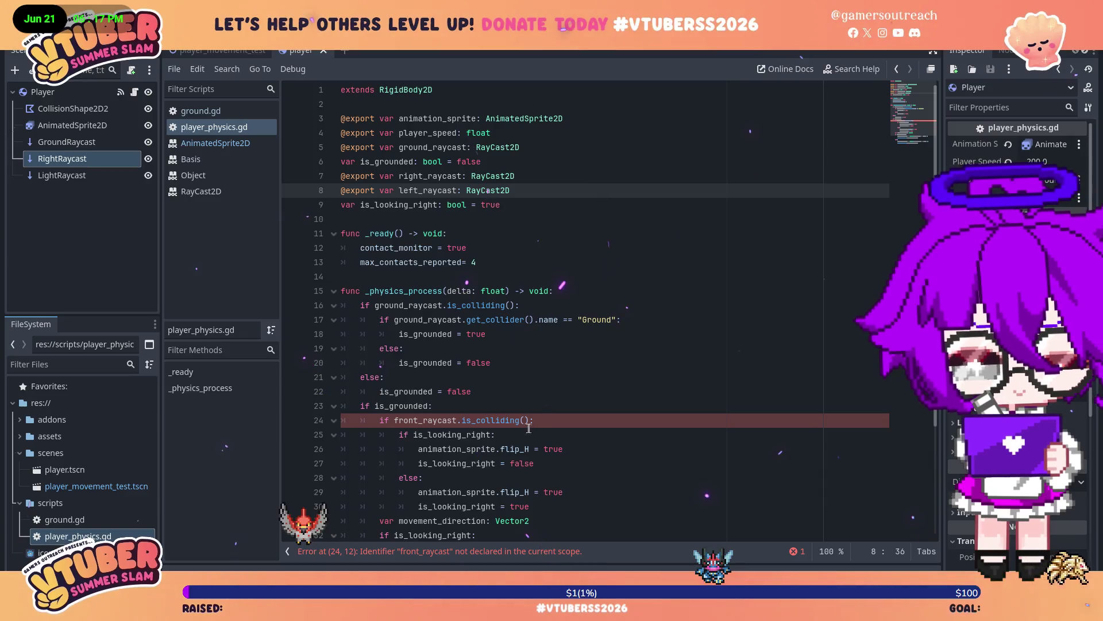
# Change line 24 to check right_raycast instead of front_raycast and save
pyautogui.moveTo(419, 420); pyautogui.dragTo(392, 423)
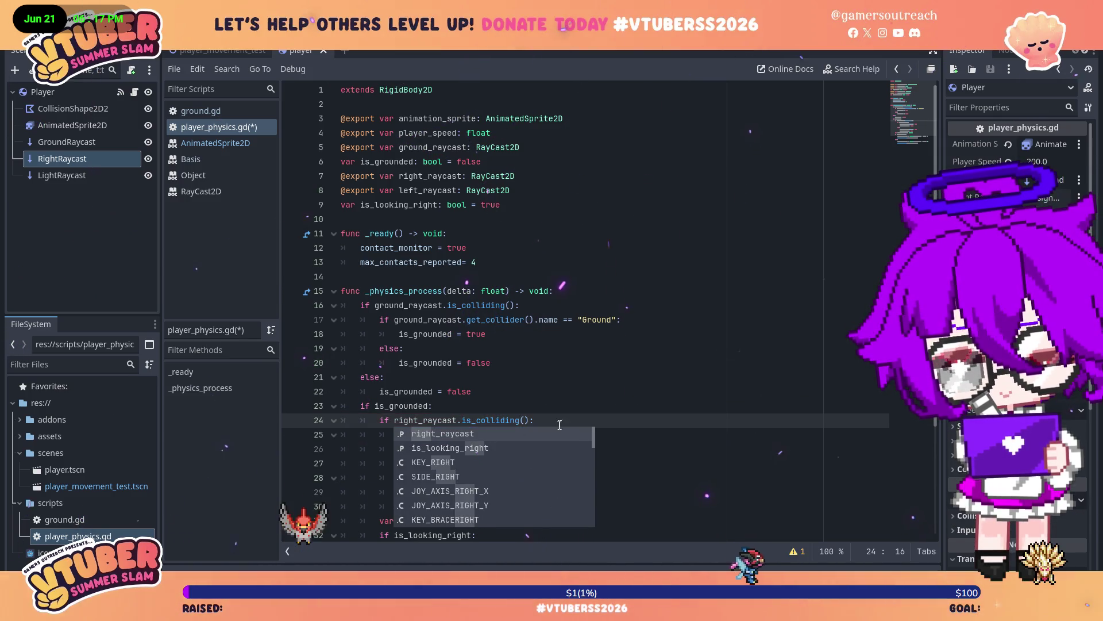
pyautogui.click(568, 420)
pyautogui.hotkey('ctrl', 's')
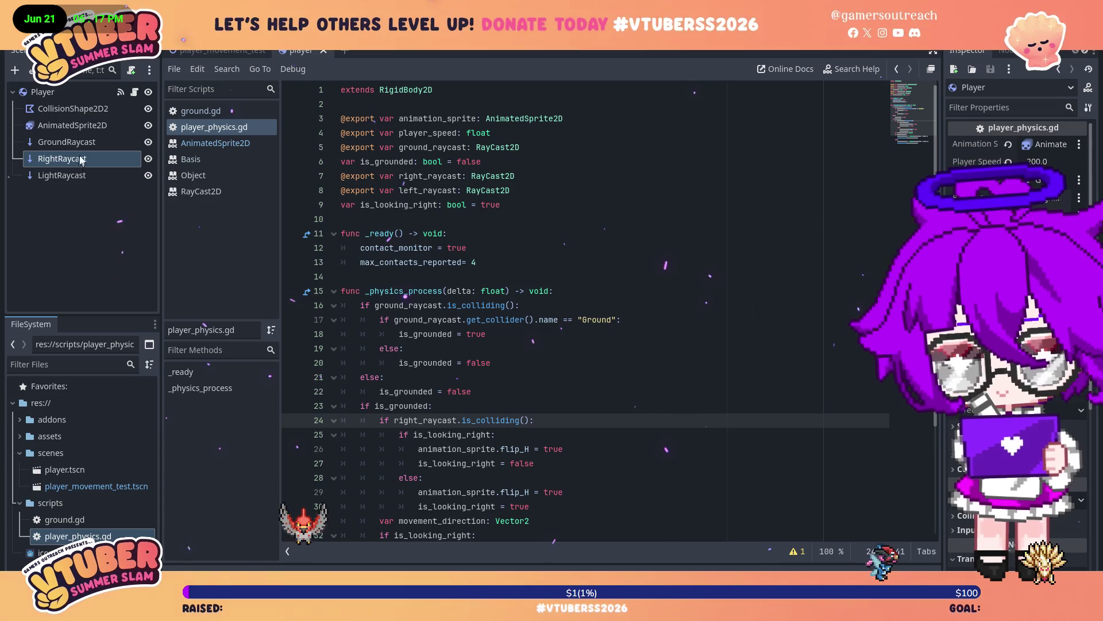
# Rename the LightRaycast node in the Player scene to LeftRaycast
pyautogui.moveTo(62, 159)
pyautogui.mouseDown()
pyautogui.moveTo(850, 172)
pyautogui.moveTo(1034, 197)
pyautogui.mouseUp()
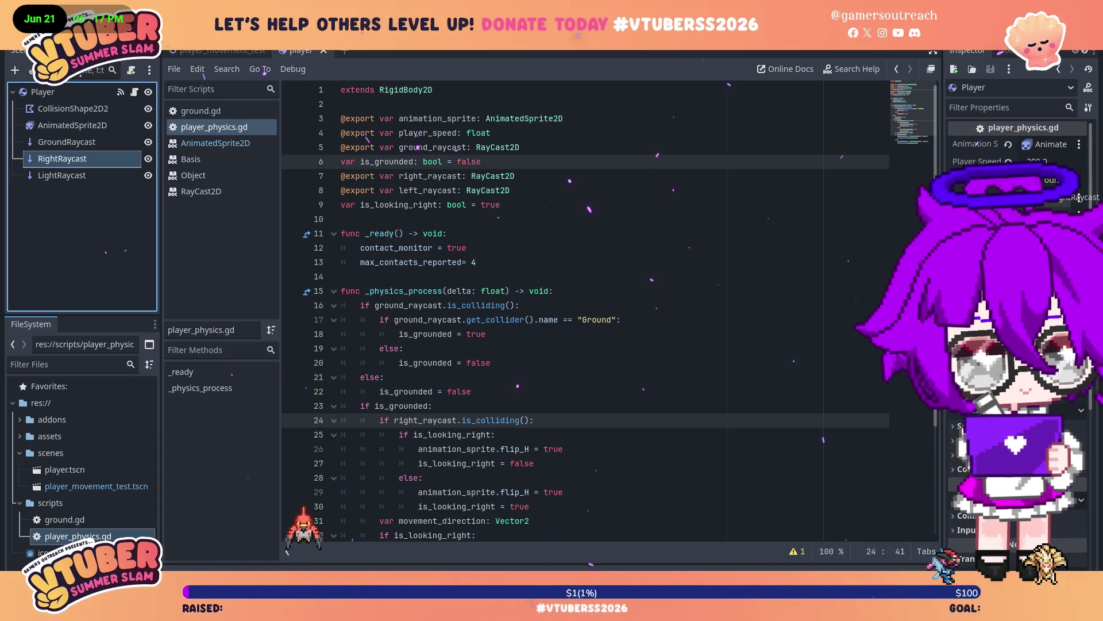
pyautogui.moveTo(62, 175)
pyautogui.mouseDown()
pyautogui.moveTo(575, 173)
pyautogui.moveTo(431, 247)
pyautogui.moveTo(230, 230)
pyautogui.moveTo(57, 193)
pyautogui.moveTo(64, 176)
pyautogui.mouseUp()
pyautogui.doubleClick(63, 175)
pyautogui.click(65, 175)
pyautogui.press('BackSpace')
pyautogui.press('BackSpace')
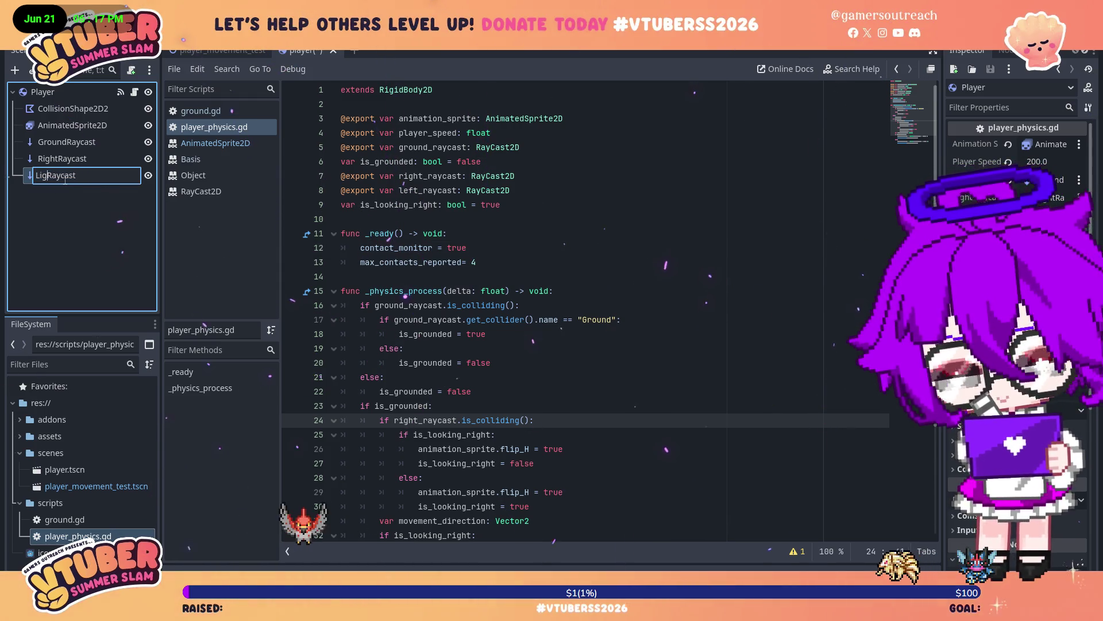
pyautogui.write('eft')
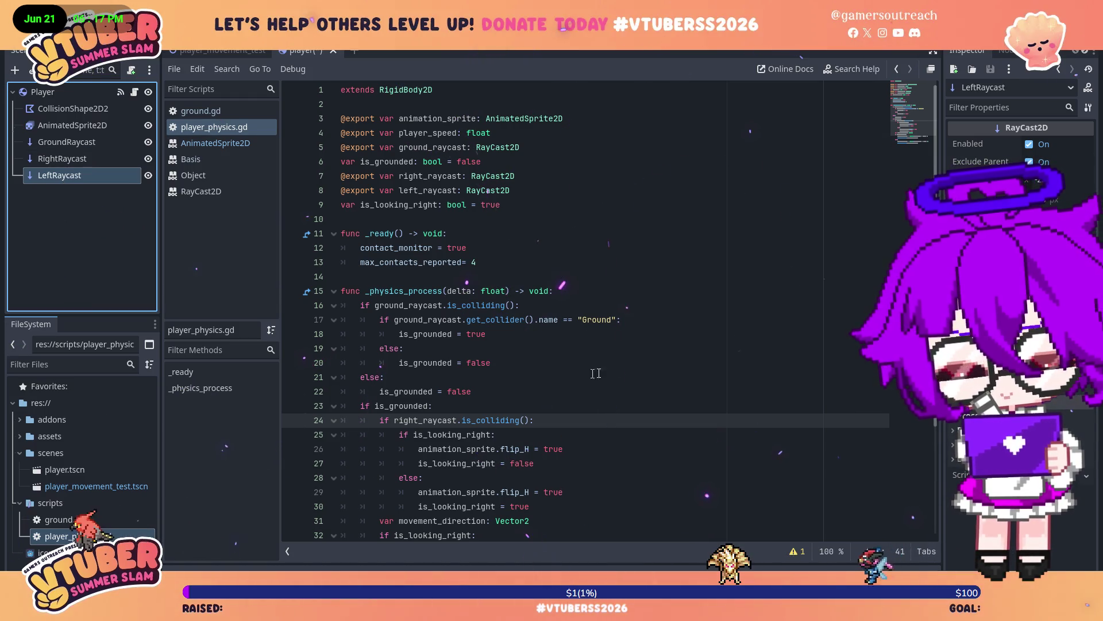
pyautogui.click(64, 98)
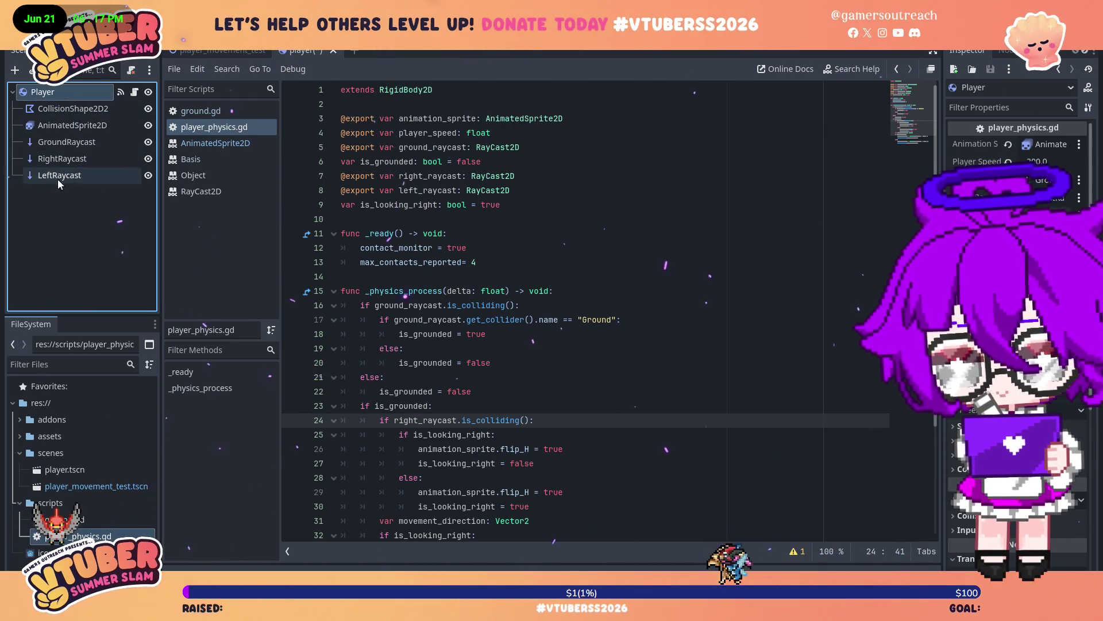
pyautogui.moveTo(57, 178)
pyautogui.mouseDown()
pyautogui.moveTo(510, 190)
pyautogui.moveTo(684, 339)
pyautogui.mouseUp()
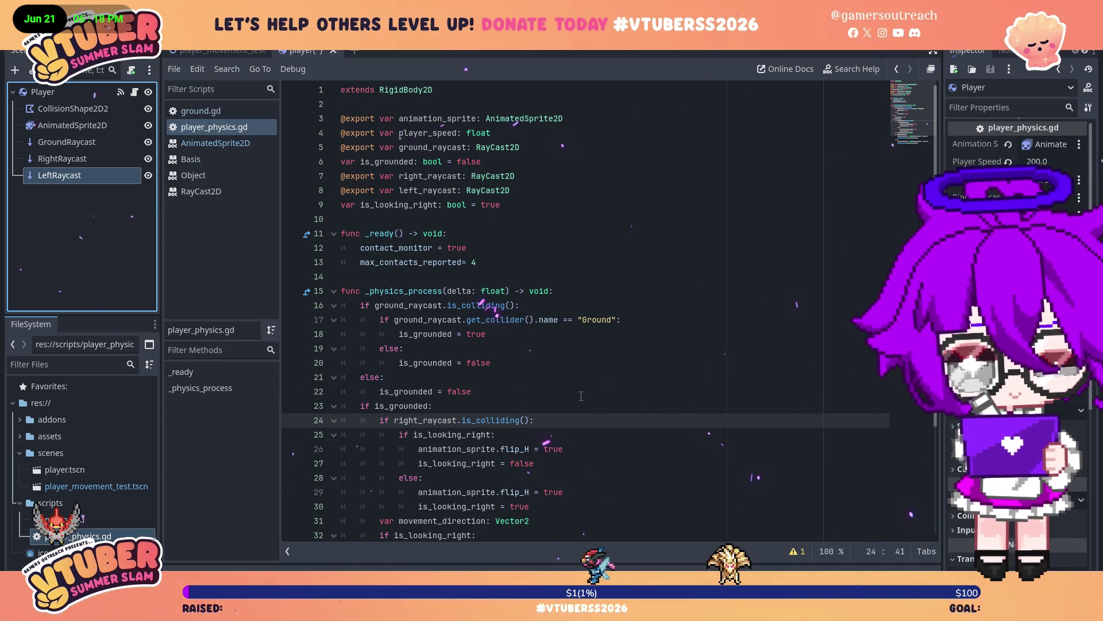
pyautogui.scroll(-1, 581, 396)
pyautogui.scroll(-1, 581, 389)
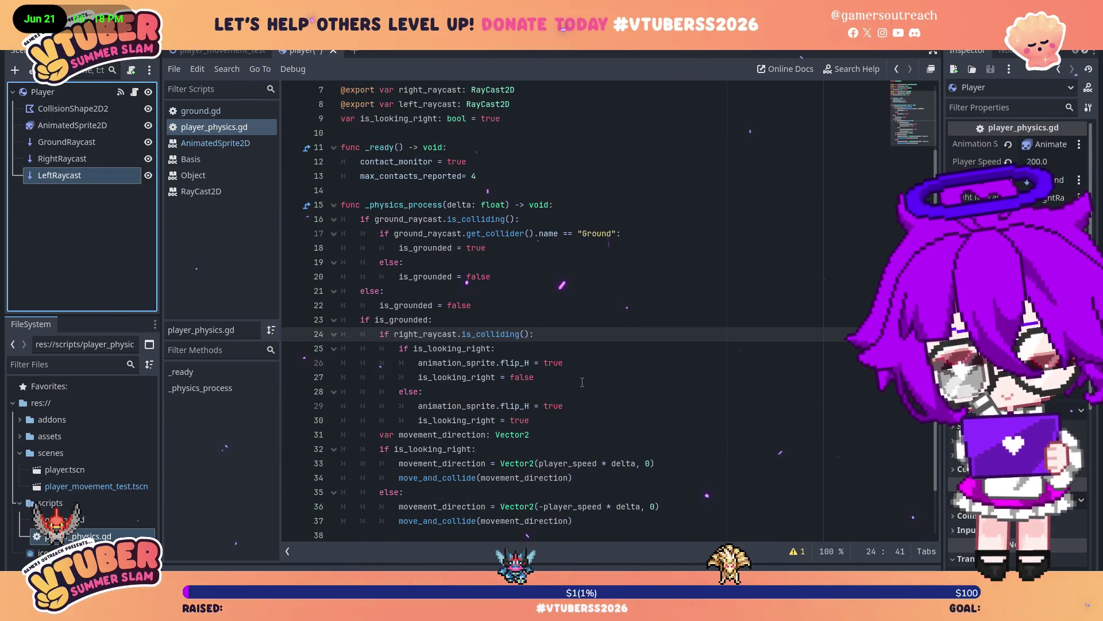
# Move 'if is_looking_right:' under 'if is_grounded:' and nest the right_raycast check beneath it
pyautogui.click(470, 319)
pyautogui.click(496, 348)
pyautogui.hotkey('shift', 'Home')
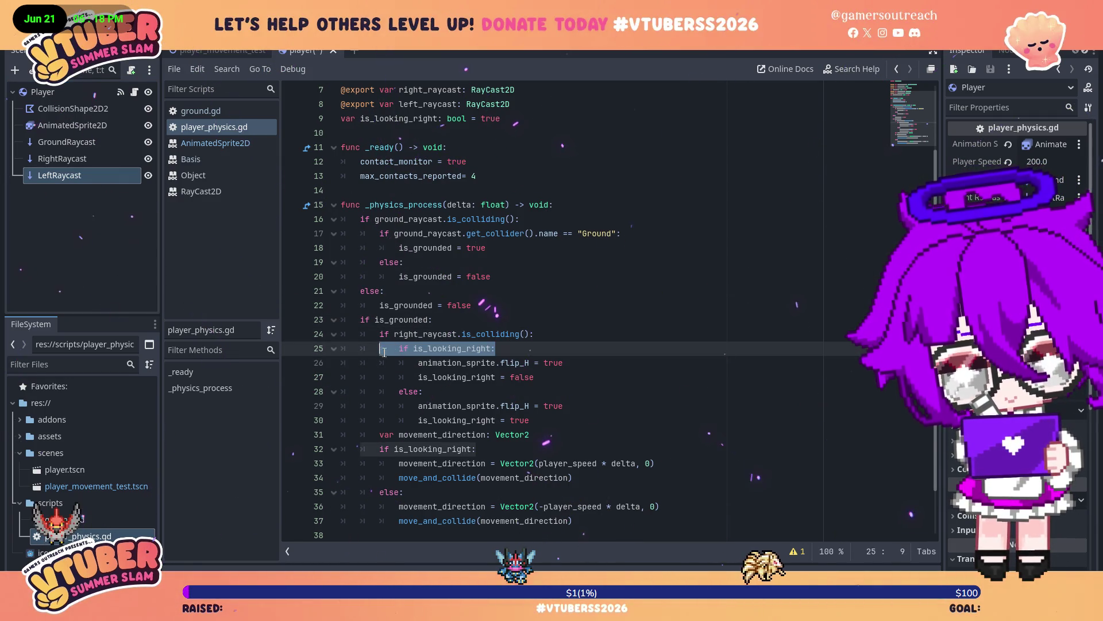
pyautogui.hotkey('ctrl', 'x')
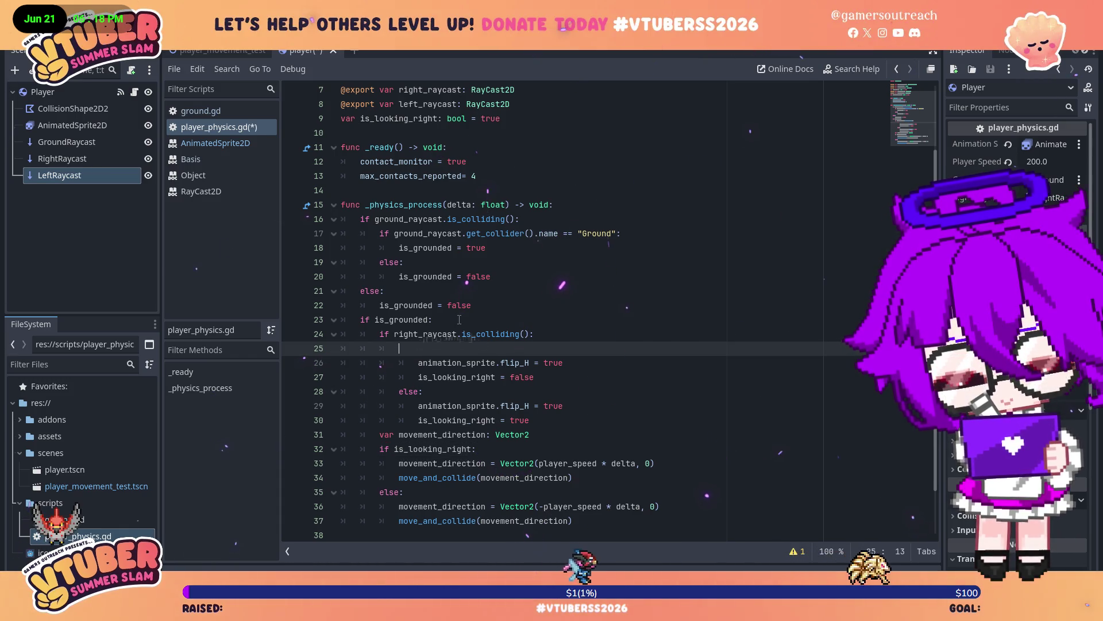
pyautogui.click(458, 320)
pyautogui.press('Return')
pyautogui.hotkey('ctrl', 'v')
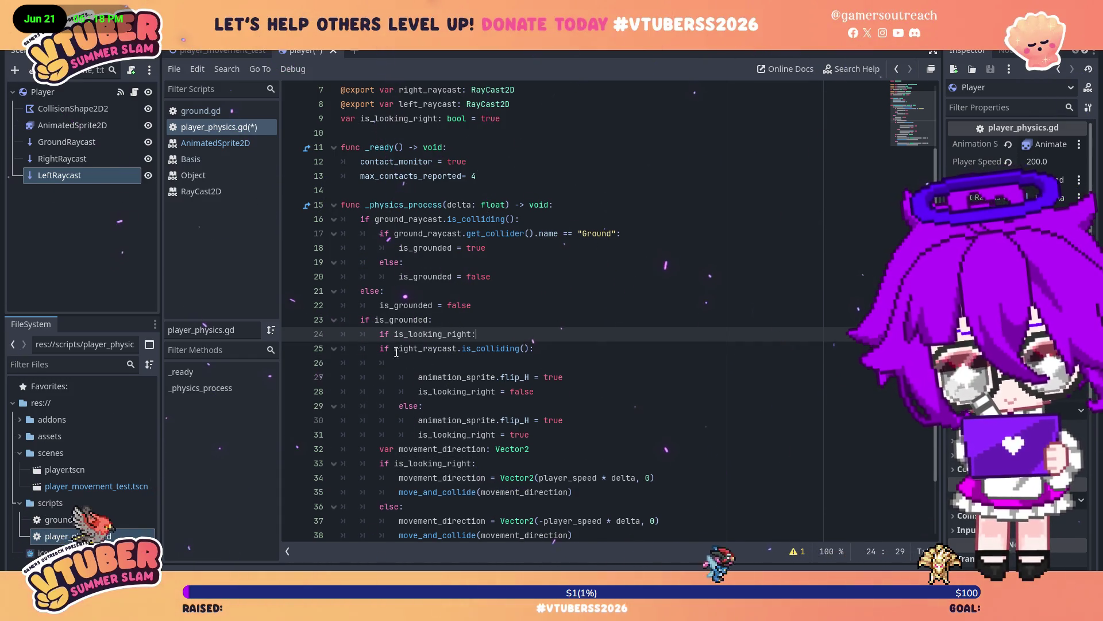
pyautogui.press('Down')
pyautogui.press('Home')
pyautogui.press('Tab')
pyautogui.click(441, 365)
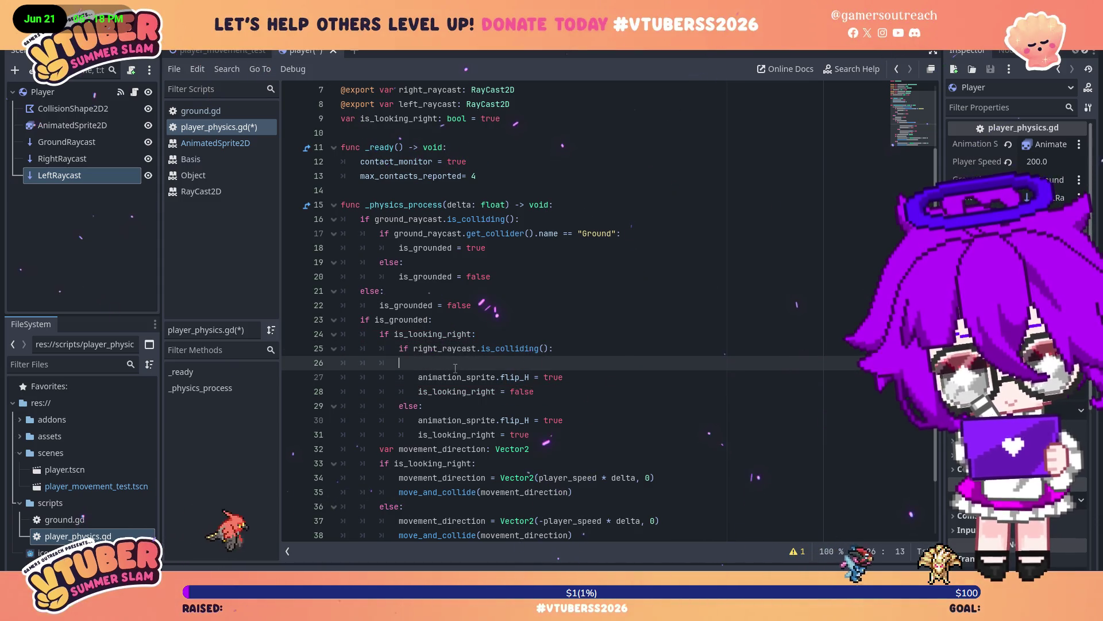
pyautogui.press('BackSpace')
pyautogui.press('BackSpace')
pyautogui.press('BackSpace')
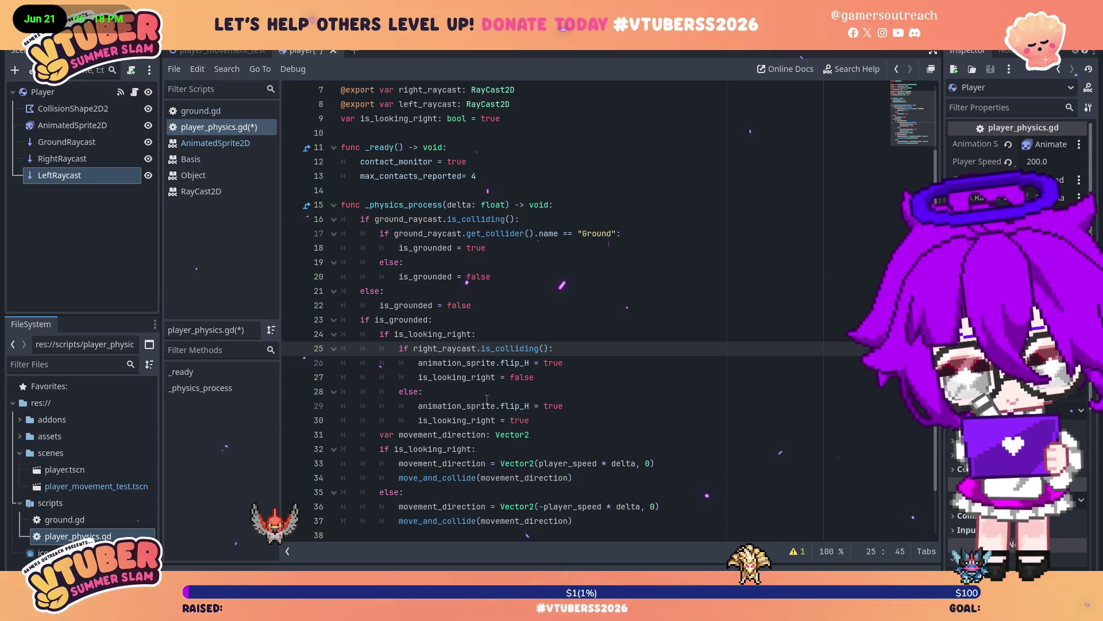
# Replace 'else:' with 'if left_raycast.is_colliding():' and save player_physics.gd
pyautogui.click(468, 396)
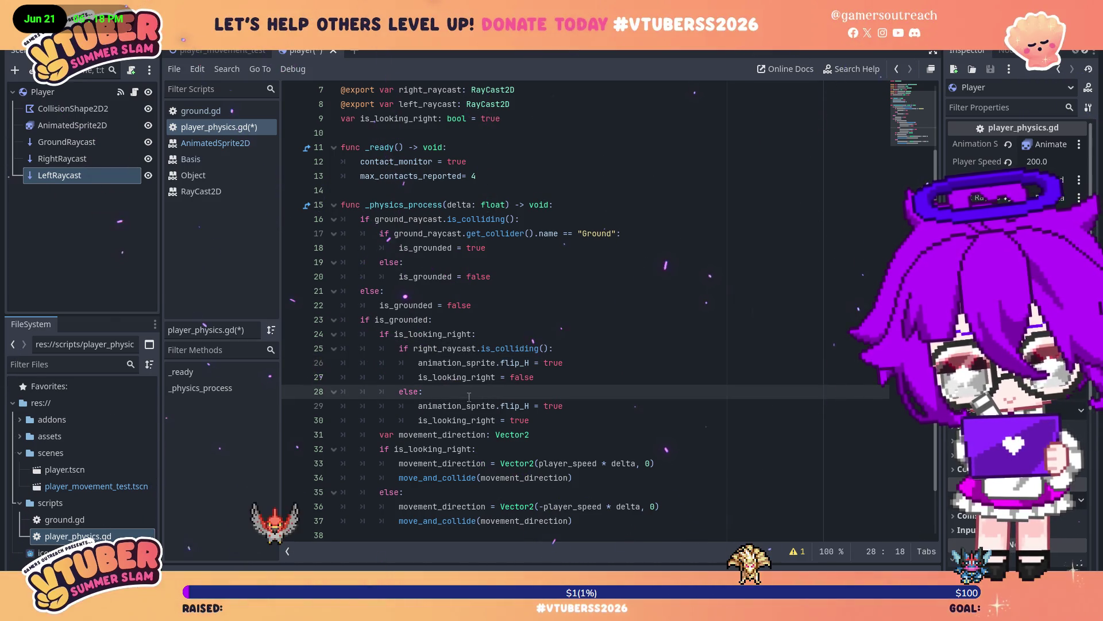
pyautogui.press('BackSpace')
pyautogui.press('BackSpace')
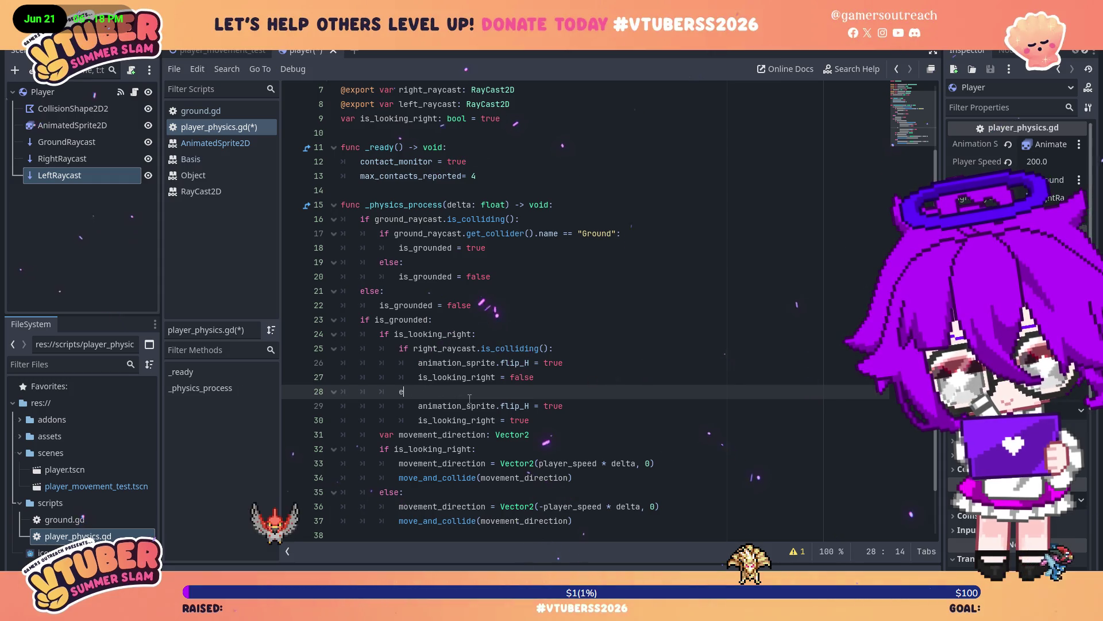
pyautogui.write('if left')
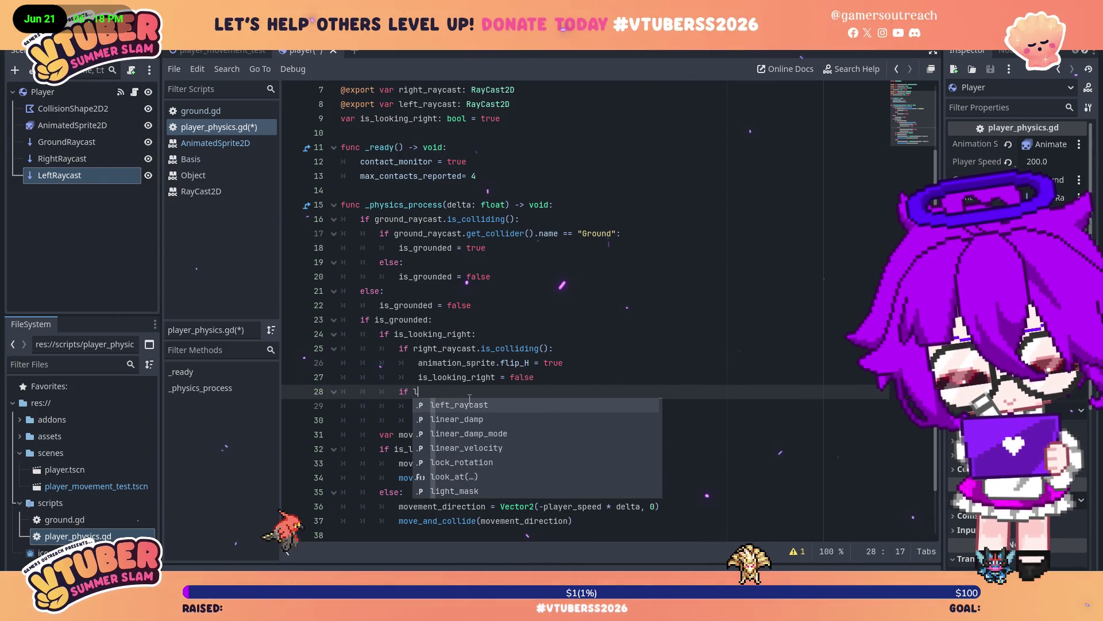
pyautogui.press('Return')
pyautogui.write('.is')
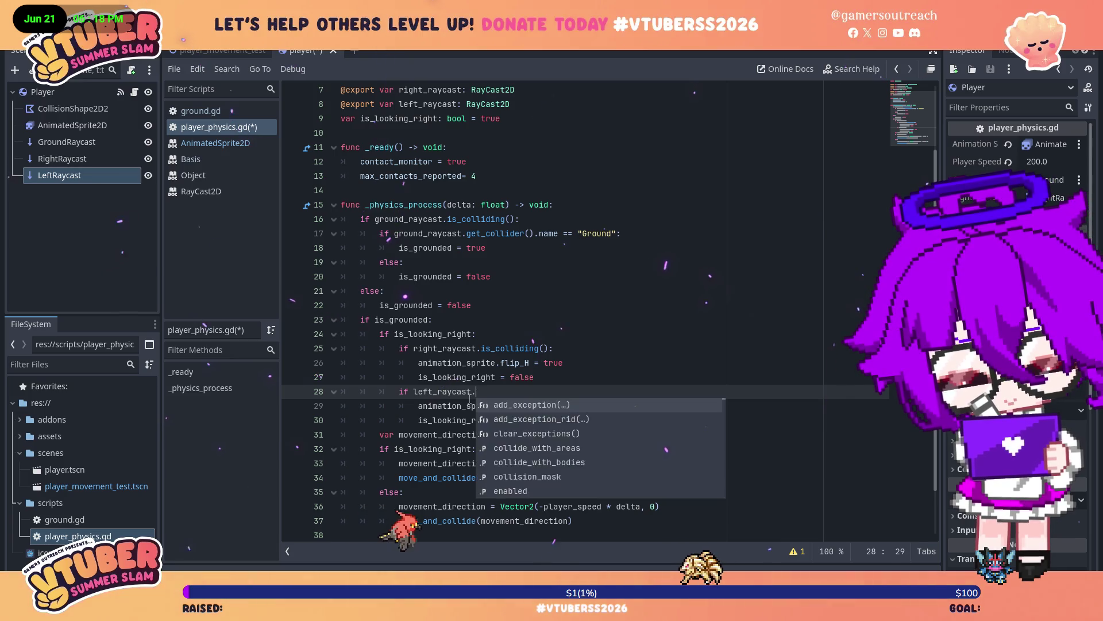
pyautogui.press('Return')
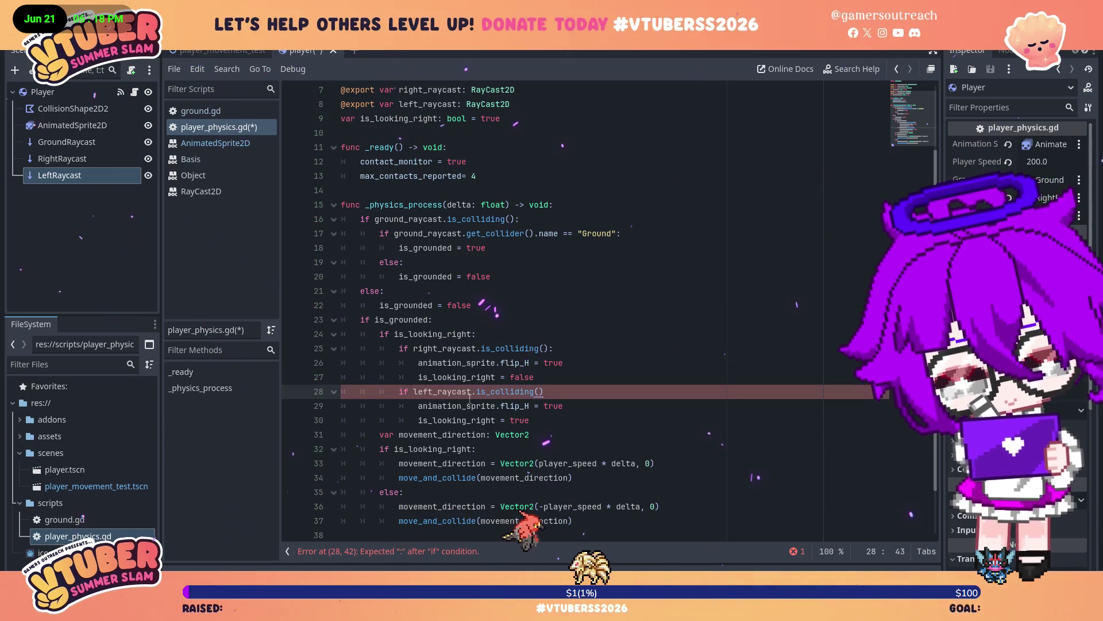
pyautogui.write(':')
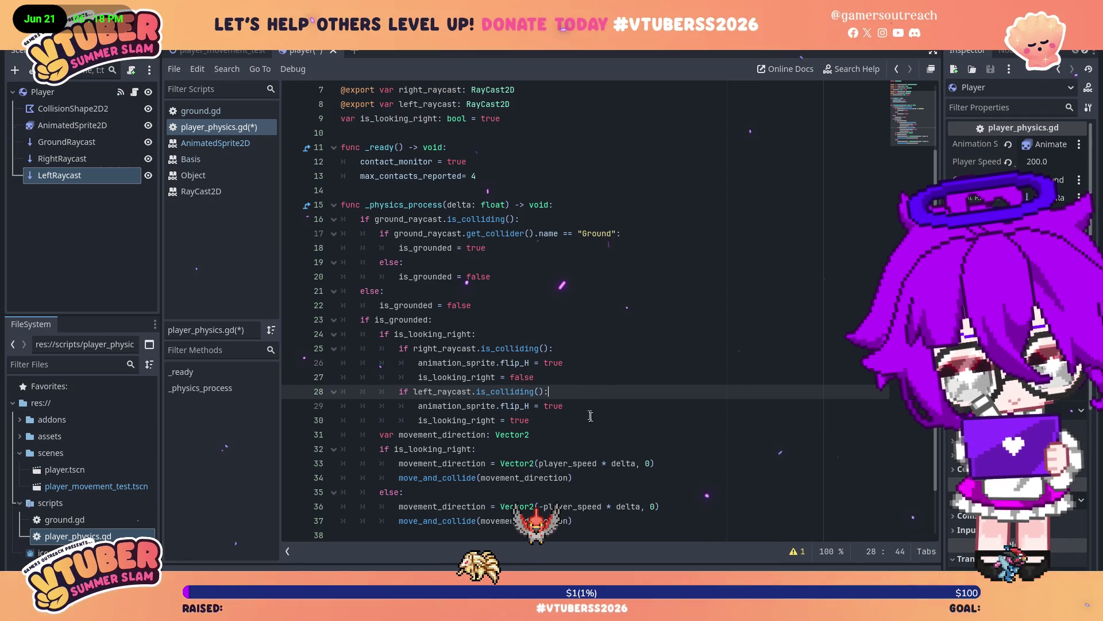
pyautogui.hotkey('ctrl', 's')
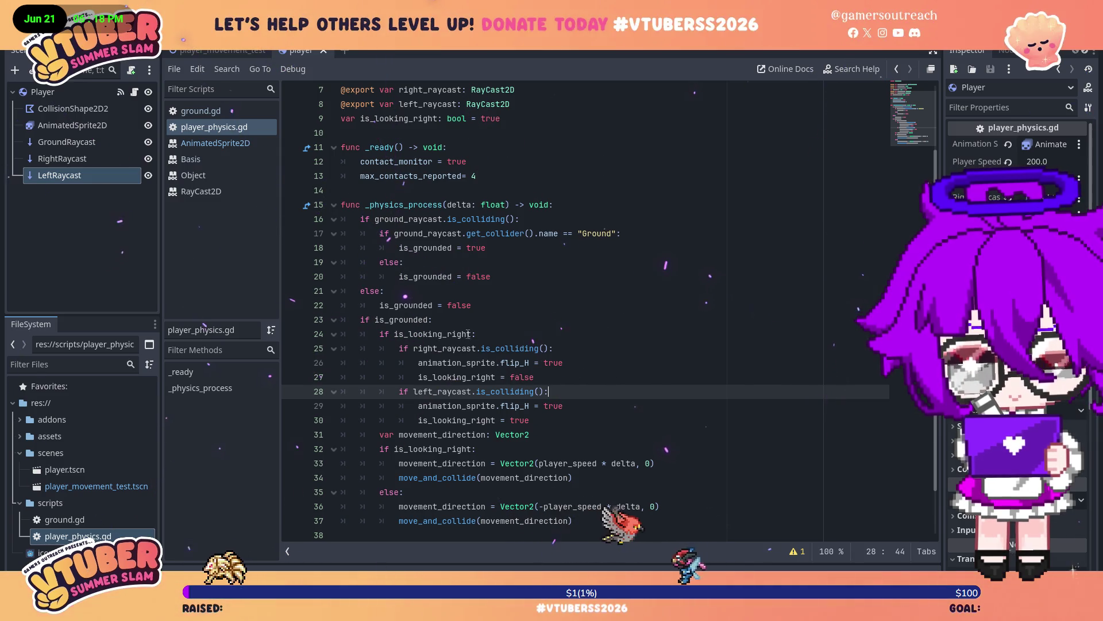
# Add 'right_raycast.enabled = false' on a new line after line 27
pyautogui.click(577, 372)
pyautogui.press('Return')
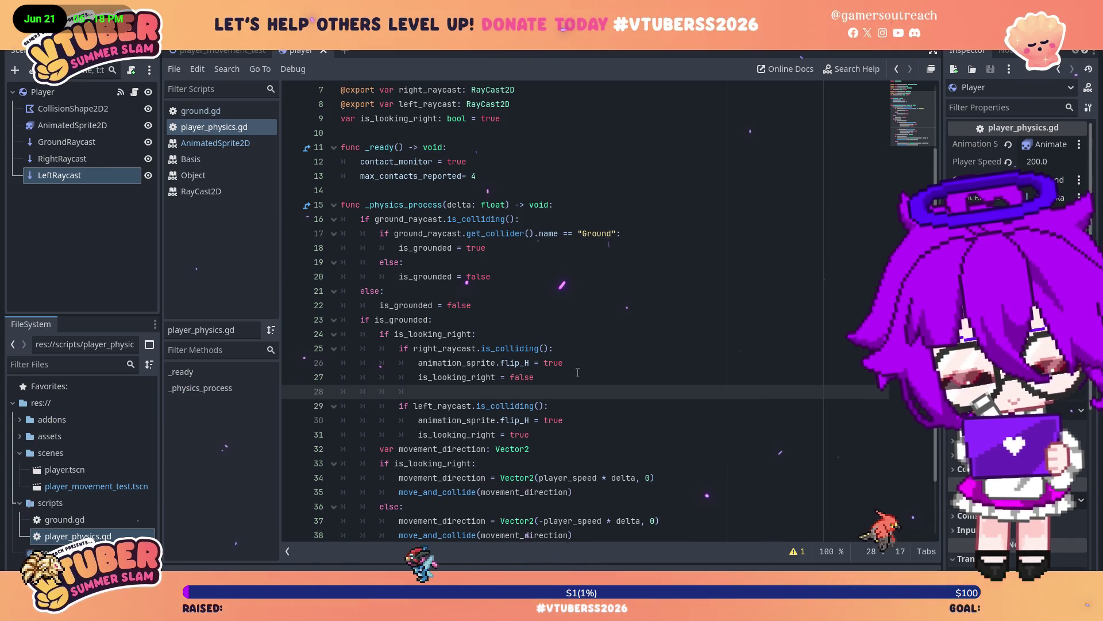
pyautogui.write('ri')
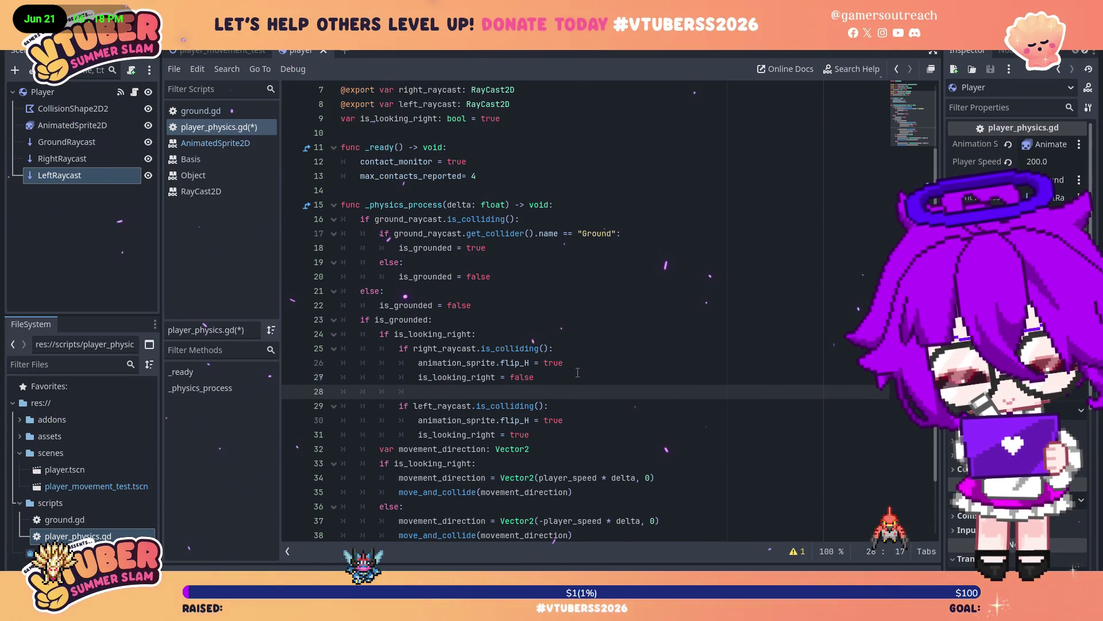
pyautogui.press('Return')
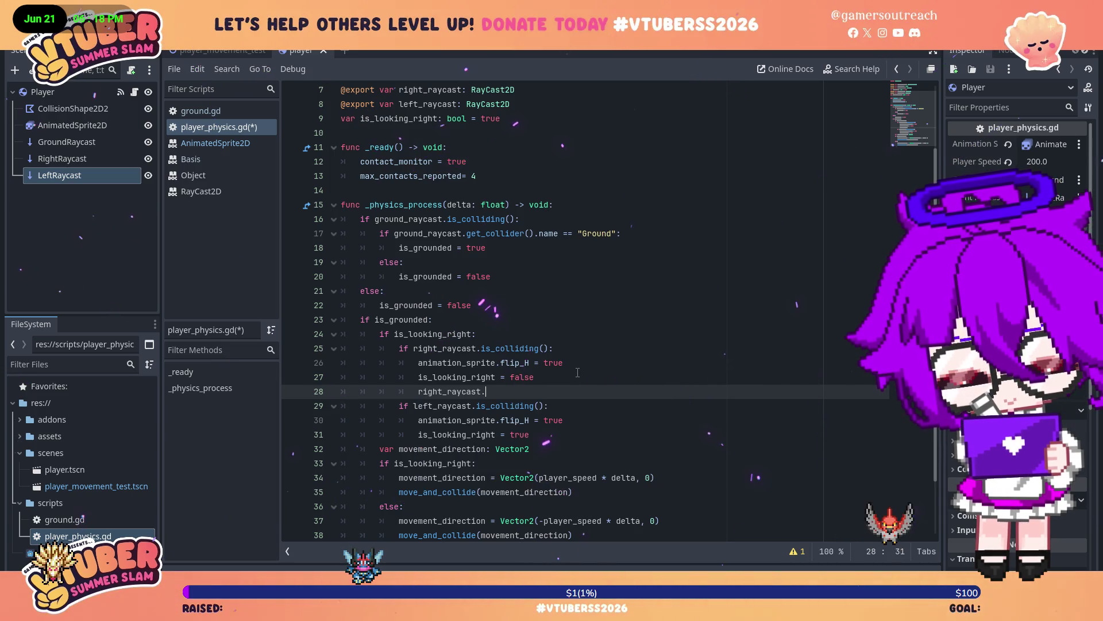
pyautogui.write('disa')
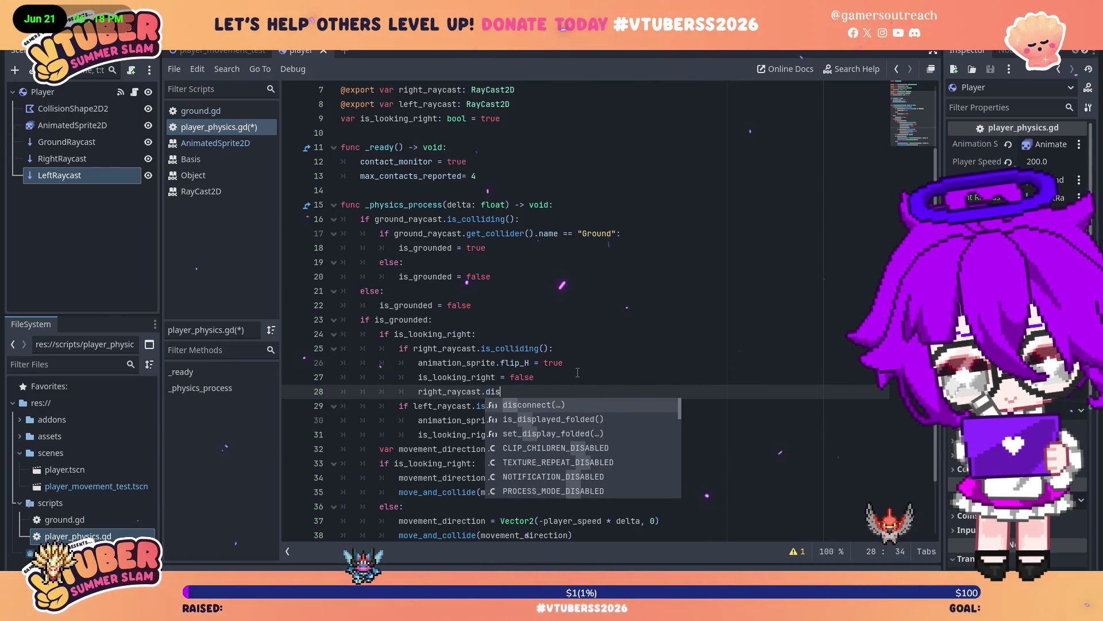
pyautogui.write('bled')
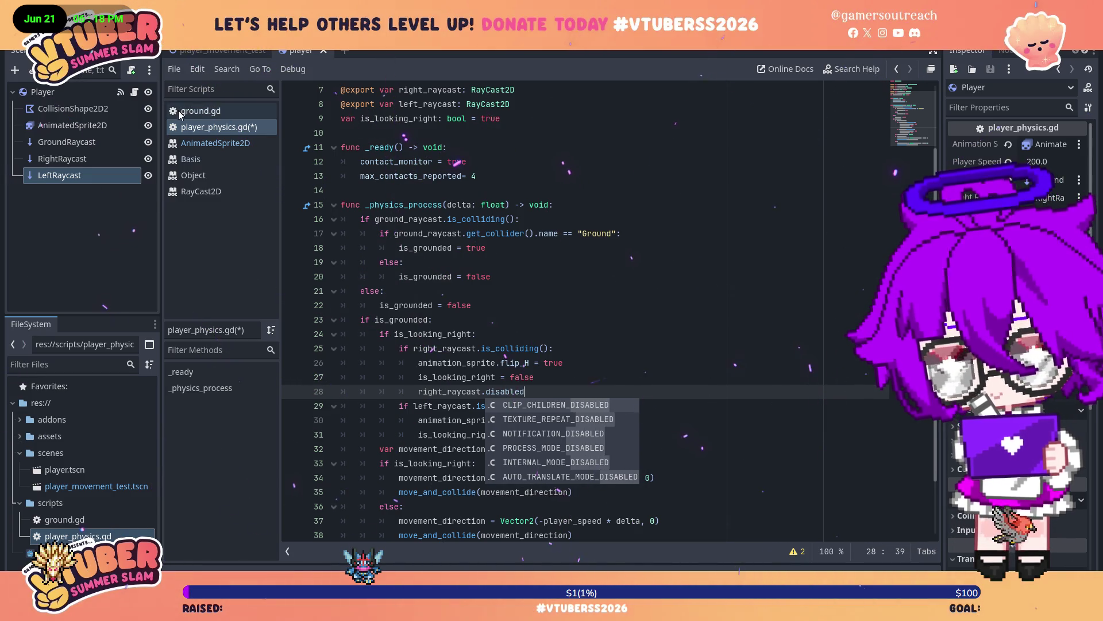
pyautogui.click(64, 161)
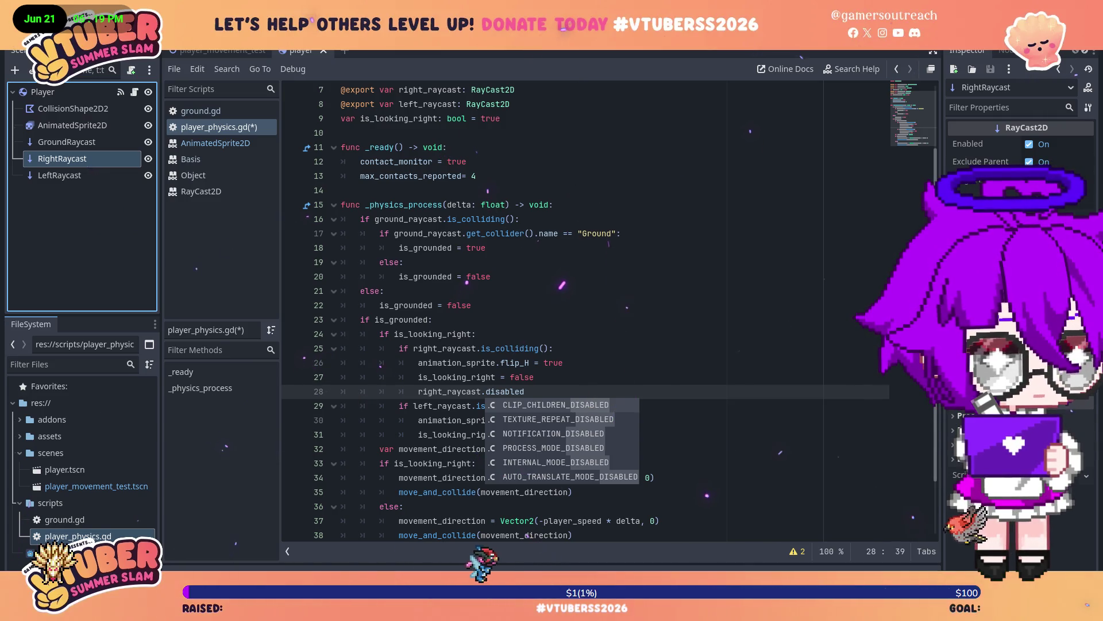
pyautogui.moveTo(525, 391); pyautogui.dragTo(487, 391)
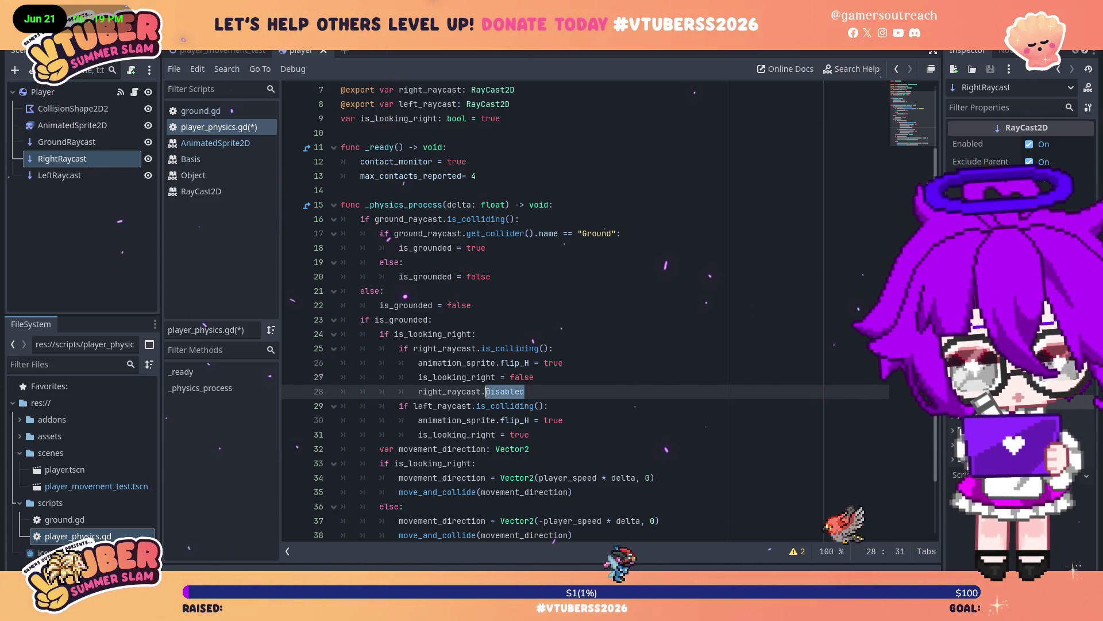
pyautogui.write('nabled ')
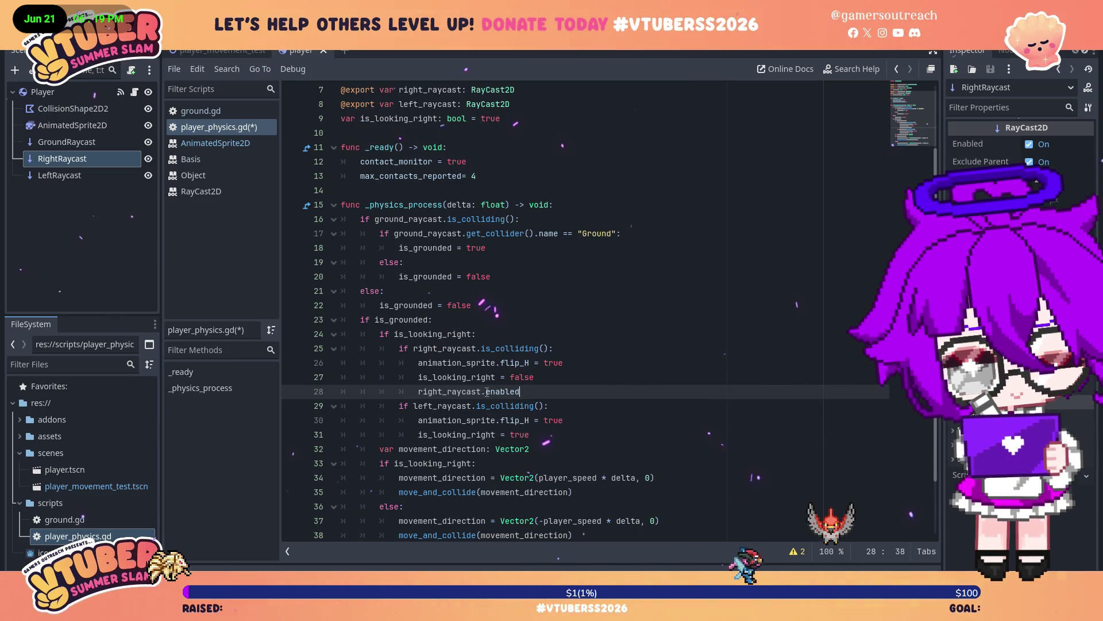
pyautogui.write('= false')
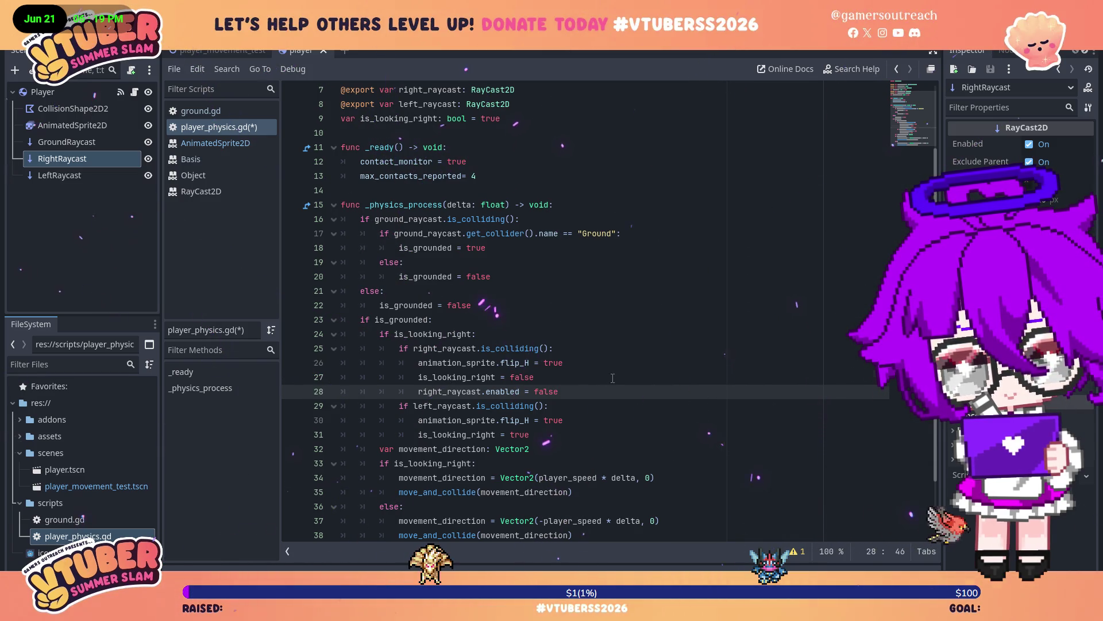
# Insert 'left_raycast.enabled = true' just above the right_raycast line
pyautogui.hotkey('ctrl', 'shift', 'Return')
pyautogui.write('eft')
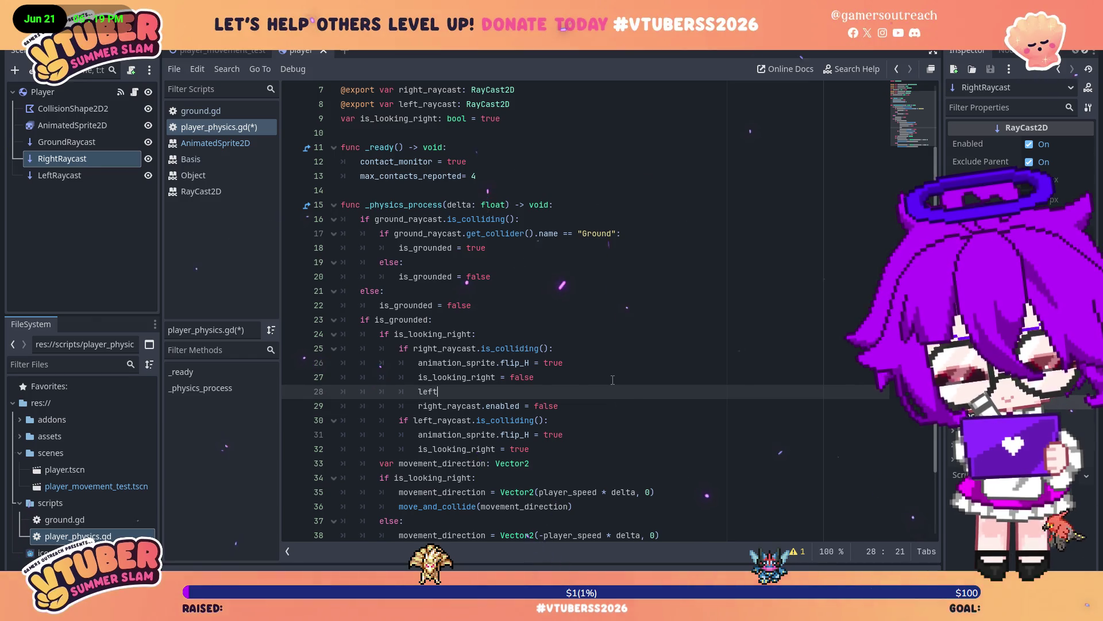
pyautogui.press('Return')
pyautogui.write('.en')
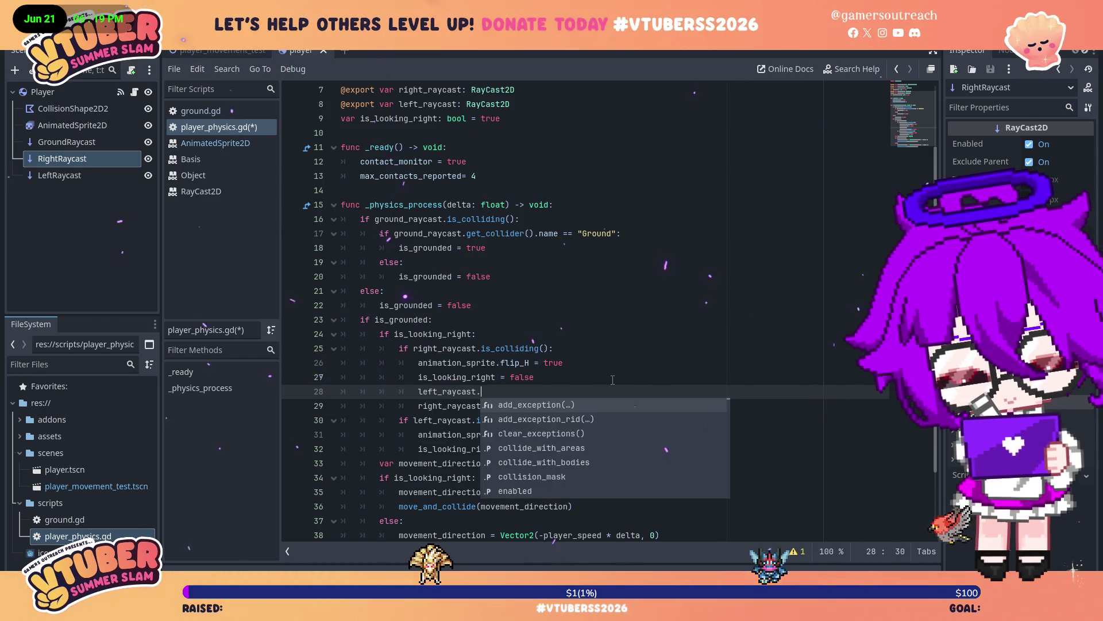
pyautogui.press('Return')
pyautogui.write('true')
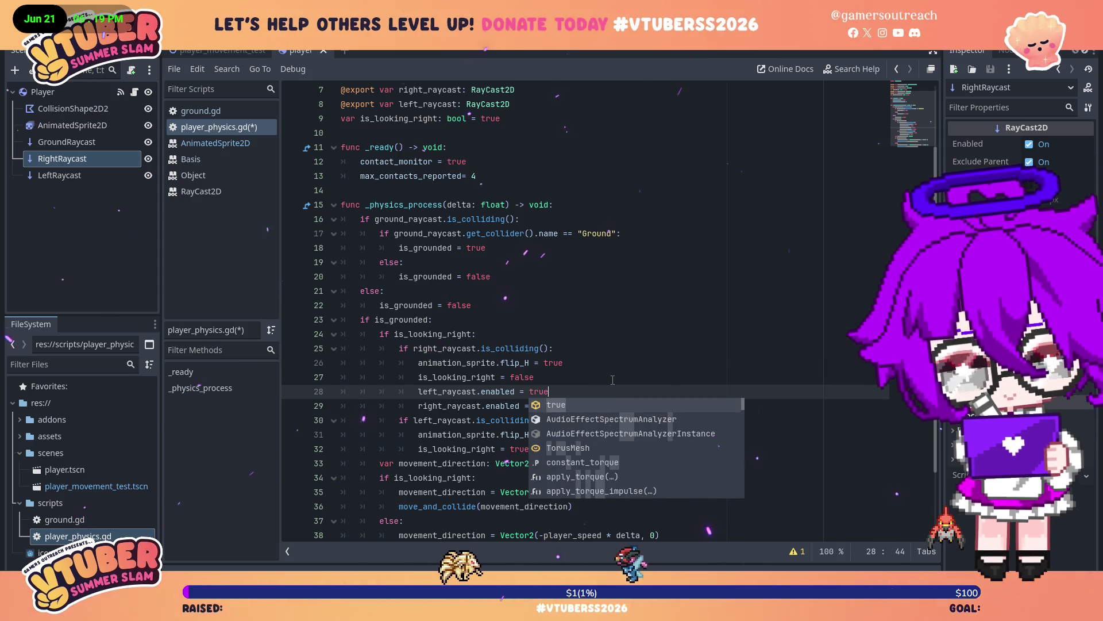
pyautogui.press('Return')
# Copy both toggle lines below line 32 with true and false swapped, and save
pyautogui.moveTo(557, 396); pyautogui.dragTo(423, 390)
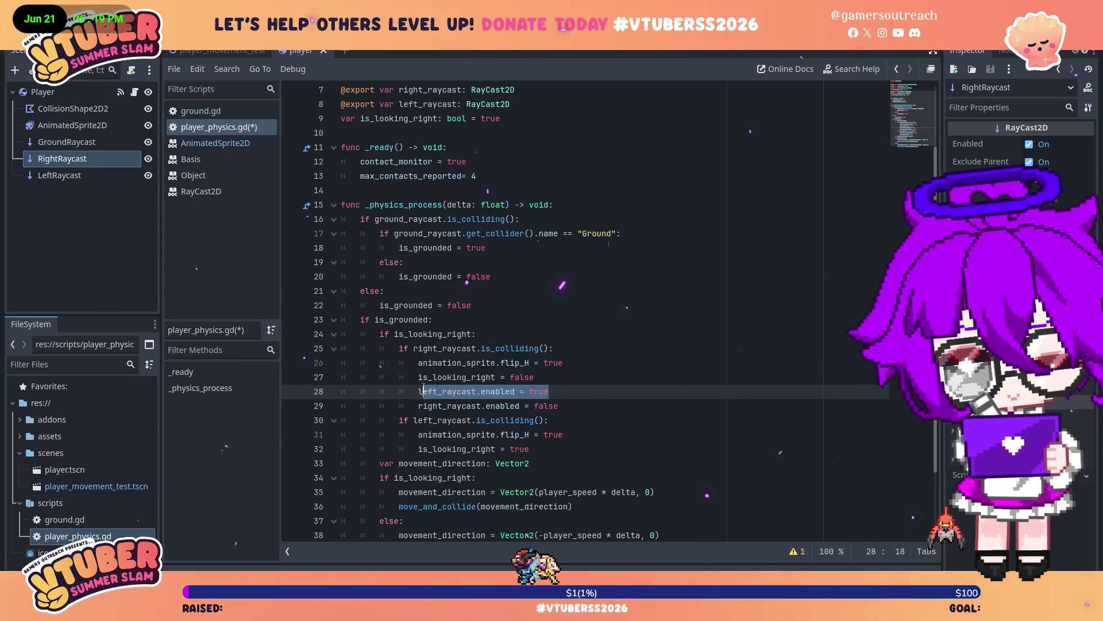
pyautogui.moveTo(559, 406)
pyautogui.mouseDown()
pyautogui.moveTo(402, 406)
pyautogui.moveTo(412, 396)
pyautogui.mouseUp()
pyautogui.hotkey('ctrl', 'c')
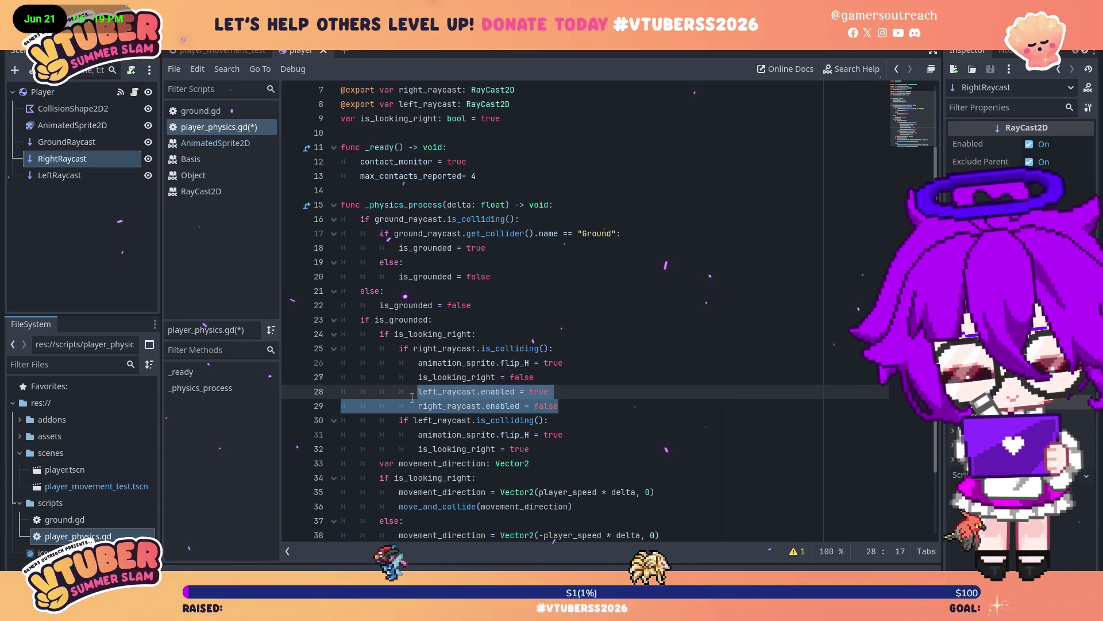
pyautogui.click(567, 443)
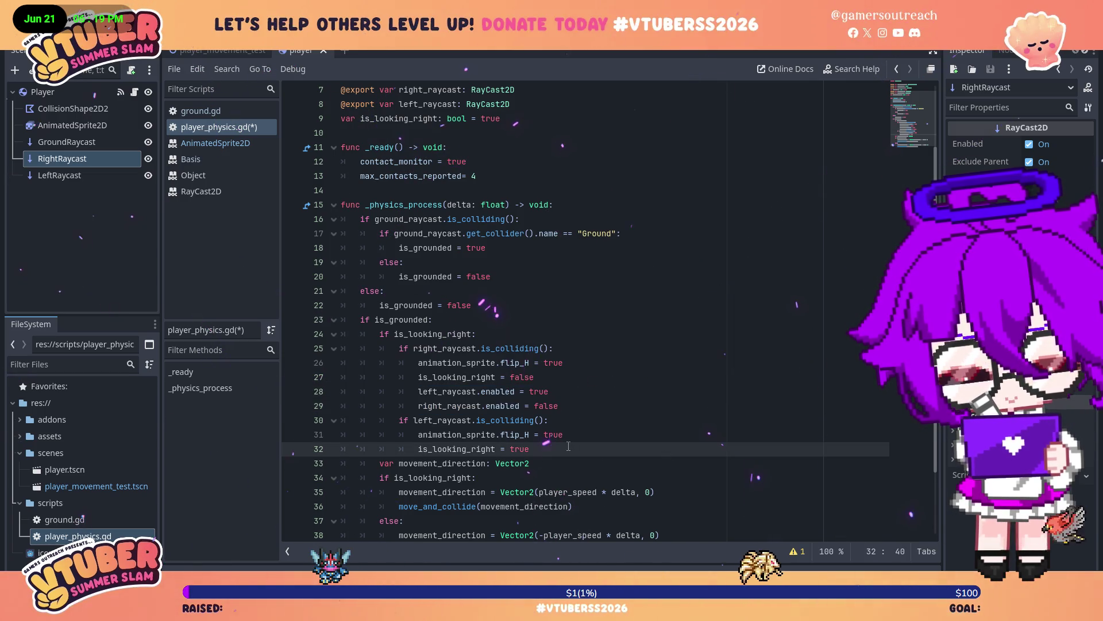
pyautogui.press('Return')
pyautogui.hotkey('ctrl', 'v')
pyautogui.moveTo(549, 463); pyautogui.dragTo(529, 464)
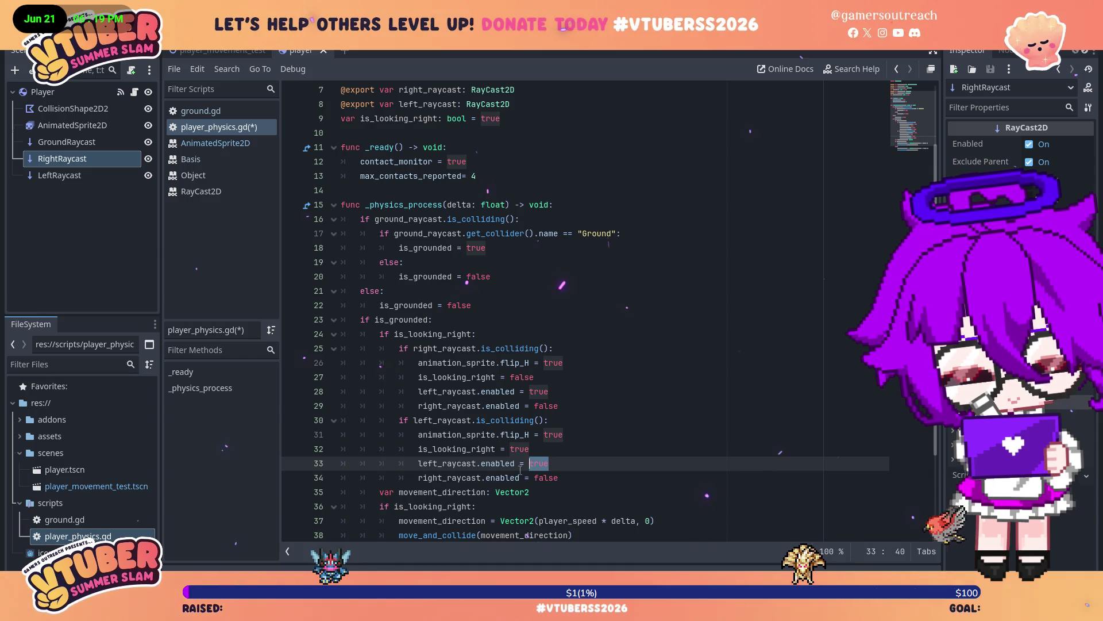
pyautogui.write('fals')
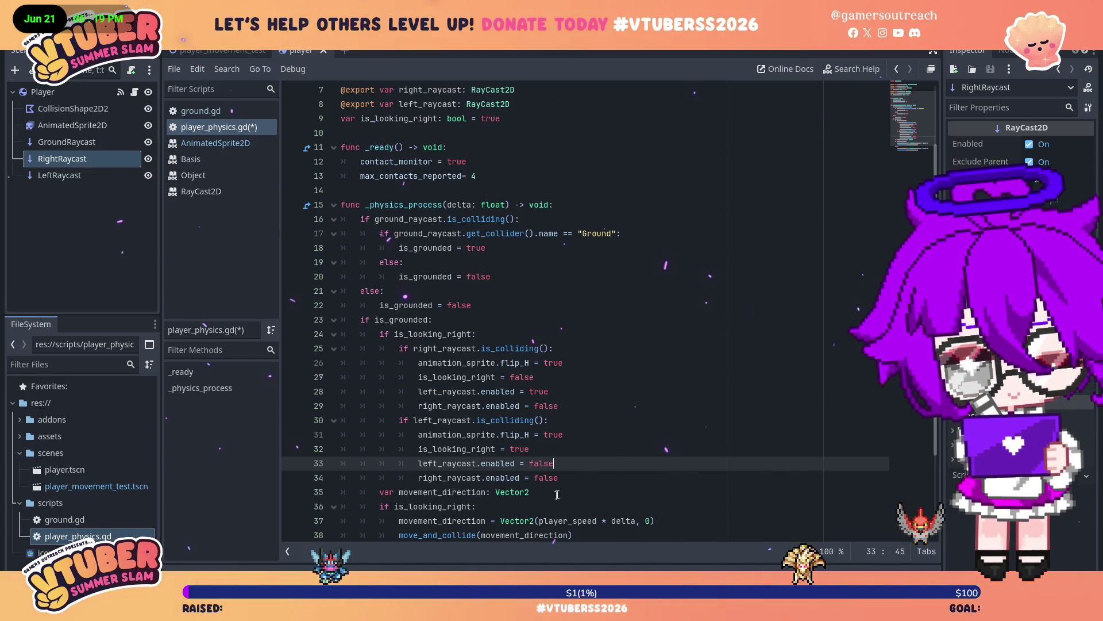
pyautogui.moveTo(558, 477); pyautogui.dragTo(534, 478)
pyautogui.write('e')
pyautogui.hotkey('ctrl', 's')
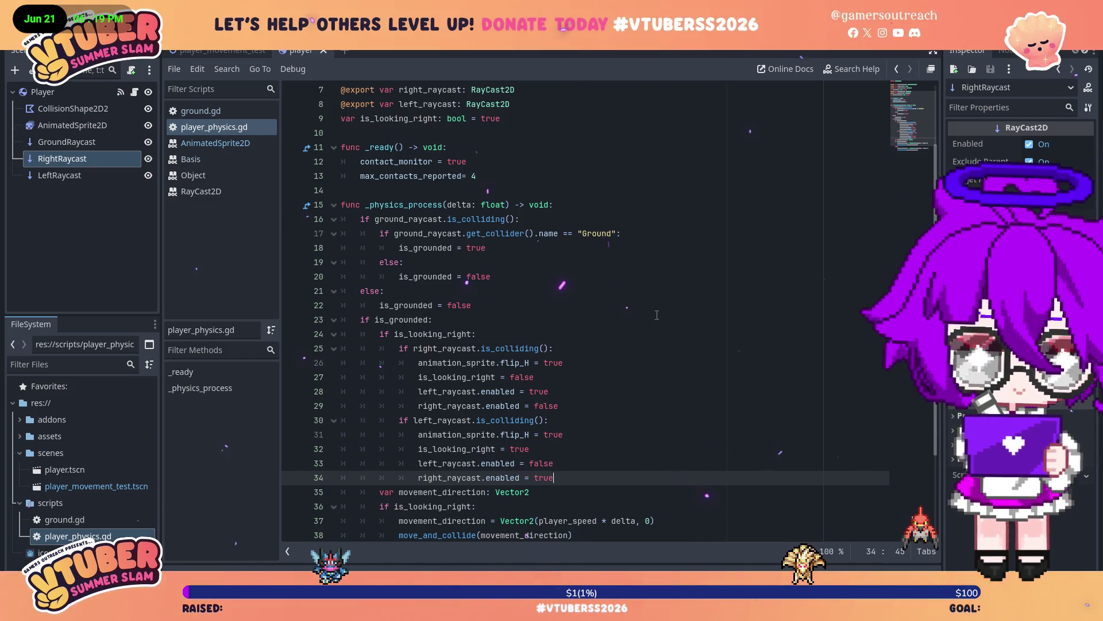
pyautogui.click(767, 347)
# Run the game with F5 and inspect the flip_H error's Locals and Members in the debugger
pyautogui.press('F5')
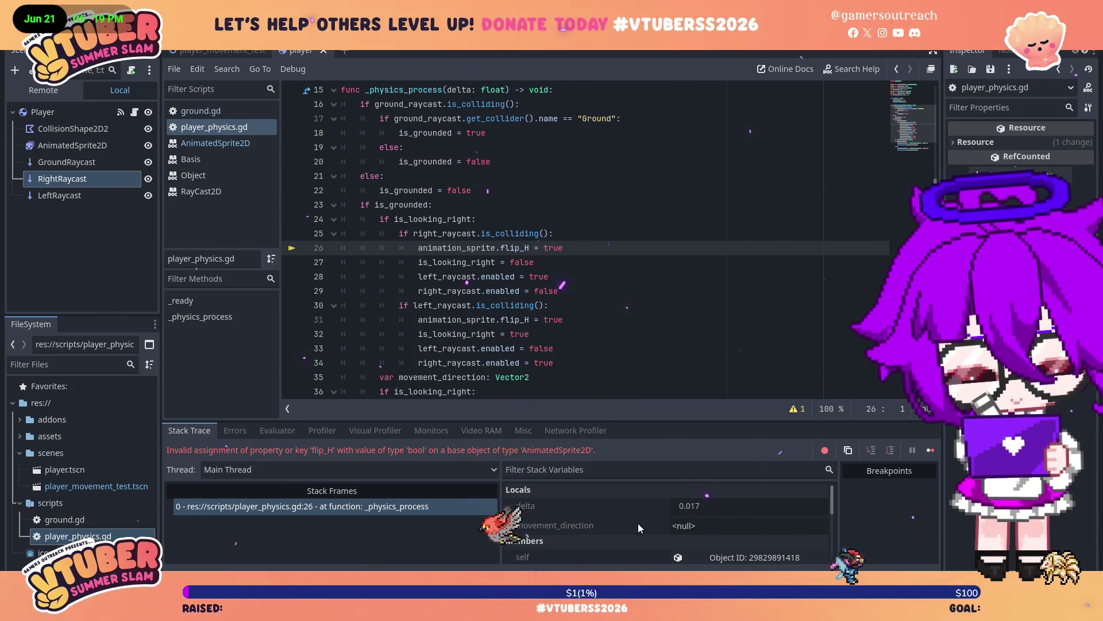
pyautogui.scroll(-1, 638, 523)
pyautogui.scroll(-1, 640, 538)
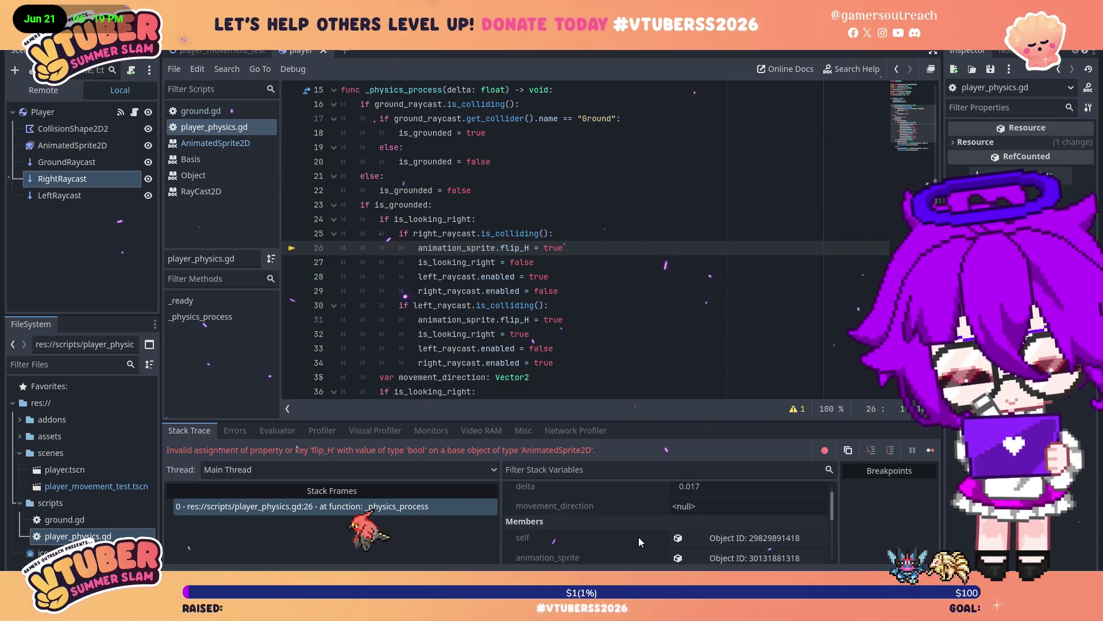
# Look up the flip properties on the AnimatedSprite2D reference page
pyautogui.click(75, 146)
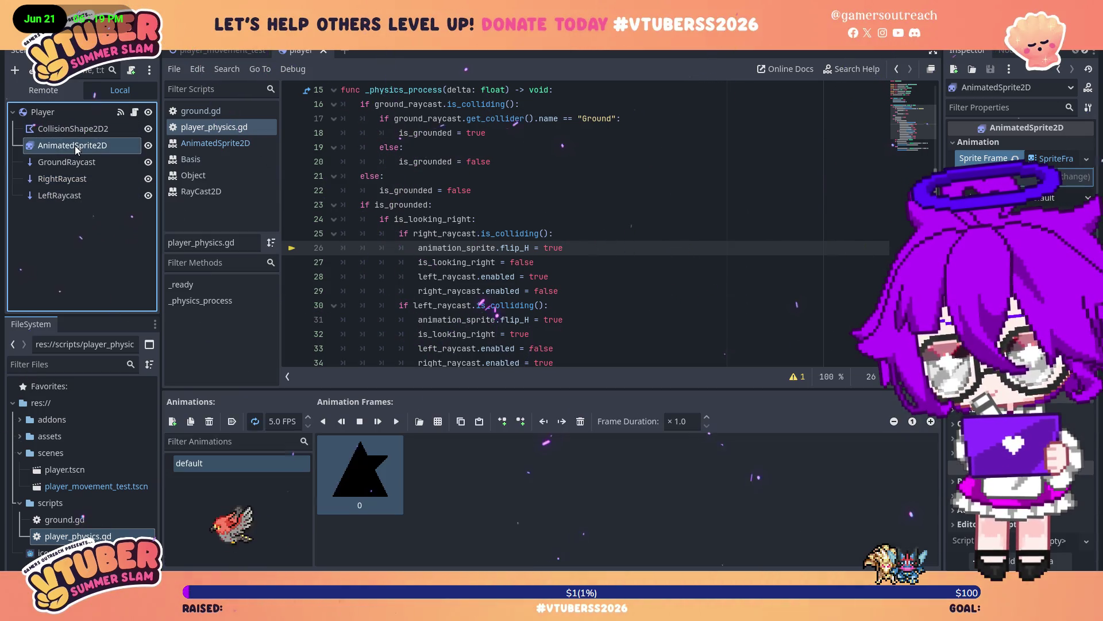
pyautogui.click(215, 142)
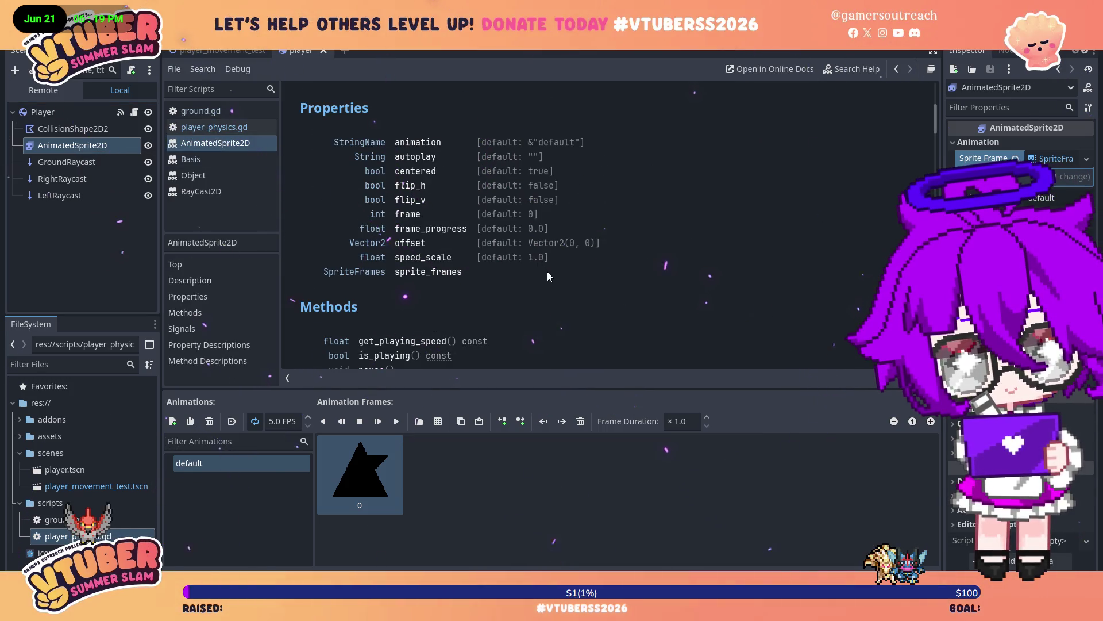
pyautogui.scroll(-1, 543, 264)
pyautogui.scroll(-1, 539, 262)
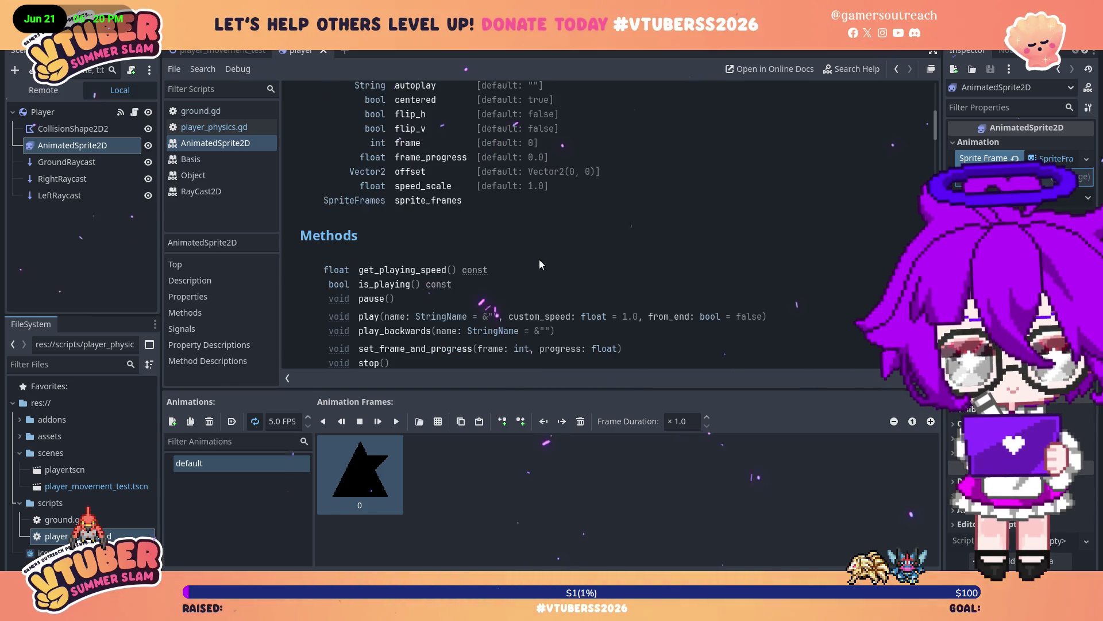
pyautogui.scroll(1, 539, 260)
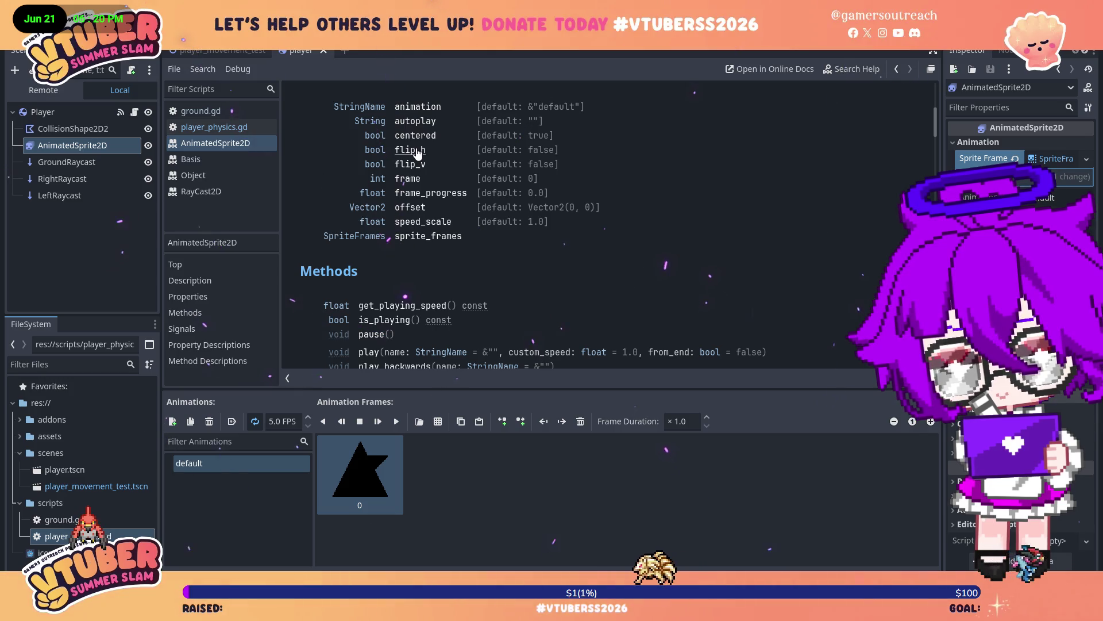
# Back in player_physics.gd, delete the ' = true' assignment from line 26
pyautogui.click(263, 131)
pyautogui.scroll(4, 528, 191)
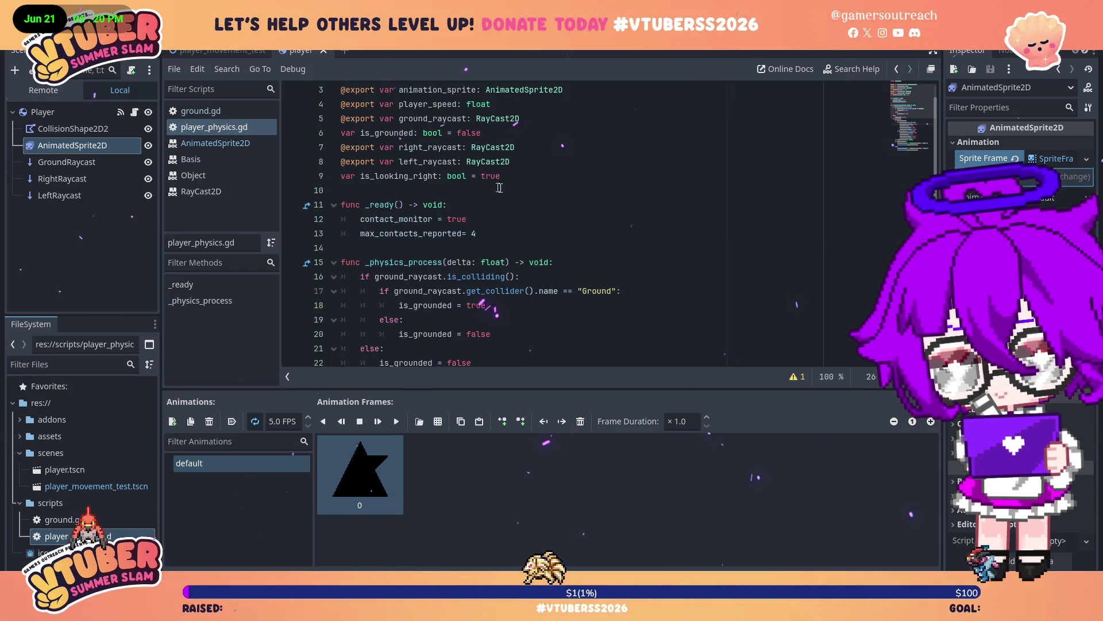
pyautogui.scroll(-2, 528, 190)
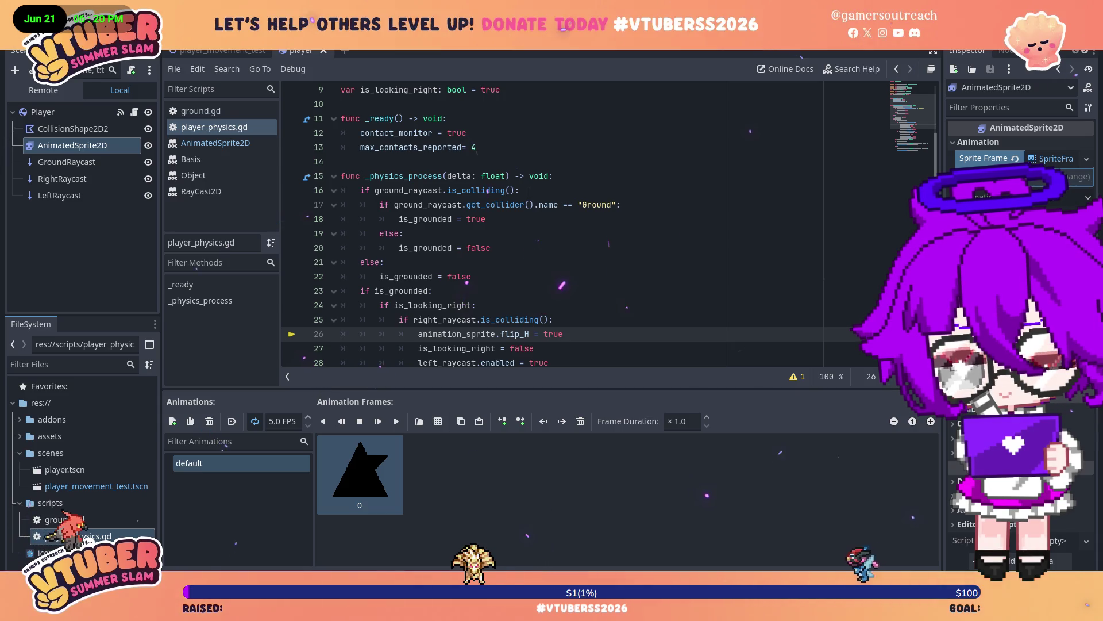
pyautogui.scroll(-1, 540, 207)
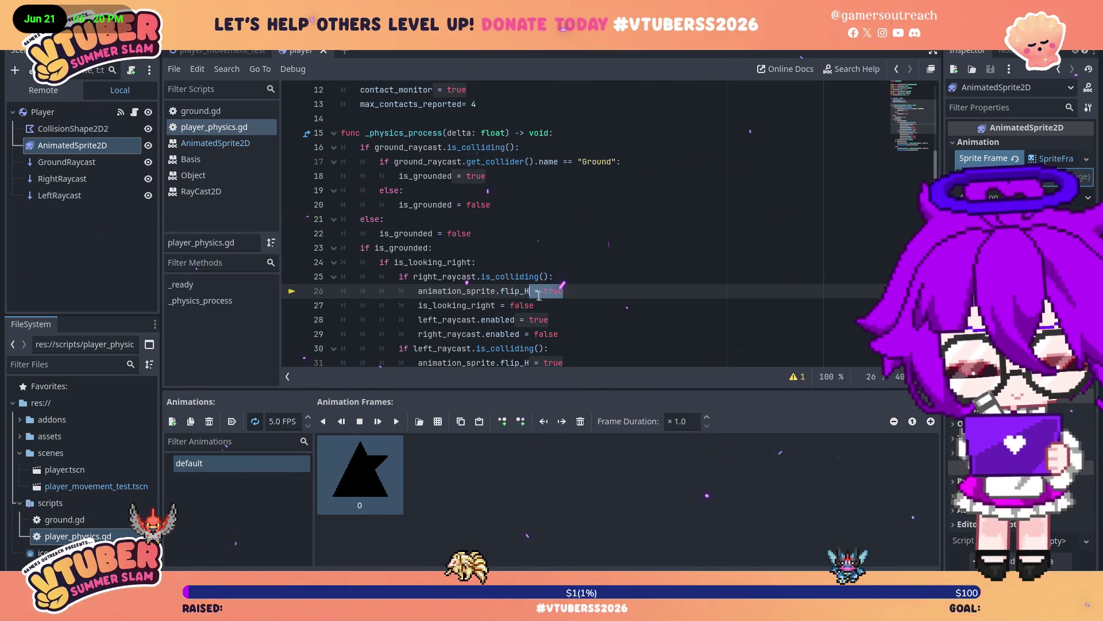
pyautogui.press('BackSpace')
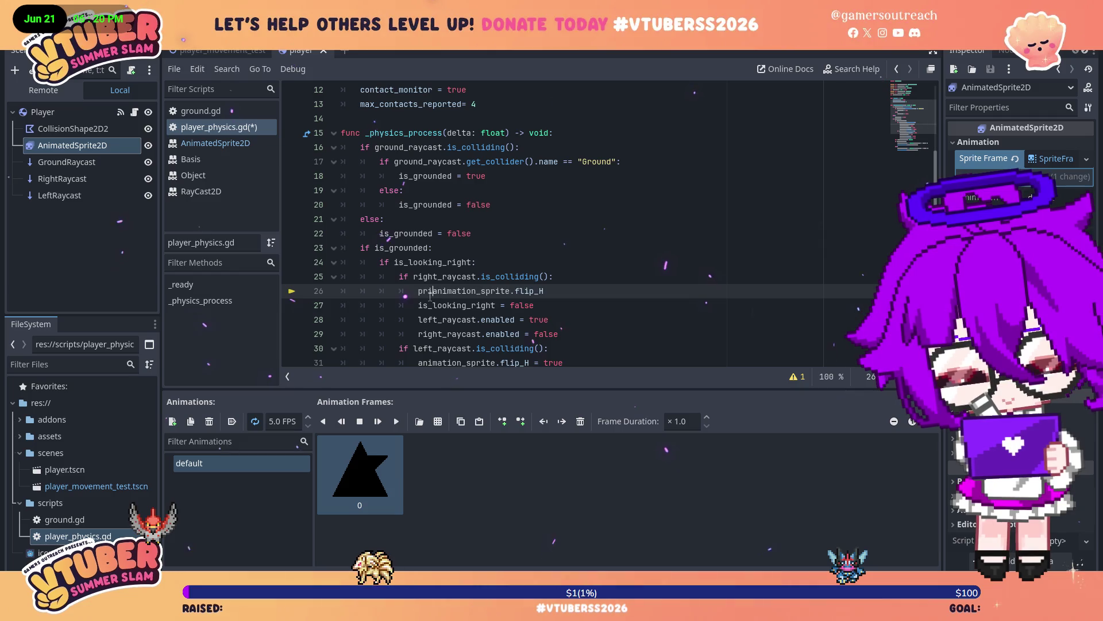
# Wrap line 26 as print(animation_sprite.flip_H) and save the script
pyautogui.write('nt(')
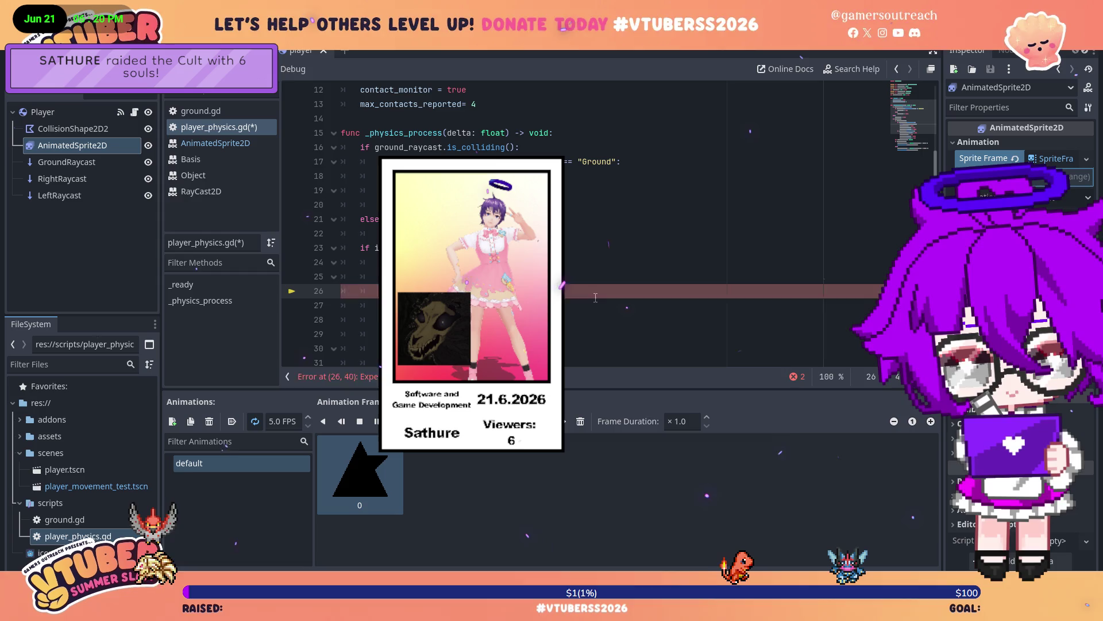
pyautogui.hotkey('ctrl', 's')
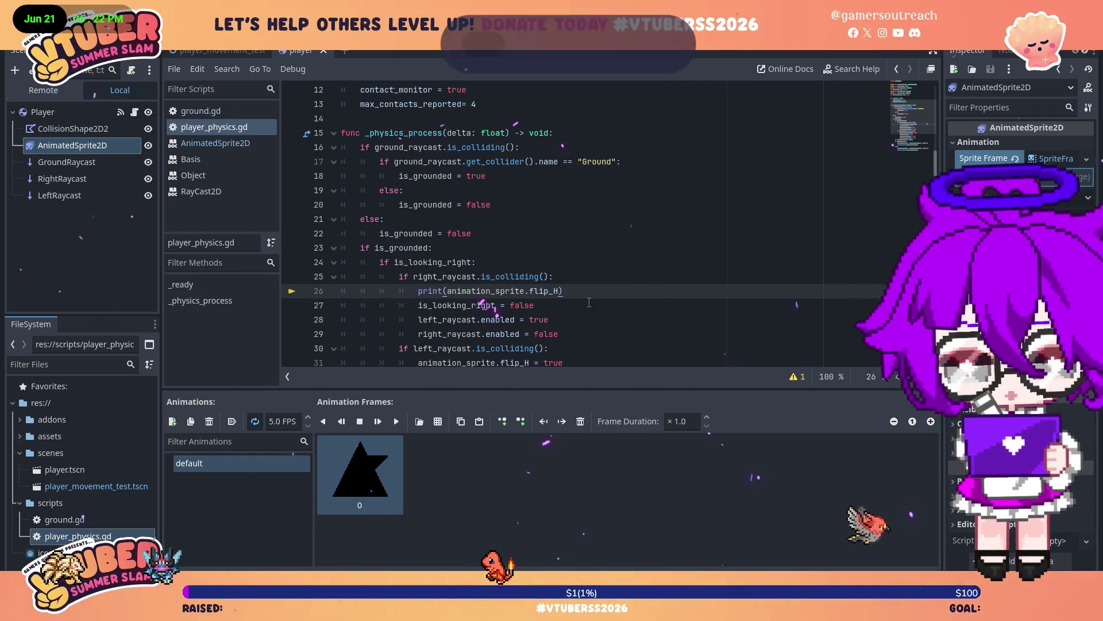
# Glance at frame 0's options in Animation Frames, then rerun the game to reach the flip_H error
pyautogui.scroll(-1, 517, 356)
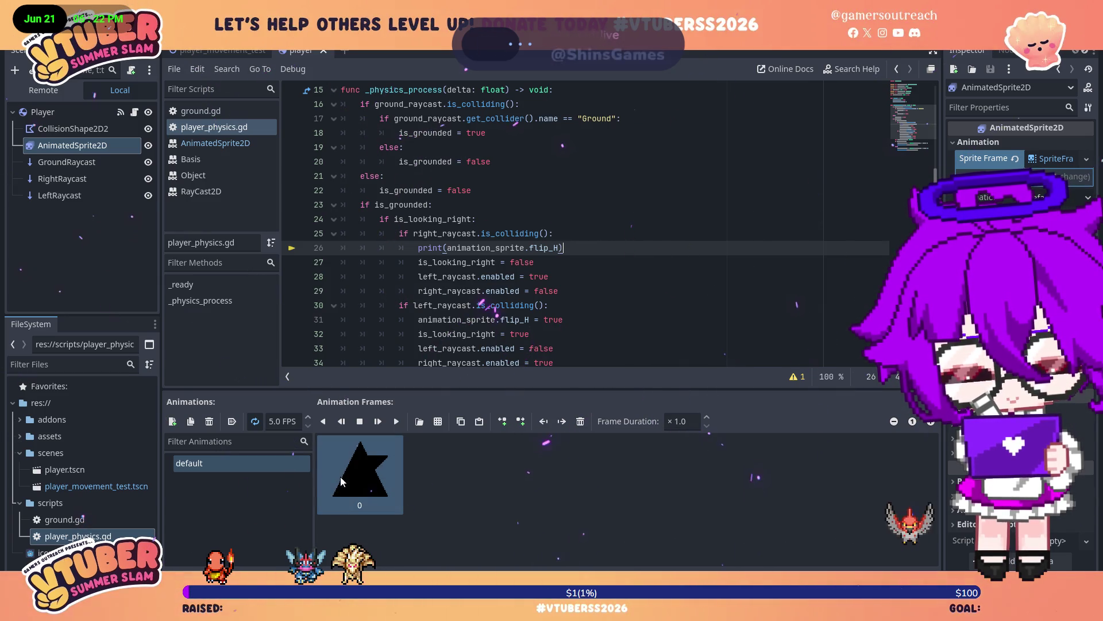
pyautogui.rightClick(367, 473)
pyautogui.click(240, 498)
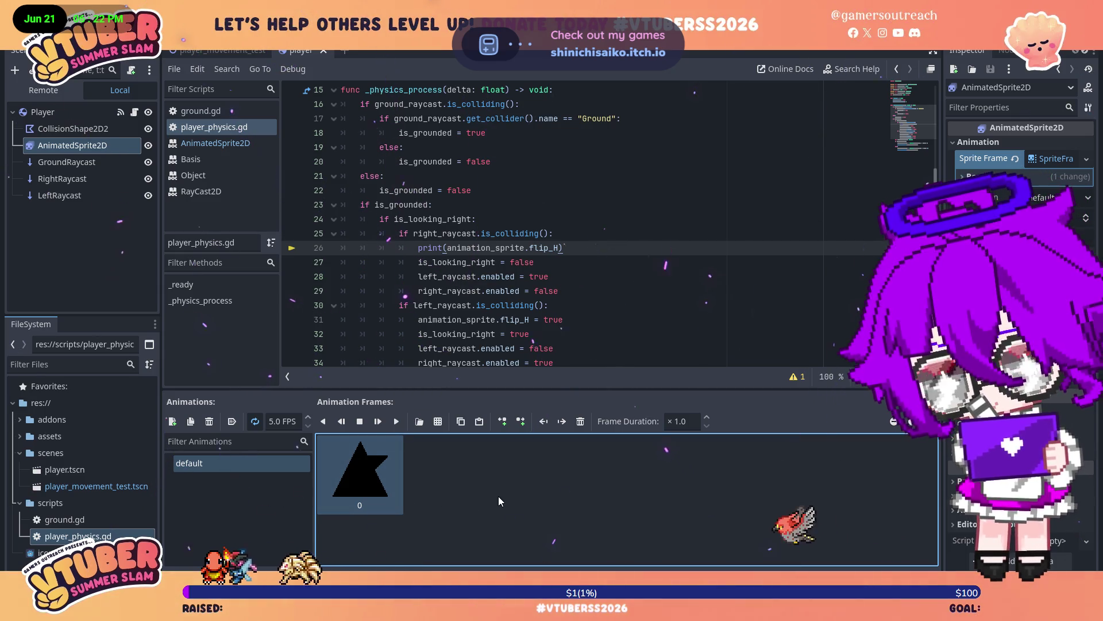
pyautogui.scroll(-1, 514, 305)
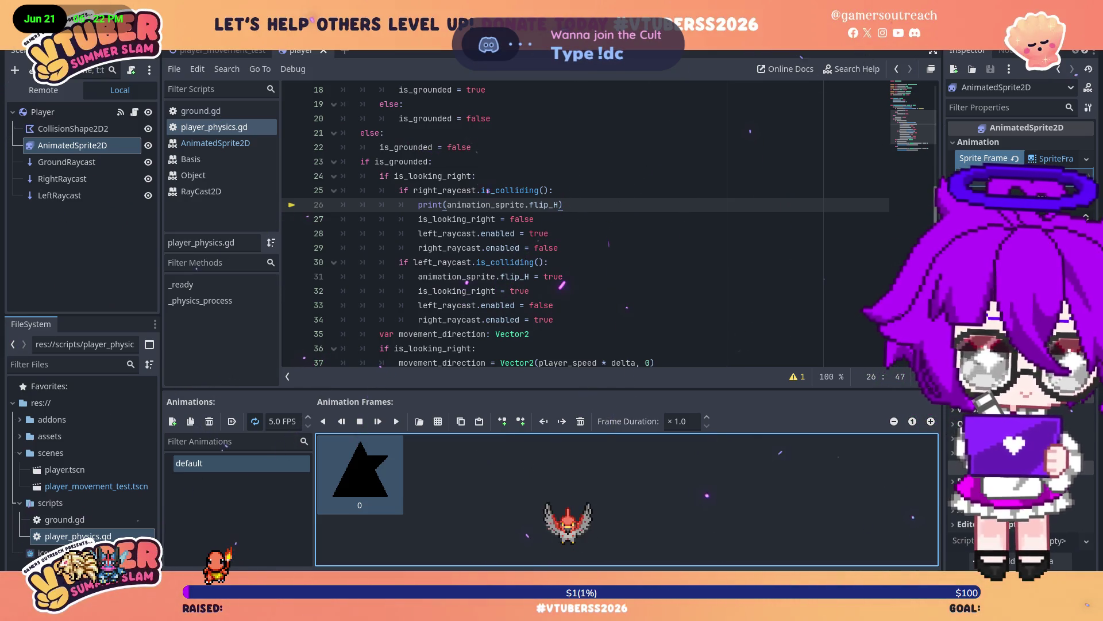
pyautogui.press('F5')
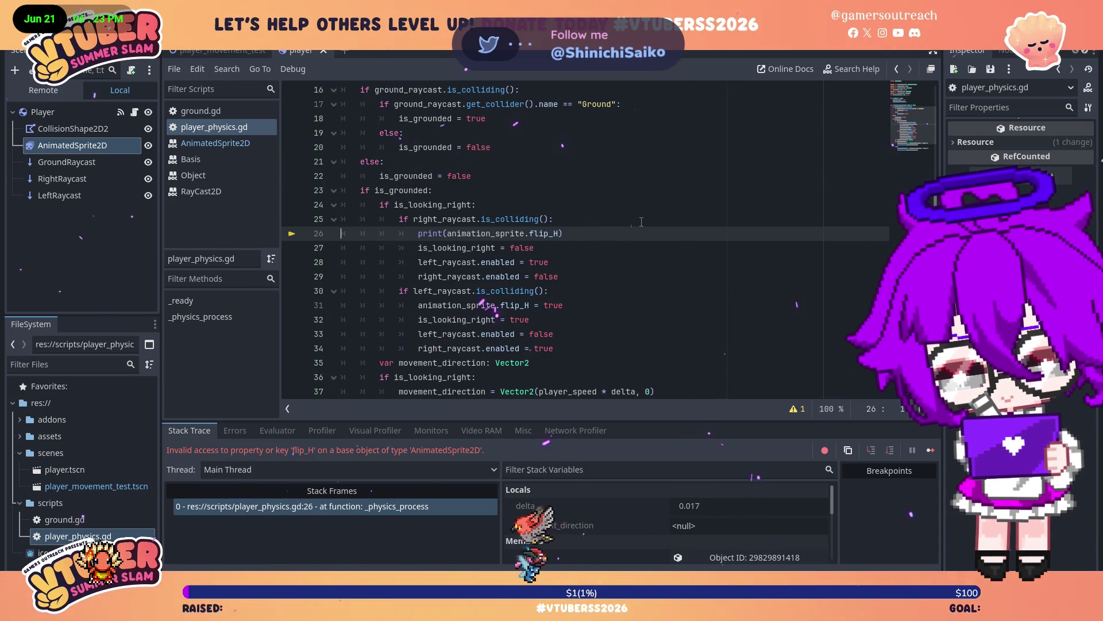
# Change line 26 to print animation_sprite.flip_h in lowercase
pyautogui.click(556, 234)
pyautogui.press('BackSpace')
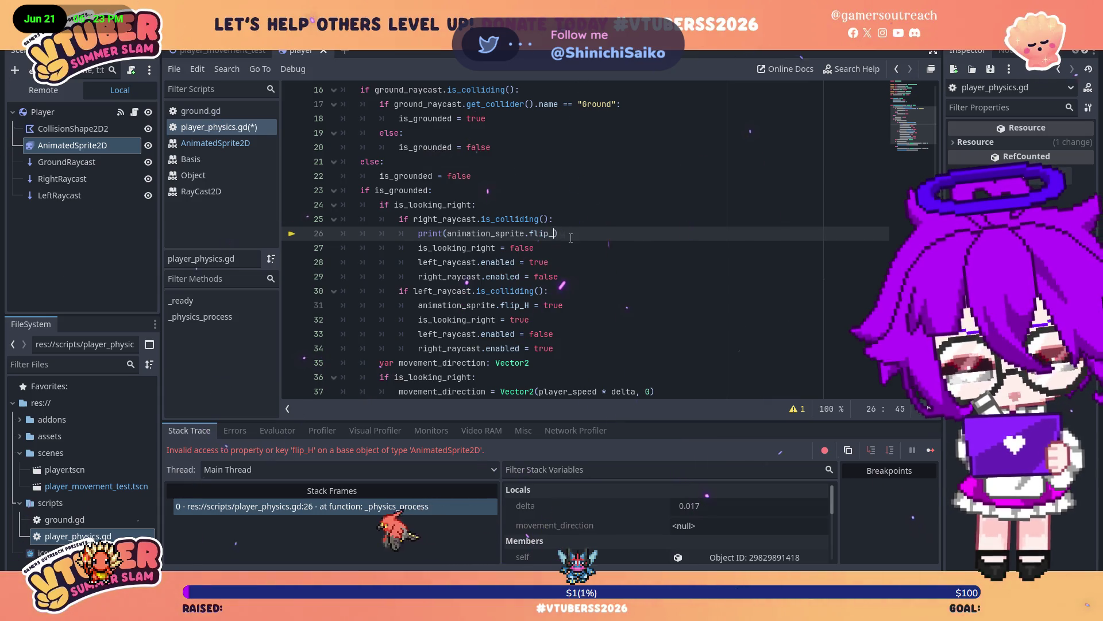
pyautogui.write('h')
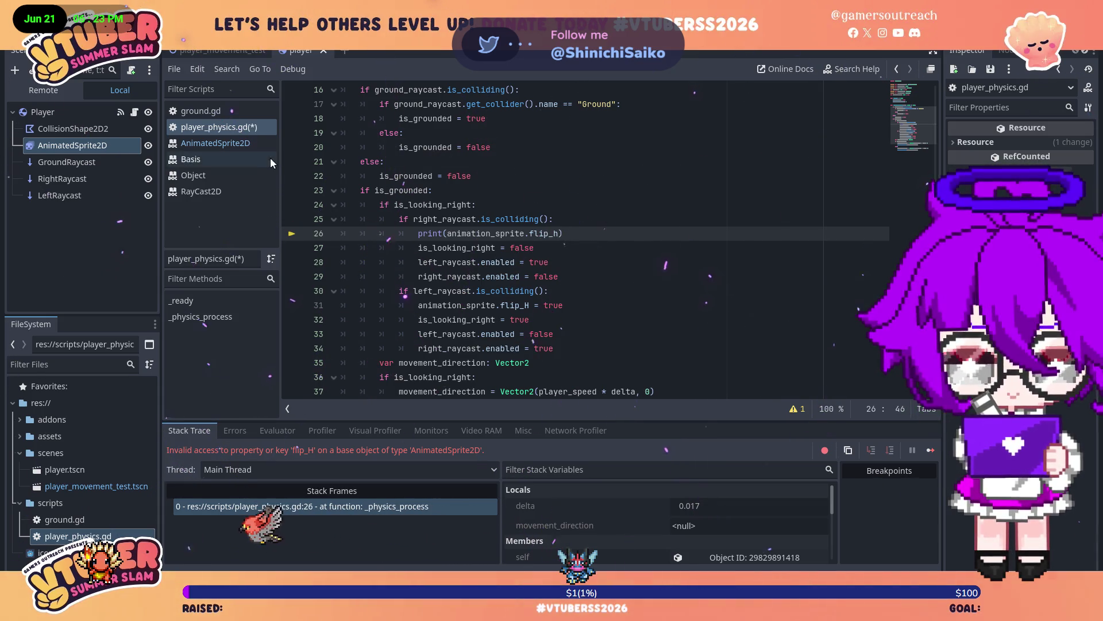
# Check the AnimatedSprite2D reference page and stop the running project with F8
pyautogui.click(270, 163)
pyautogui.click(224, 143)
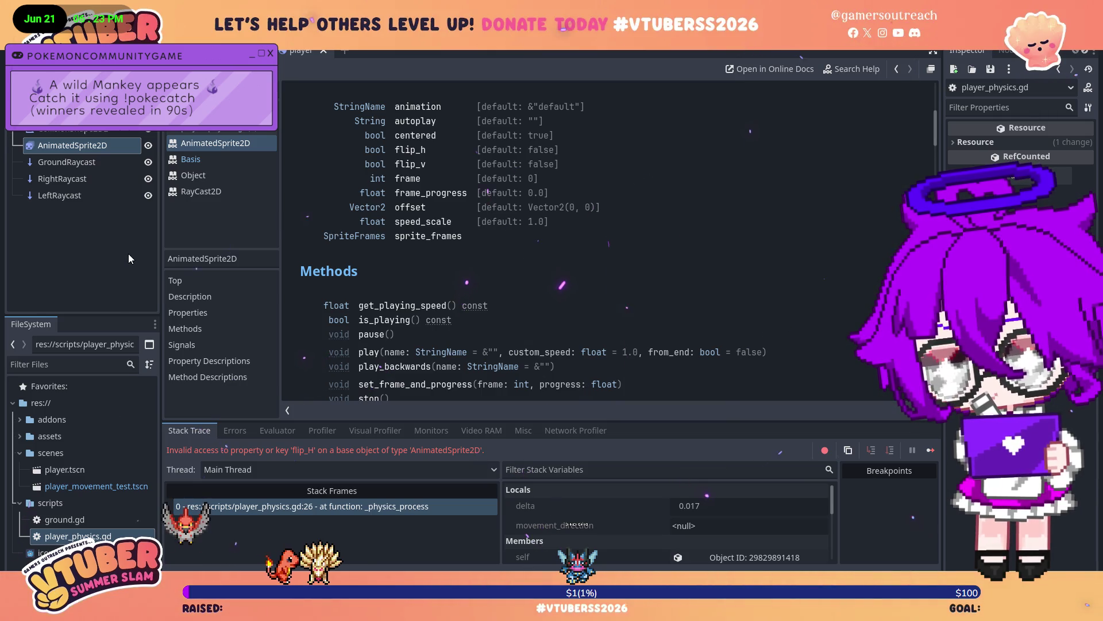
pyautogui.press('F8')
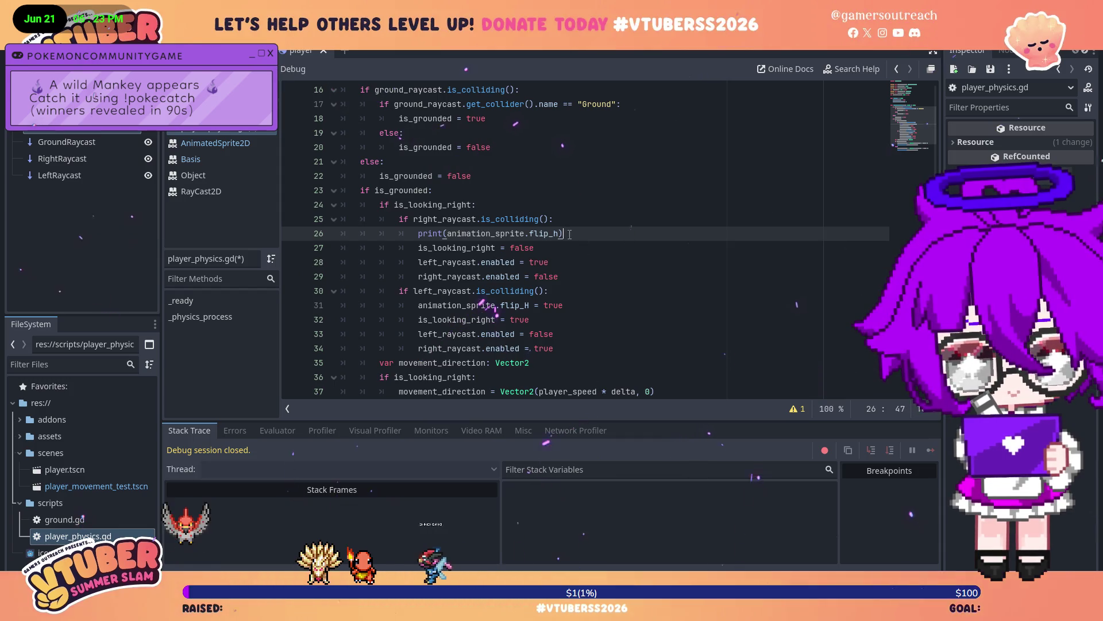
# Undo the line 26 edits so it sets animation_sprite.flip_h = true again
pyautogui.click(575, 235)
pyautogui.hotkey('ctrl', 'z')
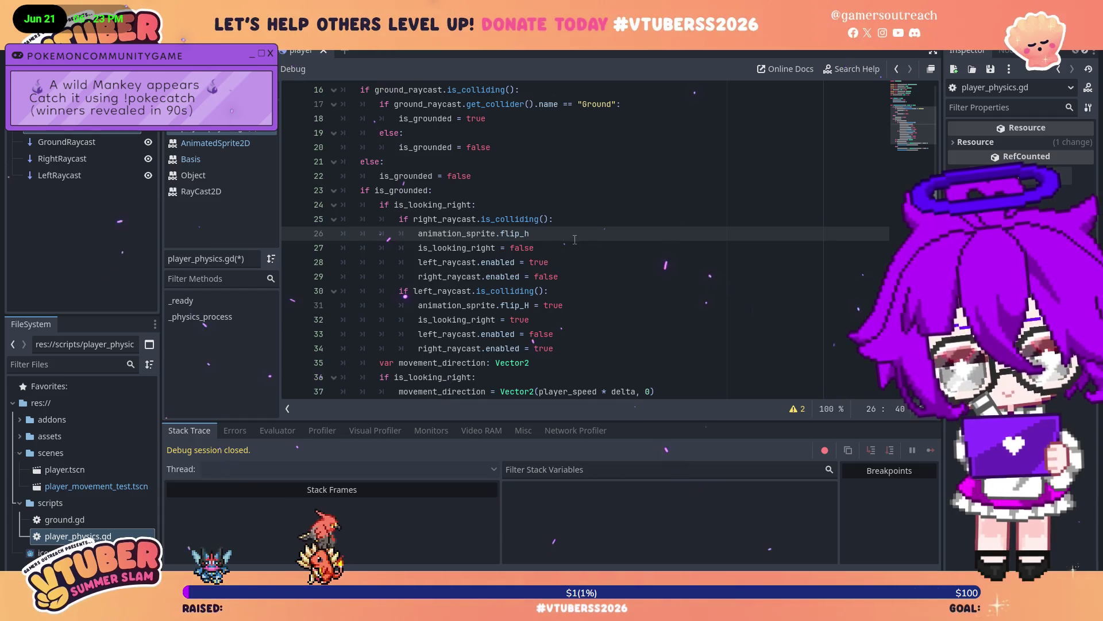
pyautogui.click(532, 305)
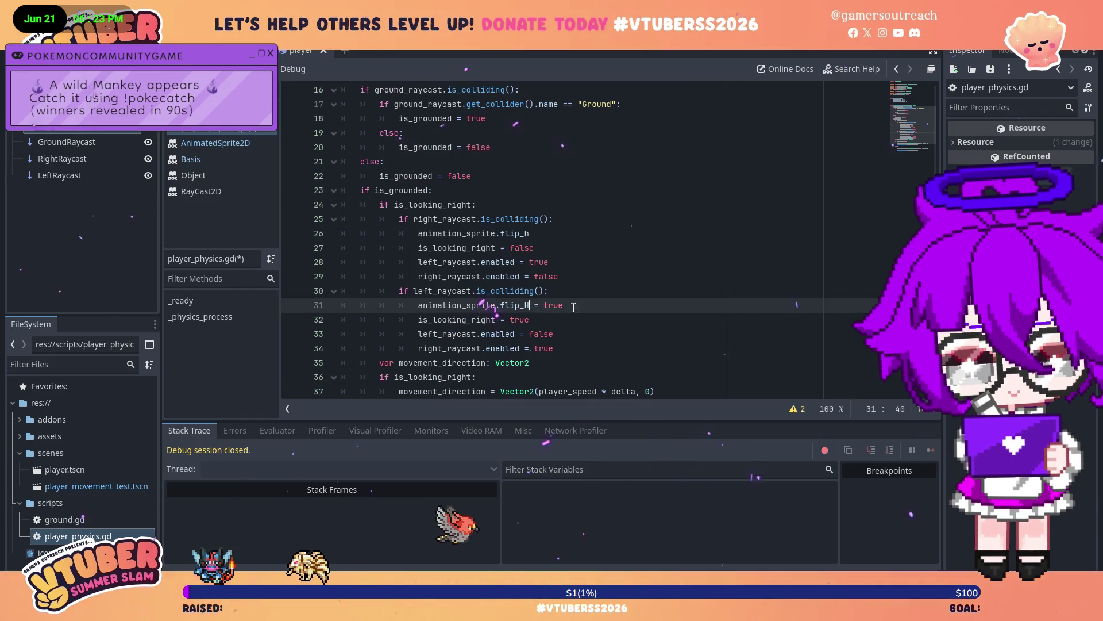
pyautogui.click(580, 230)
pyautogui.hotkey('ctrl', 'z')
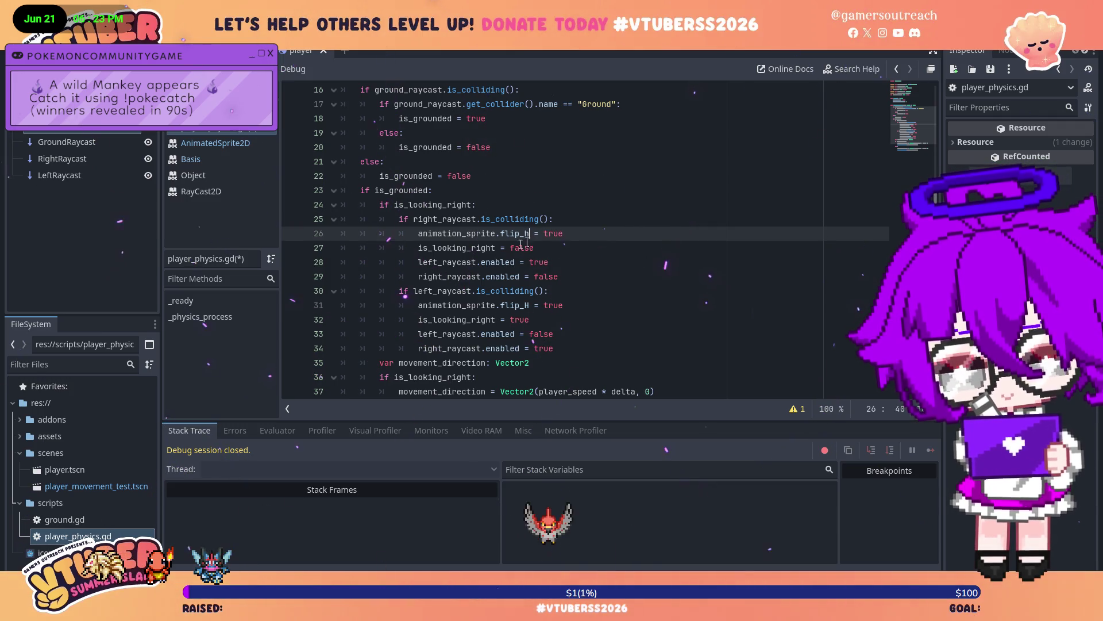
# Correct flip_H to flip_h on line 31 and run the project
pyautogui.click(530, 305)
pyautogui.press('BackSpace')
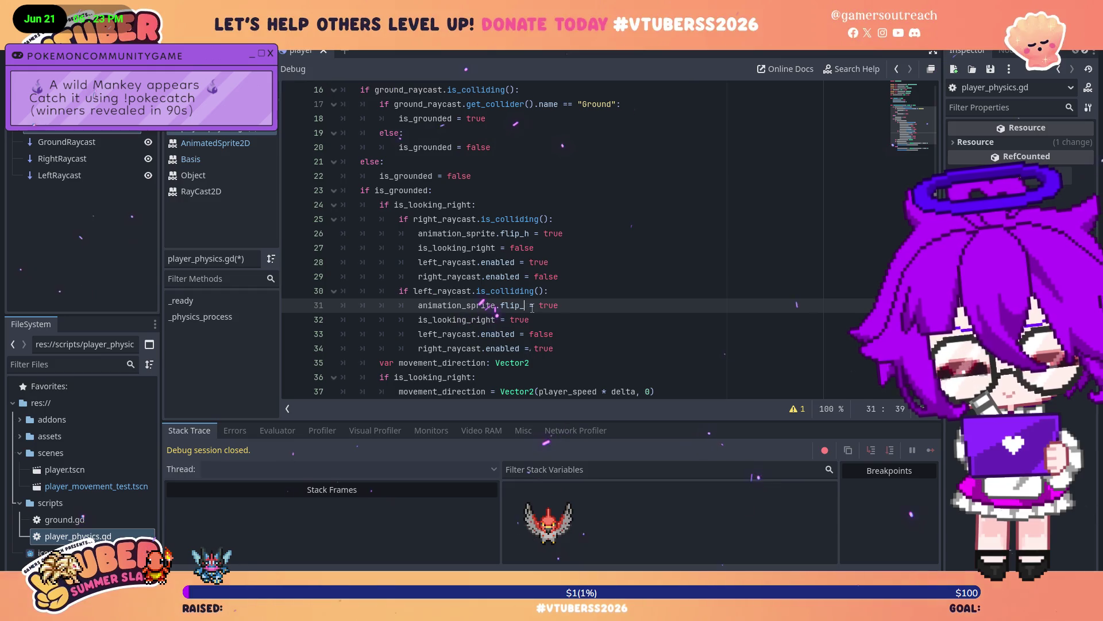
pyautogui.write('h')
pyautogui.press('F5')
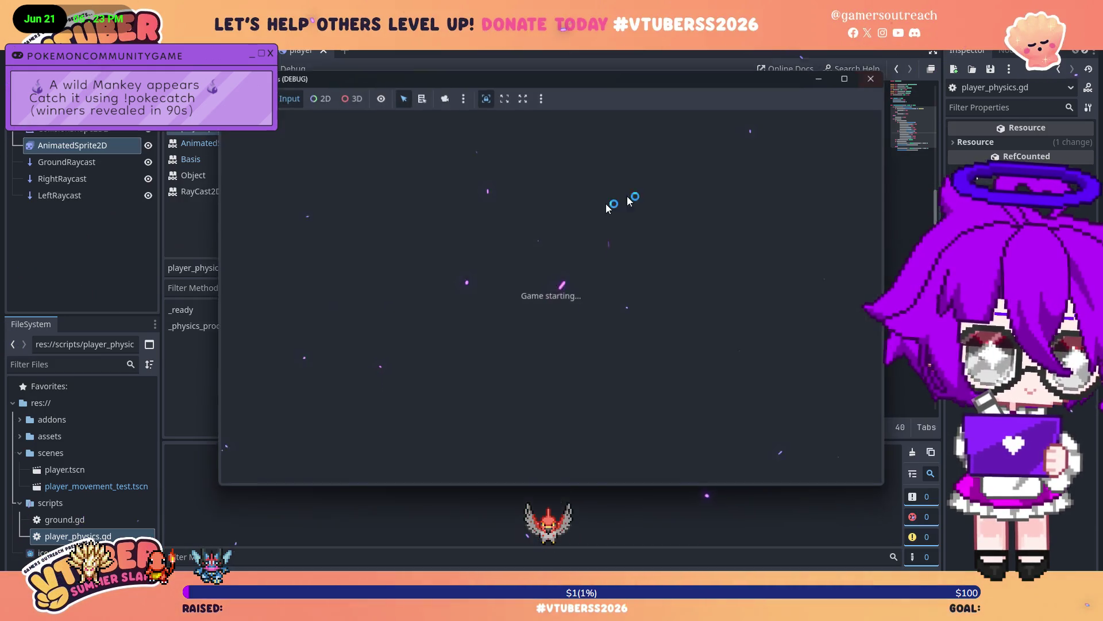
# Walk the player right and left with the arrow keys, then close the game window
pyautogui.press('Right')
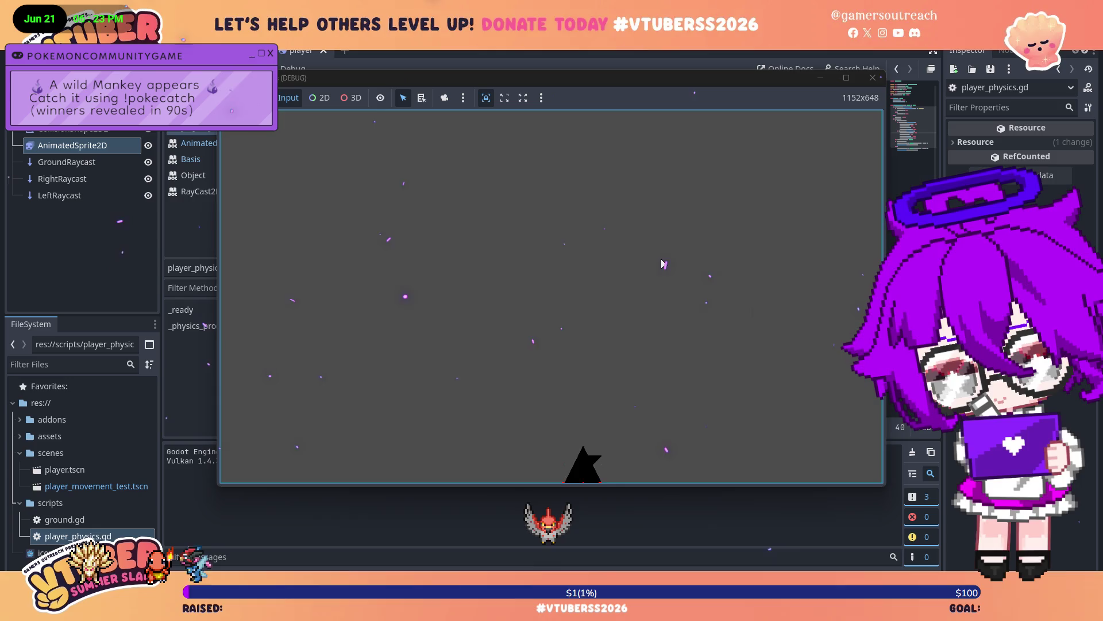
pyautogui.press('Right')
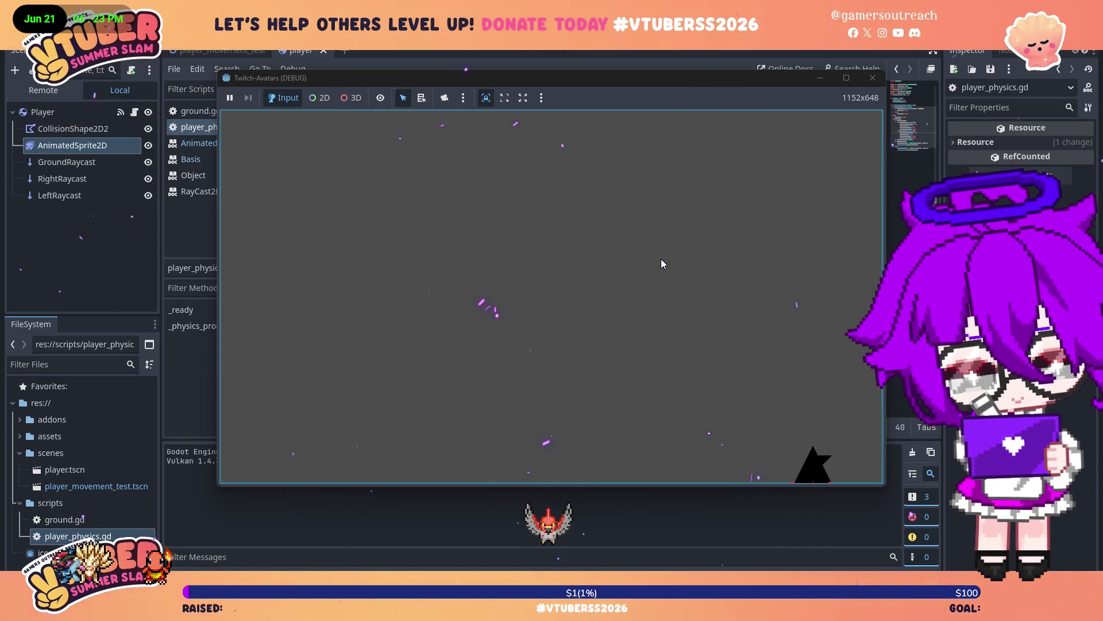
pyautogui.press('Left')
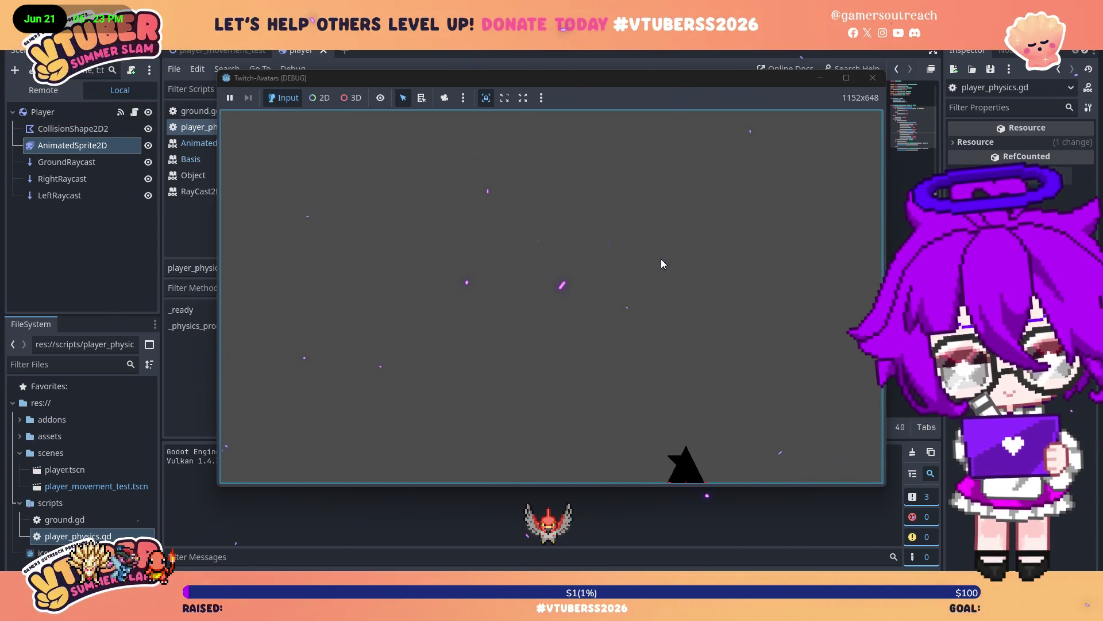
pyautogui.press('Left')
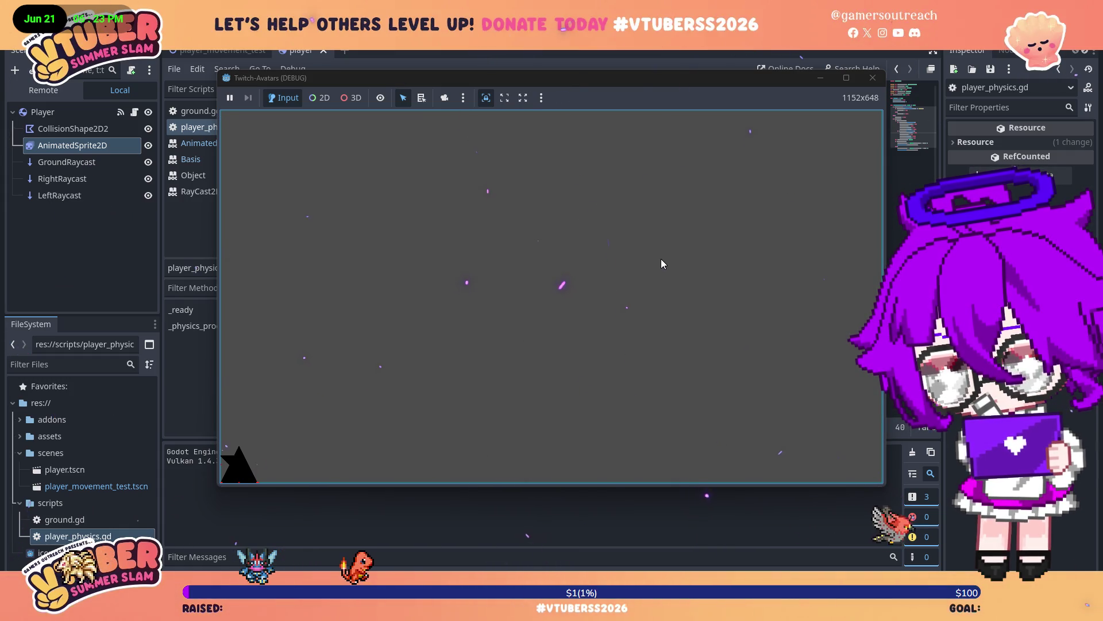
pyautogui.click(872, 81)
pyautogui.scroll(-2, 691, 309)
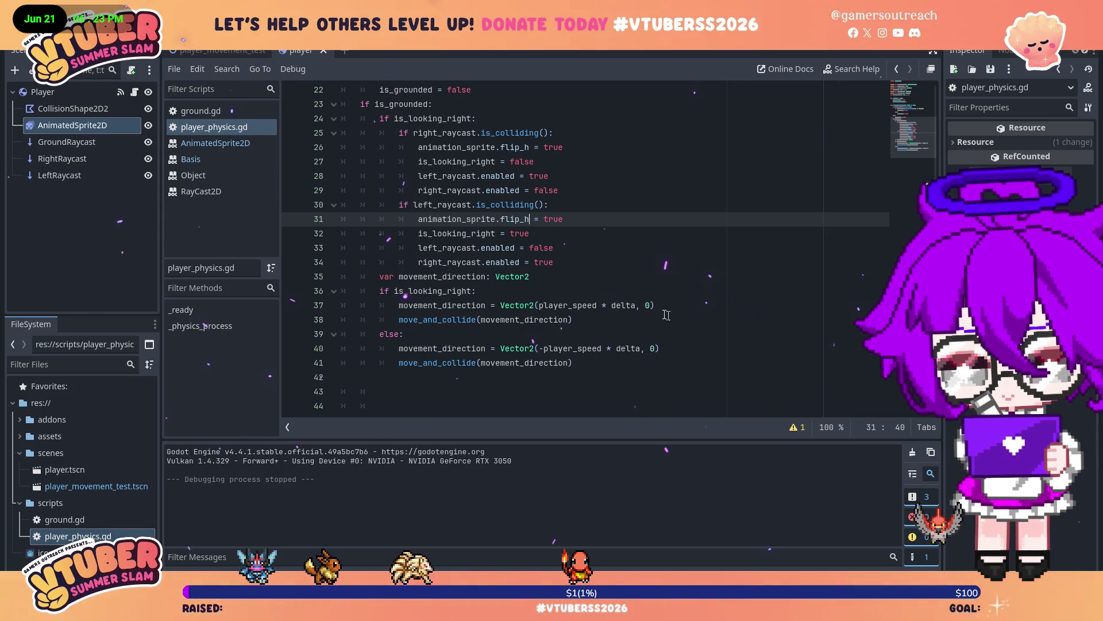
# Delete the if is_looking_right: condition on line 24
pyautogui.moveTo(512, 271)
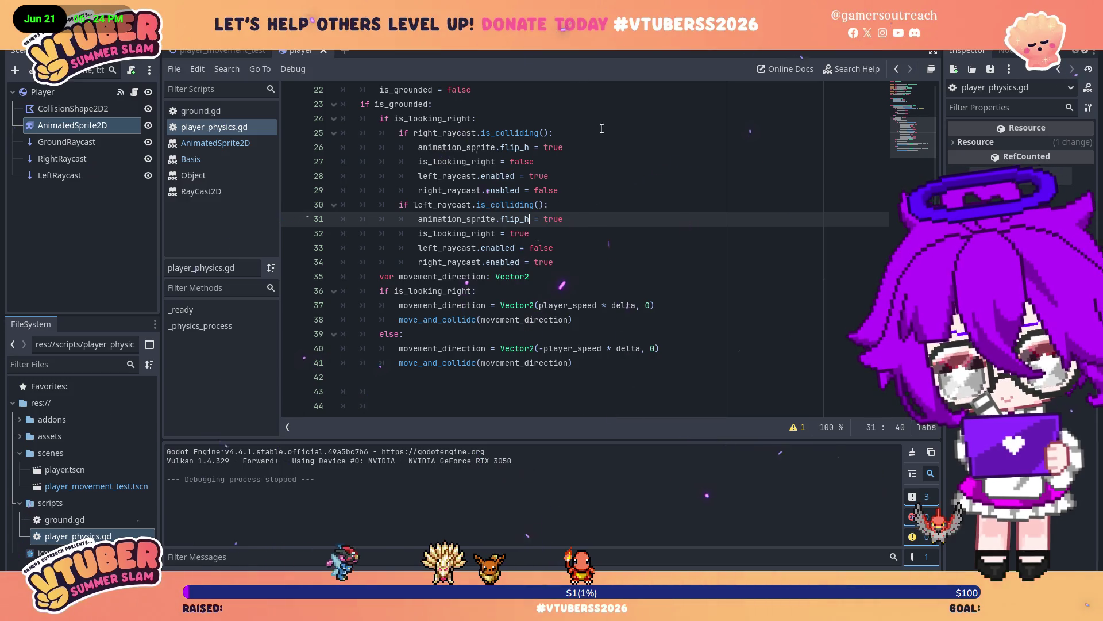
pyautogui.scroll(1, 575, 139)
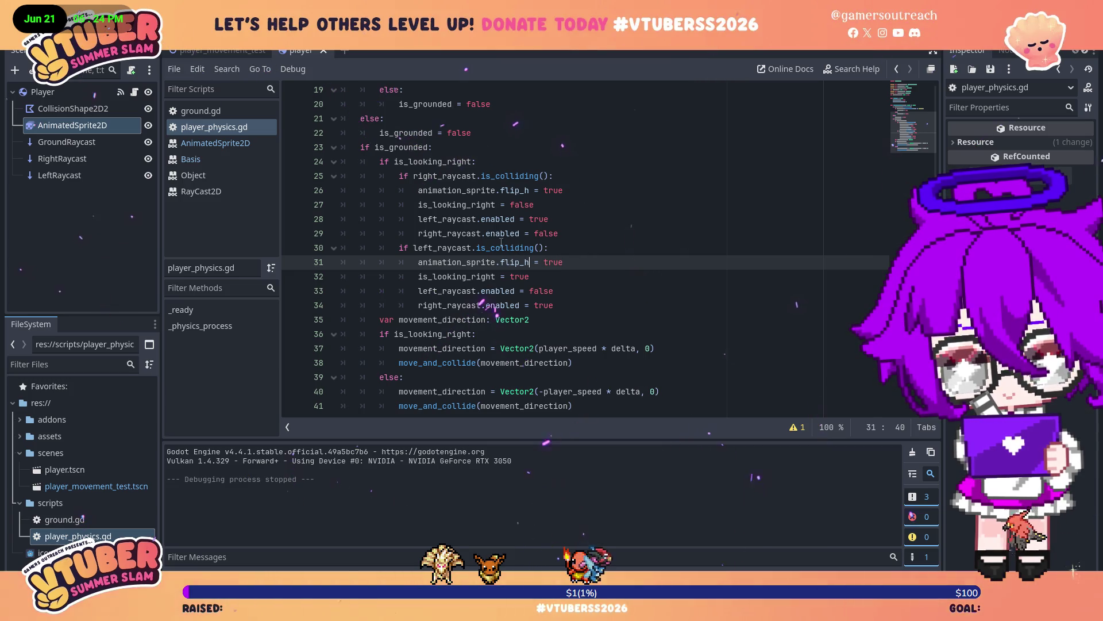
pyautogui.click(492, 163)
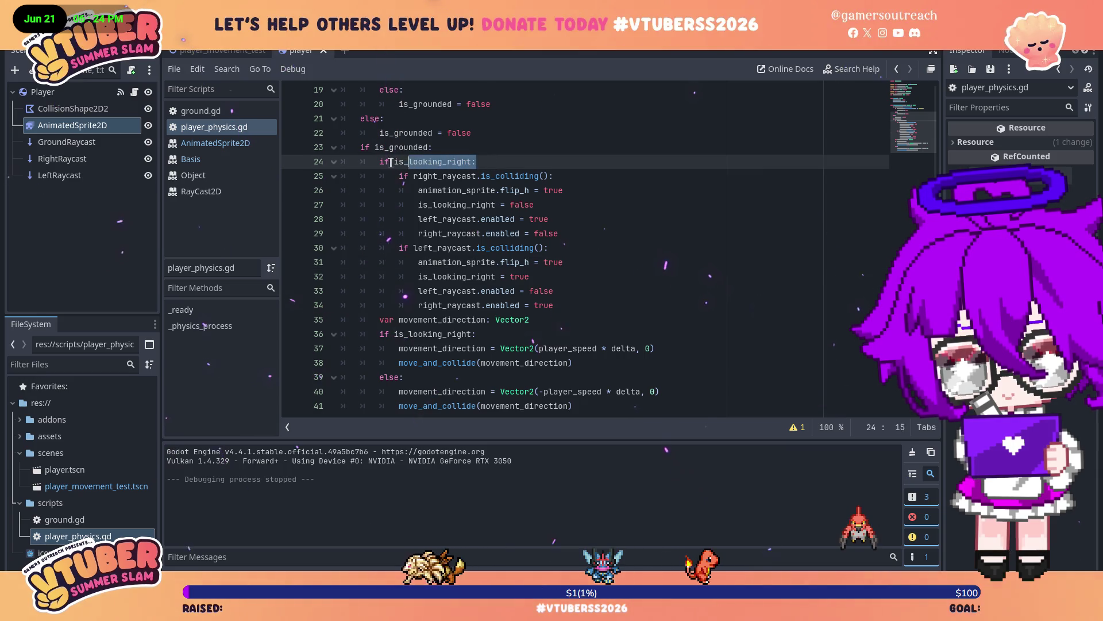
pyautogui.moveTo(391, 162); pyautogui.dragTo(380, 162)
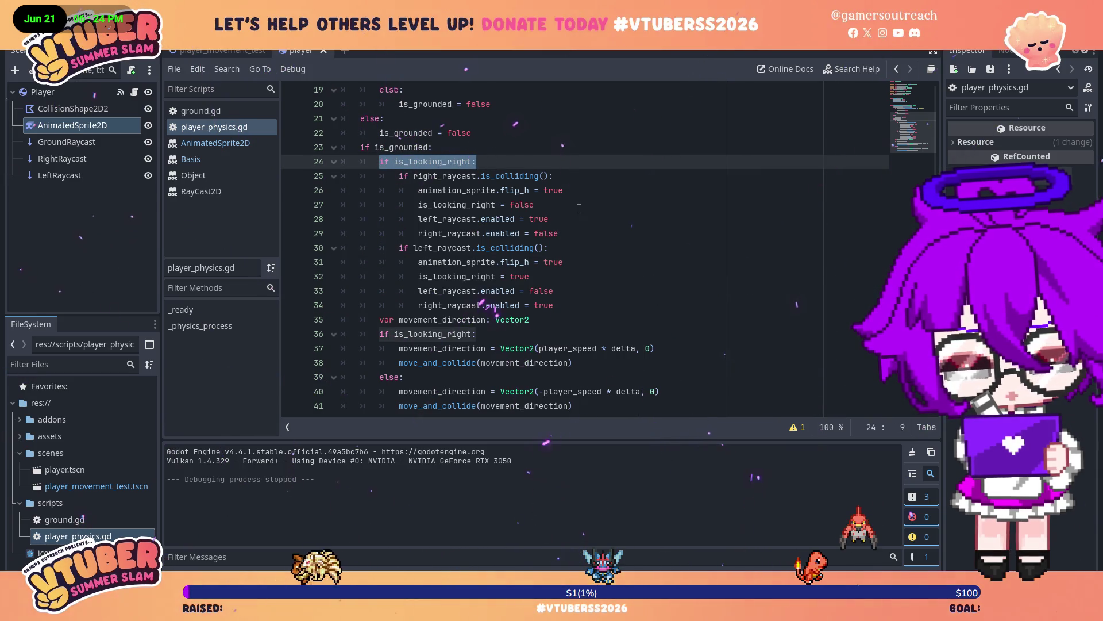
pyautogui.press('BackSpace')
# Unindent the raycast checks on lines 25–34, drop the blank line, save, and rerun the game
pyautogui.moveTo(556, 305)
pyautogui.mouseDown()
pyautogui.moveTo(403, 247)
pyautogui.moveTo(396, 170)
pyautogui.mouseUp()
pyautogui.hotkey('shift', 'Tab')
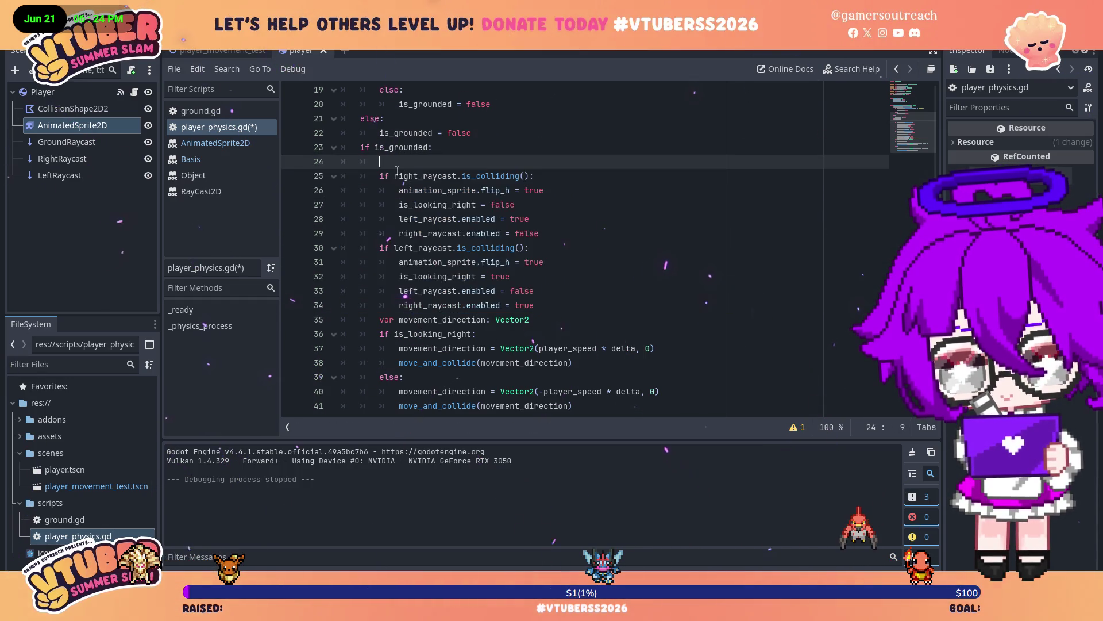
pyautogui.press('BackSpace')
pyautogui.press('BackSpace')
pyautogui.hotkey('ctrl', 's')
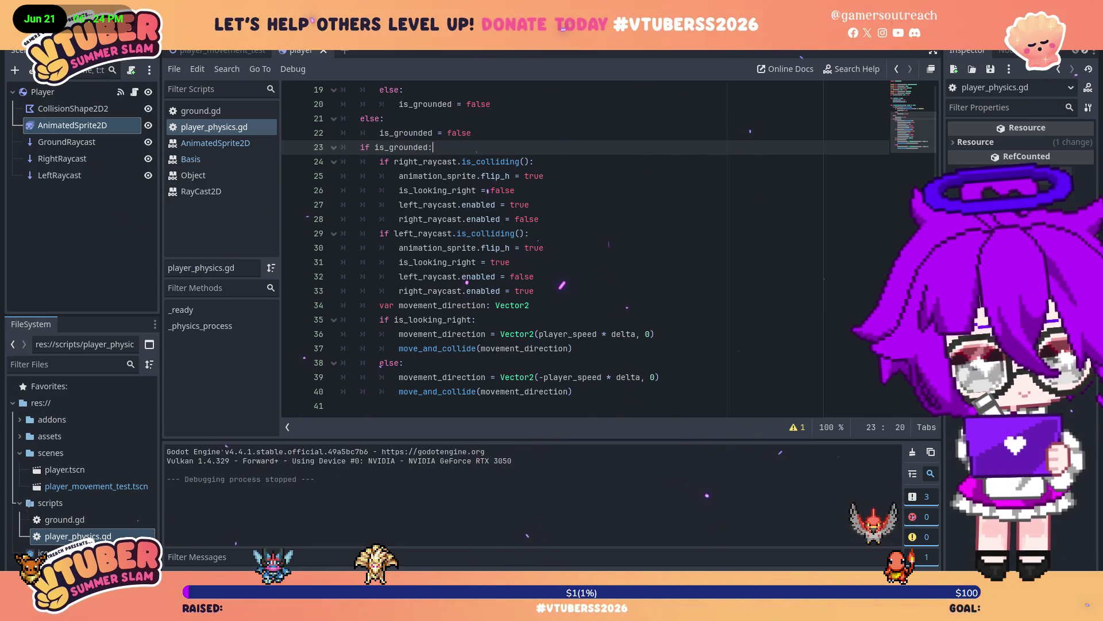
pyautogui.press('F5')
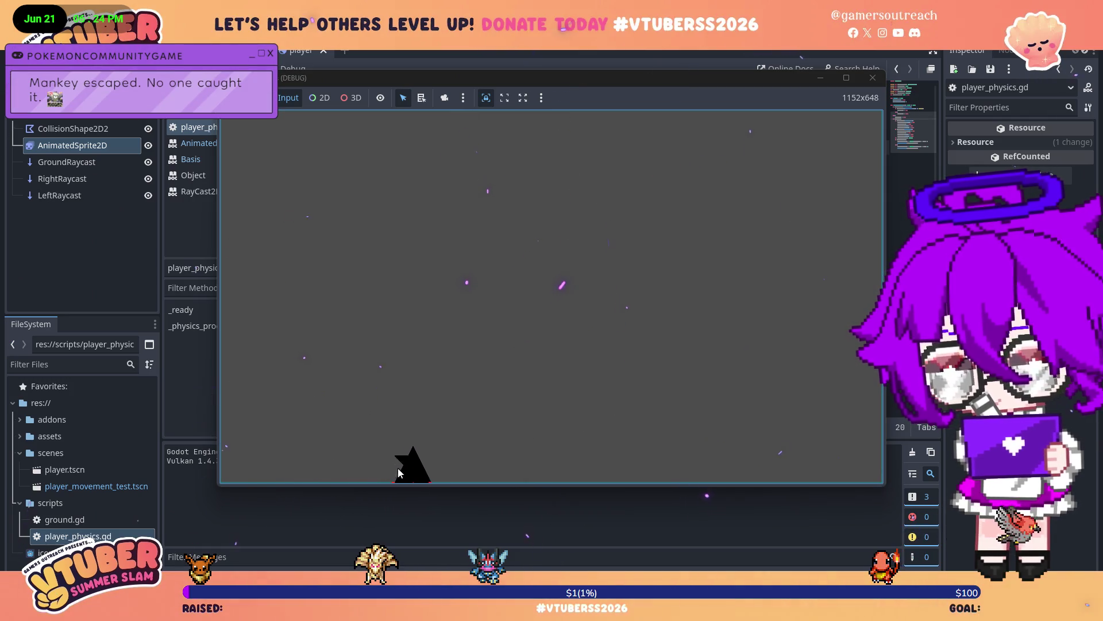
# Walk the player to the right to test it, then close the game window
pyautogui.press('Right')
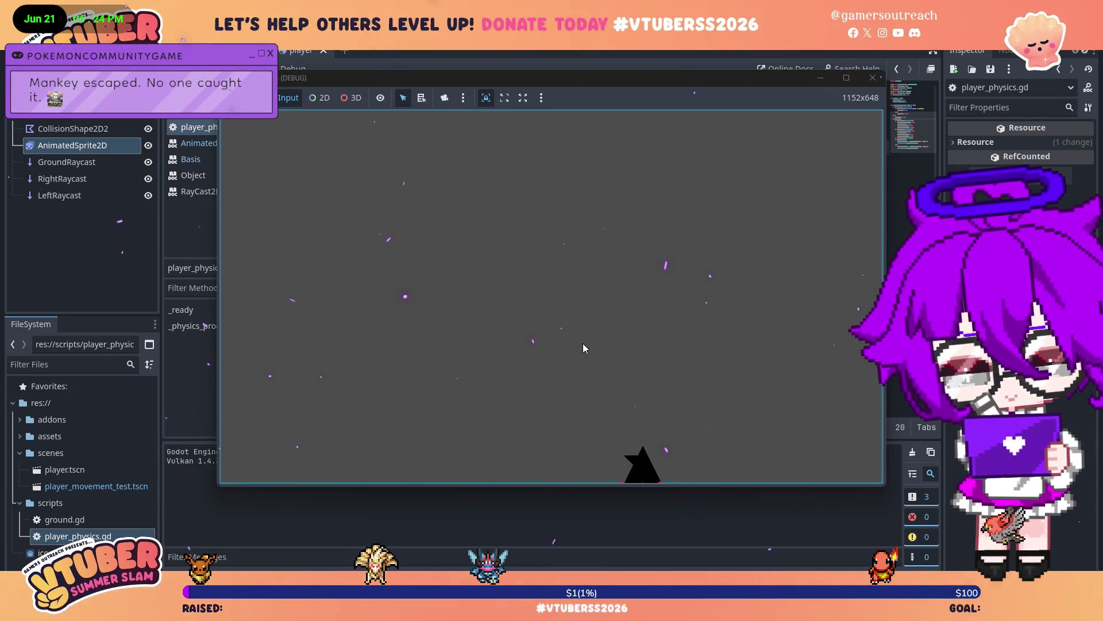
pyautogui.press('Right')
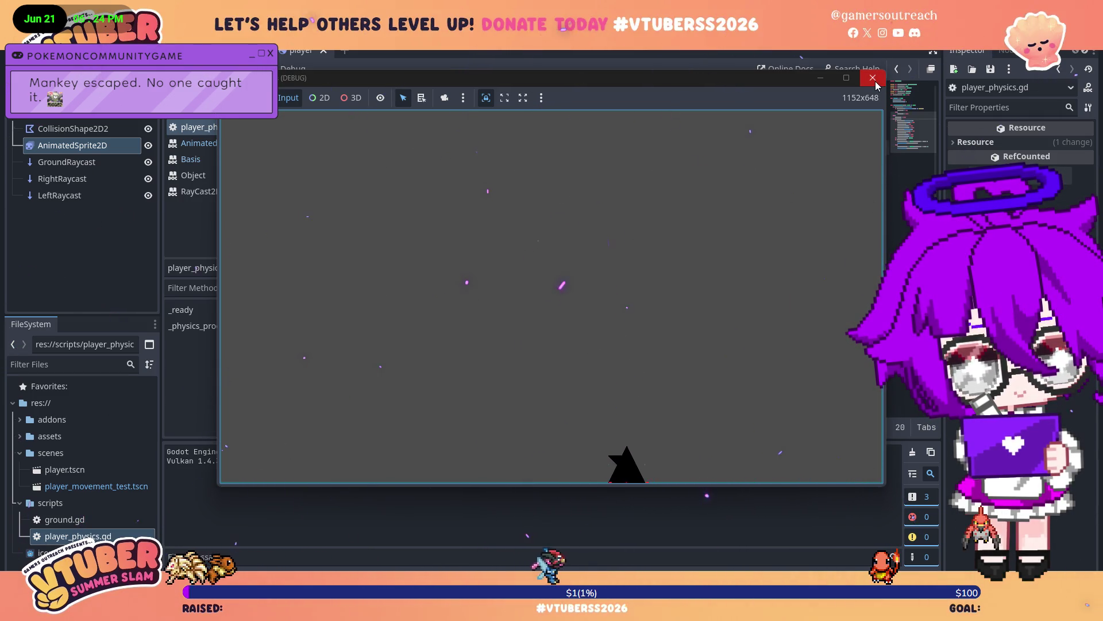
pyautogui.press('F8')
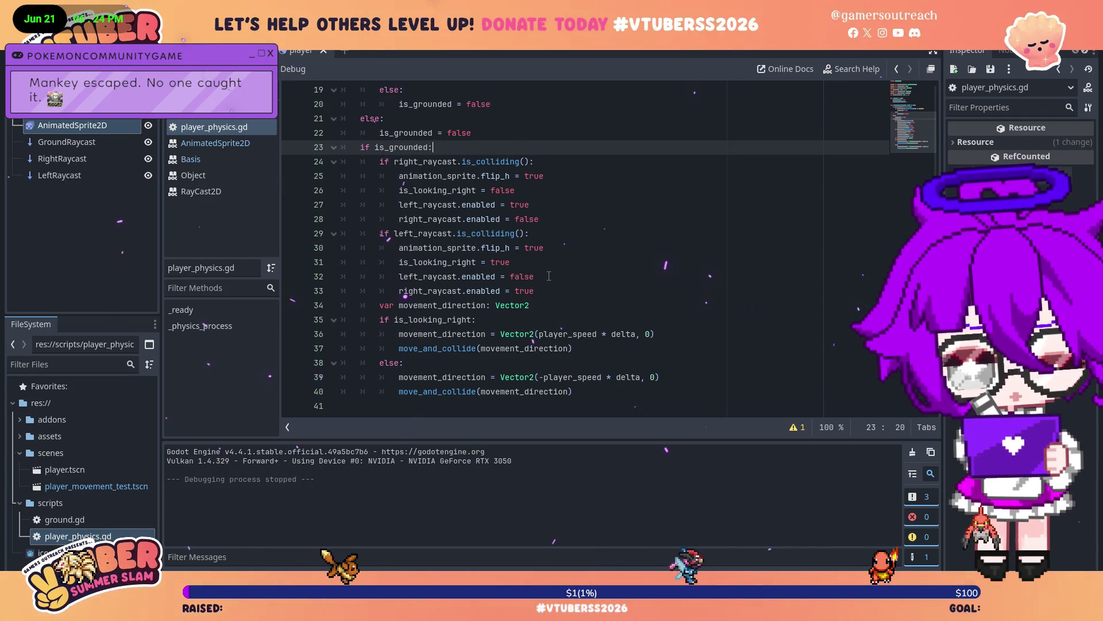
# Set animation_sprite.flip_h to false on line 30 and relaunch the game
pyautogui.doubleClick(525, 247)
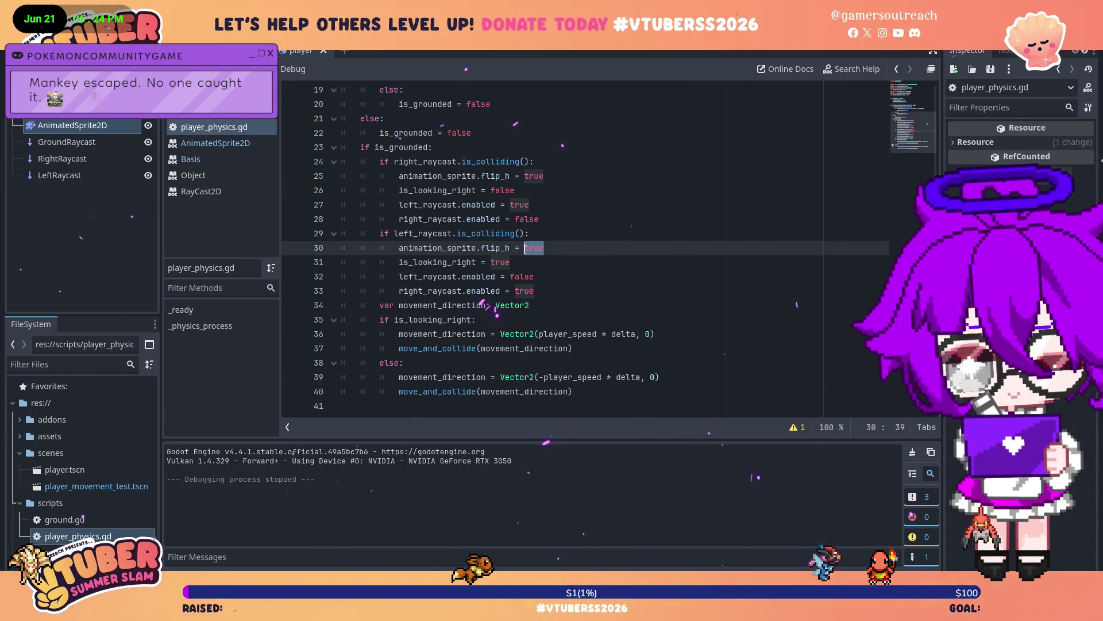
pyautogui.write('alse')
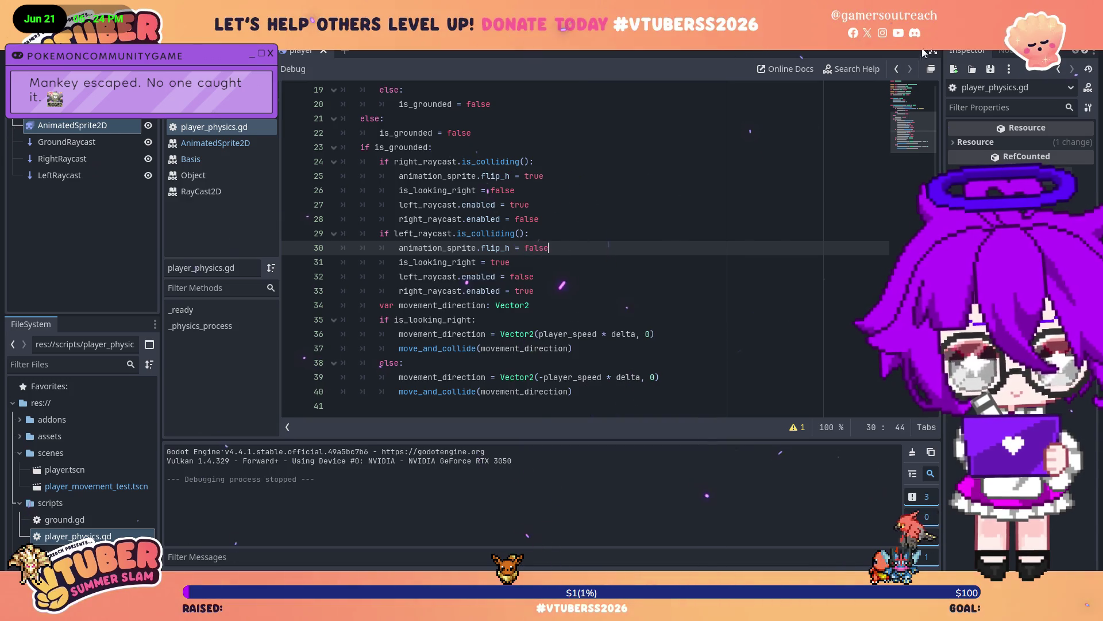
pyautogui.press('F5')
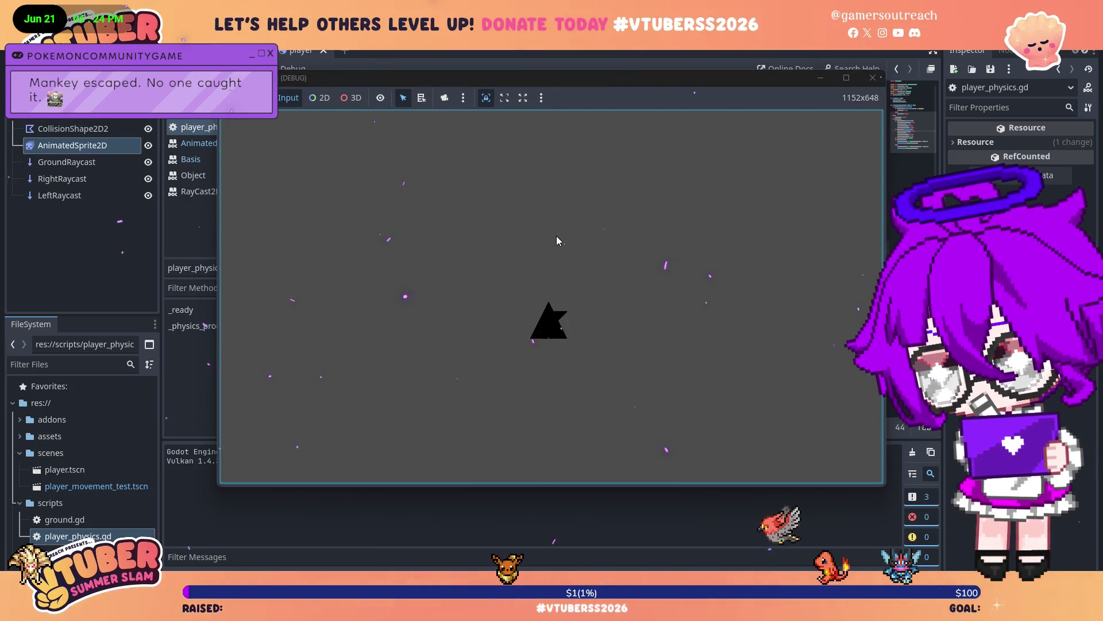
# Walk the player right and left, then enlarge and reposition the game window
pyautogui.press('Right')
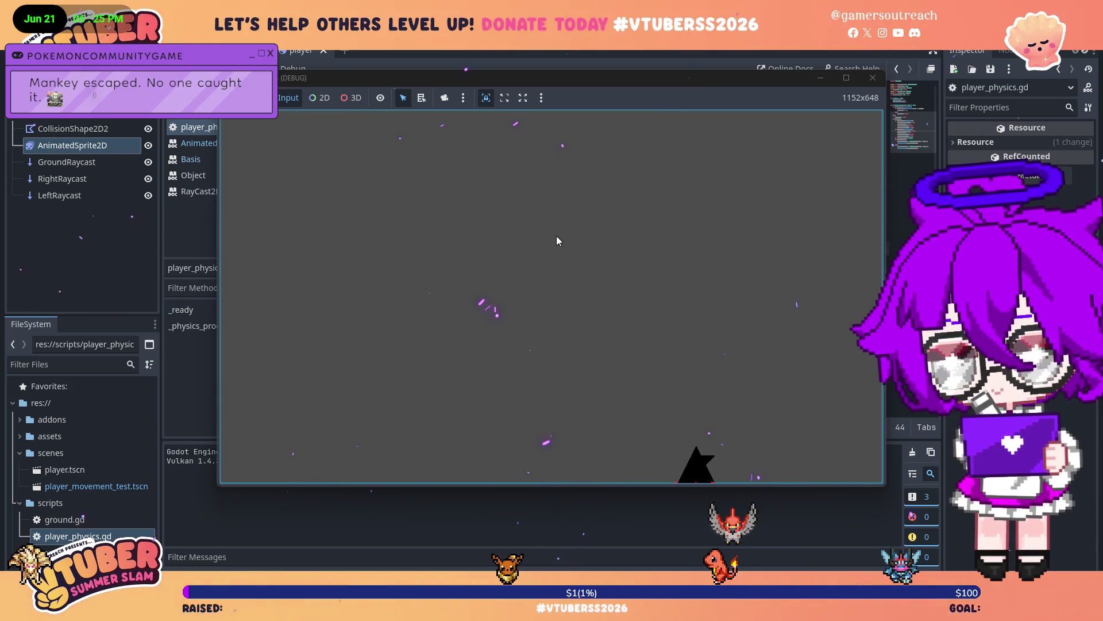
pyautogui.press('Left')
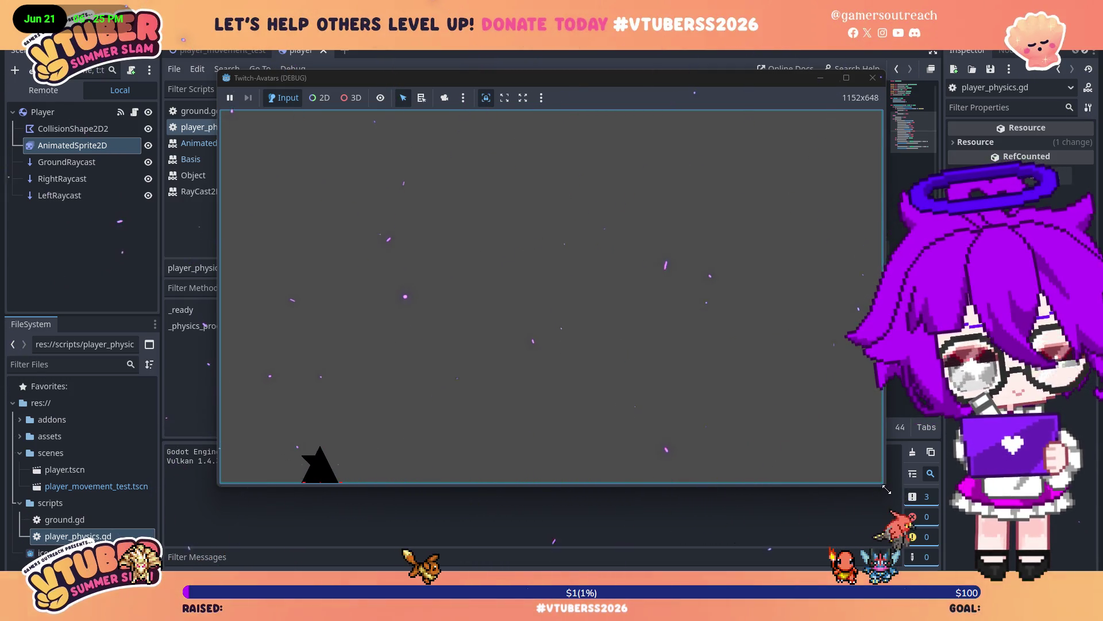
pyautogui.moveTo(887, 490); pyautogui.dragTo(975, 545)
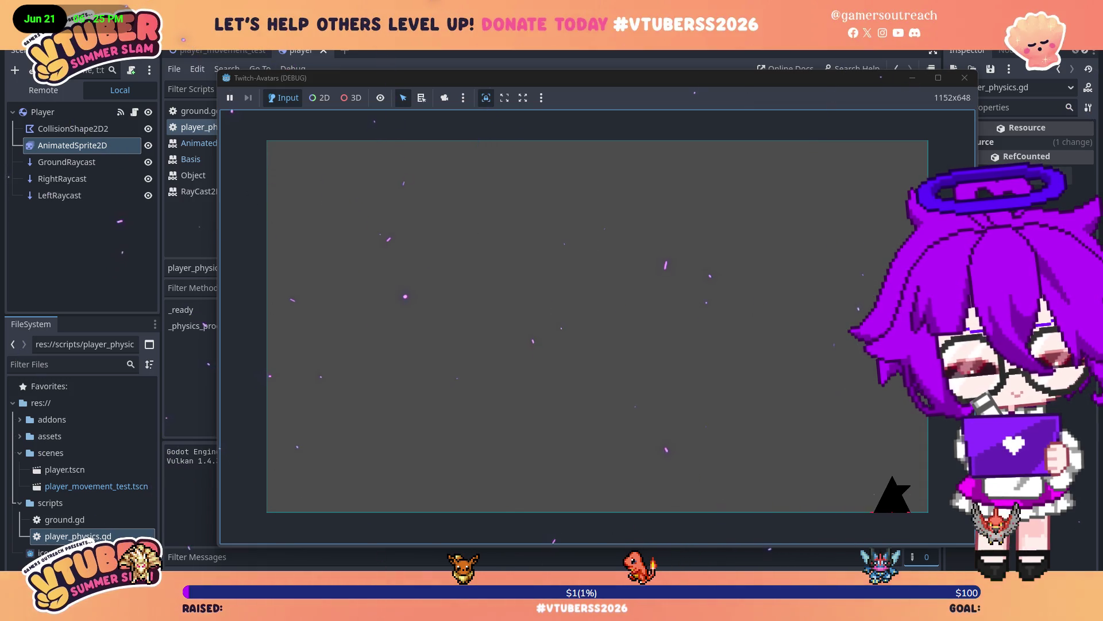
pyautogui.click(827, 122)
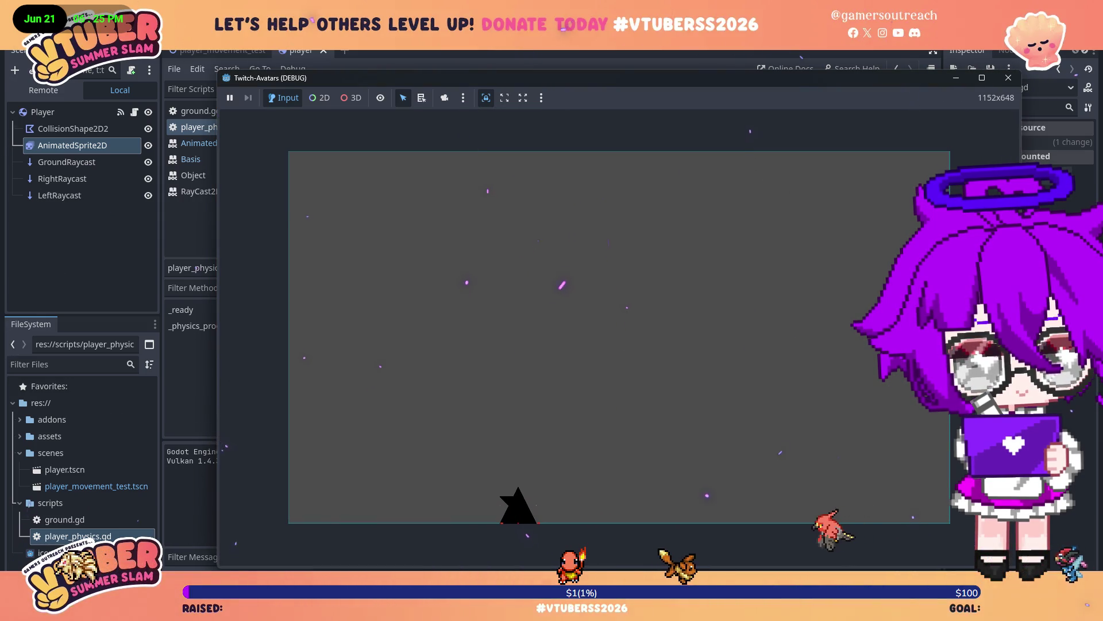
pyautogui.moveTo(835, 85); pyautogui.dragTo(722, 75)
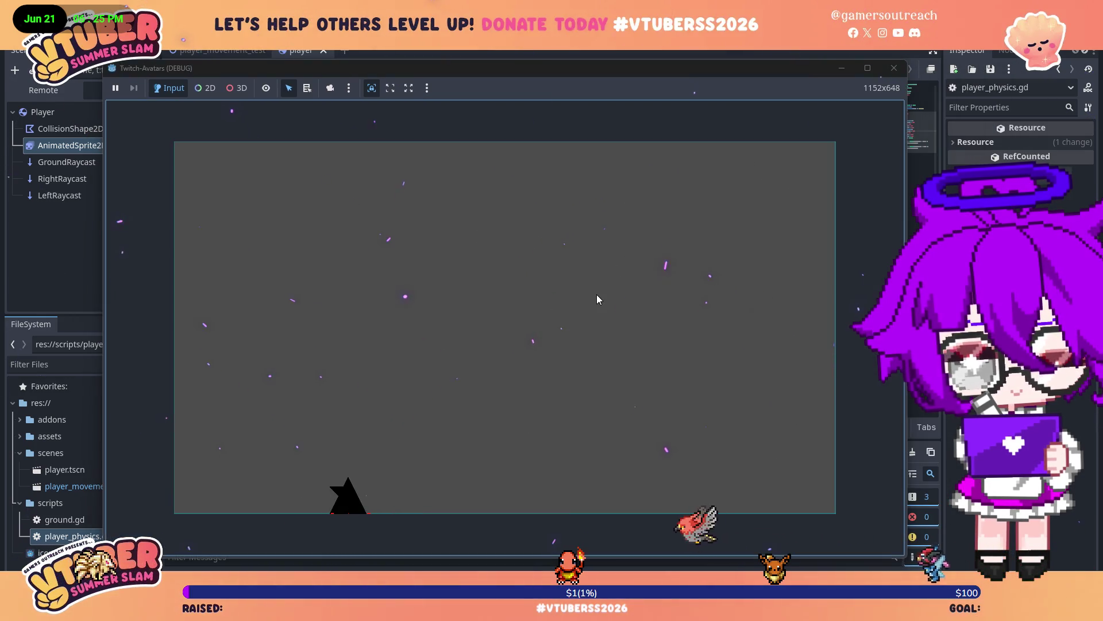
pyautogui.click(869, 69)
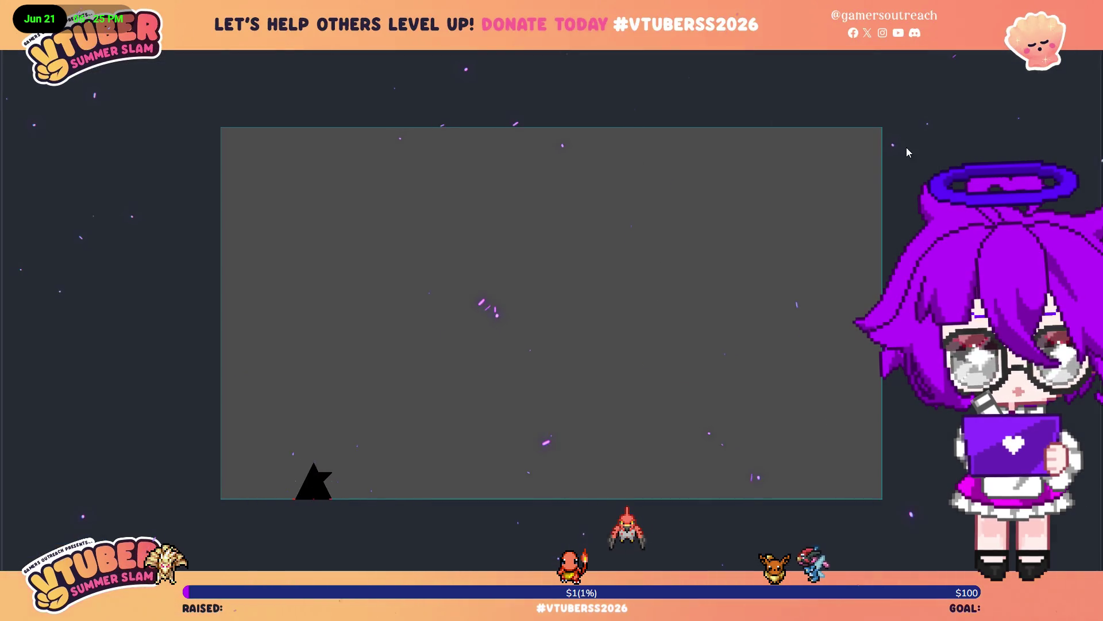
pyautogui.press('super+Down')
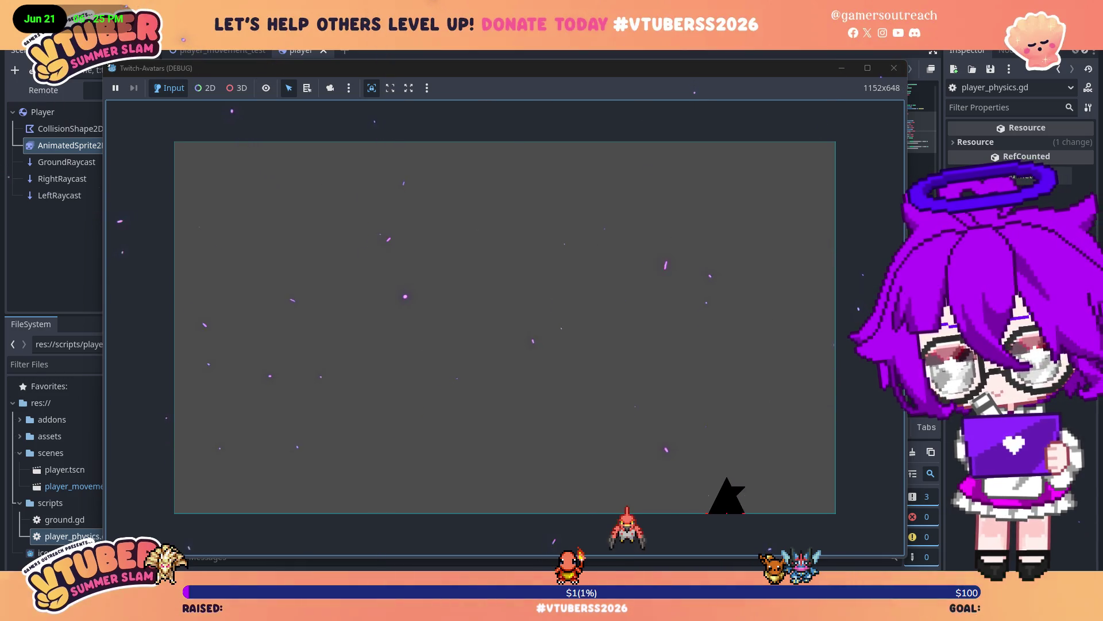
# Resize and move the game window until its view is 1152x648
pyautogui.moveTo(105, 62)
pyautogui.mouseDown()
pyautogui.moveTo(269, 113)
pyautogui.moveTo(269, 157)
pyautogui.mouseUp()
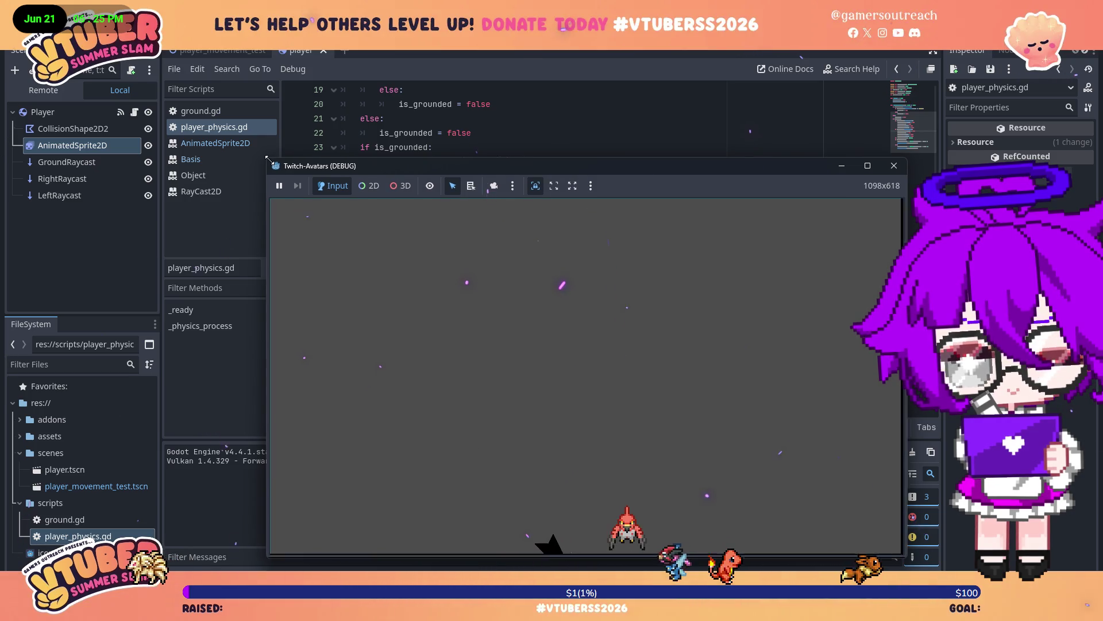
pyautogui.moveTo(268, 159); pyautogui.dragTo(271, 115)
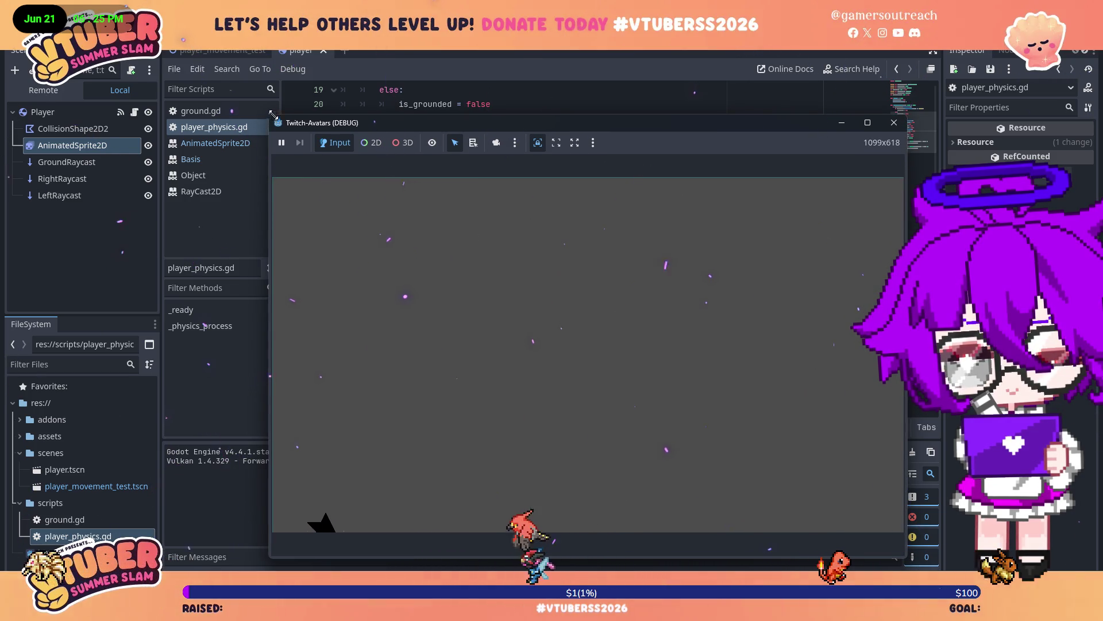
pyautogui.moveTo(402, 122); pyautogui.dragTo(343, 86)
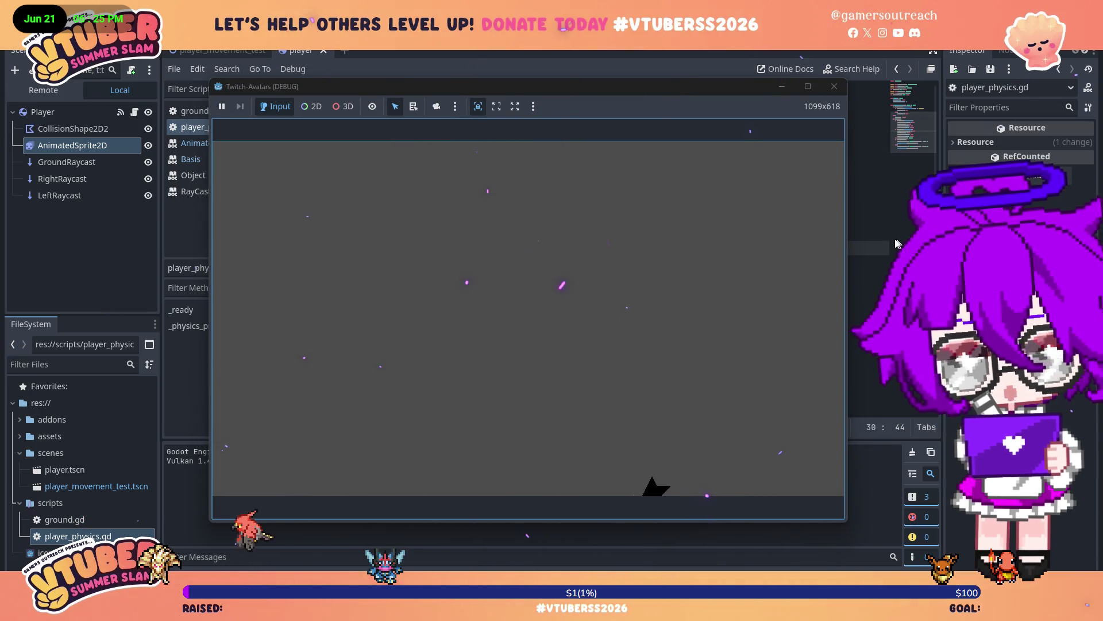
pyautogui.moveTo(847, 243); pyautogui.dragTo(953, 243)
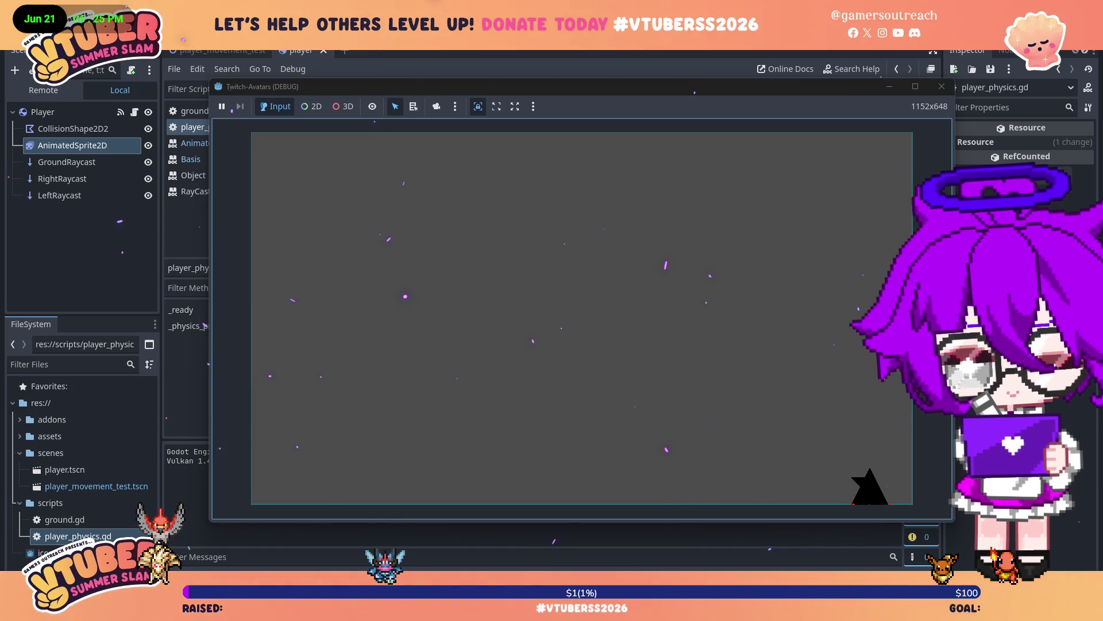
pyautogui.moveTo(512, 521); pyautogui.dragTo(549, 495)
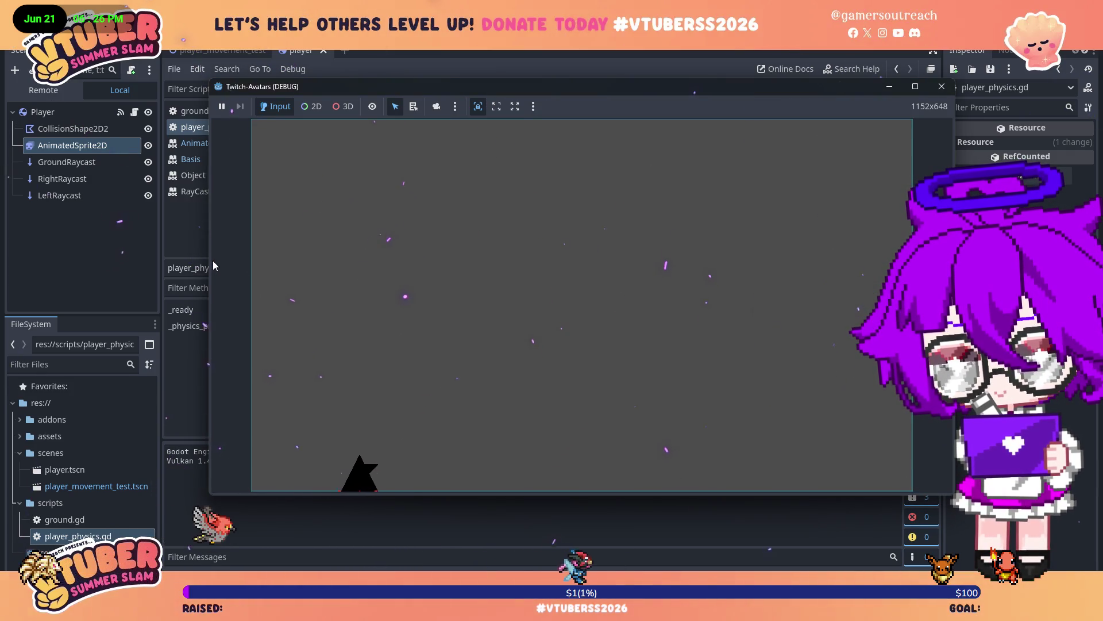
pyautogui.moveTo(954, 260)
pyautogui.mouseDown()
pyautogui.moveTo(896, 260)
pyautogui.moveTo(879, 277)
pyautogui.mouseUp()
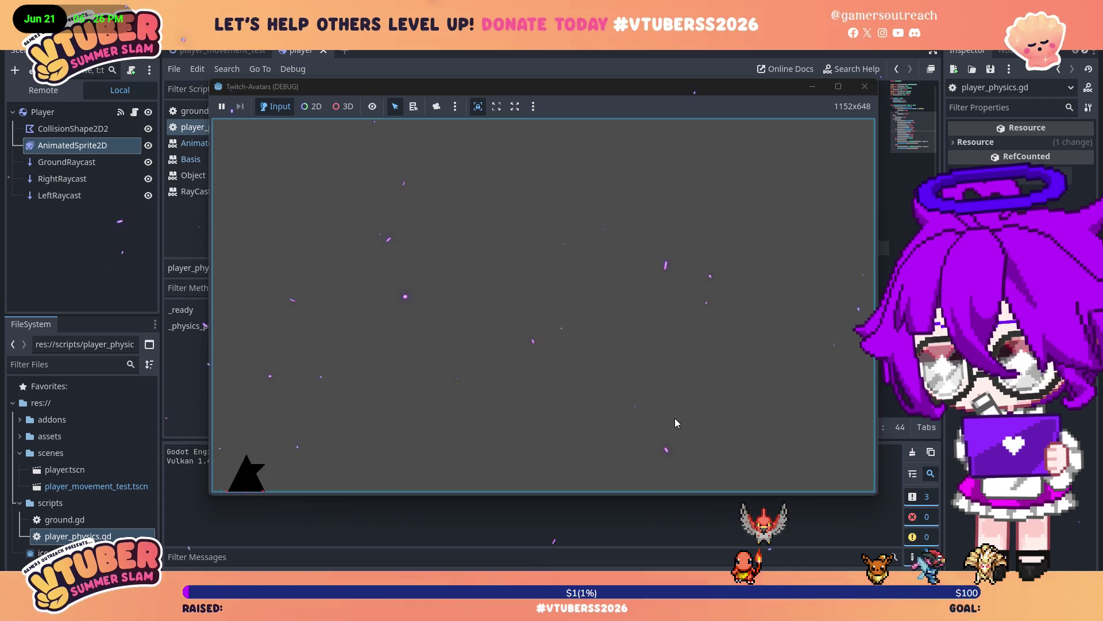
# Stop the test run and delete the leftover blank lines at the end of player_physics.gd
pyautogui.click(864, 86)
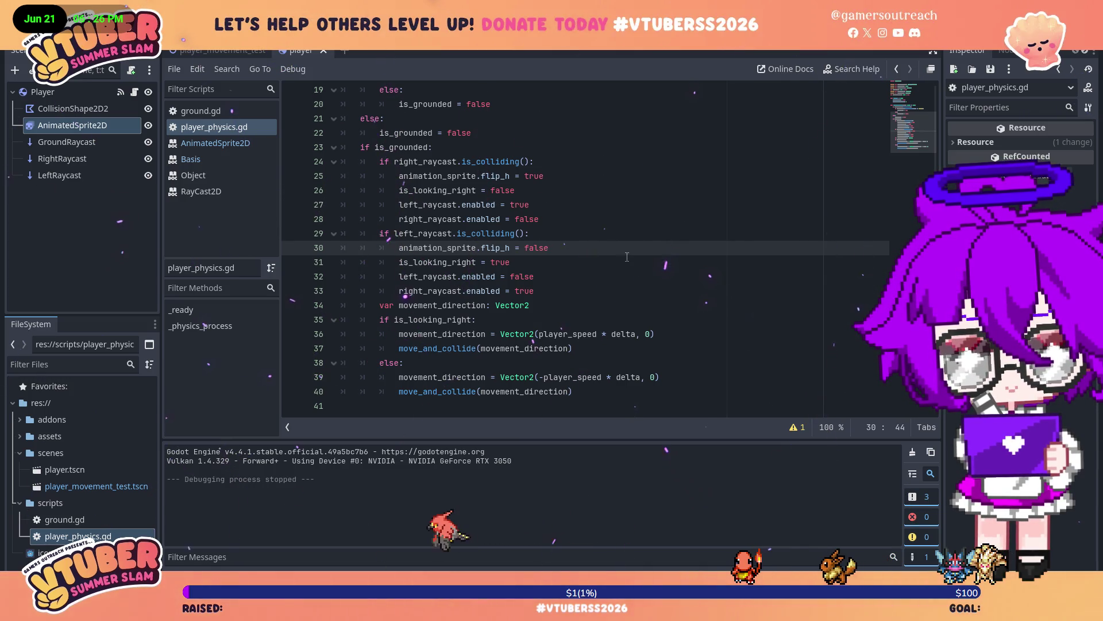
pyautogui.scroll(2, 627, 257)
pyautogui.scroll(-1, 628, 256)
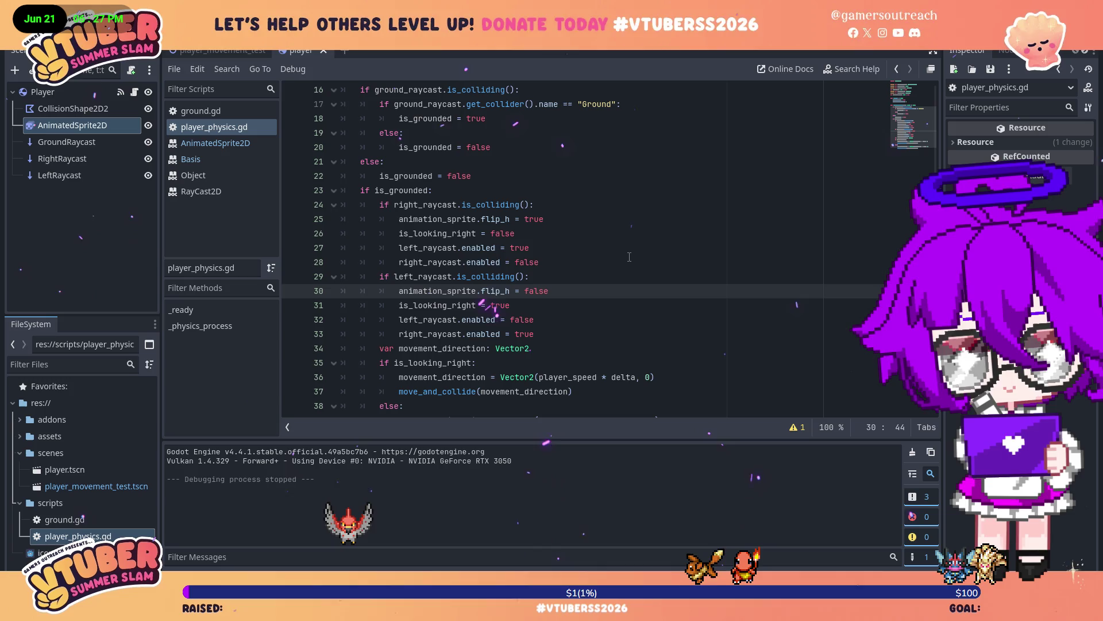
pyautogui.moveTo(560, 334)
pyautogui.mouseDown()
pyautogui.moveTo(396, 305)
pyautogui.moveTo(391, 291)
pyautogui.mouseUp()
pyautogui.click(587, 310)
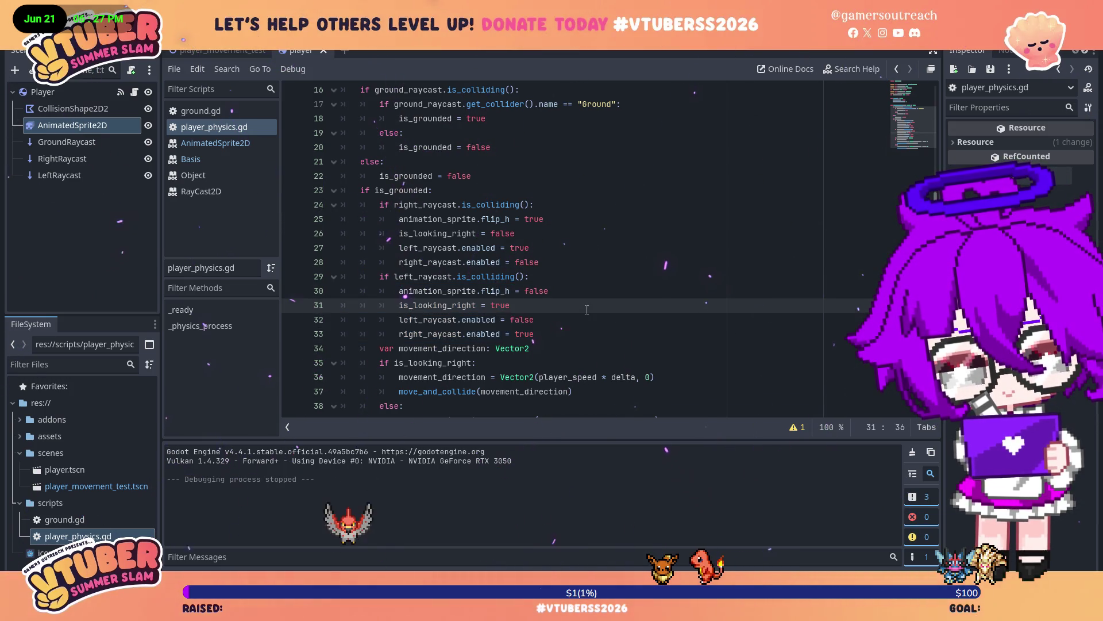
pyautogui.scroll(-2, 587, 310)
pyautogui.click(409, 363)
pyautogui.moveTo(409, 389); pyautogui.dragTo(339, 372)
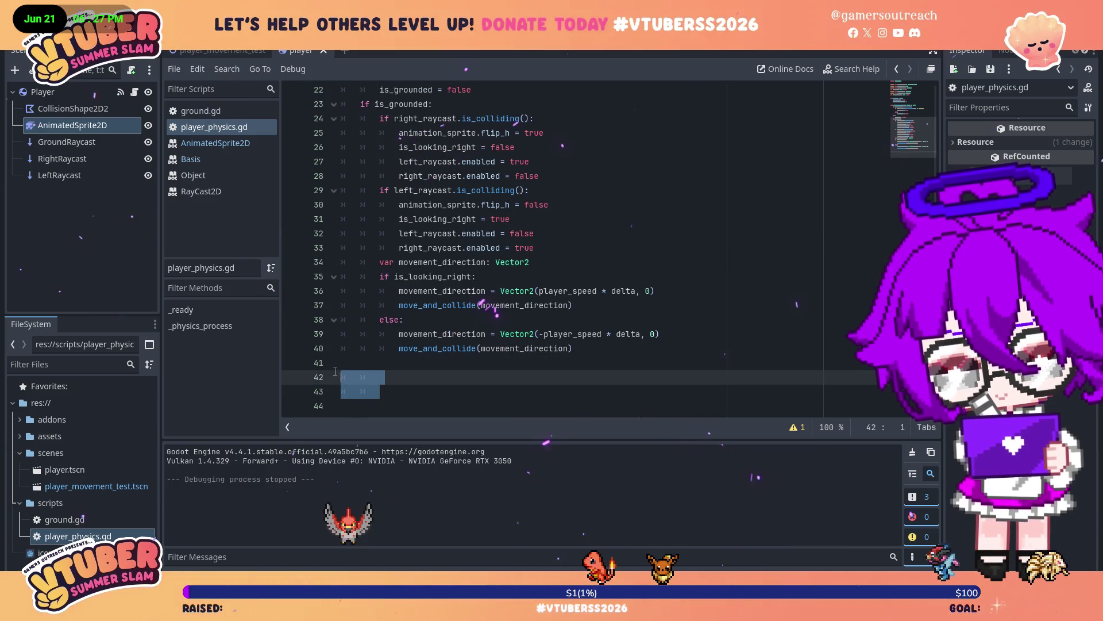
pyautogui.press('BackSpace')
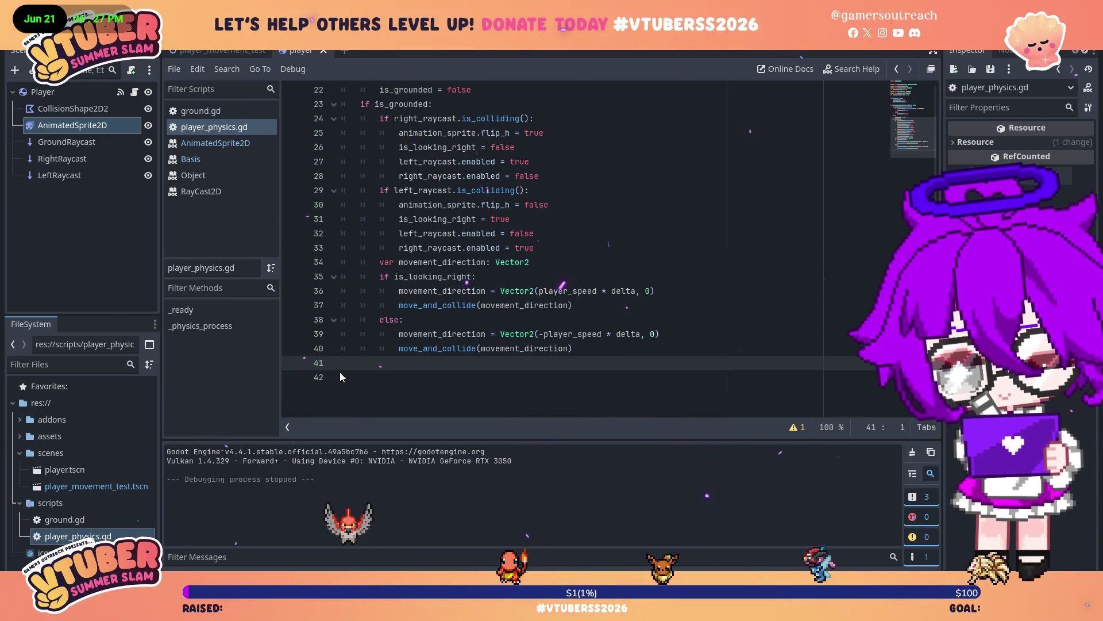
# Declare func turn_player_around() -> Void: on line 42
pyautogui.press('Return')
pyautogui.write('func')
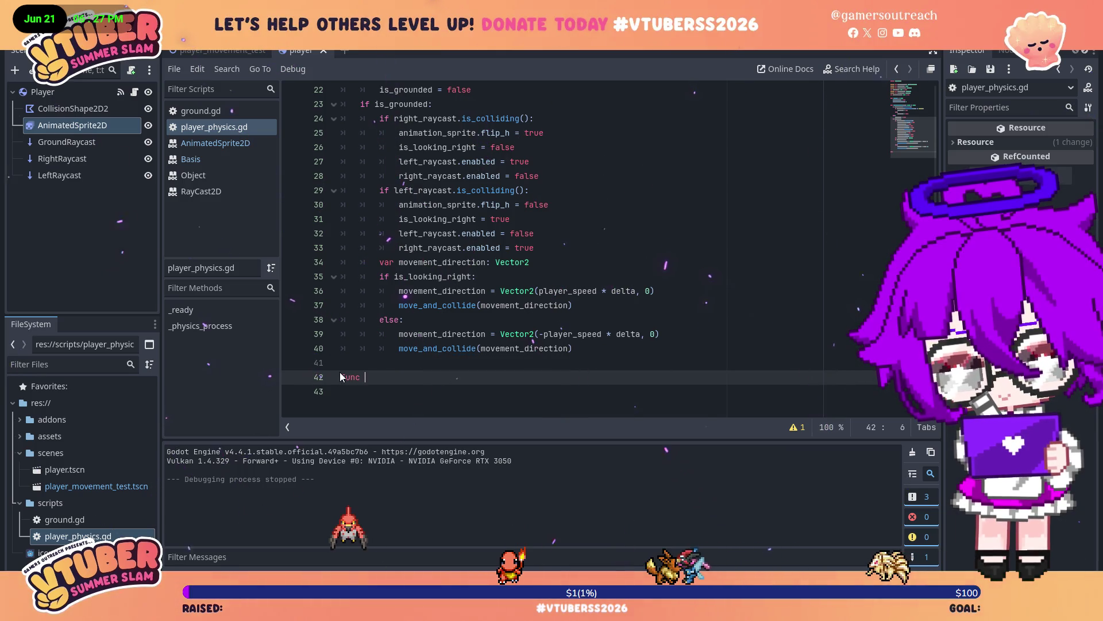
pyautogui.write(' turn_')
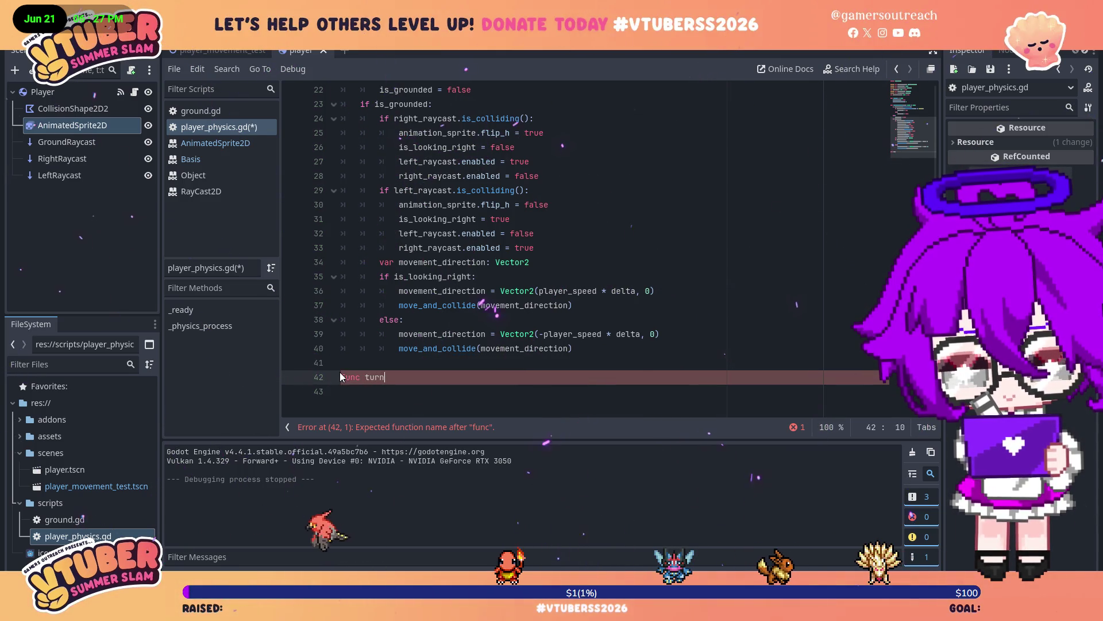
pyautogui.write('play')
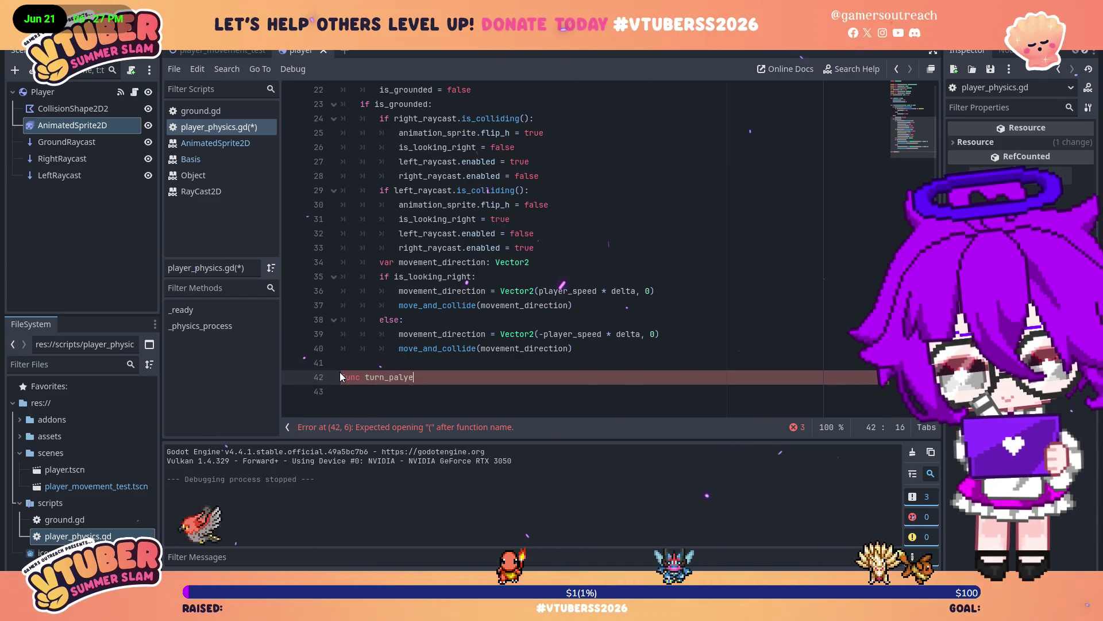
pyautogui.write('er')
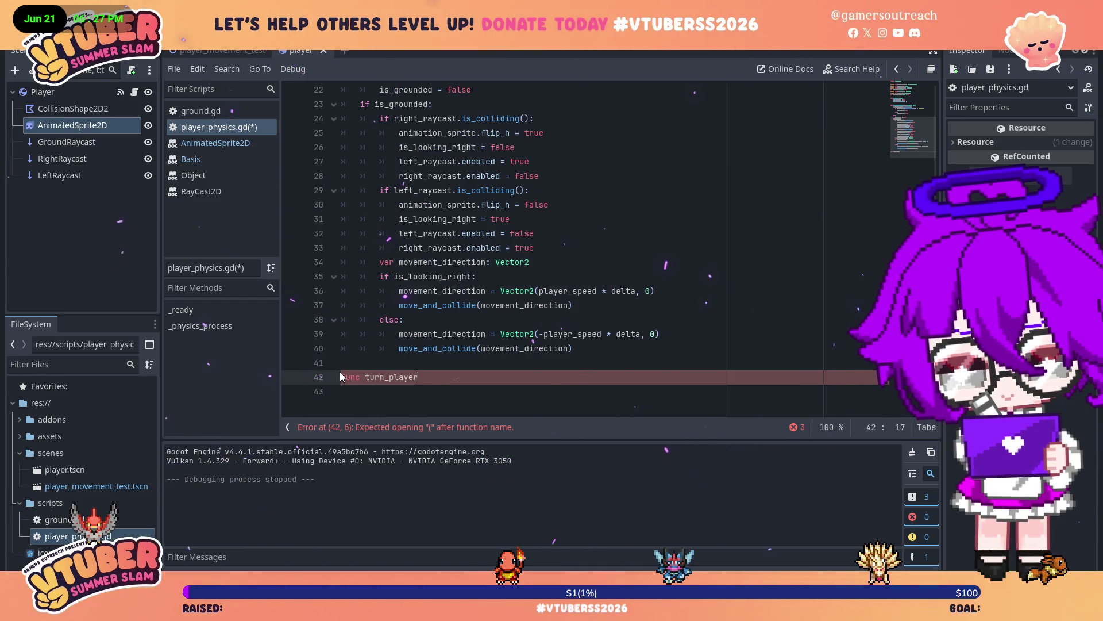
pyautogui.write('_arou')
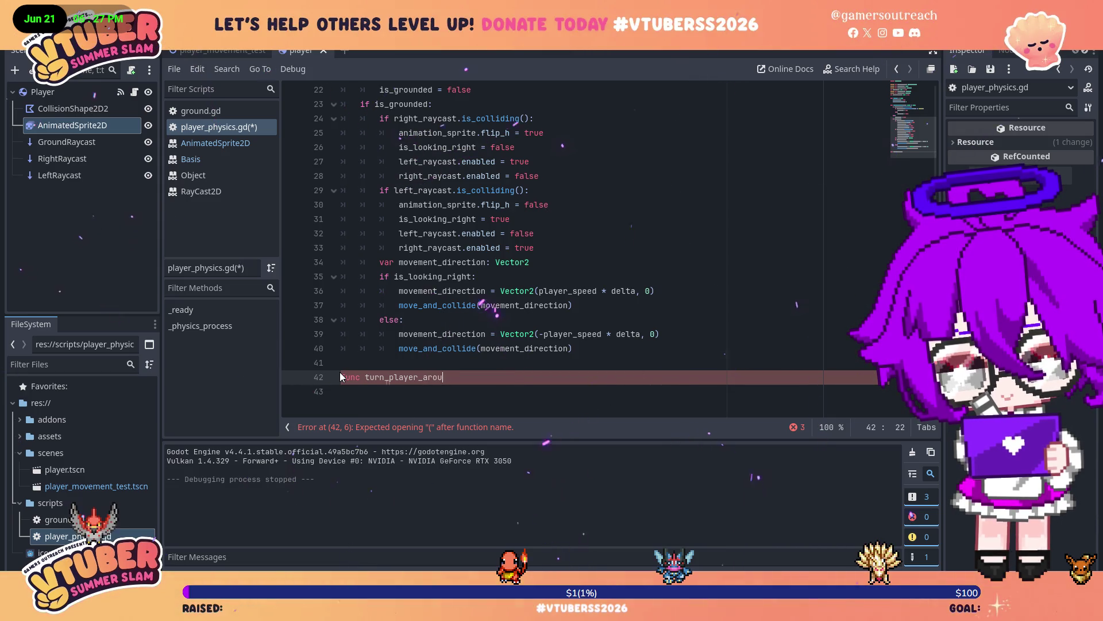
pyautogui.write('nd(')
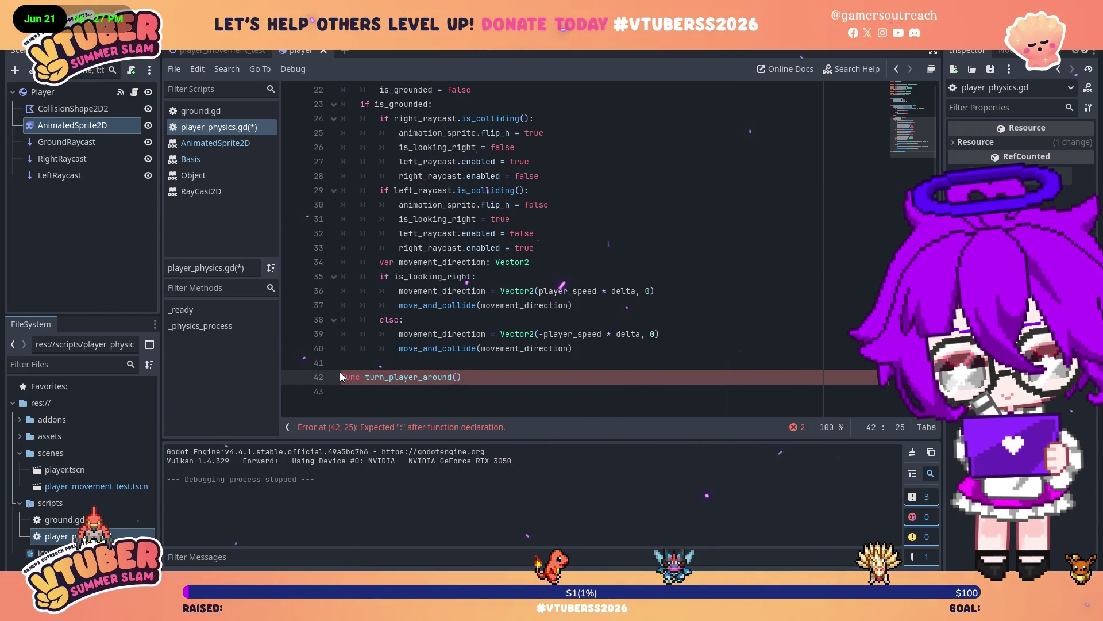
pyautogui.write(') -> ')
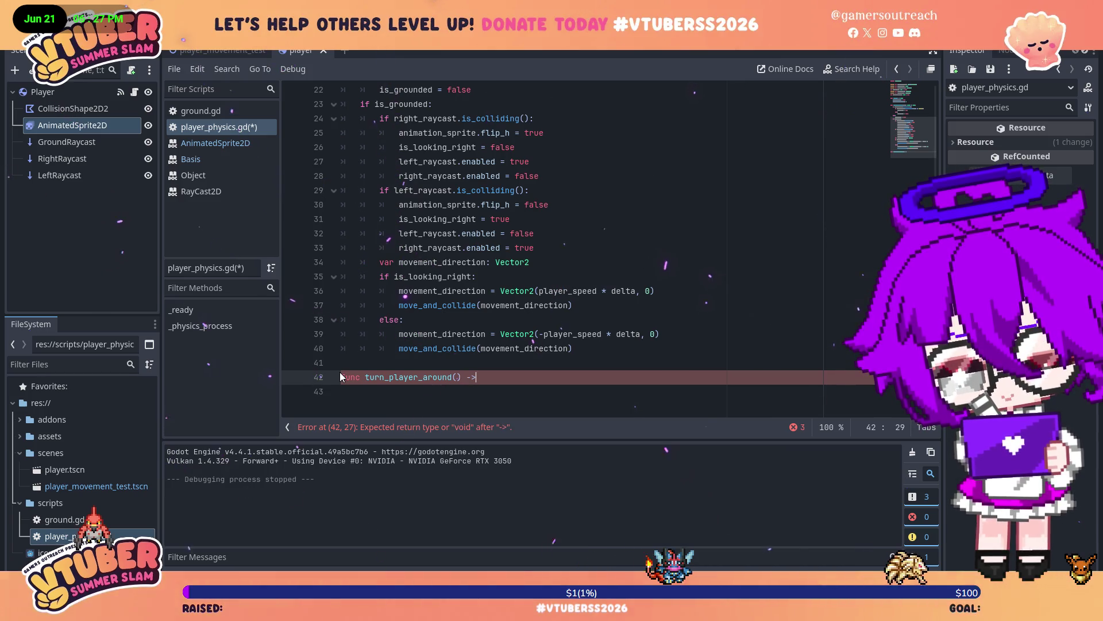
pyautogui.write('Void:')
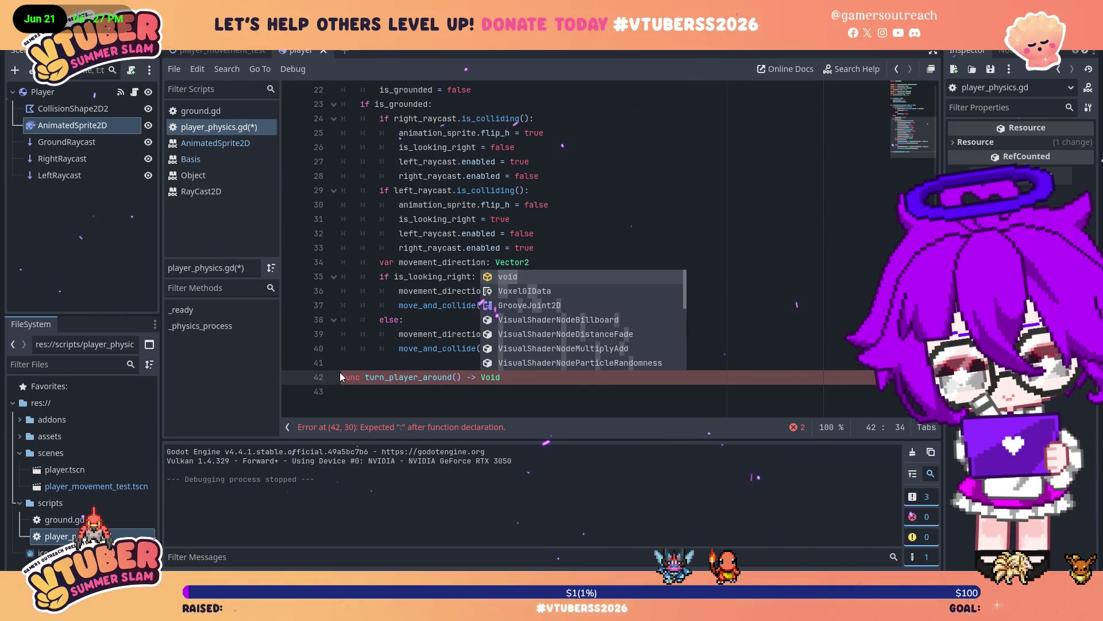
pyautogui.press('Return')
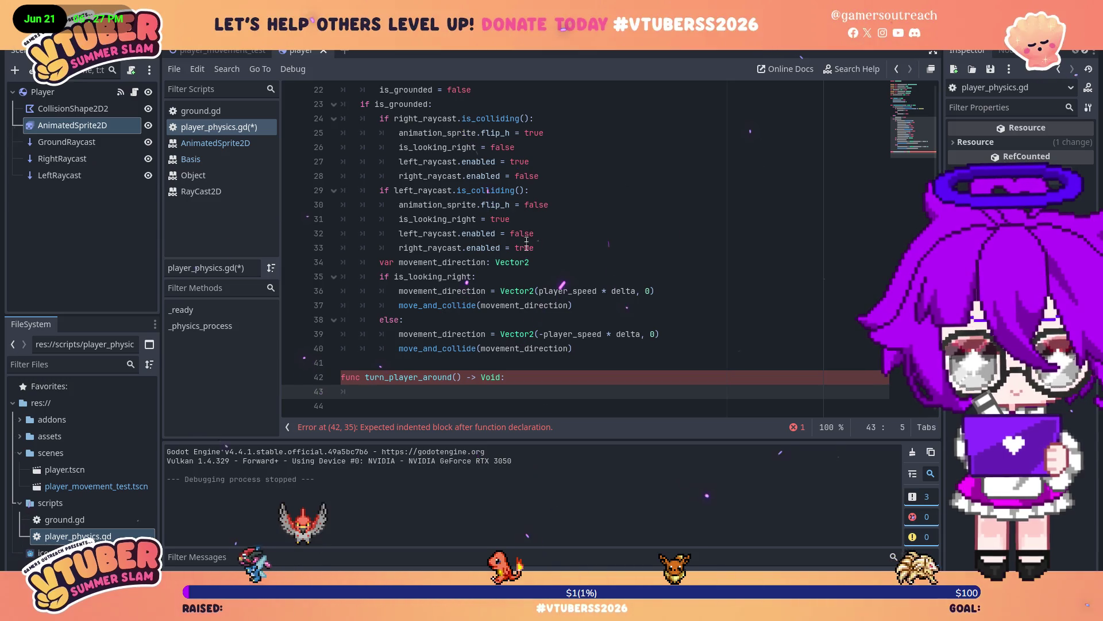
# Give turn_player_around a direction: String parameter
pyautogui.click(457, 377)
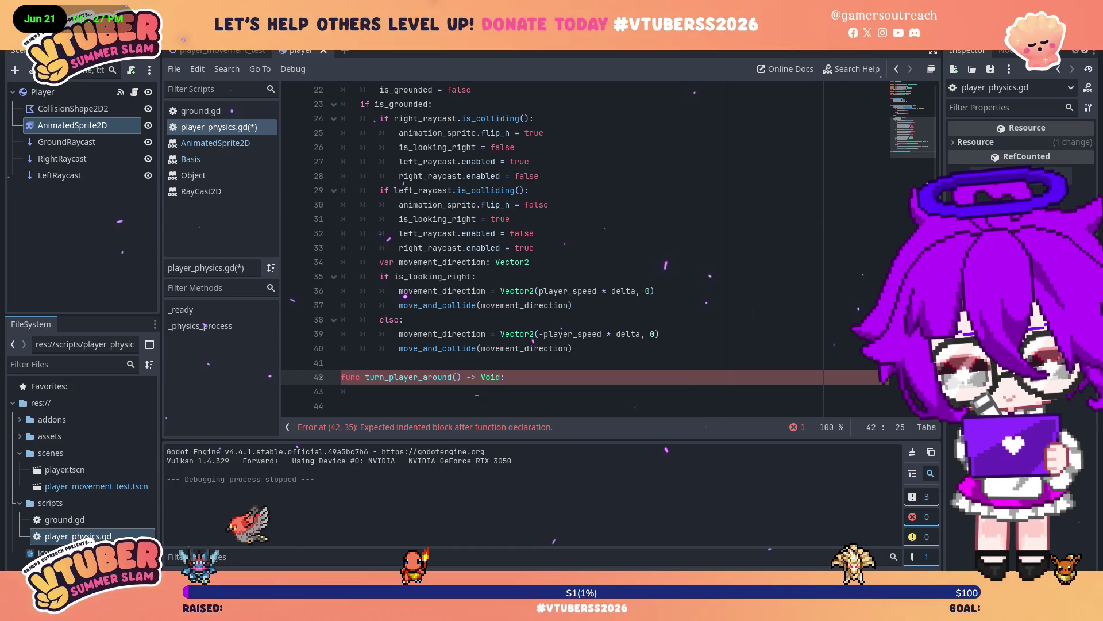
pyautogui.write('directi')
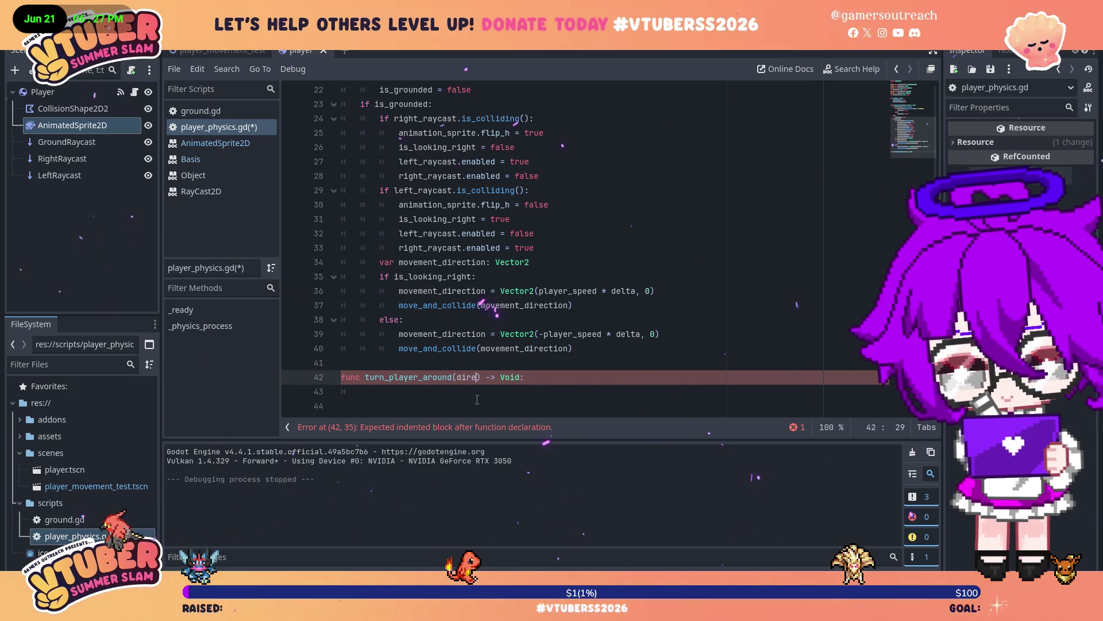
pyautogui.write('on')
pyautogui.write(': Strinf')
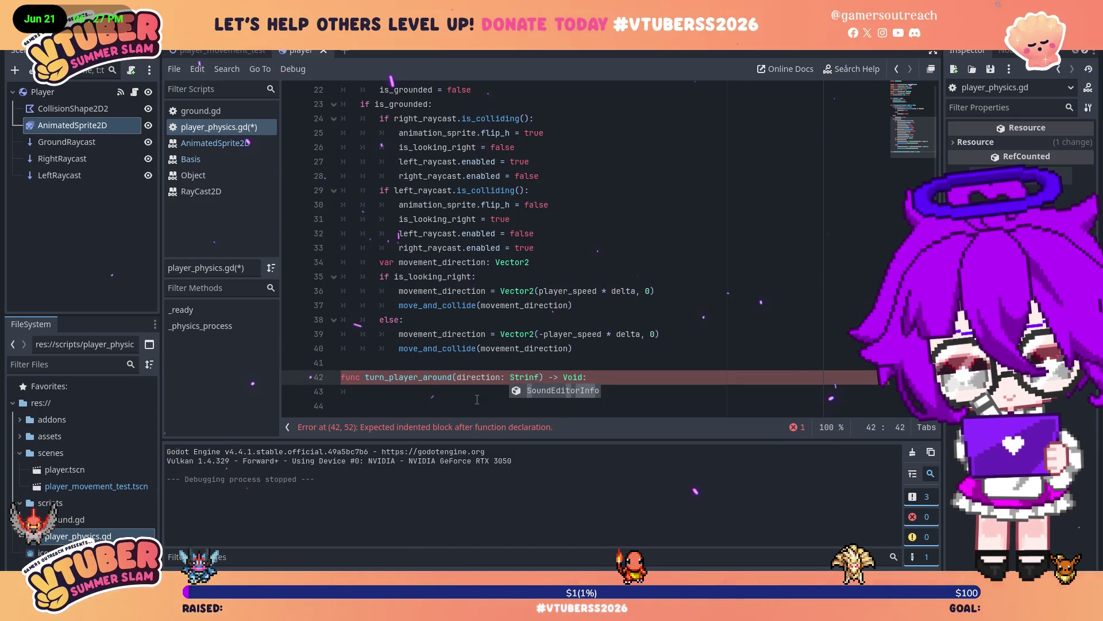
pyautogui.press('BackSpace')
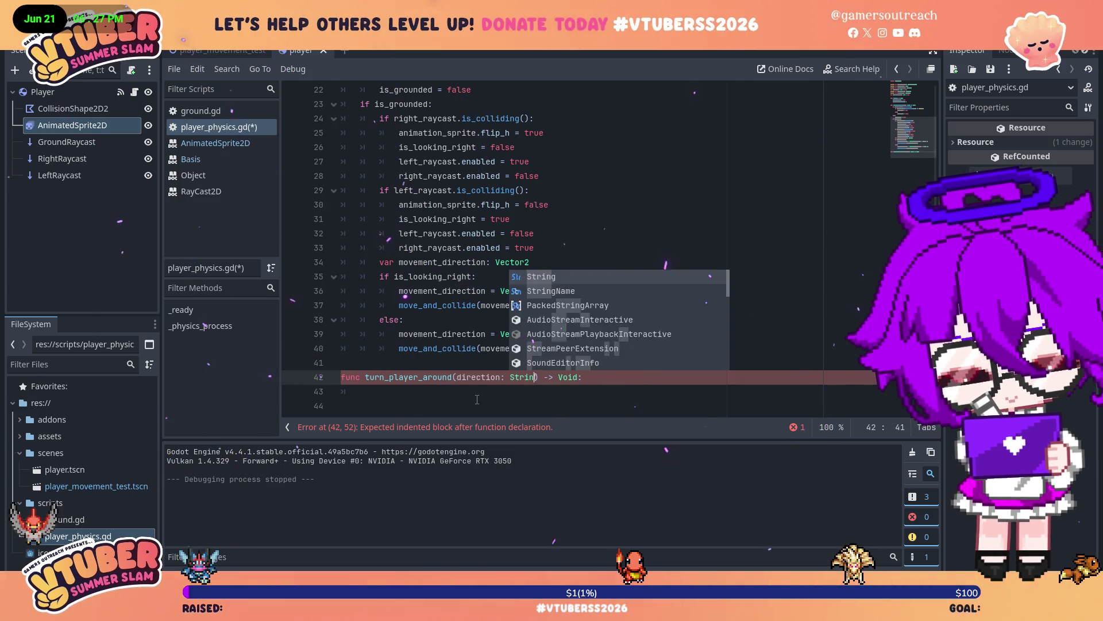
pyautogui.write('g')
pyautogui.press('Return')
# Add a match on direction with "left" and "right" cases, each containing pass
pyautogui.press('Down')
pyautogui.write('match dir')
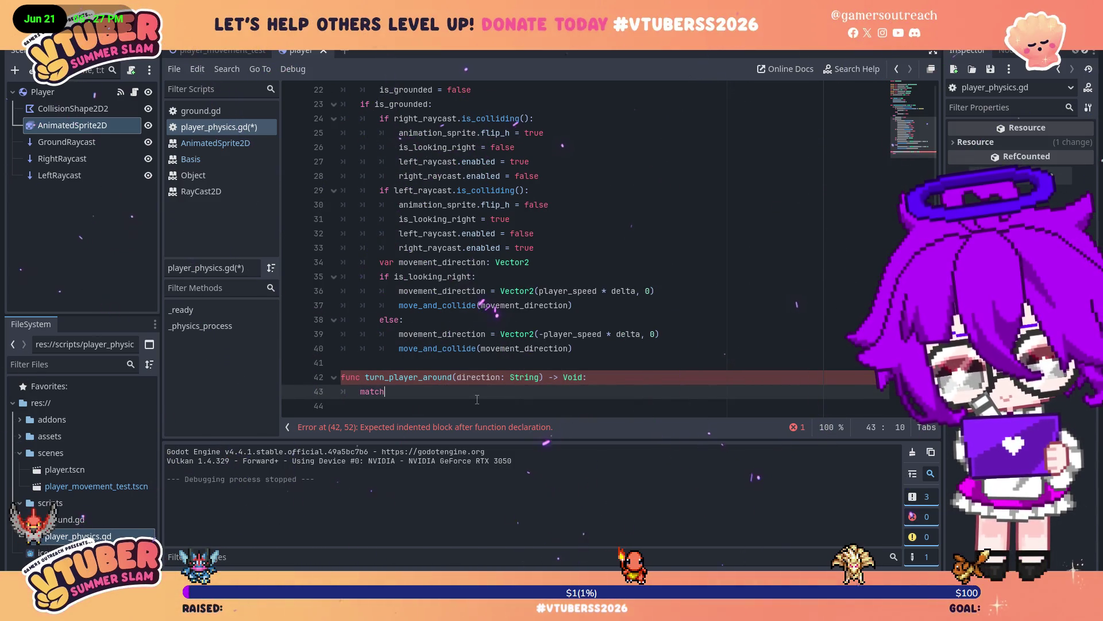
pyautogui.press('Return')
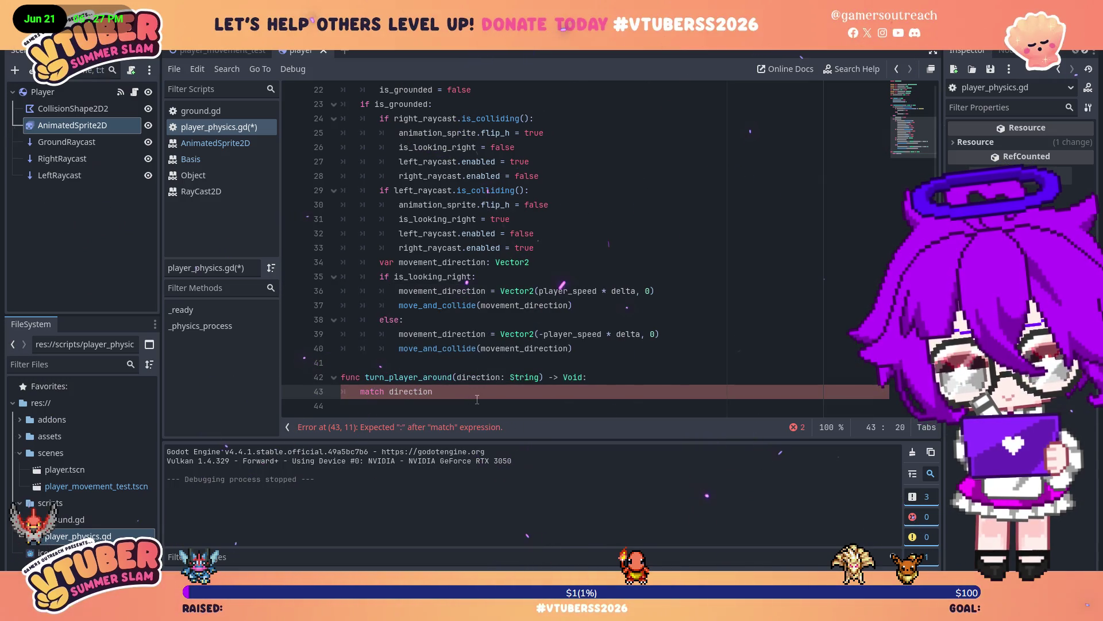
pyautogui.write(':')
pyautogui.press('Return')
pyautogui.write('"left')
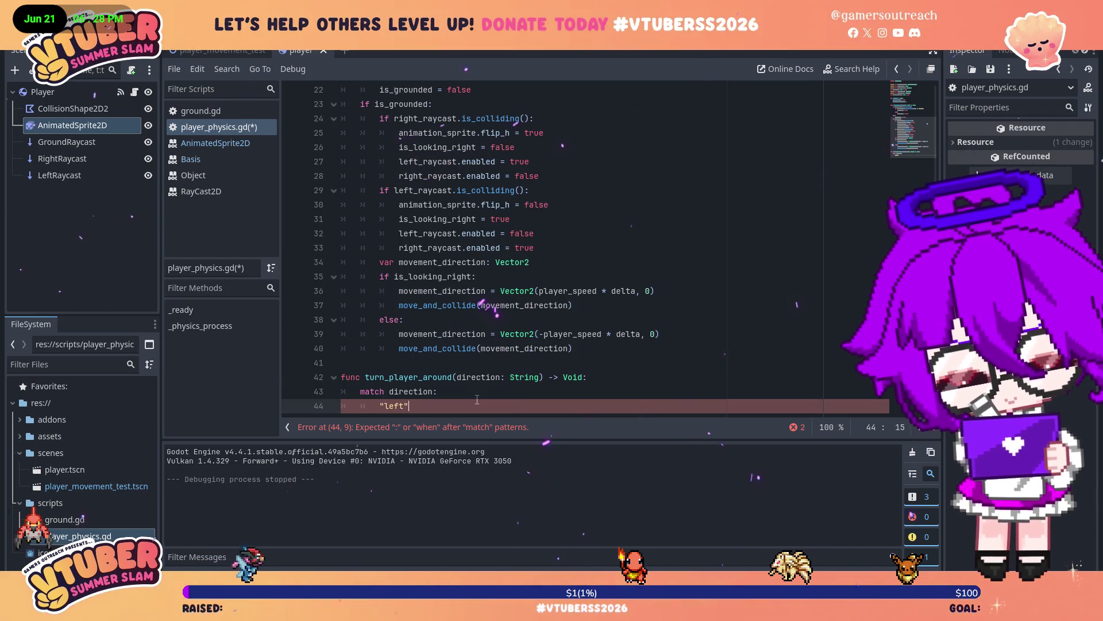
pyautogui.write(':')
pyautogui.press('Return')
pyautogui.write('pass')
pyautogui.press('Return')
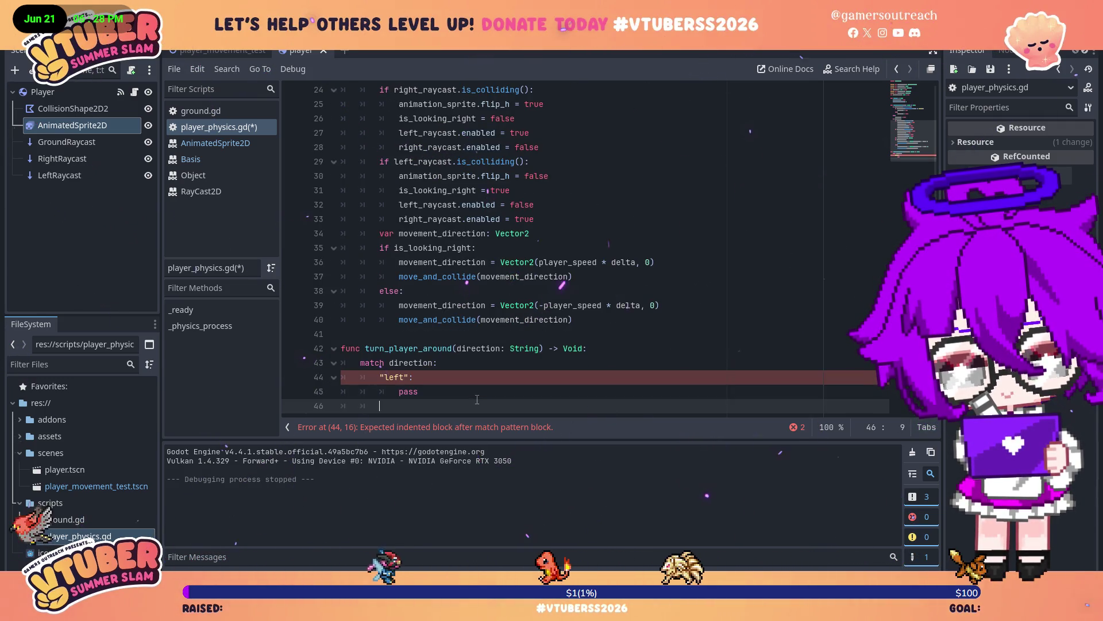
pyautogui.write('"right"')
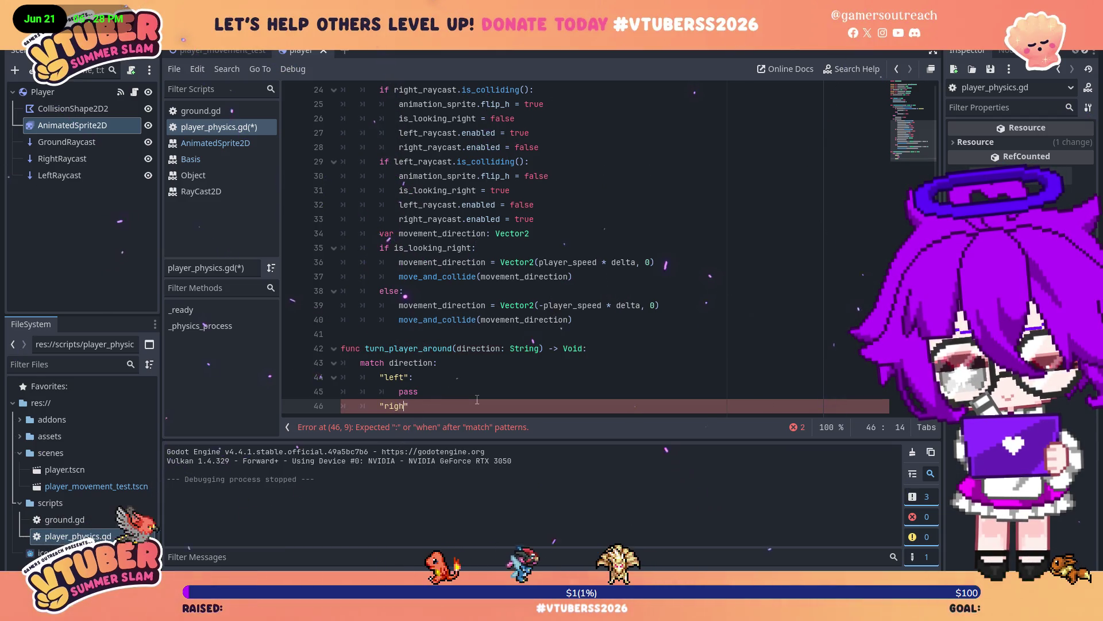
pyautogui.write(':')
pyautogui.press('Return')
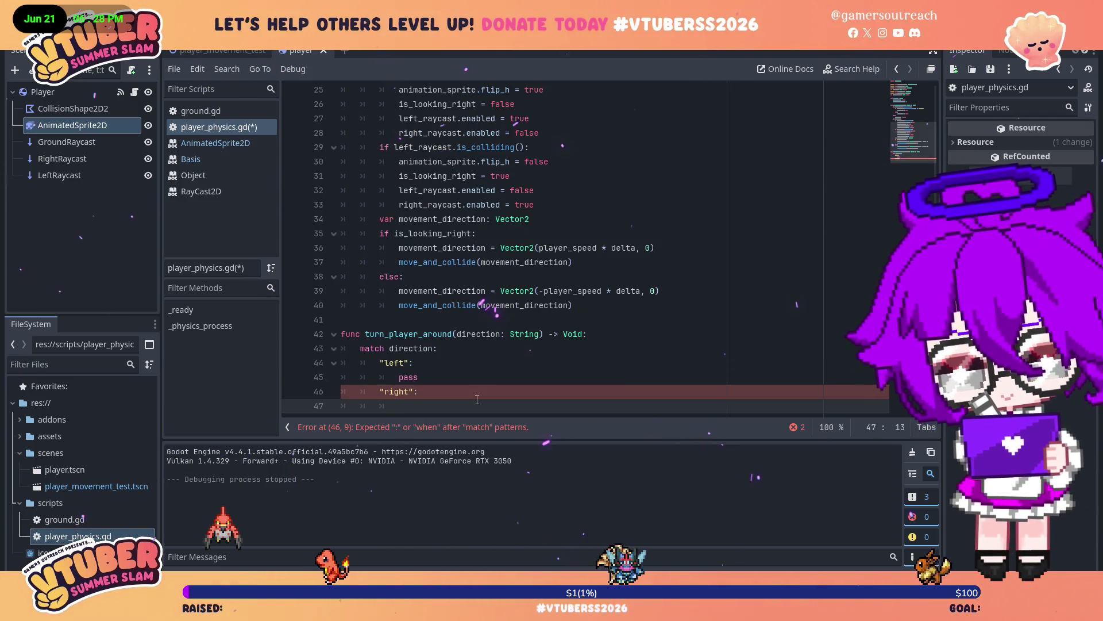
pyautogui.write('ss')
pyautogui.click(501, 390)
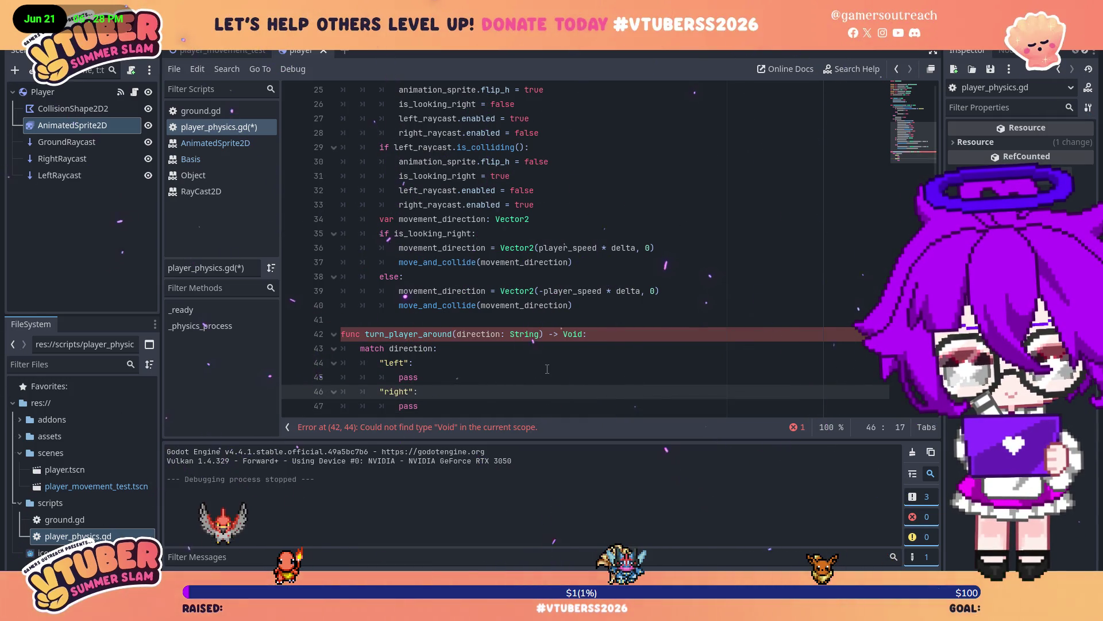
# Change the function's return type from Void to lowercase void
pyautogui.scroll(4, 580, 337)
pyautogui.scroll(-4, 574, 338)
pyautogui.click(572, 338)
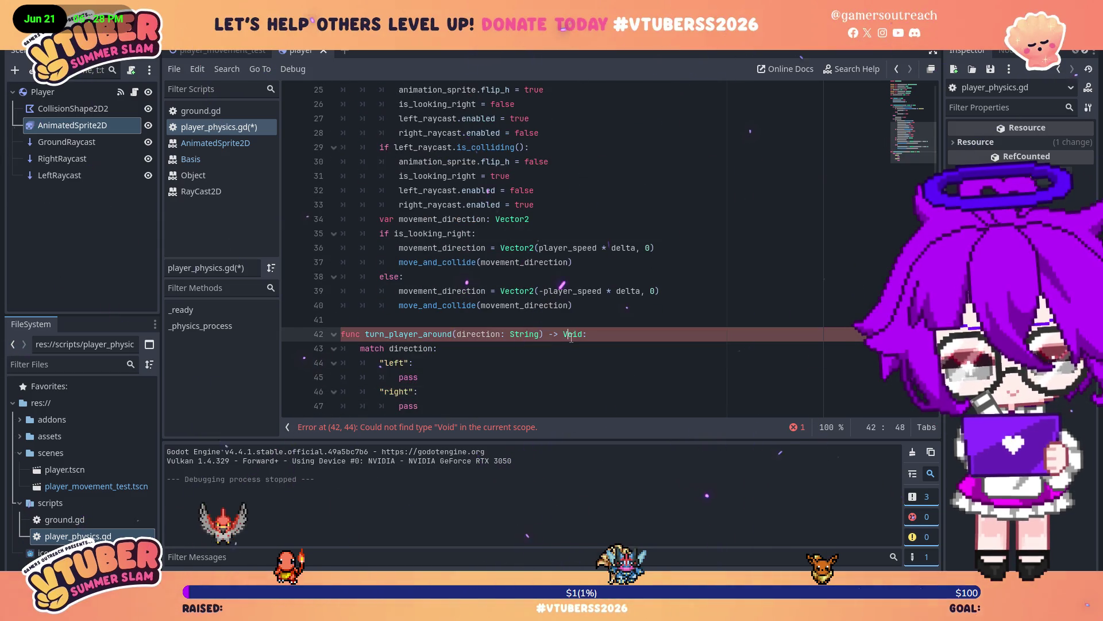
pyautogui.press('BackSpace')
pyautogui.write('v')
pyautogui.click(578, 350)
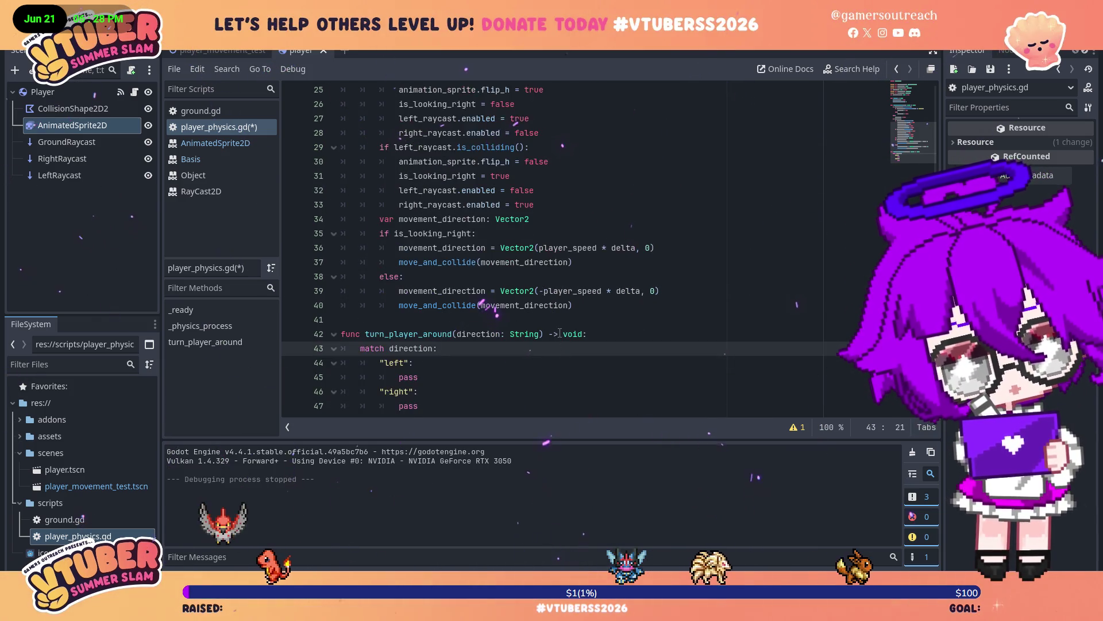
# Move the turning lines from the left raycast check into the "left" match case
pyautogui.moveTo(545, 206)
pyautogui.mouseDown()
pyautogui.moveTo(402, 176)
pyautogui.moveTo(399, 161)
pyautogui.mouseUp()
pyautogui.hotkey('ctrl', 'c')
pyautogui.press('BackSpace')
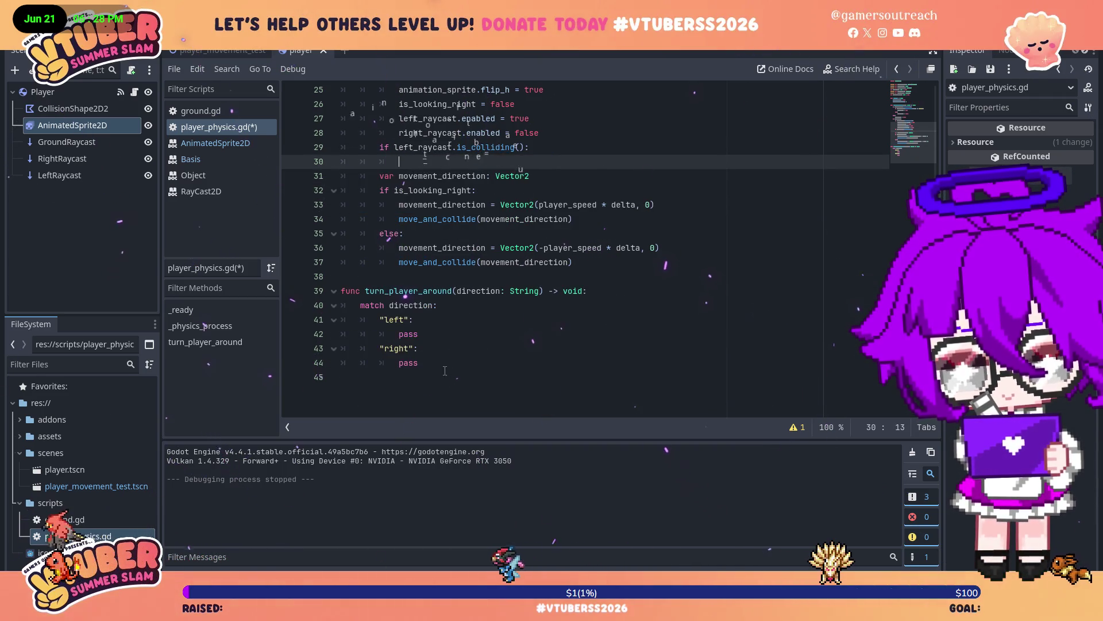
pyautogui.moveTo(418, 333); pyautogui.dragTo(400, 334)
pyautogui.hotkey('ctrl', 'v')
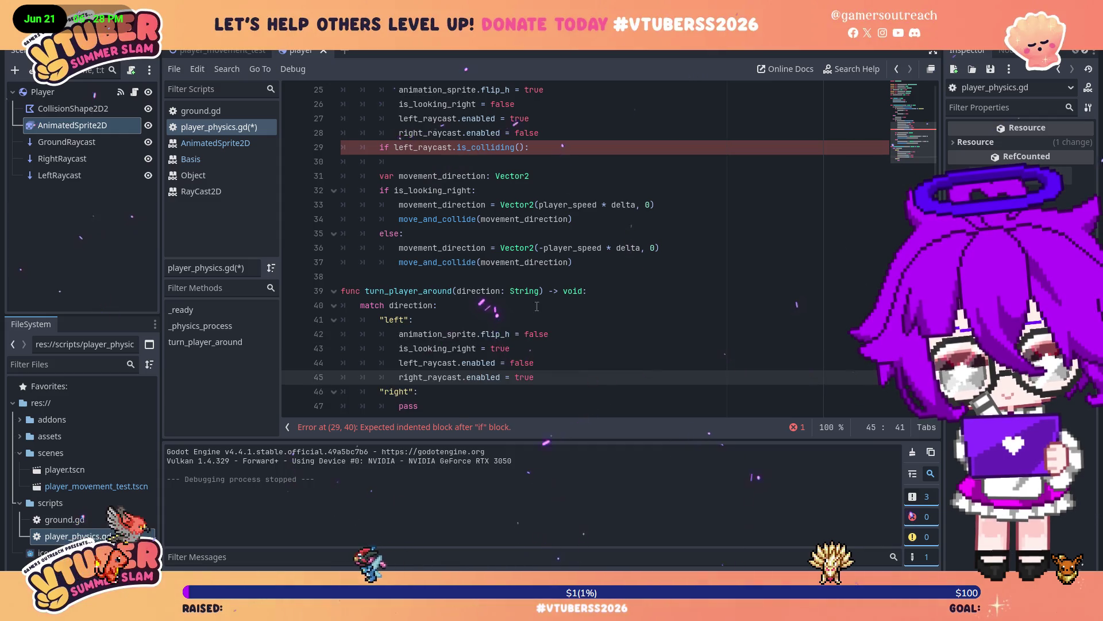
# Move the turning lines from the right raycast check into the "right" match case
pyautogui.scroll(2, 514, 235)
pyautogui.click(514, 233)
pyautogui.moveTo(559, 201); pyautogui.dragTo(398, 161)
pyautogui.hotkey('ctrl', 'c')
pyautogui.press('BackSpace')
pyautogui.scroll(-1, 472, 374)
pyautogui.click(420, 390)
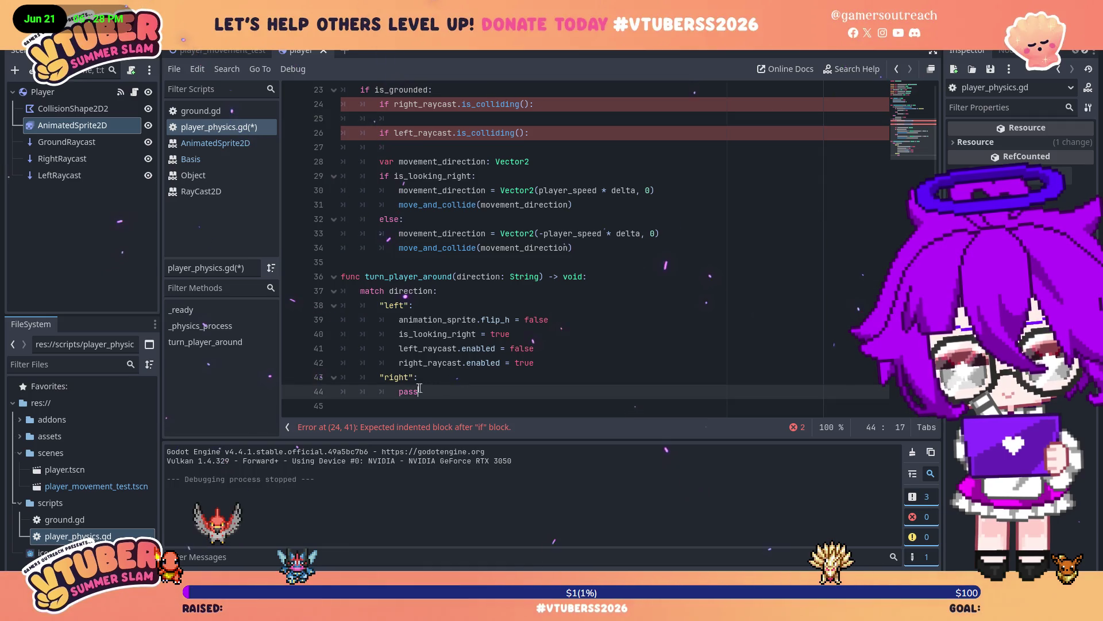
pyautogui.hotkey('ctrl', 'v')
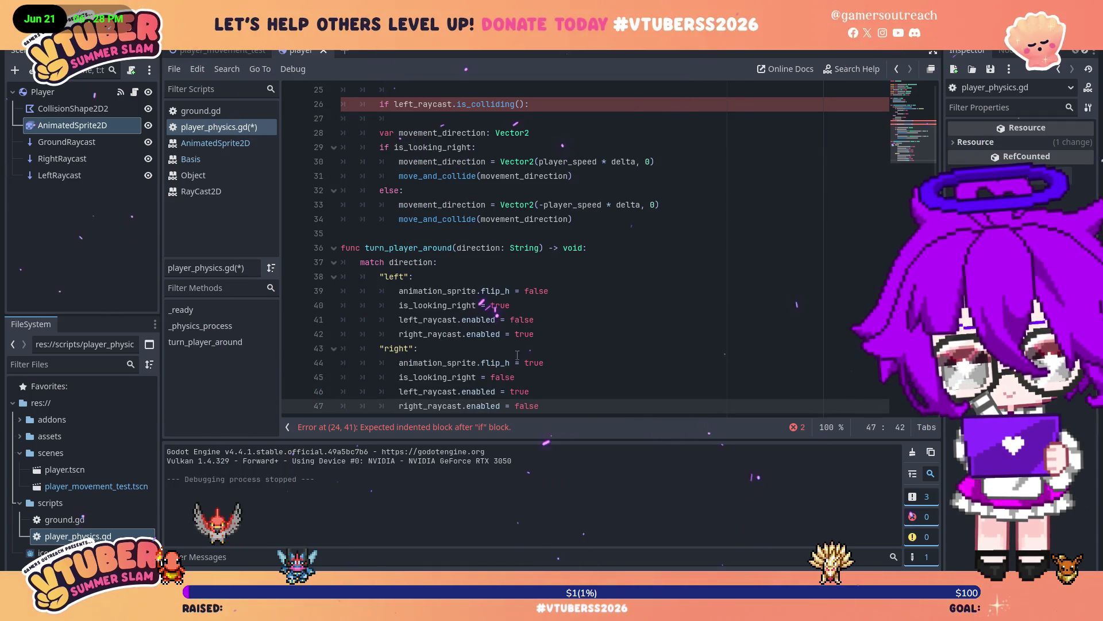
pyautogui.scroll(2, 539, 332)
pyautogui.click(436, 163)
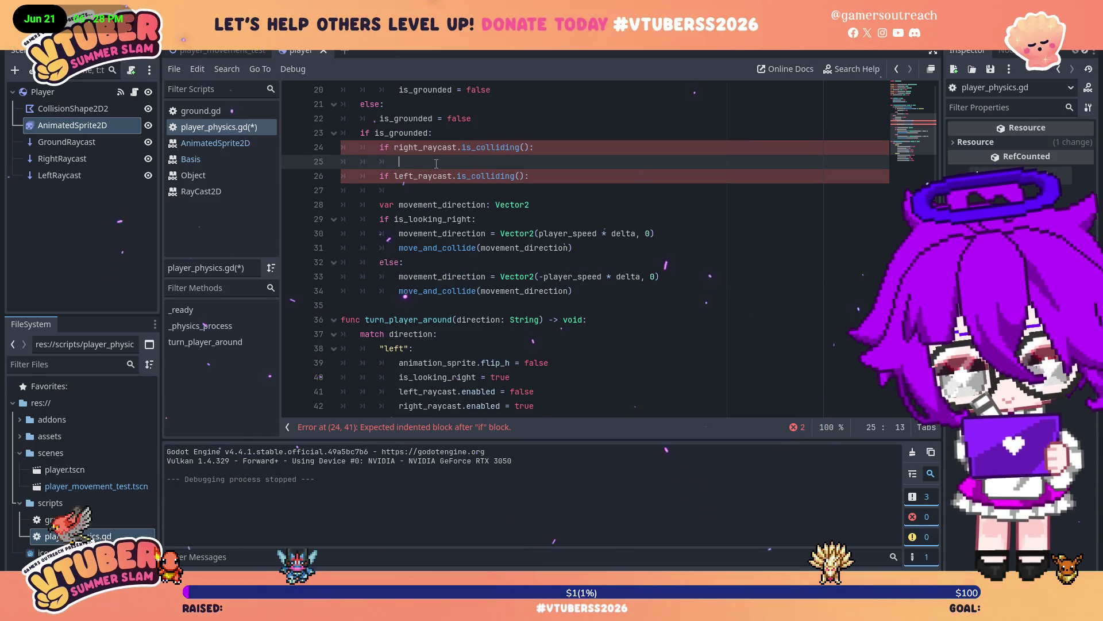
# Call turn_player_around("right") under the right raycast check
pyautogui.write('turn')
pyautogui.press('Return')
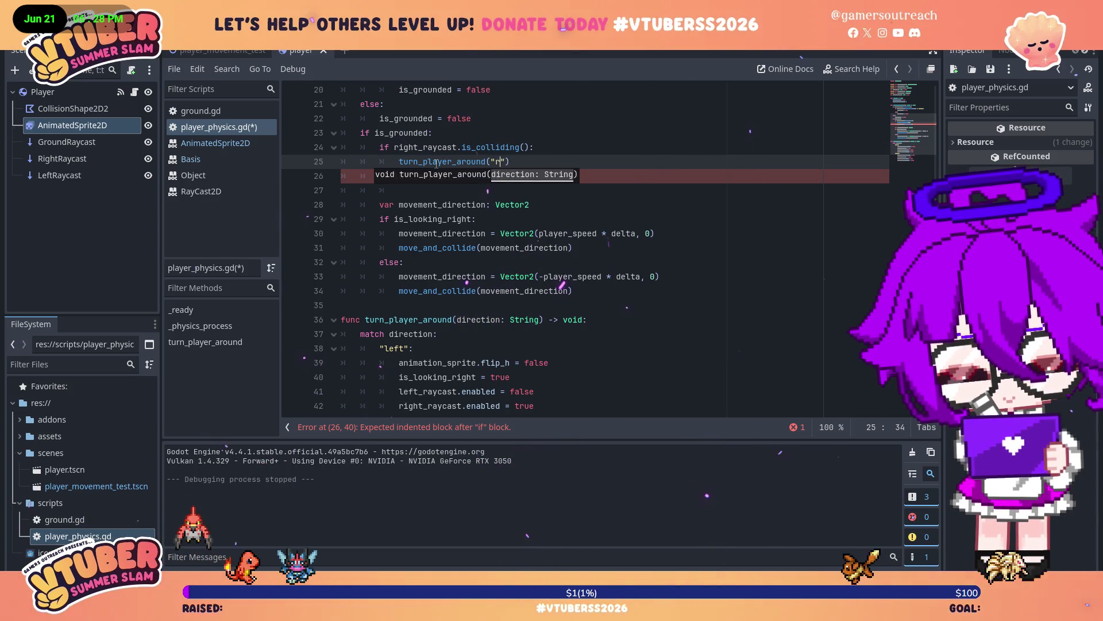
pyautogui.write('ight')
# Call turn_player_around("left") under the left raycast check and save the script
pyautogui.click(501, 192)
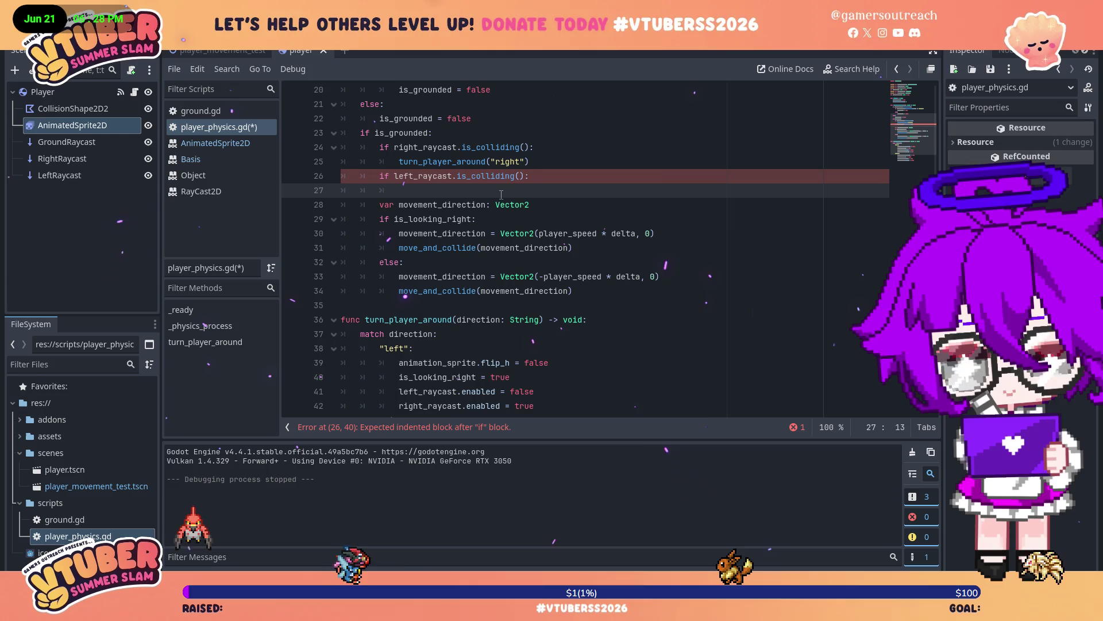
pyautogui.write('urn')
pyautogui.press('Return')
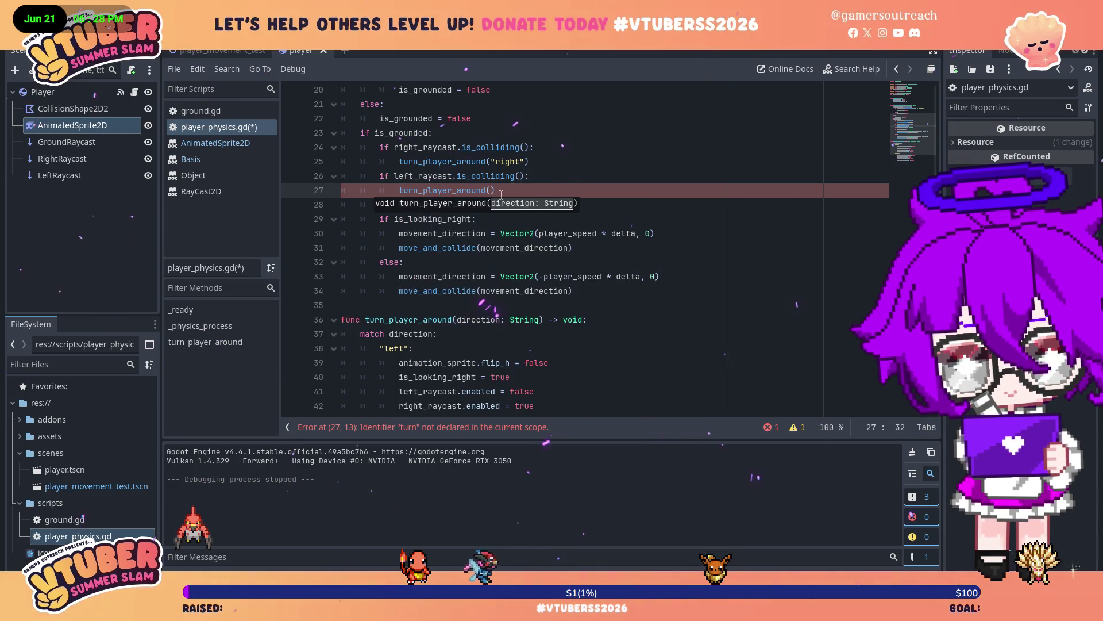
pyautogui.write('"legft')
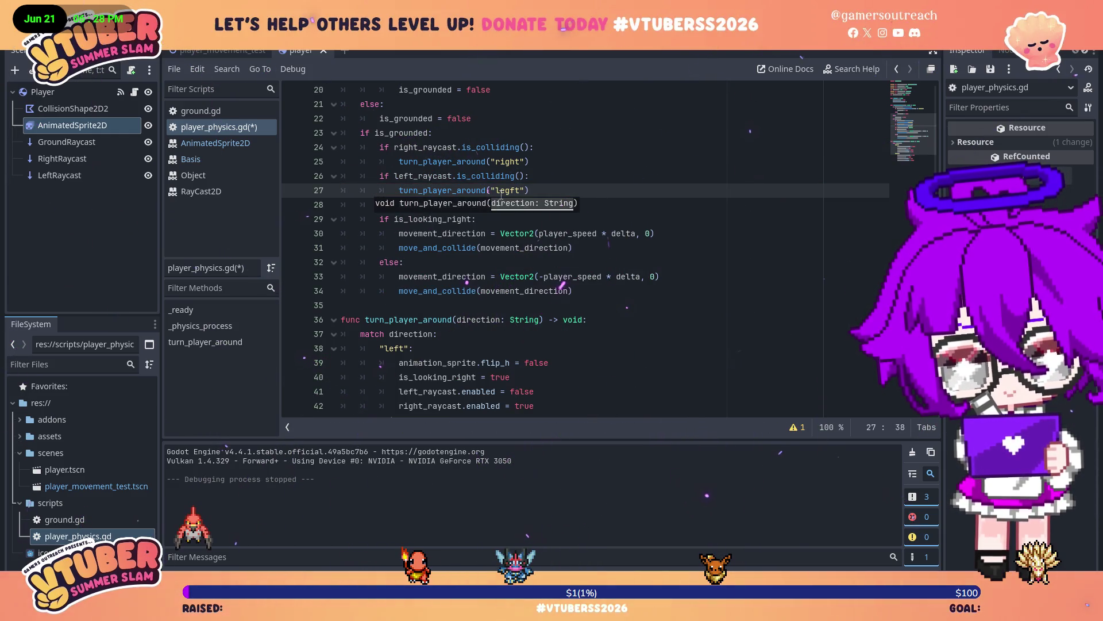
pyautogui.press('BackSpace')
pyautogui.press('BackSpace')
pyautogui.press('BackSpace')
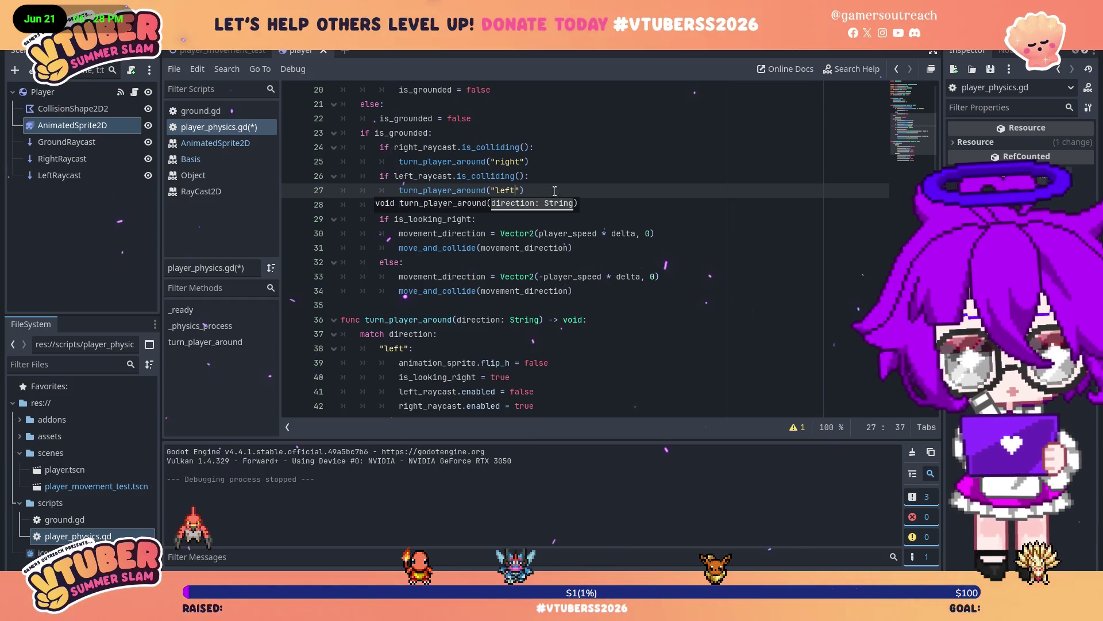
pyautogui.press('End')
pyautogui.hotkey('ctrl', 's')
# Review the match cases in turn_player_around and select the Player node
pyautogui.scroll(-1, 536, 317)
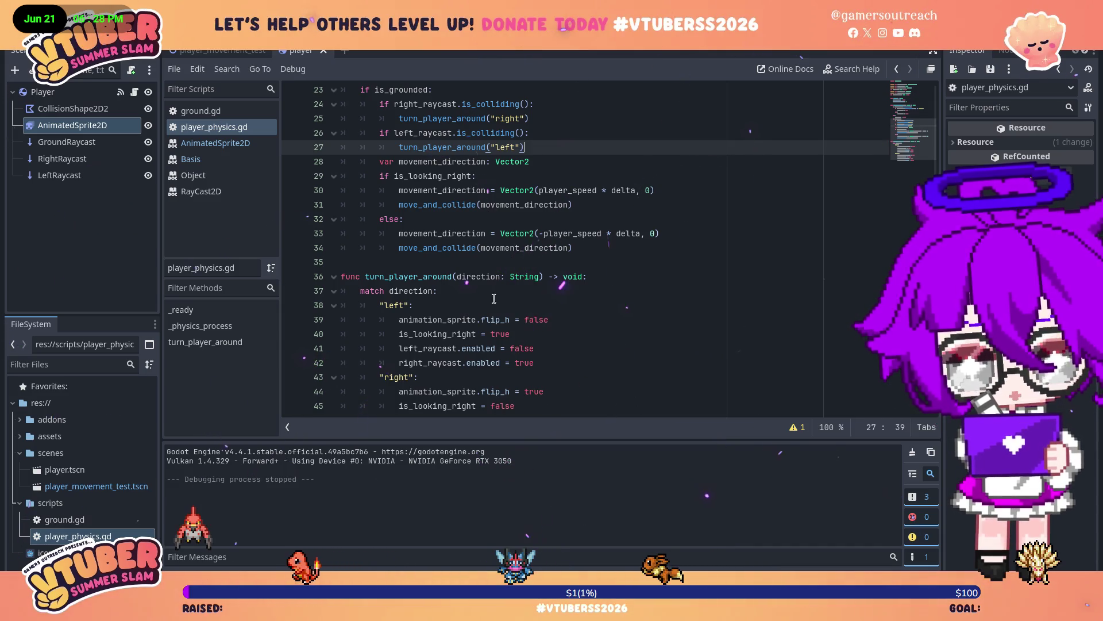
pyautogui.scroll(-1, 480, 300)
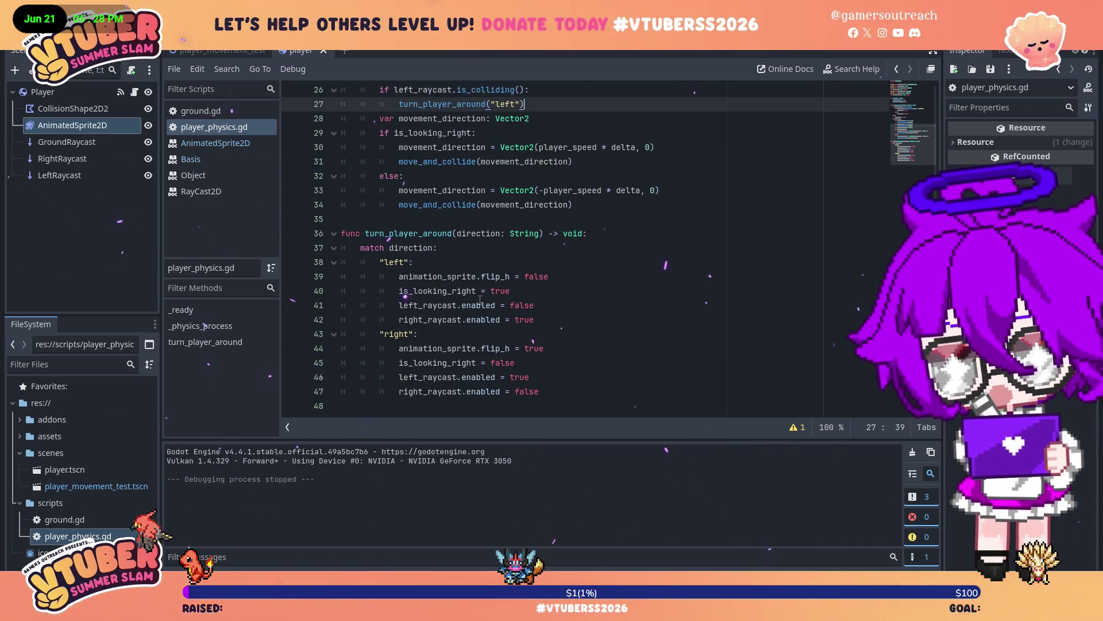
pyautogui.click(552, 277)
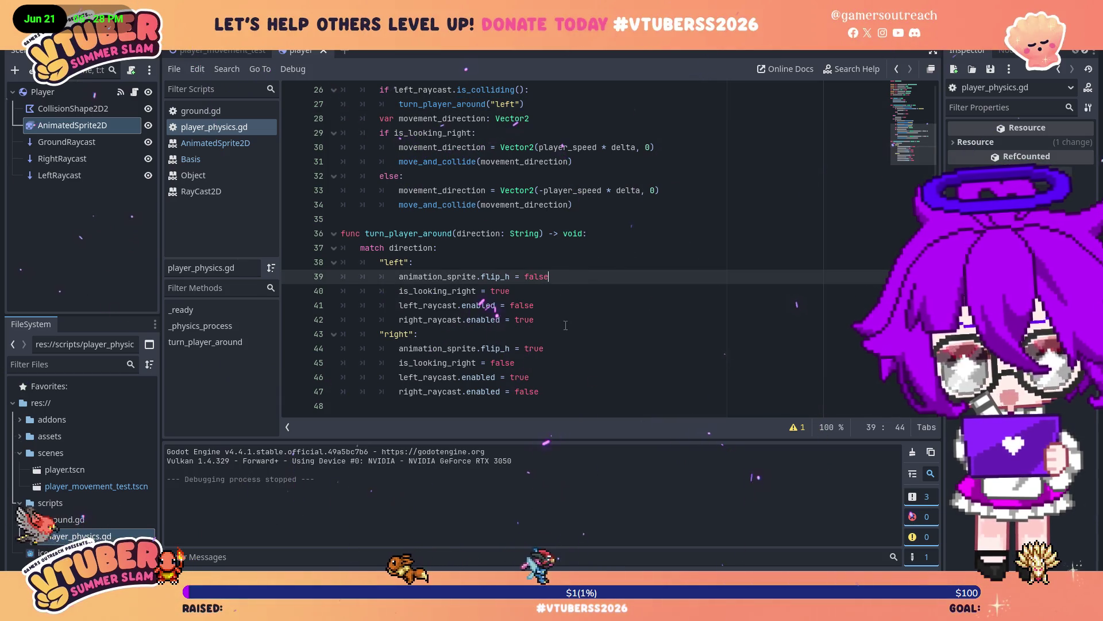
pyautogui.click(567, 317)
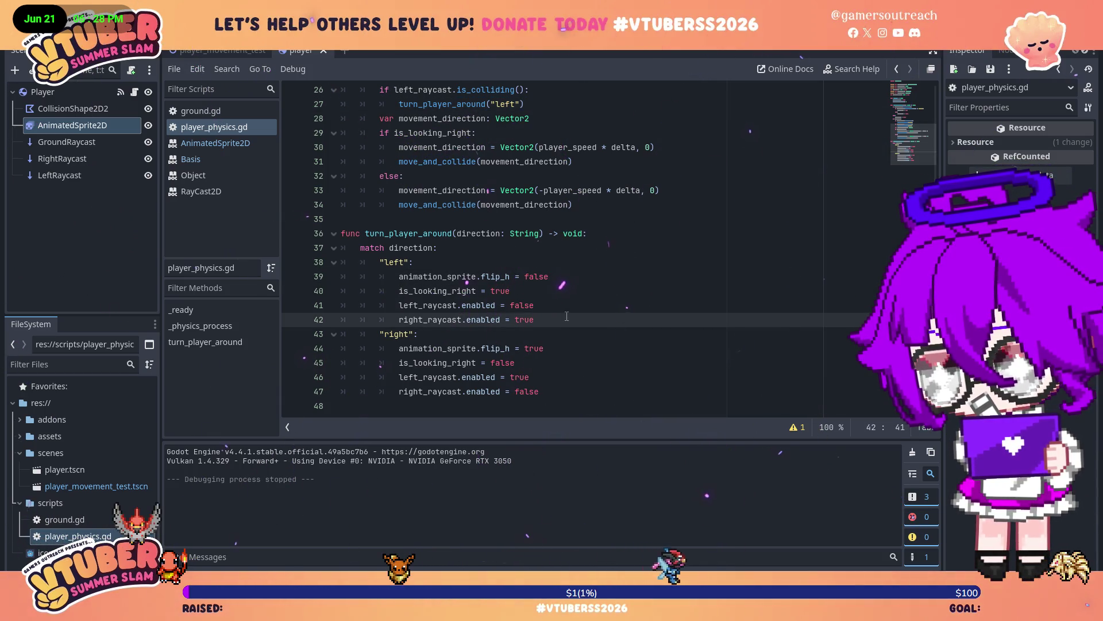
pyautogui.click(68, 98)
# Add a Timer child node under Player
pyautogui.rightClick(68, 98)
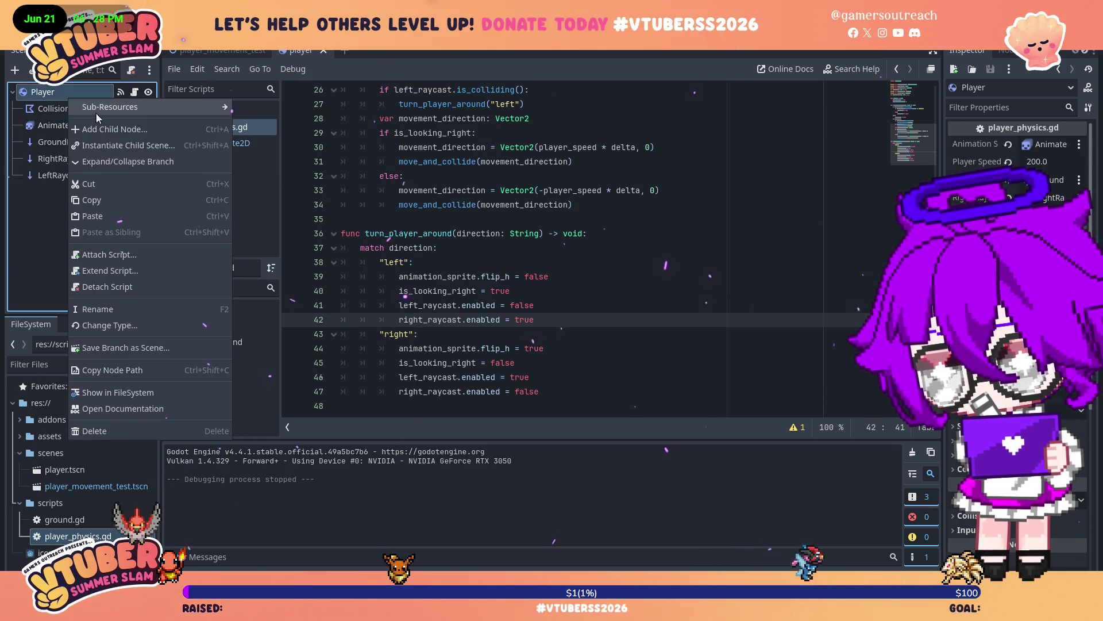
pyautogui.click(107, 129)
pyautogui.write('timer')
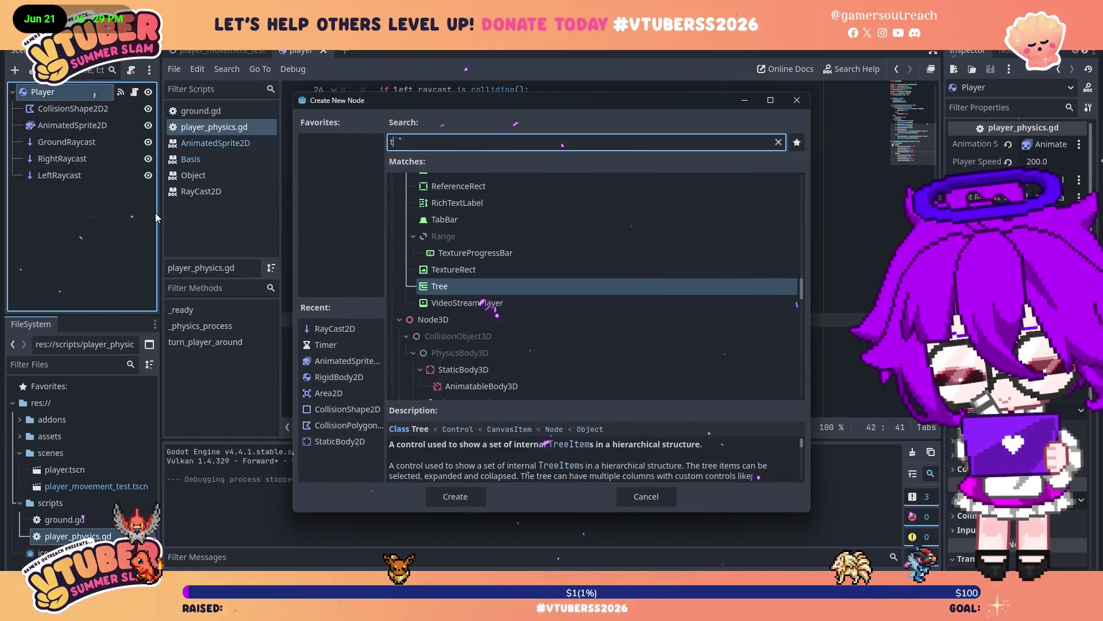
pyautogui.press('Return')
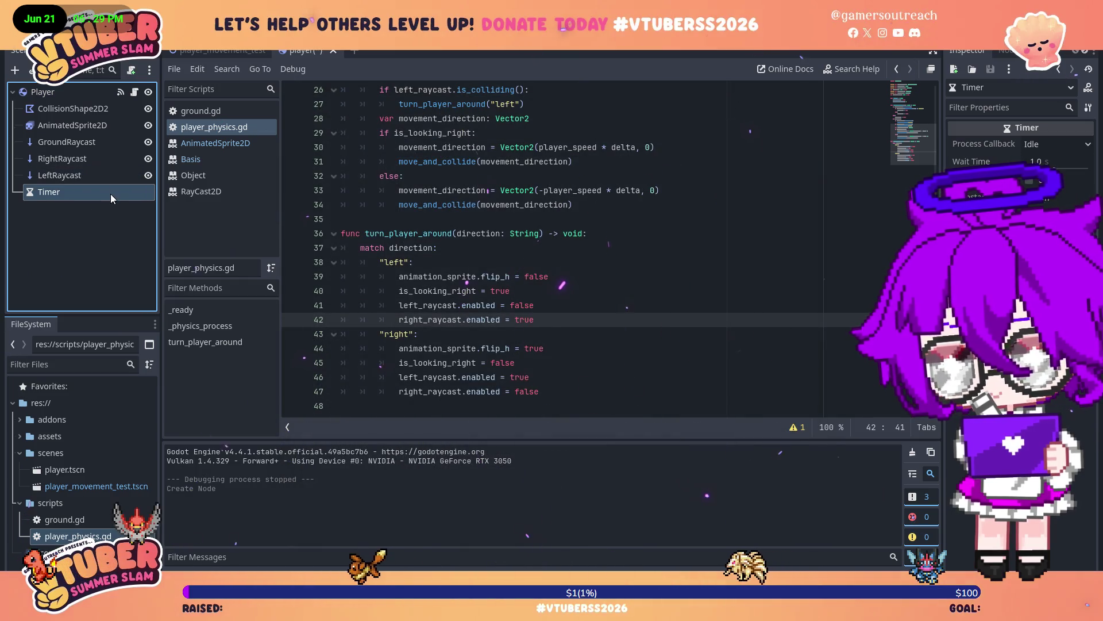
pyautogui.scroll(8, 531, 193)
pyautogui.click(532, 193)
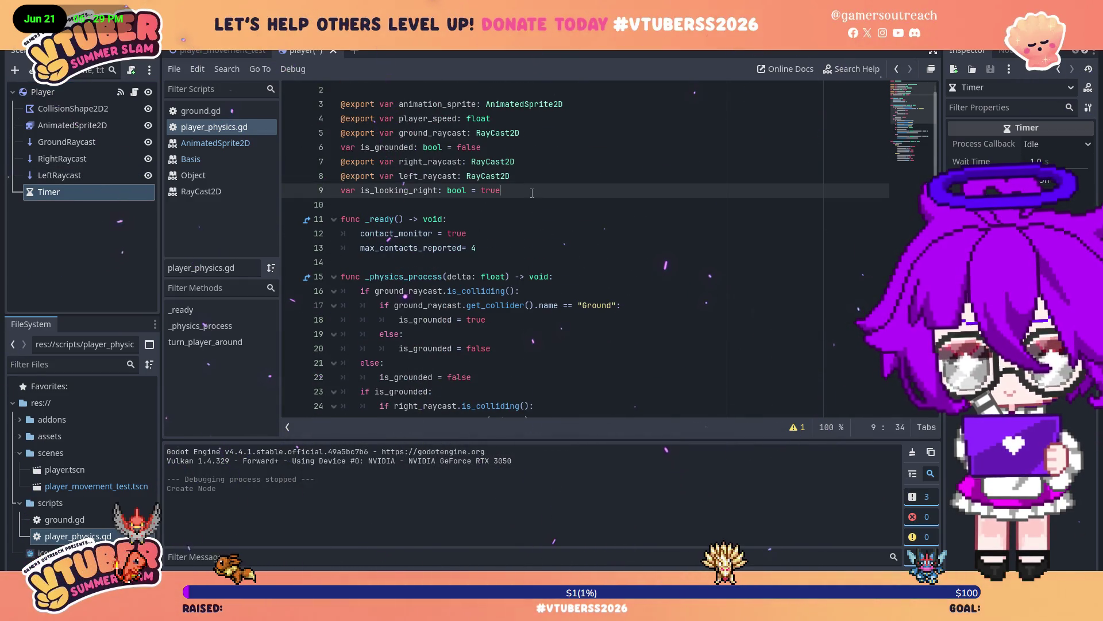
pyautogui.press('Return')
pyautogui.write('export ')
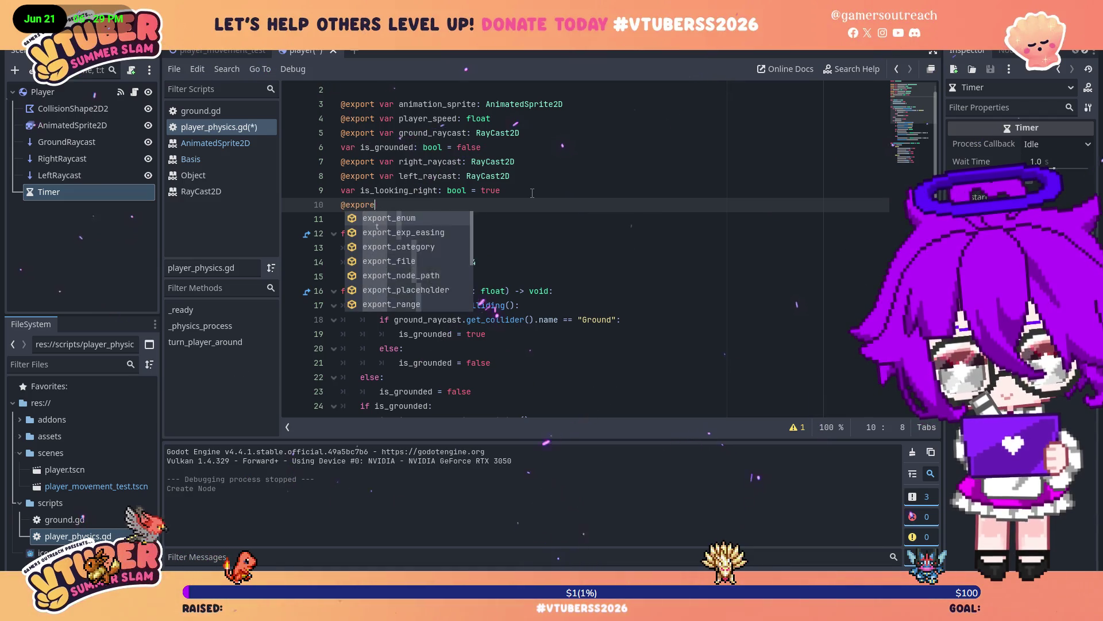
pyautogui.write('var test_')
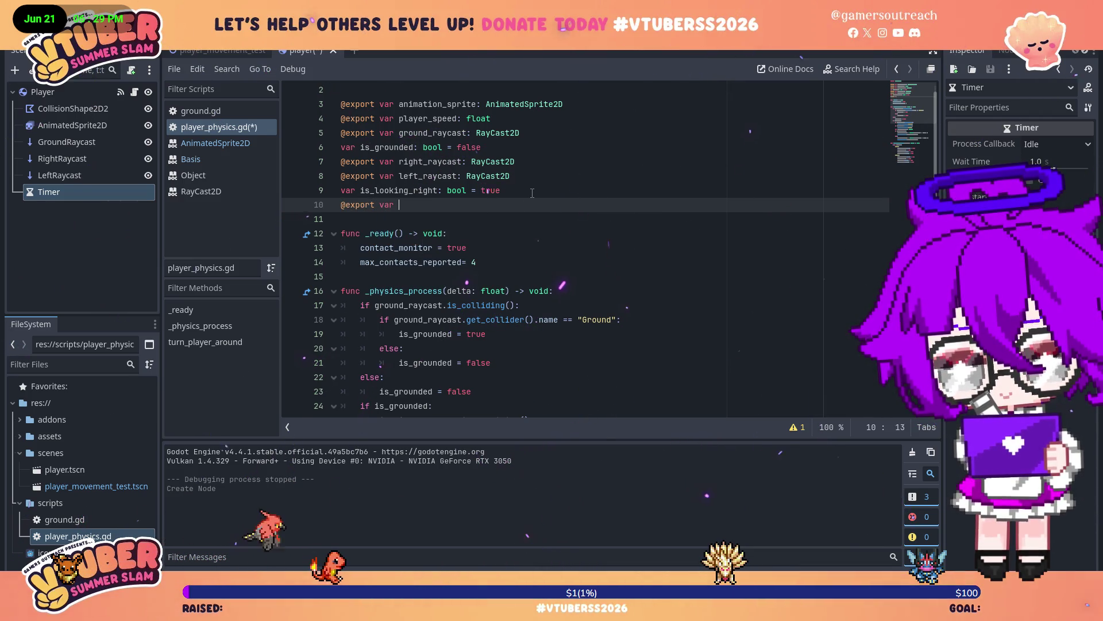
pyautogui.write('timer')
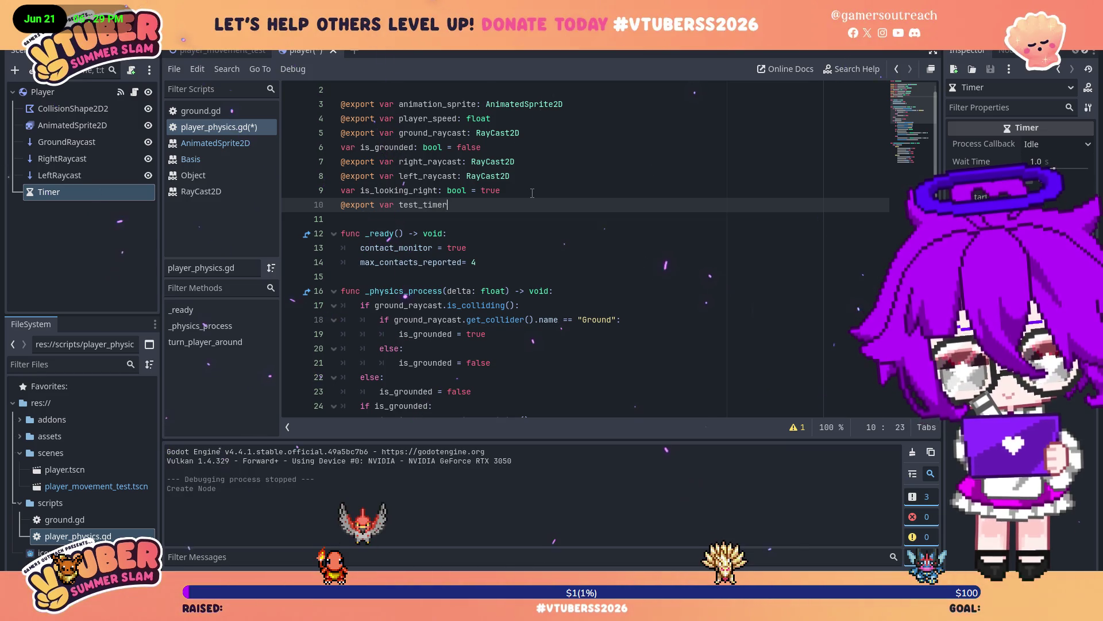
pyautogui.hotkey('ctrl', 'shift', 'Return')
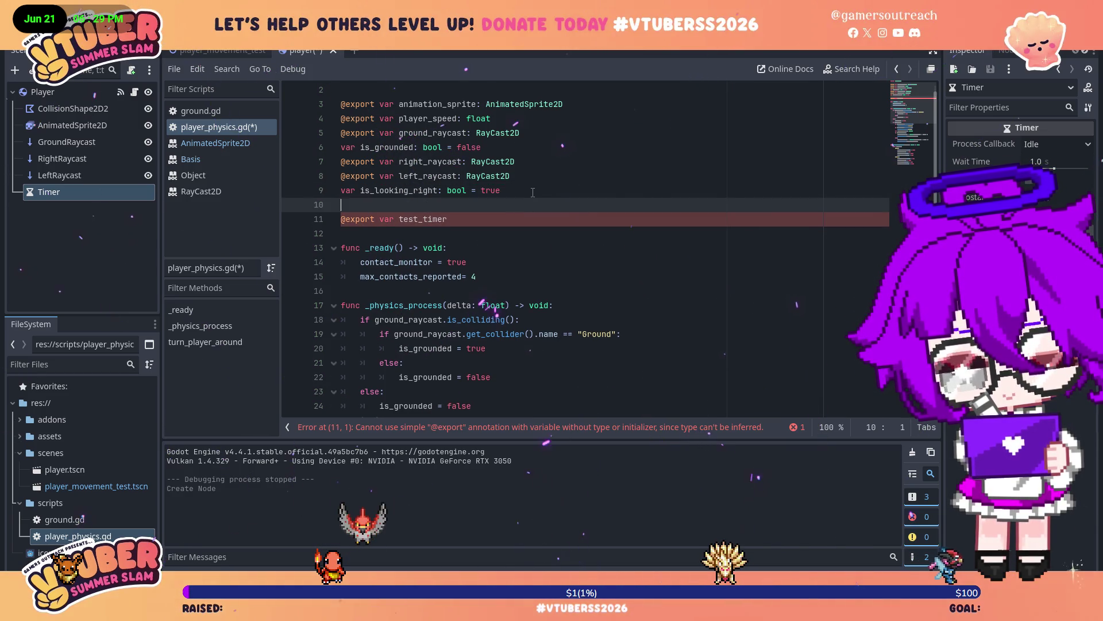
pyautogui.write('-')
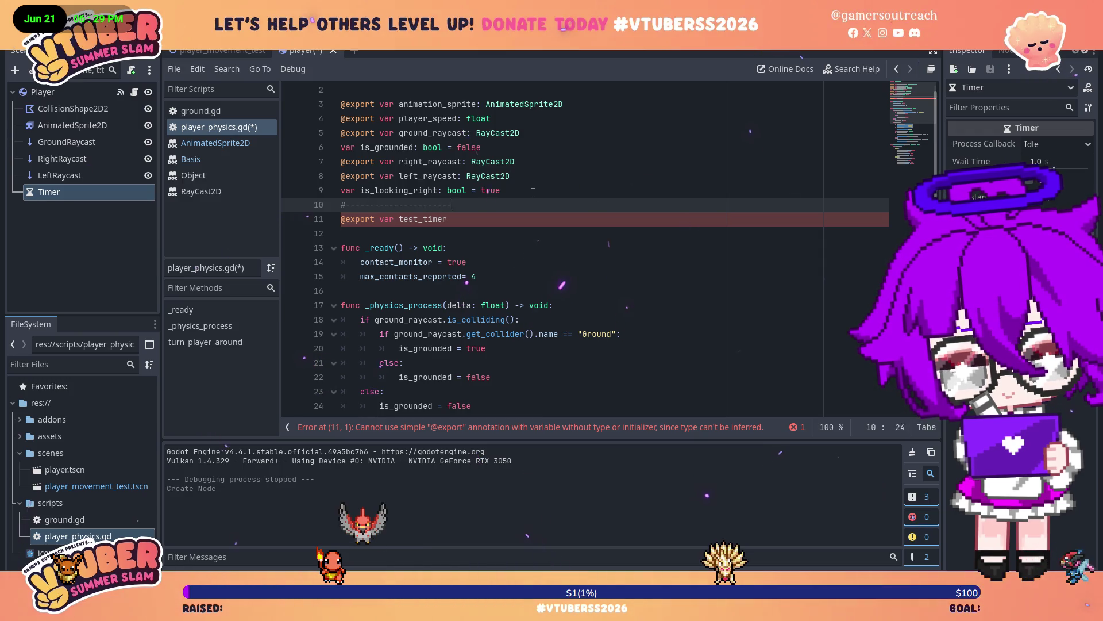
pyautogui.write('-----------------------------------')
pyautogui.scroll(-2, 527, 196)
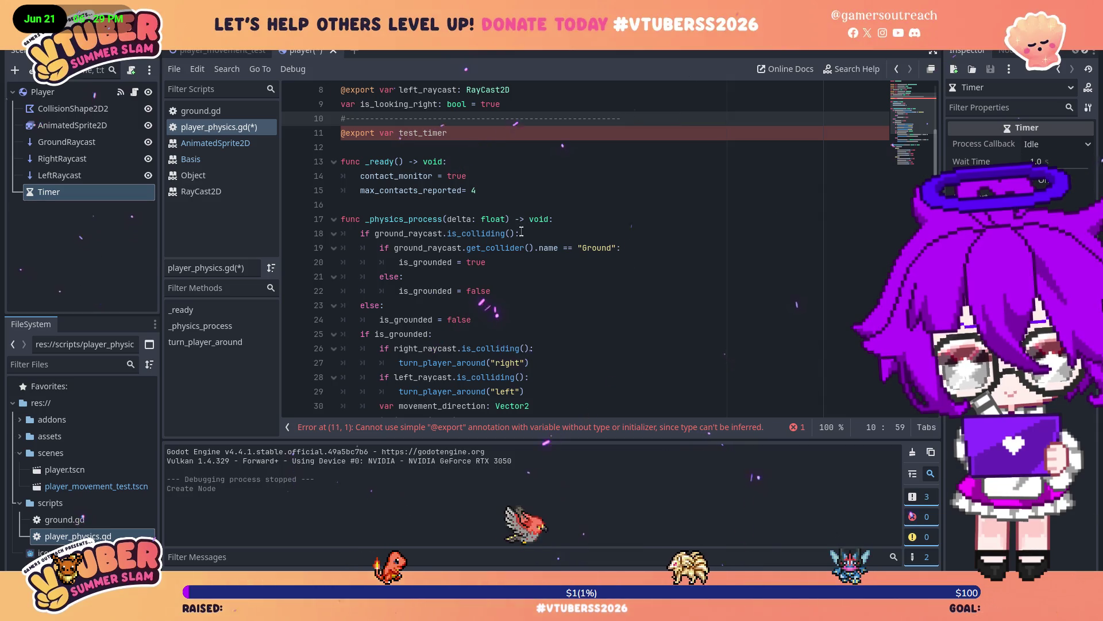
pyautogui.scroll(-2, 534, 246)
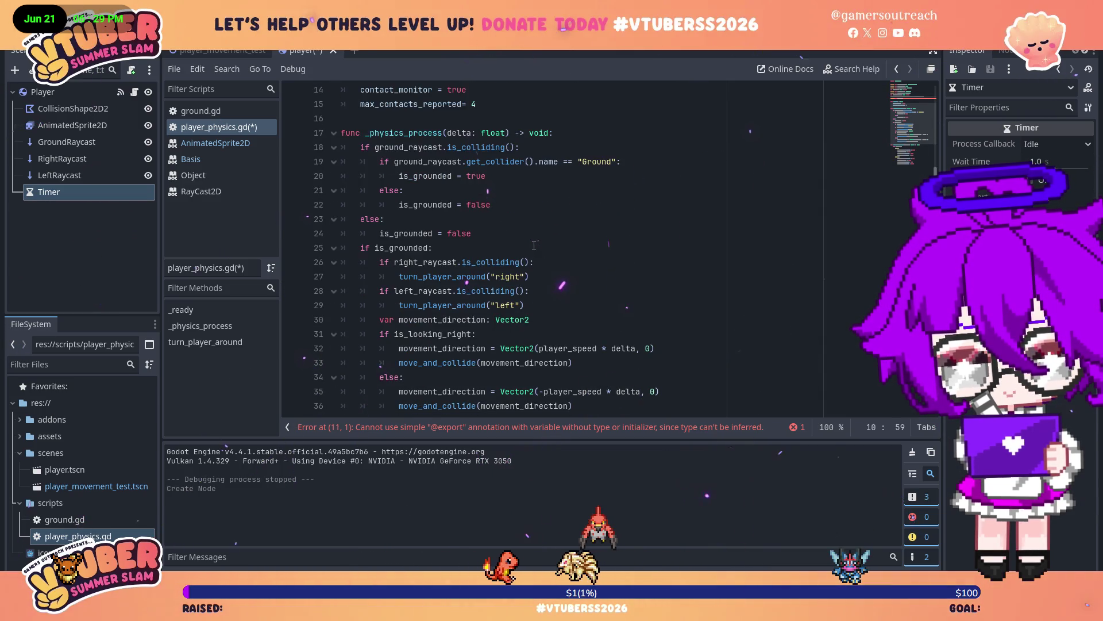
pyautogui.scroll(-1, 534, 246)
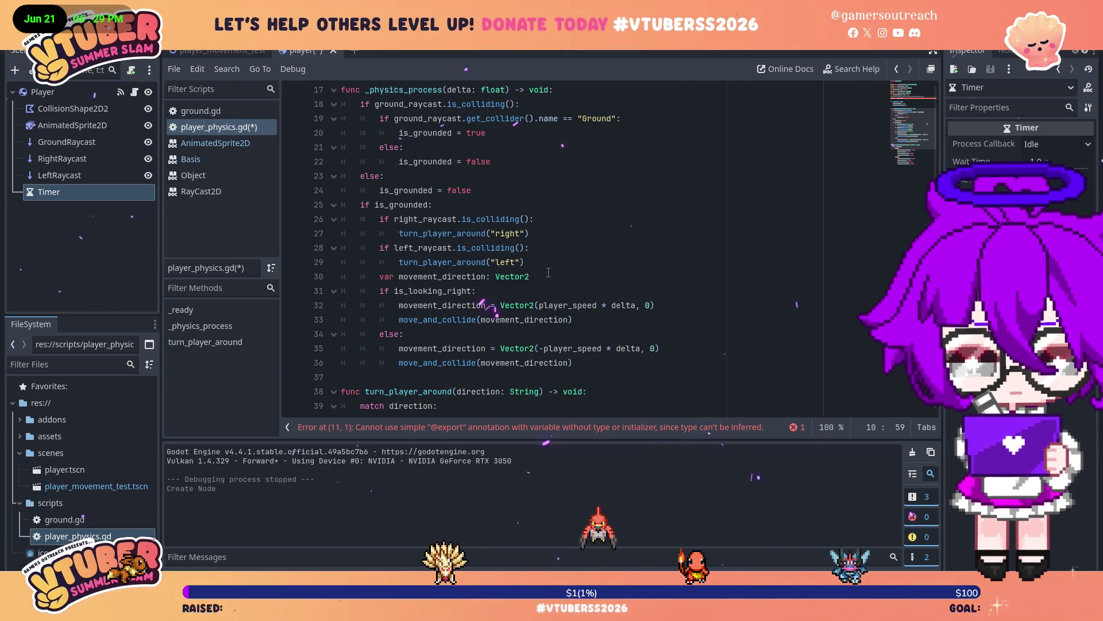
pyautogui.scroll(-4, 548, 272)
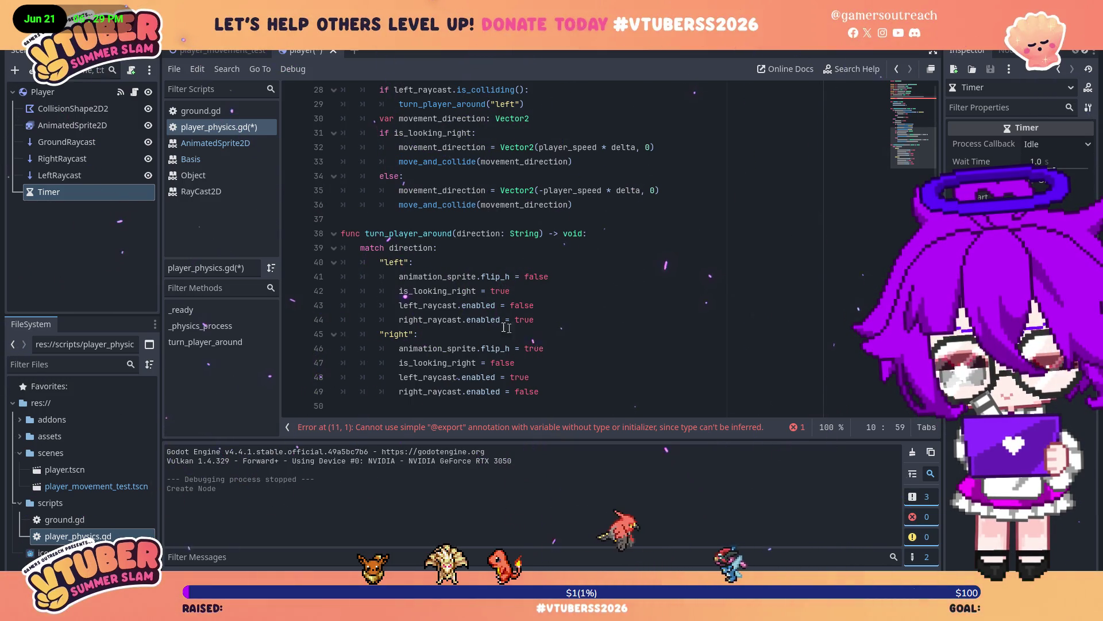
pyautogui.scroll(1, 482, 320)
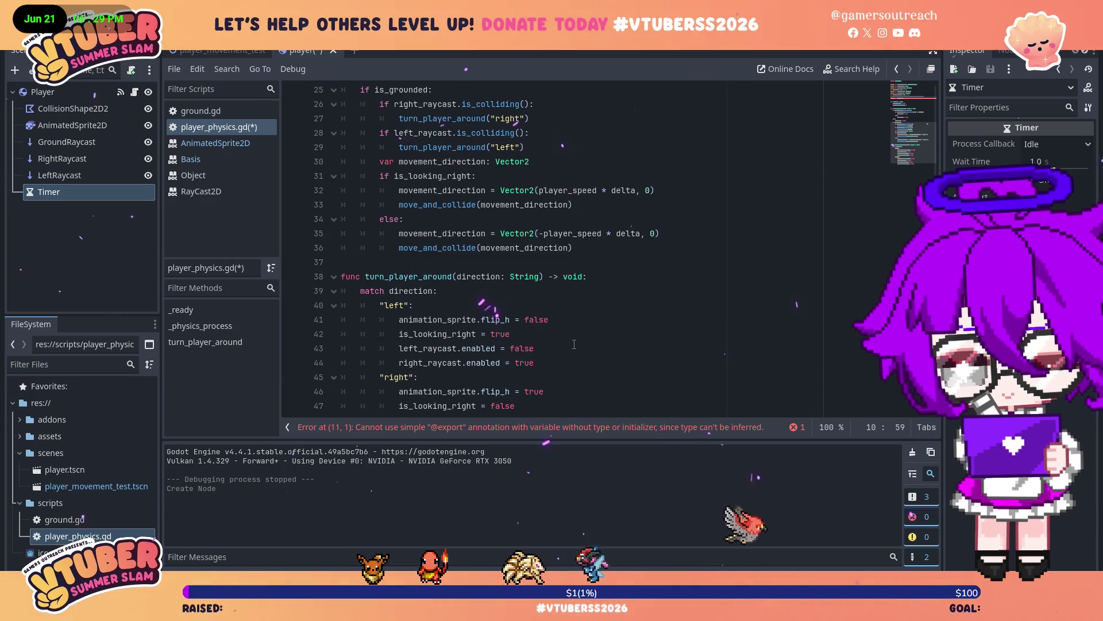
pyautogui.scroll(-1, 572, 344)
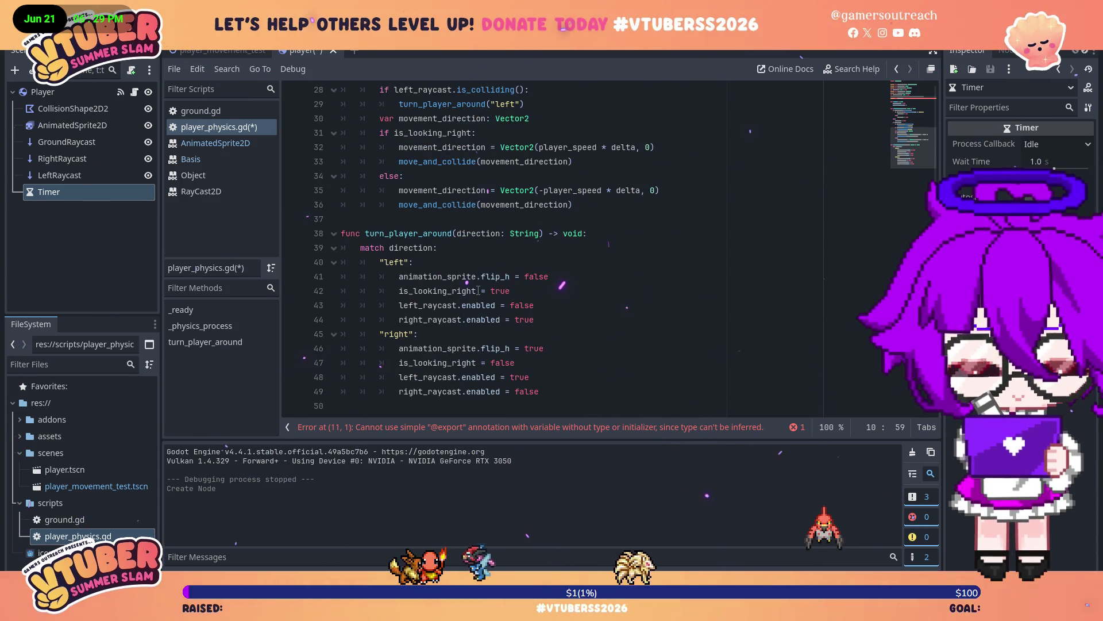
pyautogui.scroll(1, 454, 307)
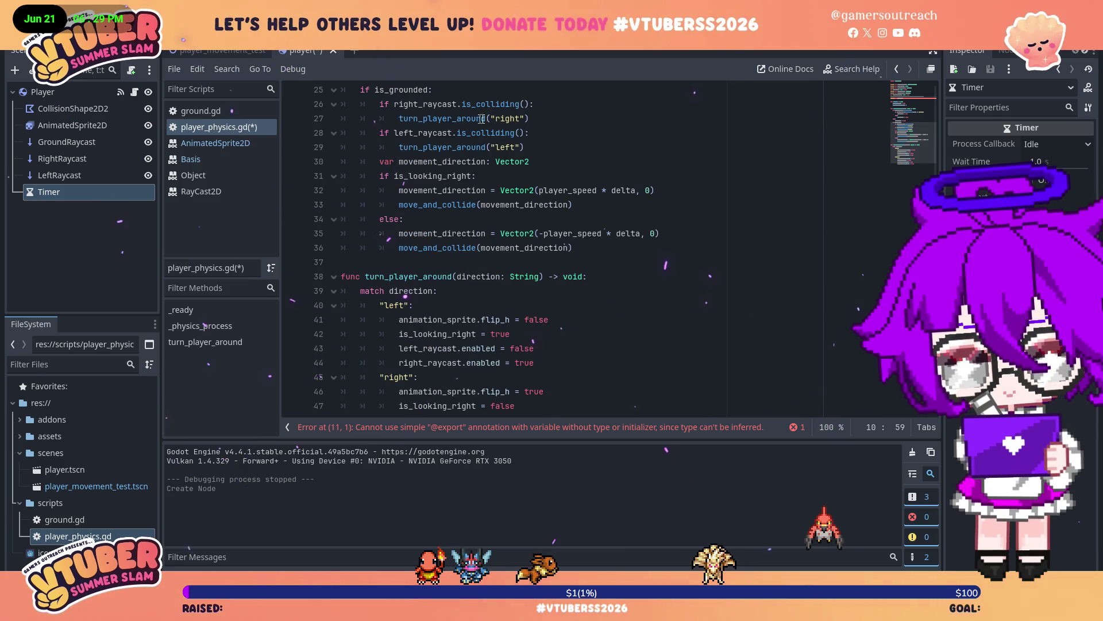
pyautogui.moveTo(529, 158)
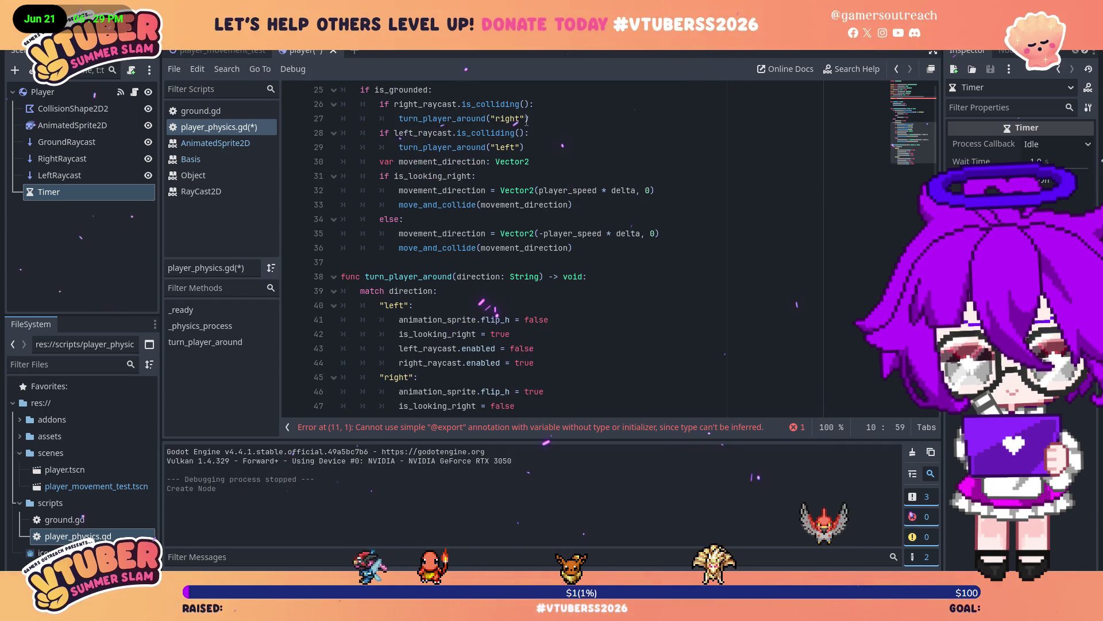
# Swap the "left" and "right" match case labels on lines 40 and 45
pyautogui.doubleClick(389, 305)
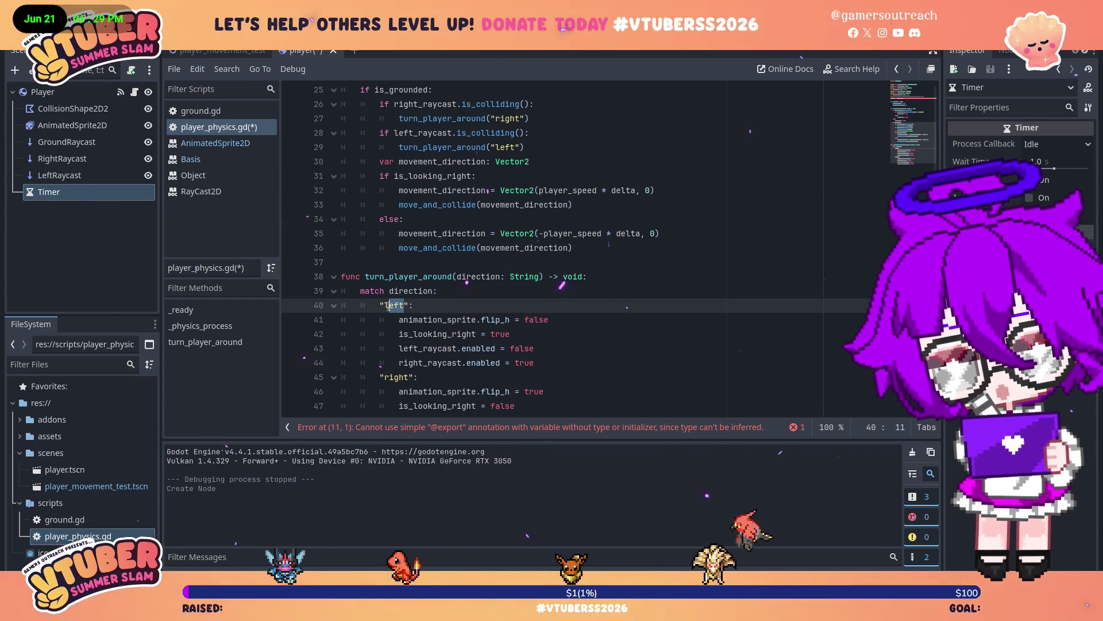
pyautogui.press('Left')
pyautogui.moveTo(404, 306); pyautogui.dragTo(386, 305)
pyautogui.hotkey('ctrl', 'c')
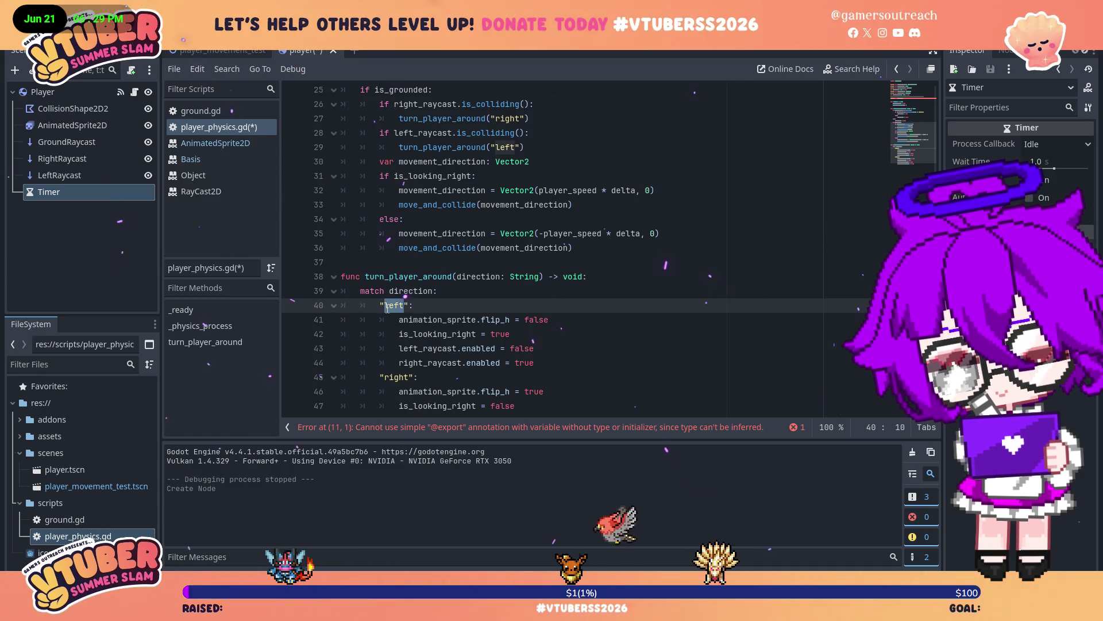
pyautogui.moveTo(409, 377); pyautogui.dragTo(385, 377)
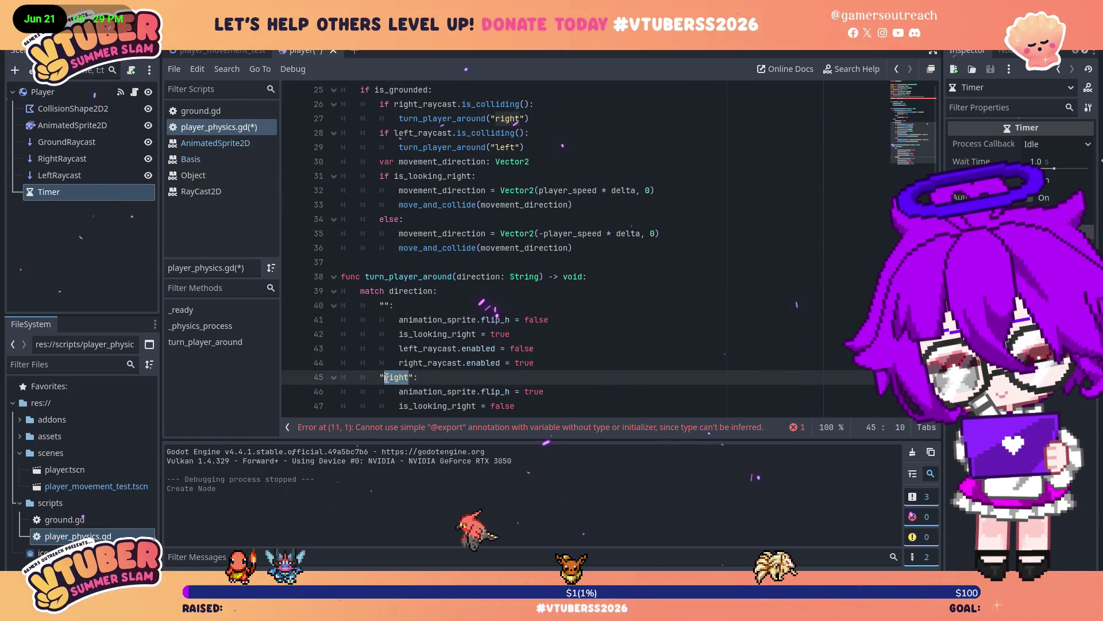
pyautogui.hotkey('ctrl', 'v')
pyautogui.click(385, 305)
pyautogui.write('rig')
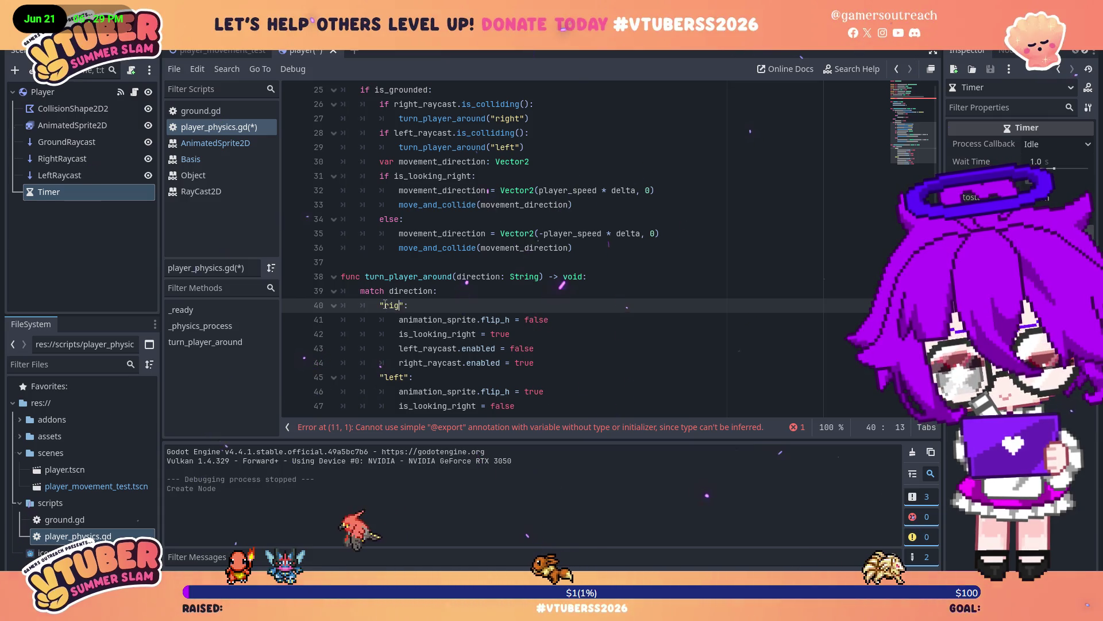
pyautogui.write('ht')
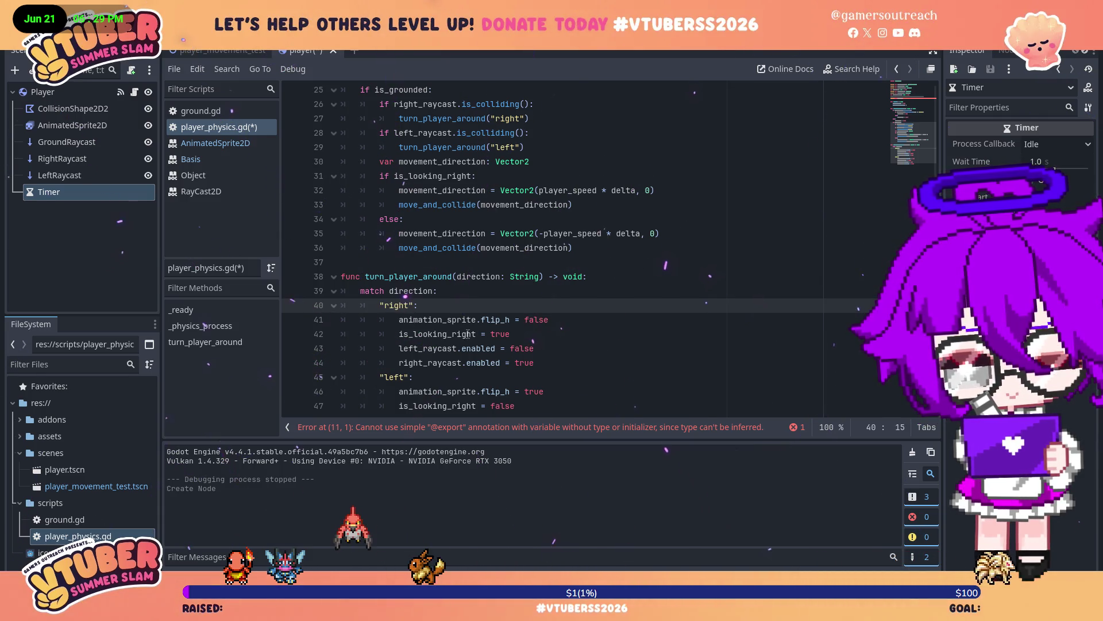
# Swap the raycast call arguments on lines 27 and 29, then save the script
pyautogui.moveTo(520, 119); pyautogui.dragTo(496, 118)
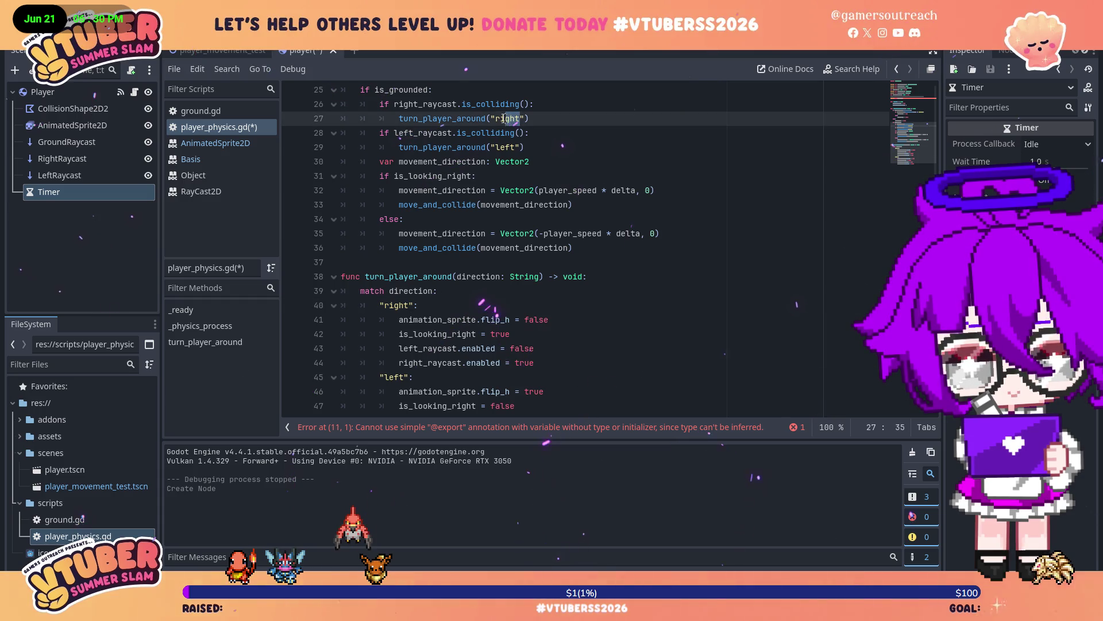
pyautogui.write('ft')
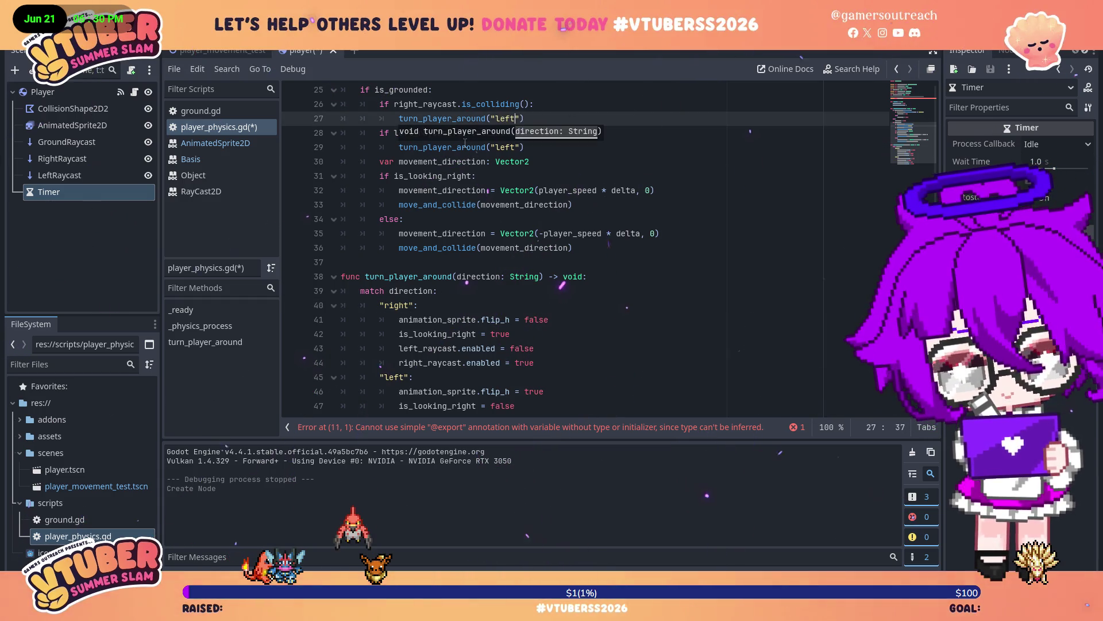
pyautogui.moveTo(514, 148); pyautogui.dragTo(497, 148)
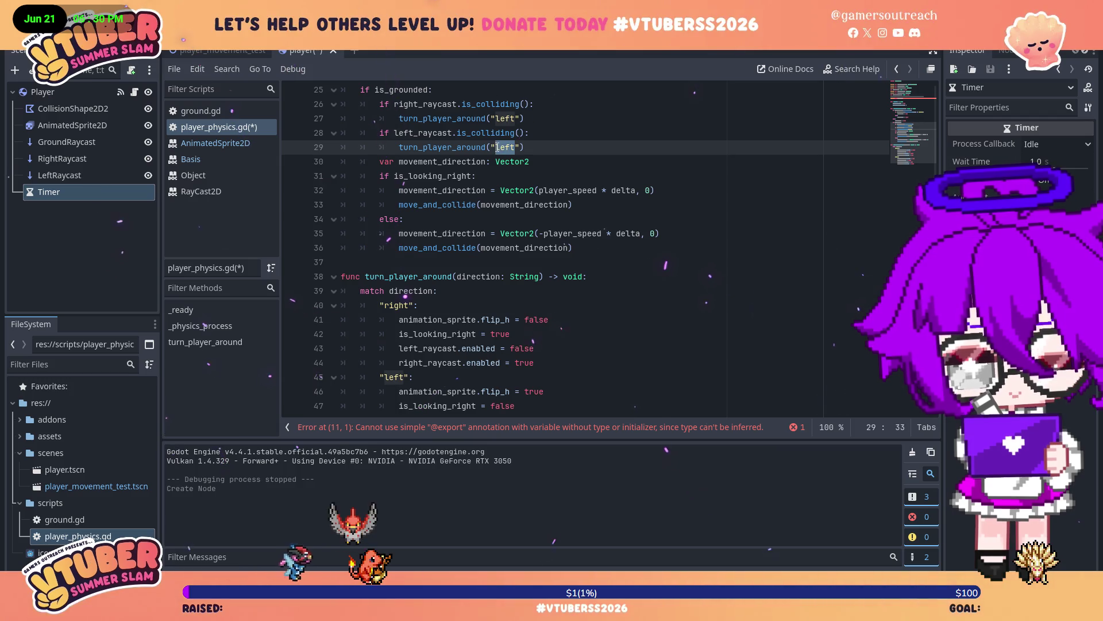
pyautogui.write('ght')
pyautogui.click(584, 149)
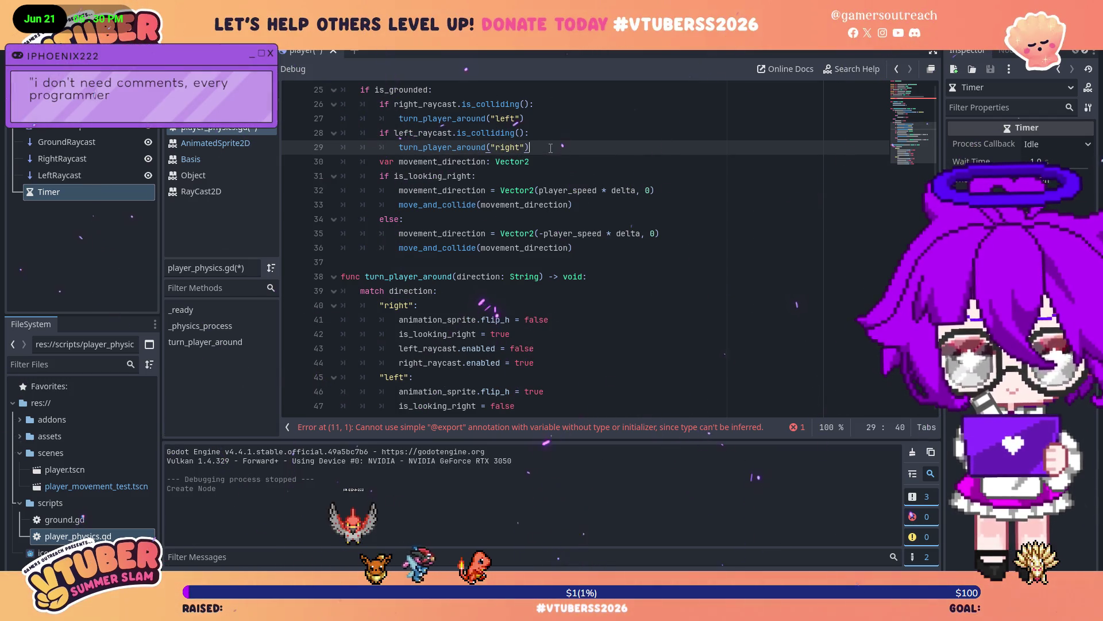
pyautogui.hotkey('ctrl', 's')
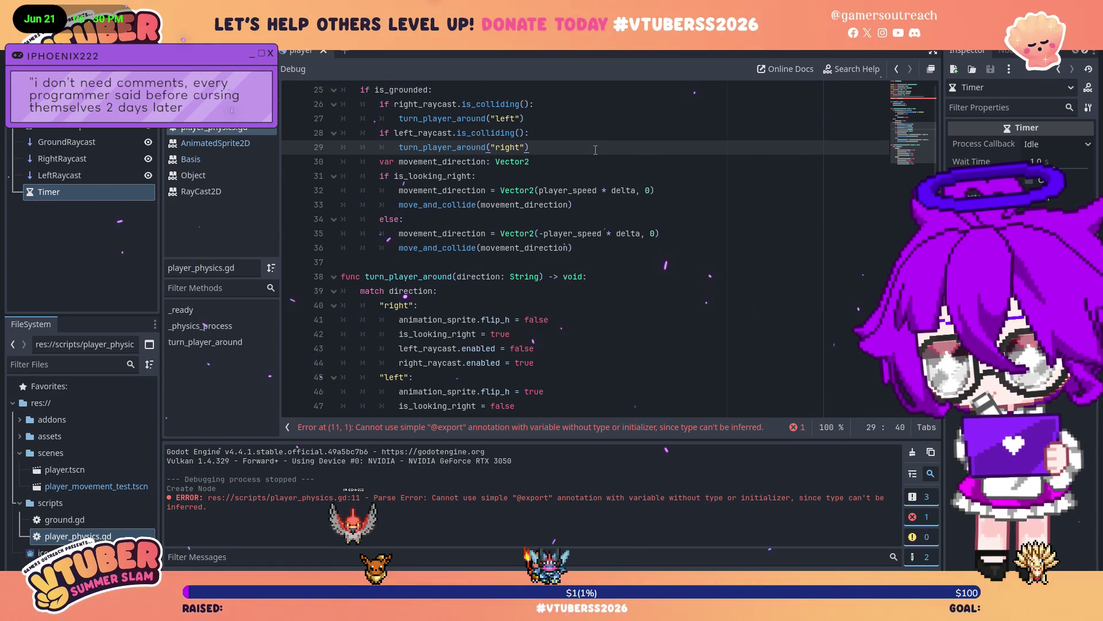
pyautogui.scroll(2, 533, 225)
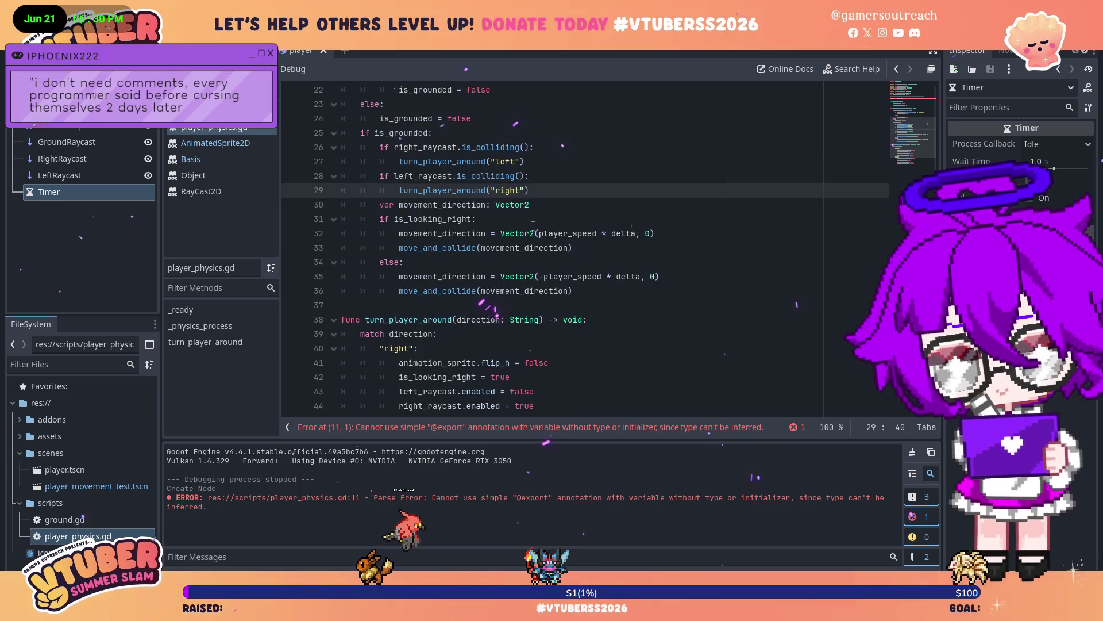
pyautogui.scroll(-3, 533, 226)
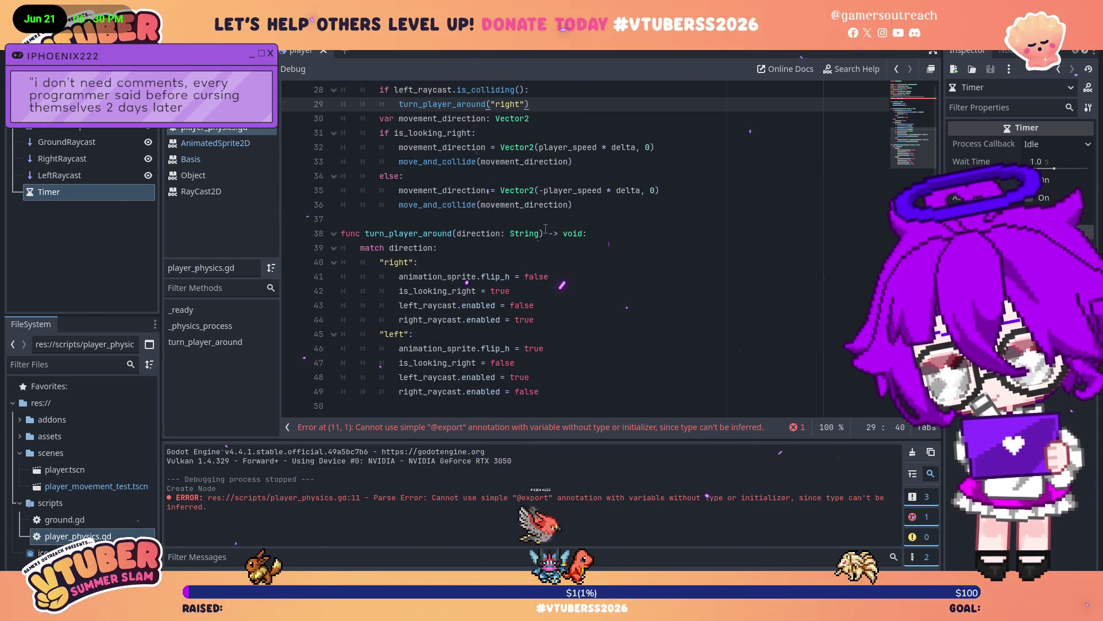
pyautogui.scroll(9, 545, 228)
pyautogui.scroll(-2, 478, 198)
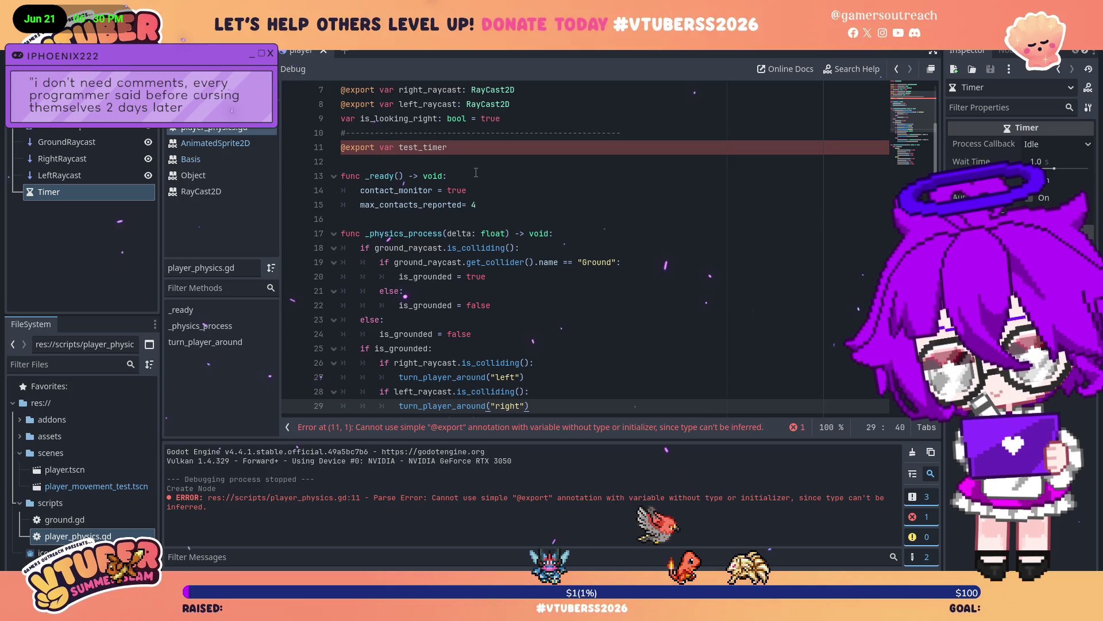
pyautogui.click(504, 206)
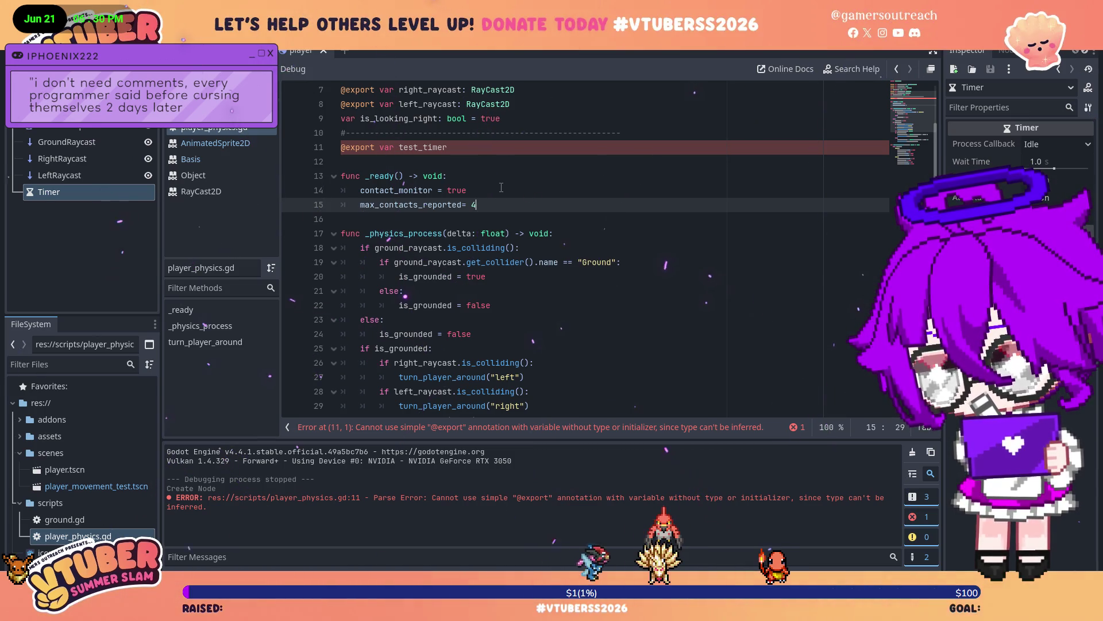
pyautogui.scroll(-1, 477, 235)
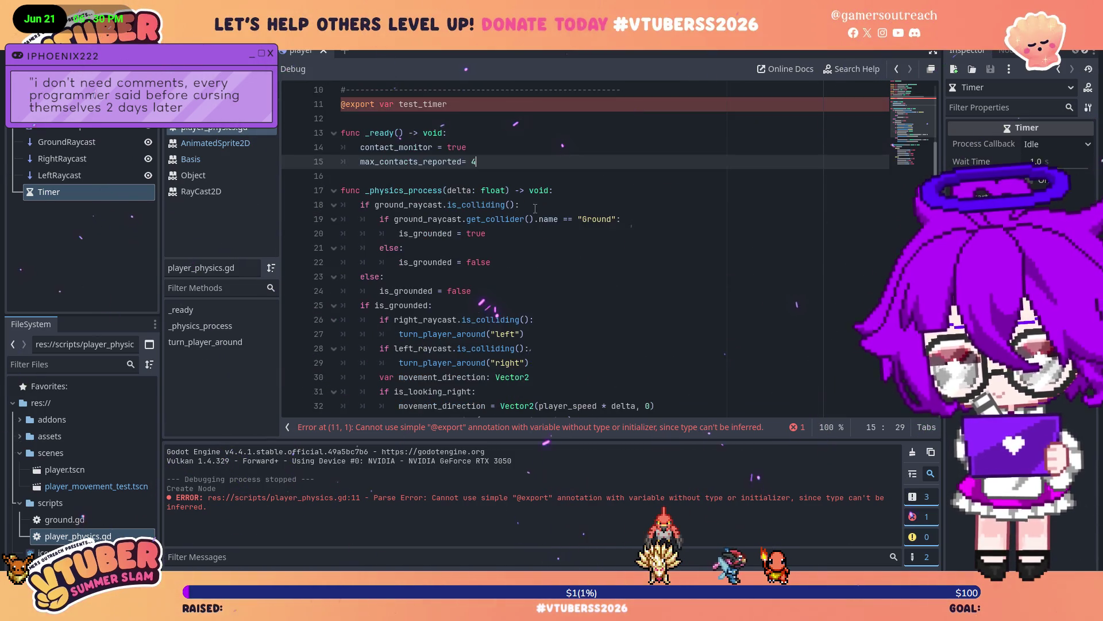
pyautogui.click(477, 236)
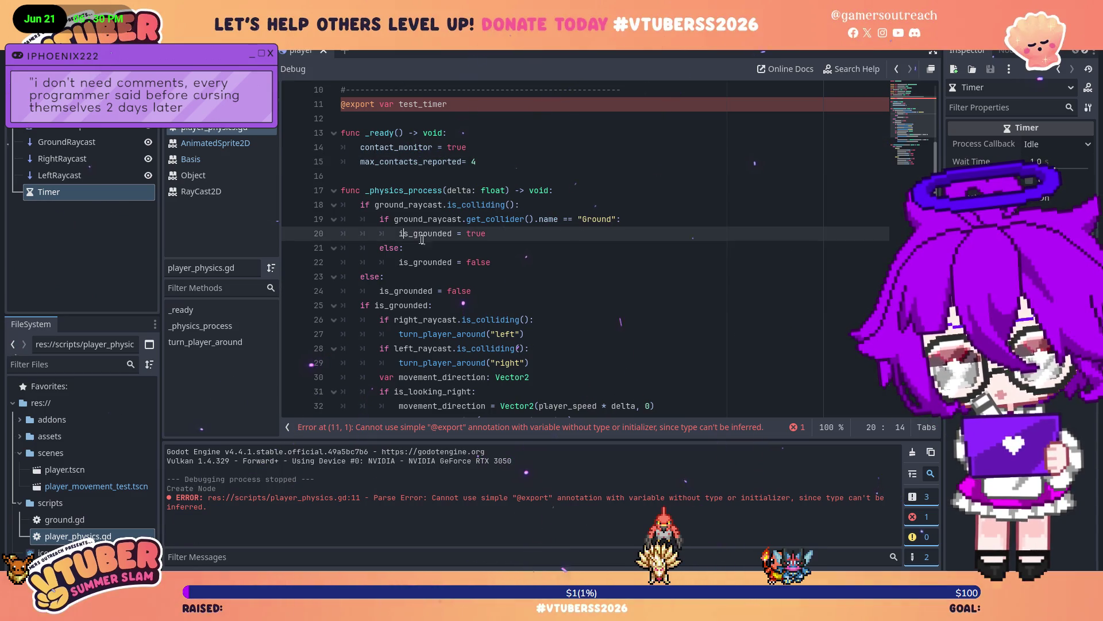
pyautogui.click(425, 204)
pyautogui.scroll(-1, 441, 213)
pyautogui.scroll(-1, 441, 214)
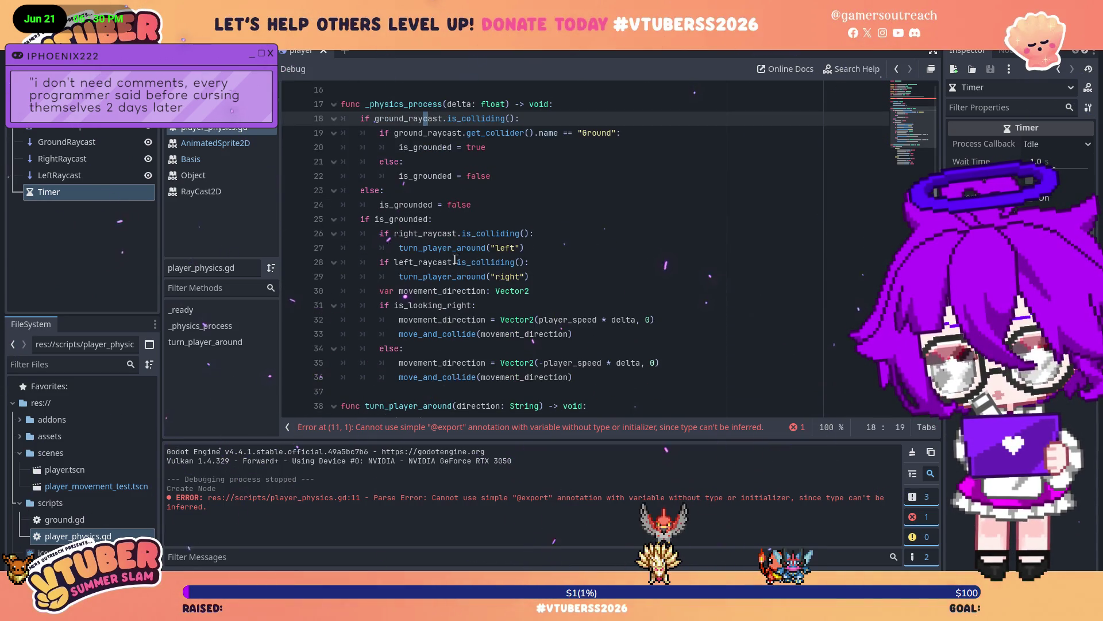
pyautogui.click(445, 233)
pyautogui.click(437, 261)
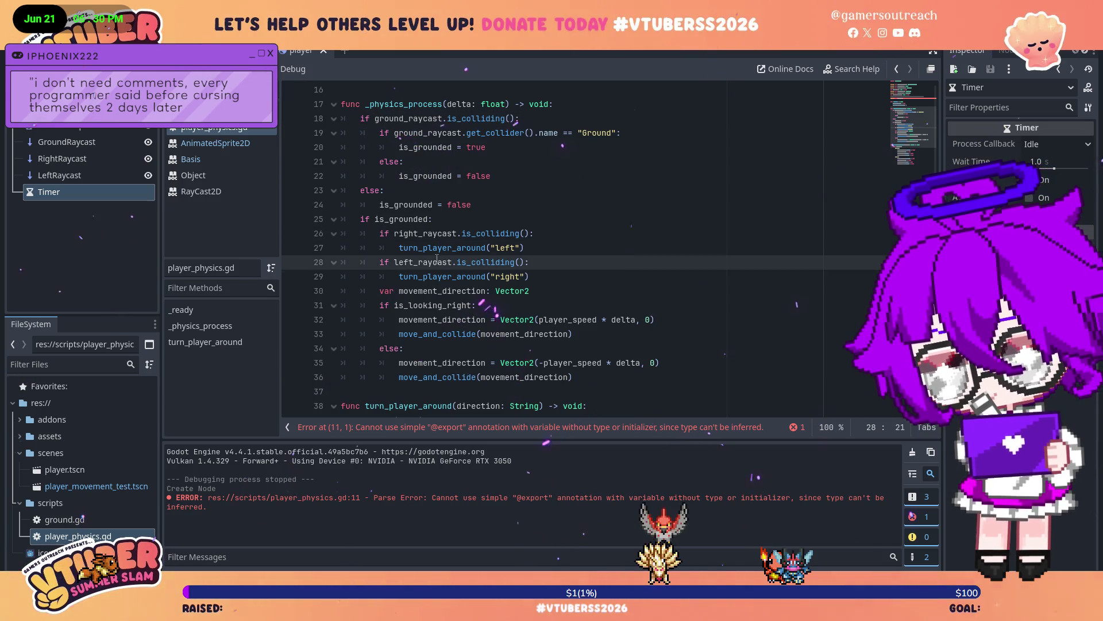
pyautogui.scroll(-1, 438, 258)
pyautogui.click(442, 247)
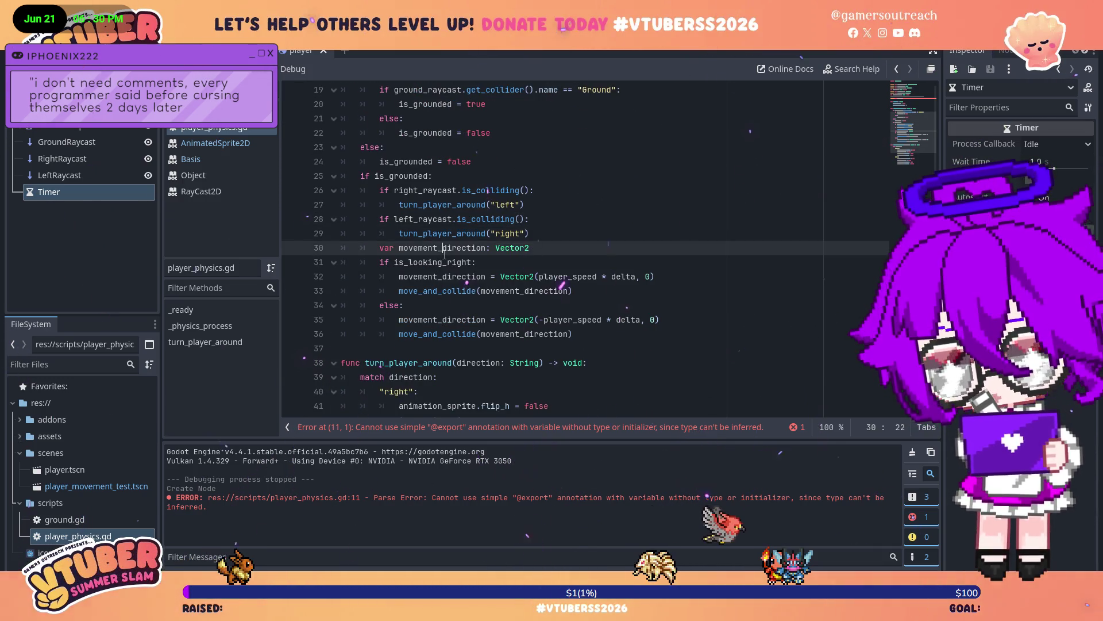
pyautogui.scroll(-3, 445, 254)
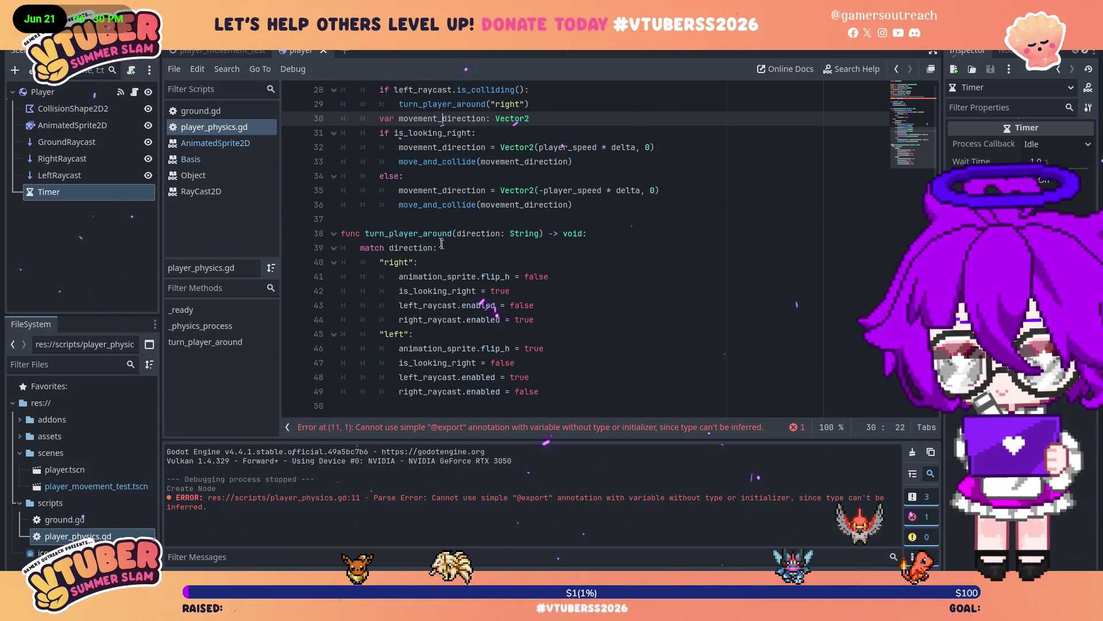
pyautogui.click(439, 222)
# Add the comment '#turn the player in the given direction' above turn_player_around
pyautogui.press('Return')
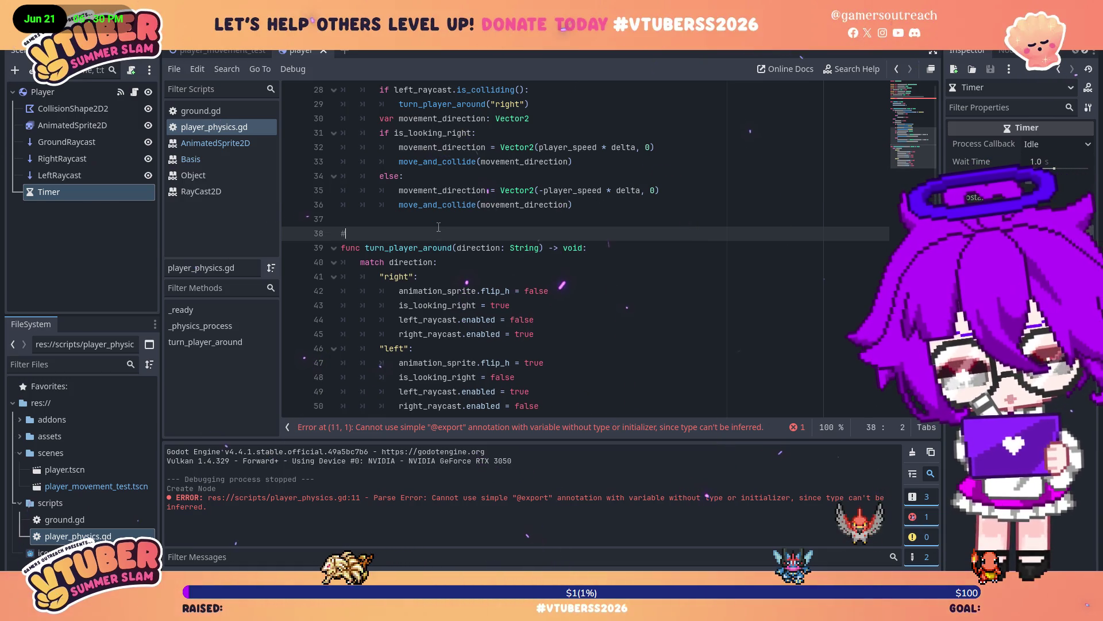
pyautogui.write('turn t')
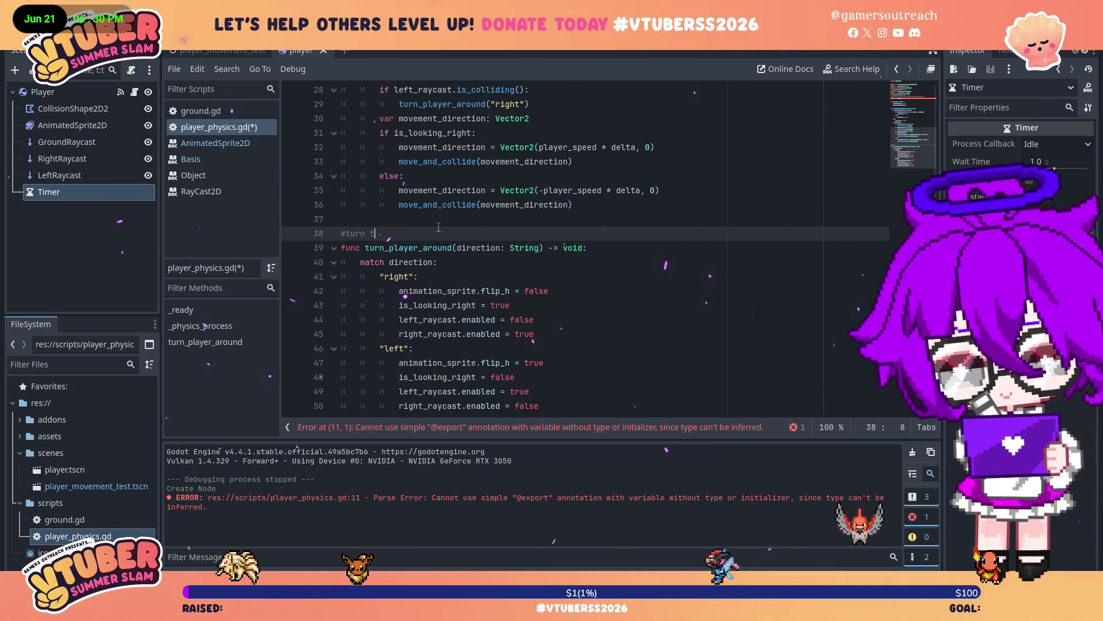
pyautogui.write('he player in ')
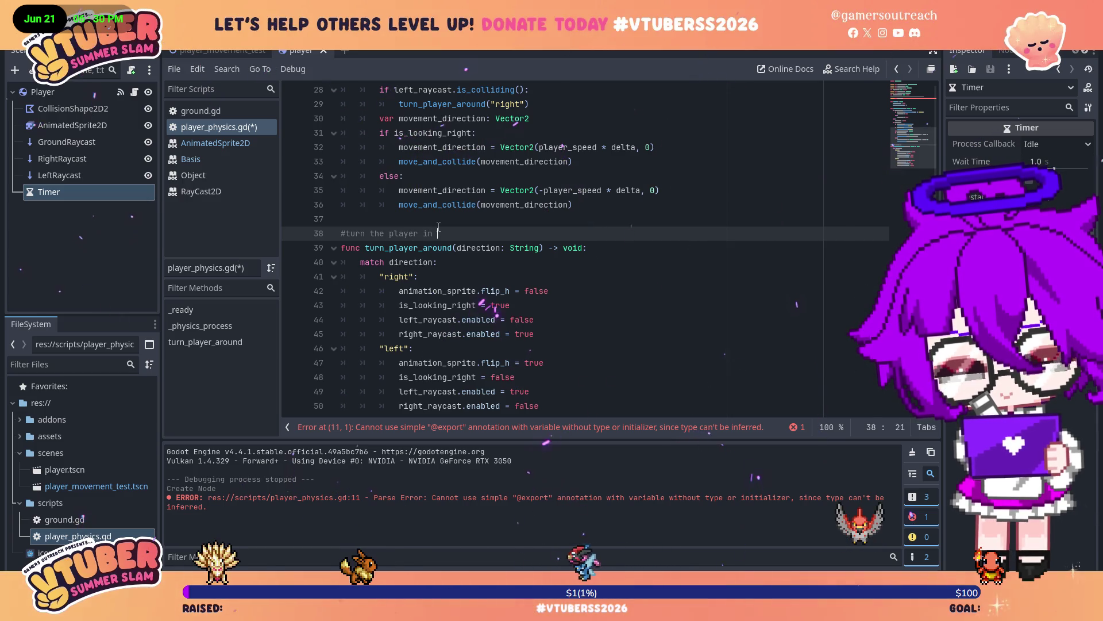
pyautogui.write('the given d')
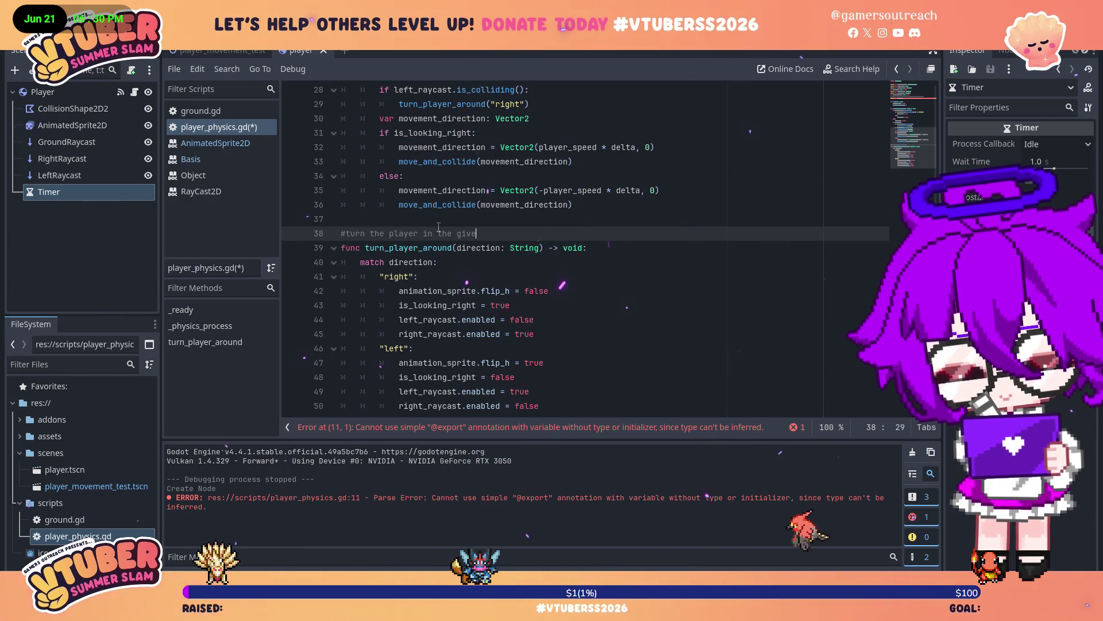
pyautogui.write('irectio')
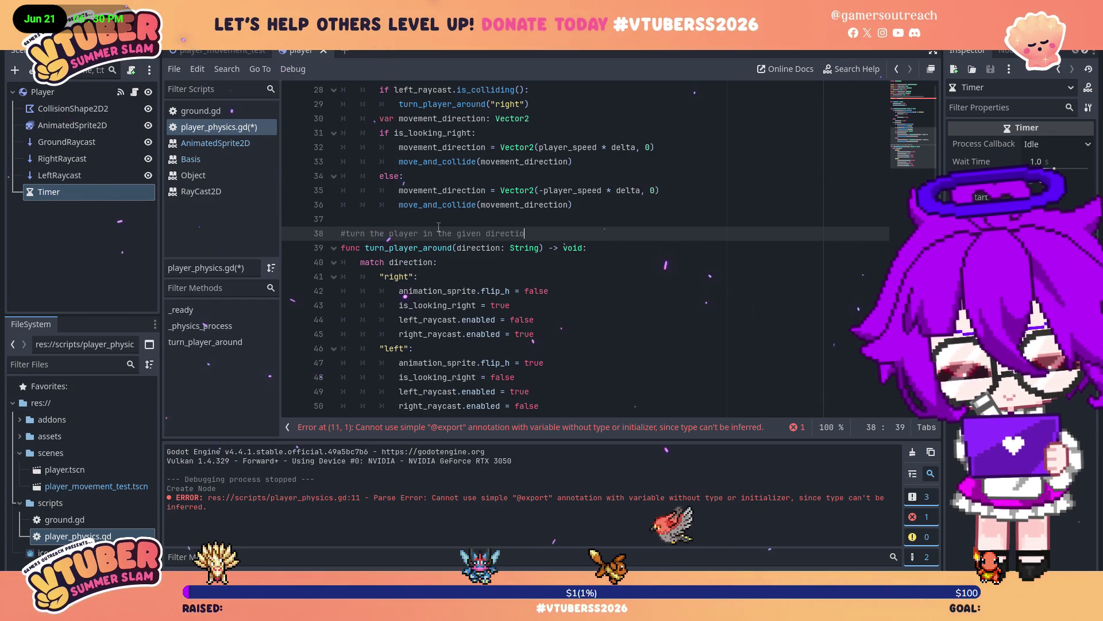
pyautogui.write('n')
pyautogui.click(481, 252)
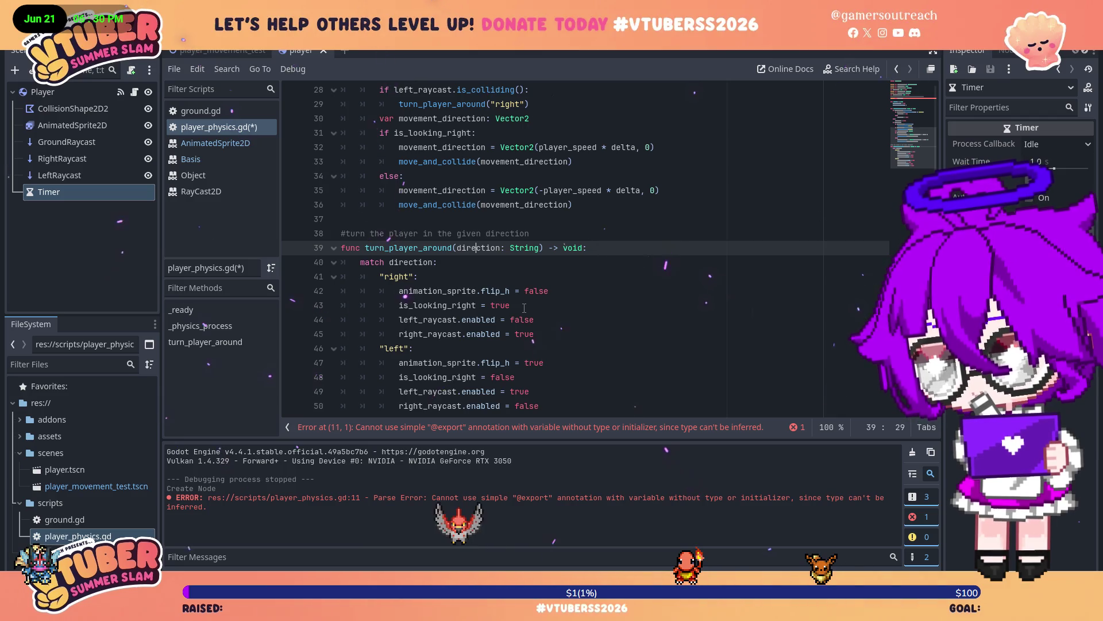
pyautogui.scroll(4, 540, 296)
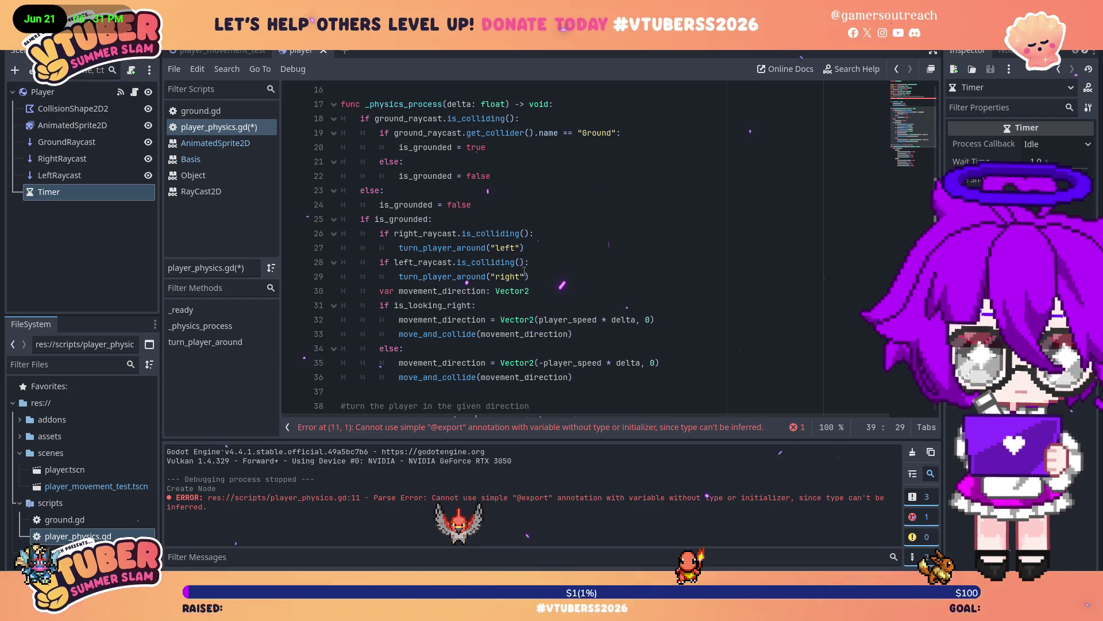
pyautogui.scroll(1, 545, 267)
pyautogui.scroll(3, 543, 263)
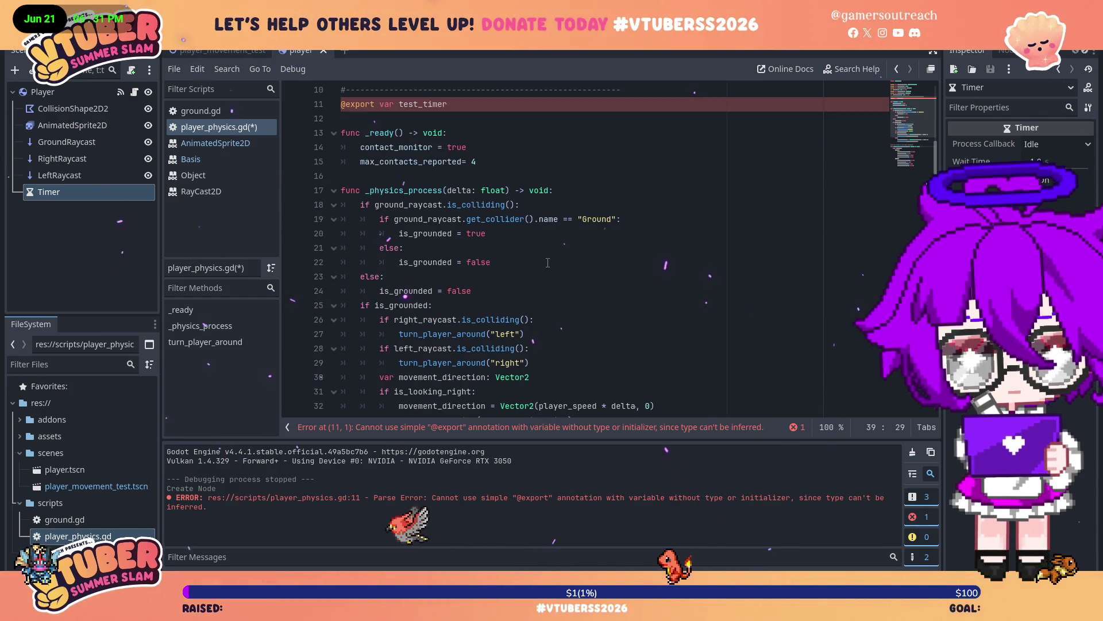
# Type test_timer as ': Timer' and assign the Timer node to it in the Player Inspector
pyautogui.click(491, 190)
pyautogui.write(': ')
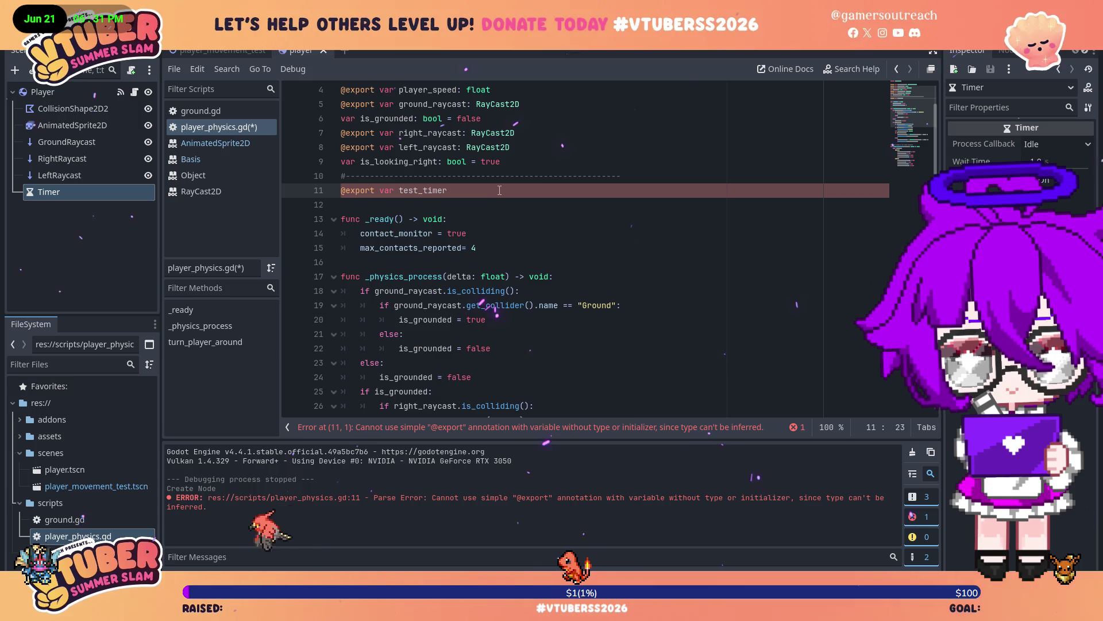
pyautogui.write('Timer')
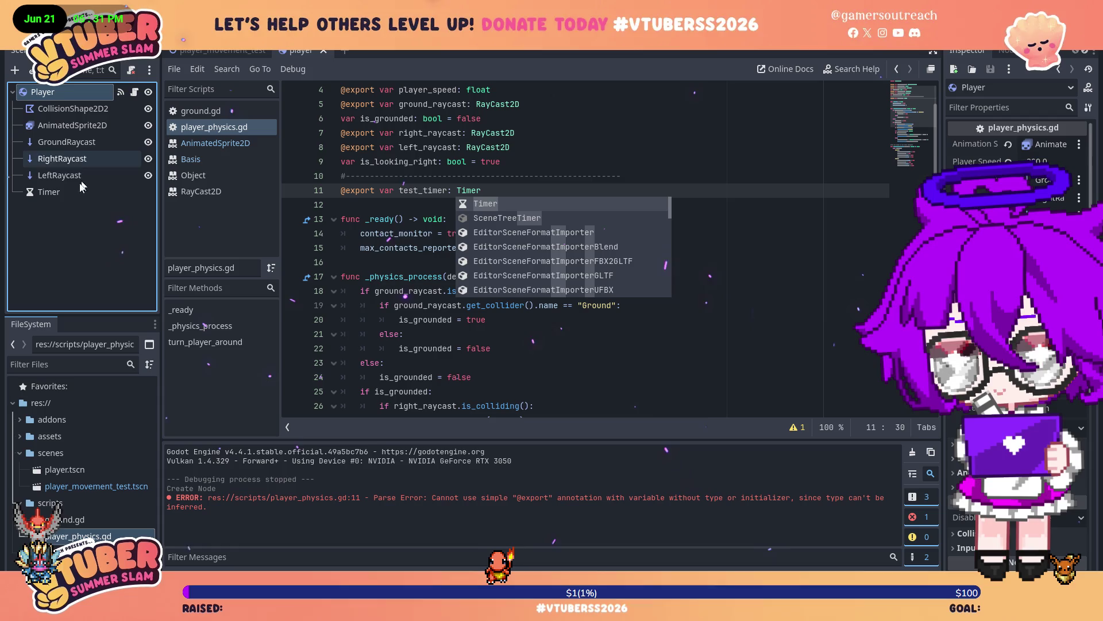
pyautogui.click(66, 192)
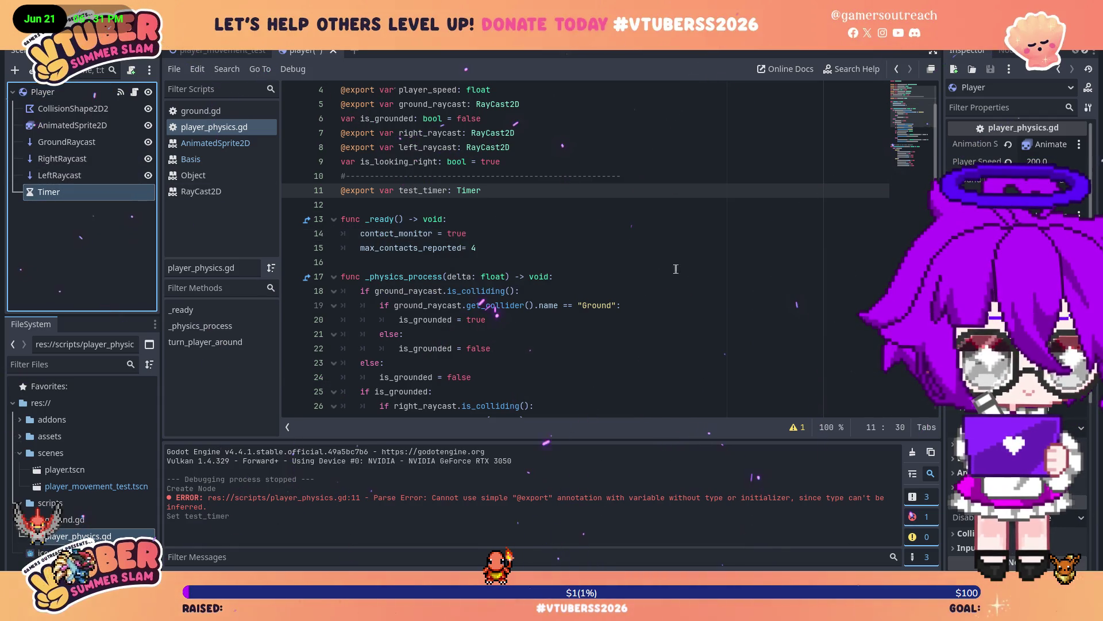
pyautogui.scroll(-1, 575, 247)
# Pick the Timer node's timeout signal in the Node signals list and start connecting it
pyautogui.click(1009, 50)
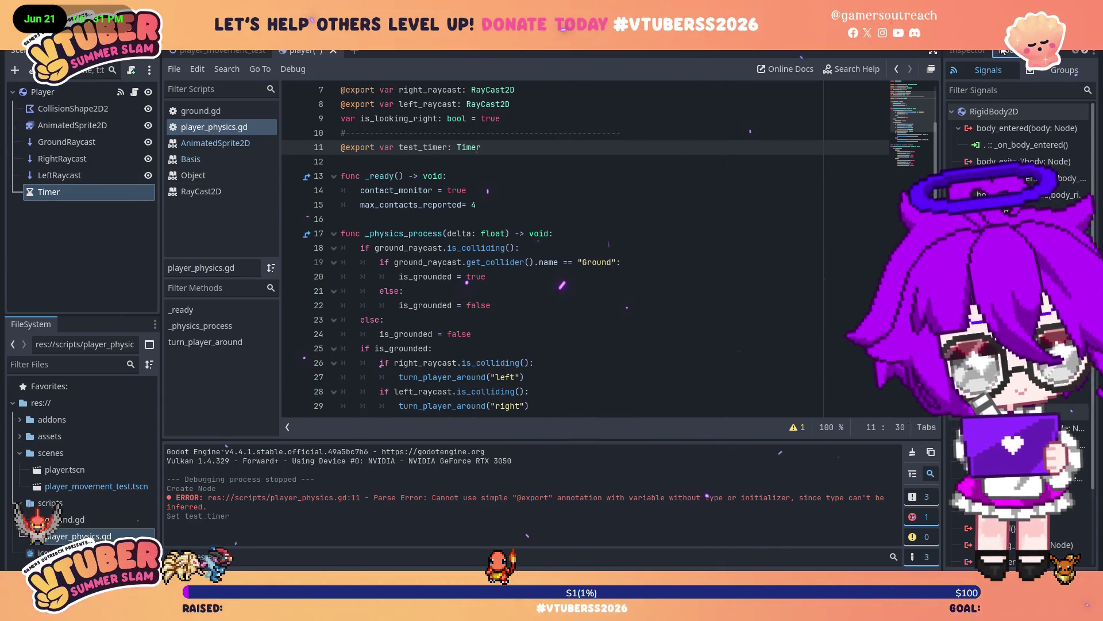
pyautogui.click(75, 192)
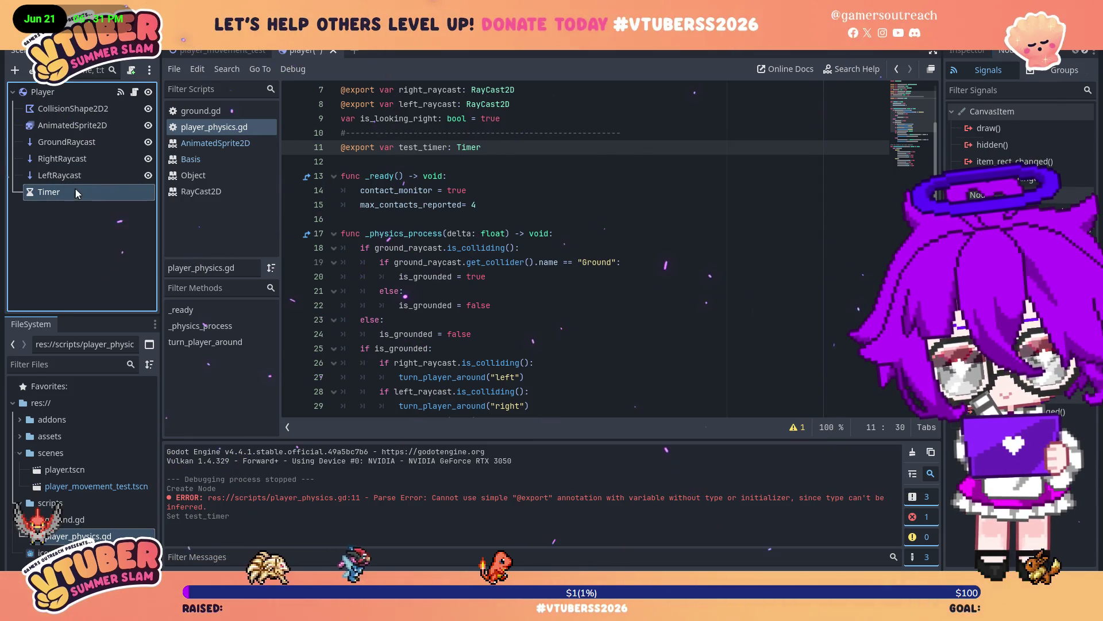
pyautogui.click(1015, 129)
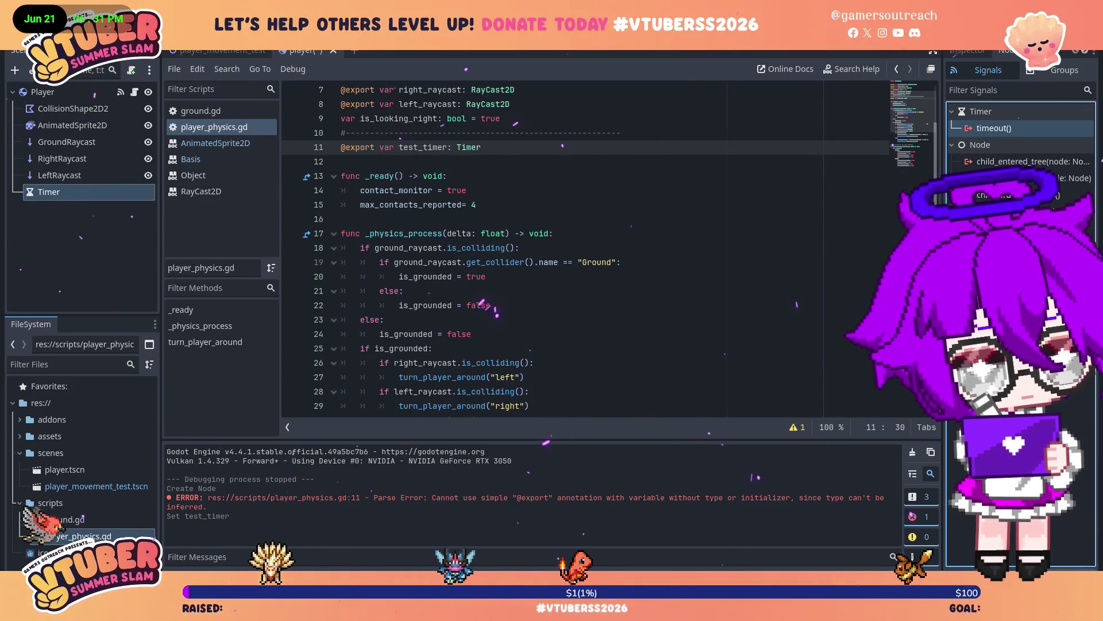
pyautogui.click(1071, 555)
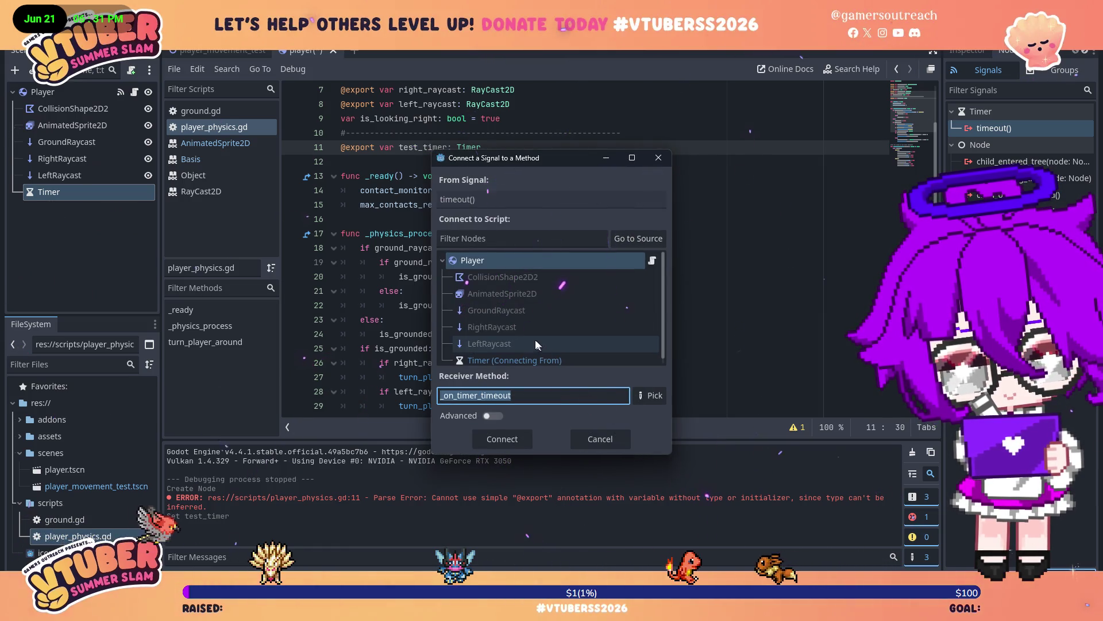
# Connect timeout to a new _on_timer_timeout and replace pass with 'if is_looking_right:'
pyautogui.scroll(-1, 533, 337)
pyautogui.click(510, 439)
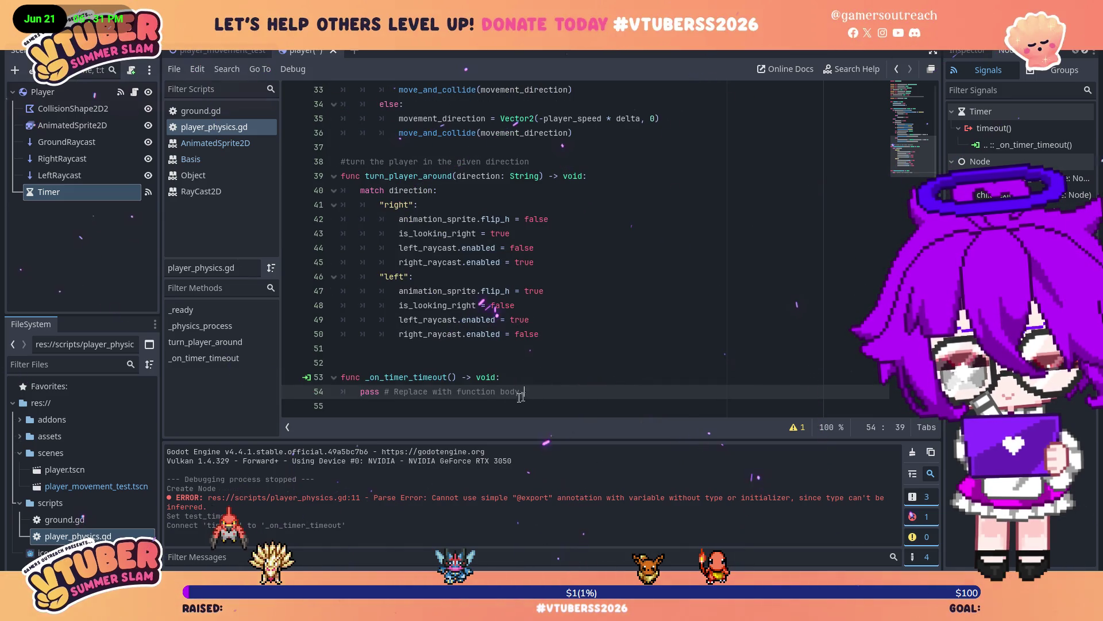
pyautogui.hotkey('shift', 'Home')
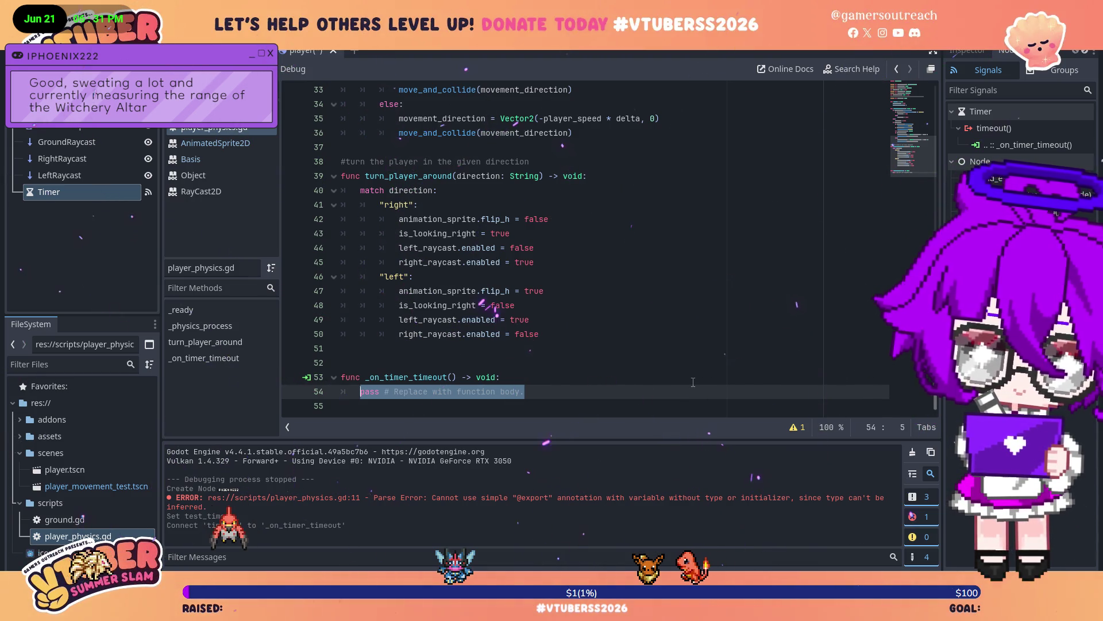
pyautogui.write('if ')
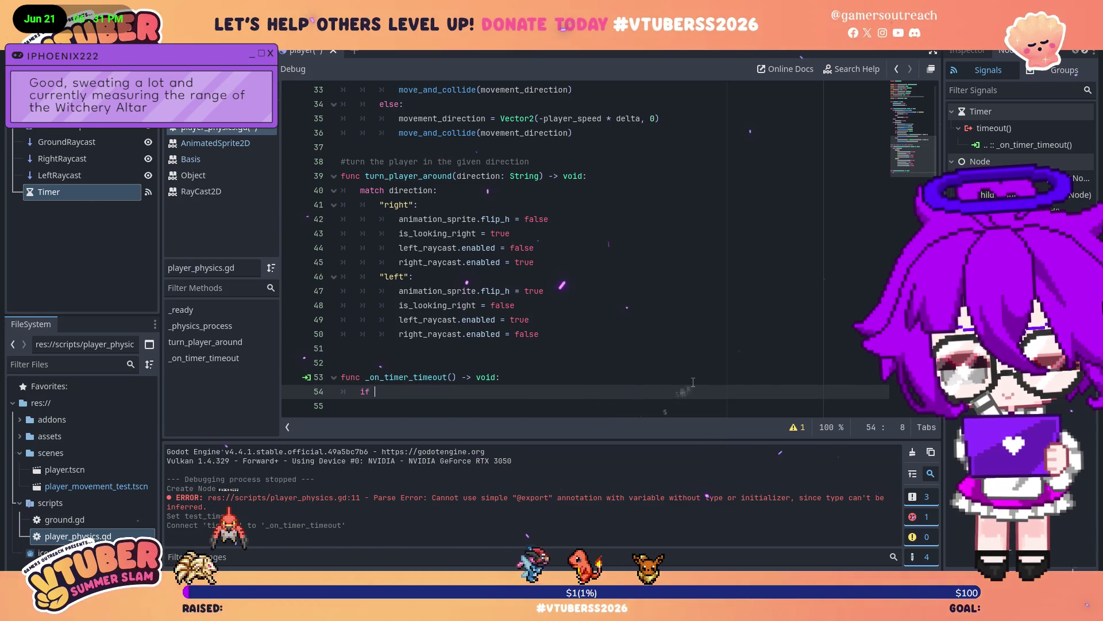
pyautogui.write('is')
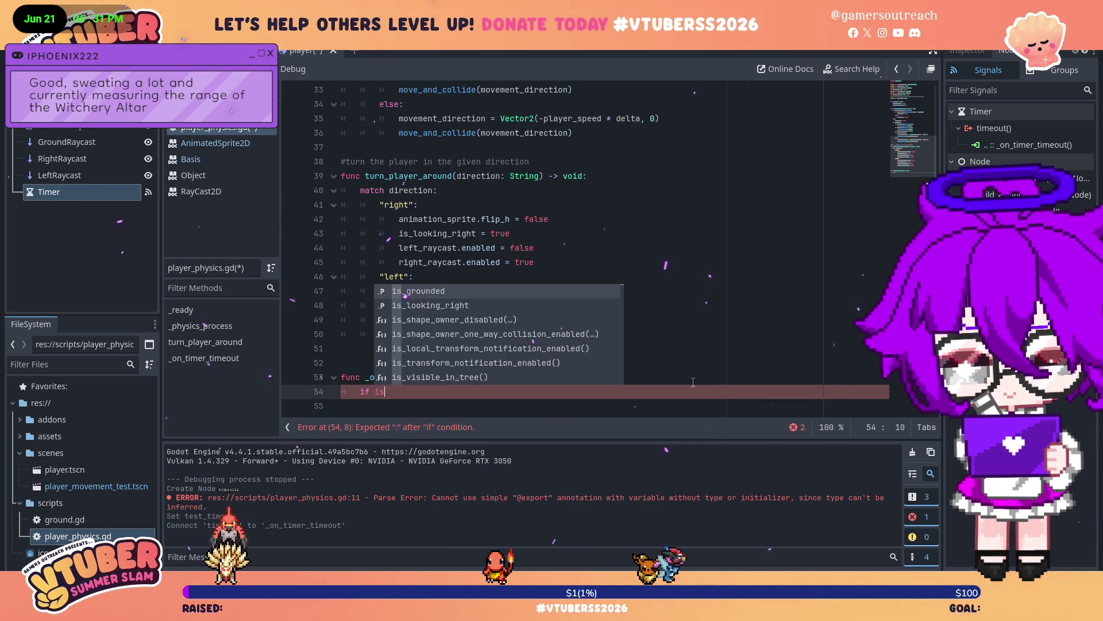
pyautogui.press('Down')
pyautogui.press('Return')
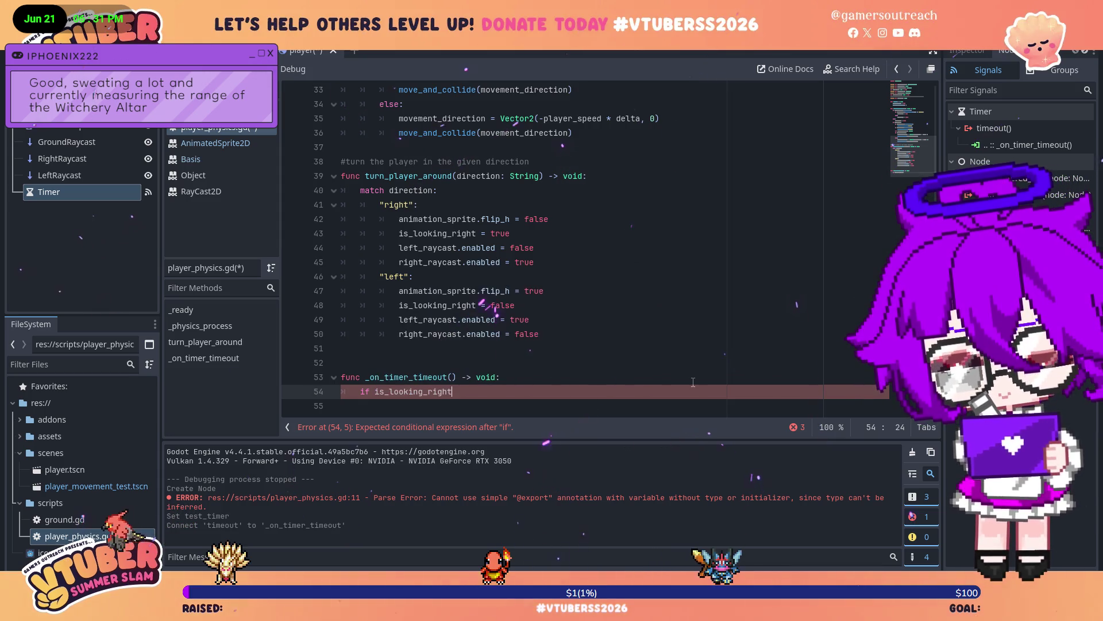
pyautogui.write(':')
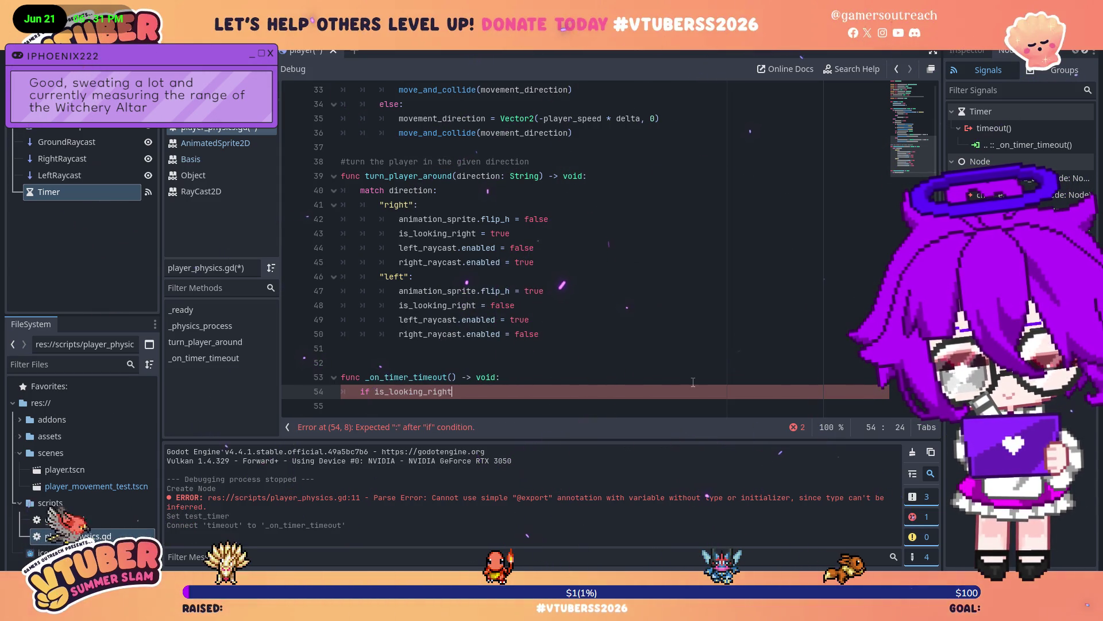
pyautogui.press('Return')
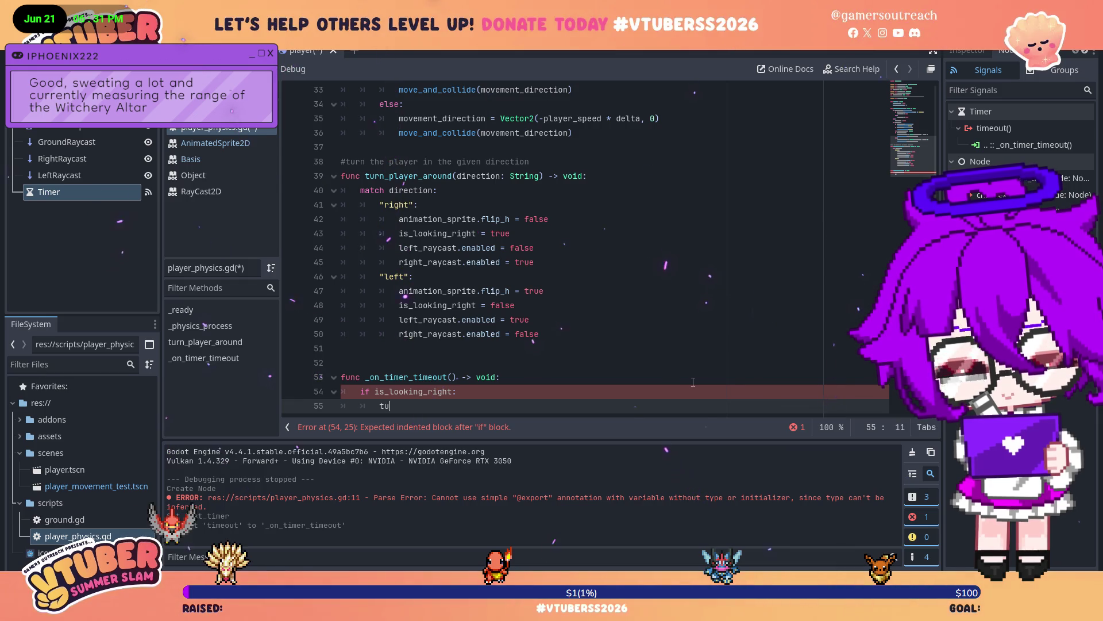
# Add turn_player_around("left") and an else branch calling turn_player_around("right")
pyautogui.press('Return')
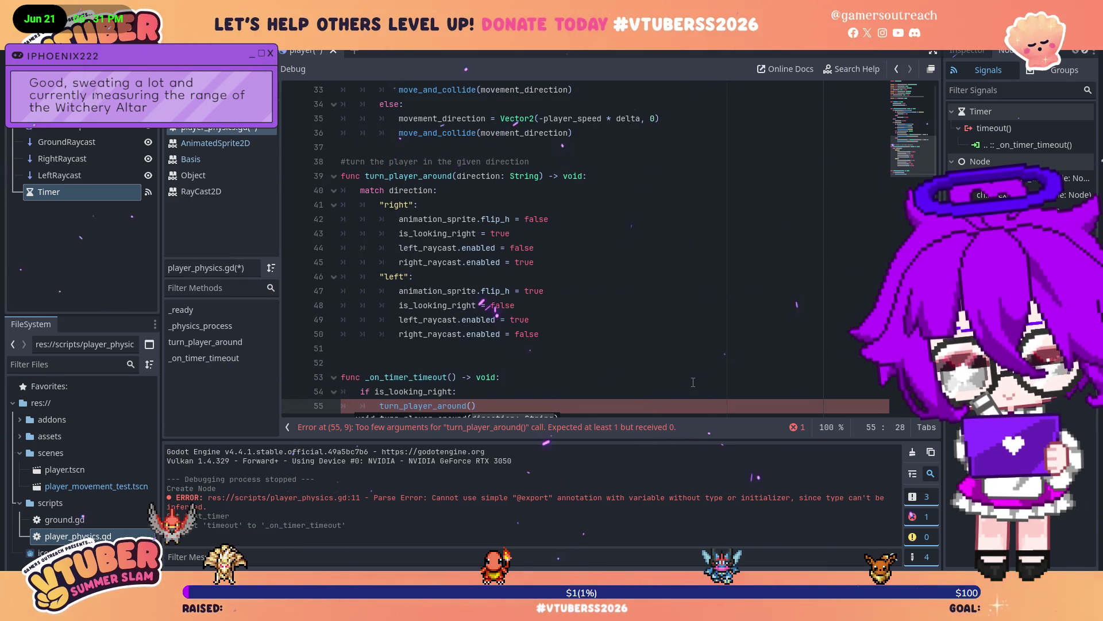
pyautogui.write('"left')
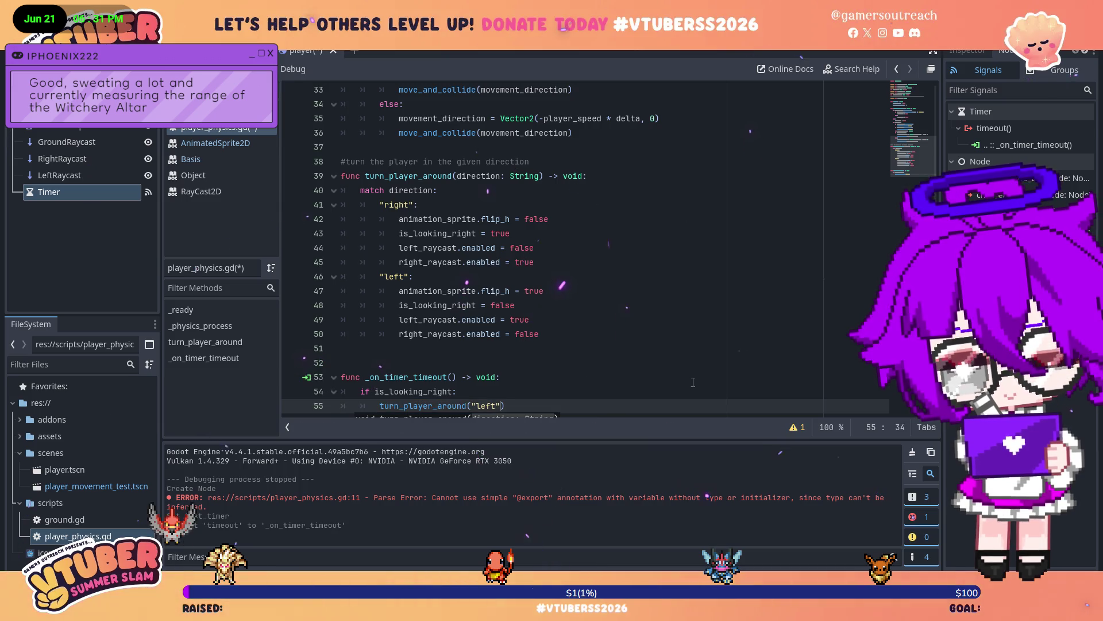
pyautogui.press('Return')
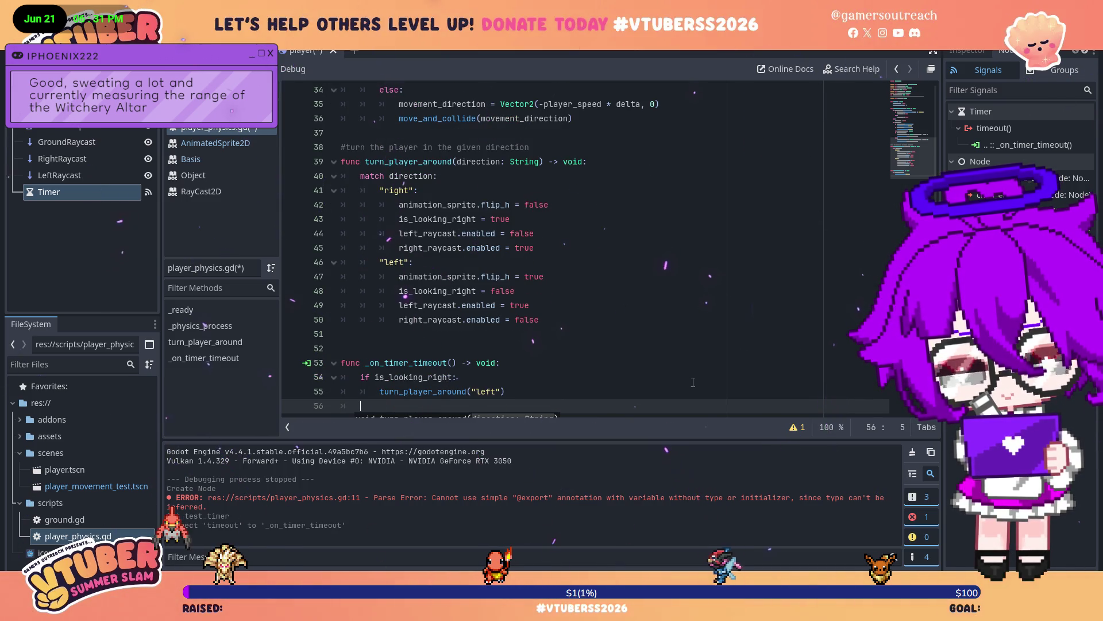
pyautogui.write('else')
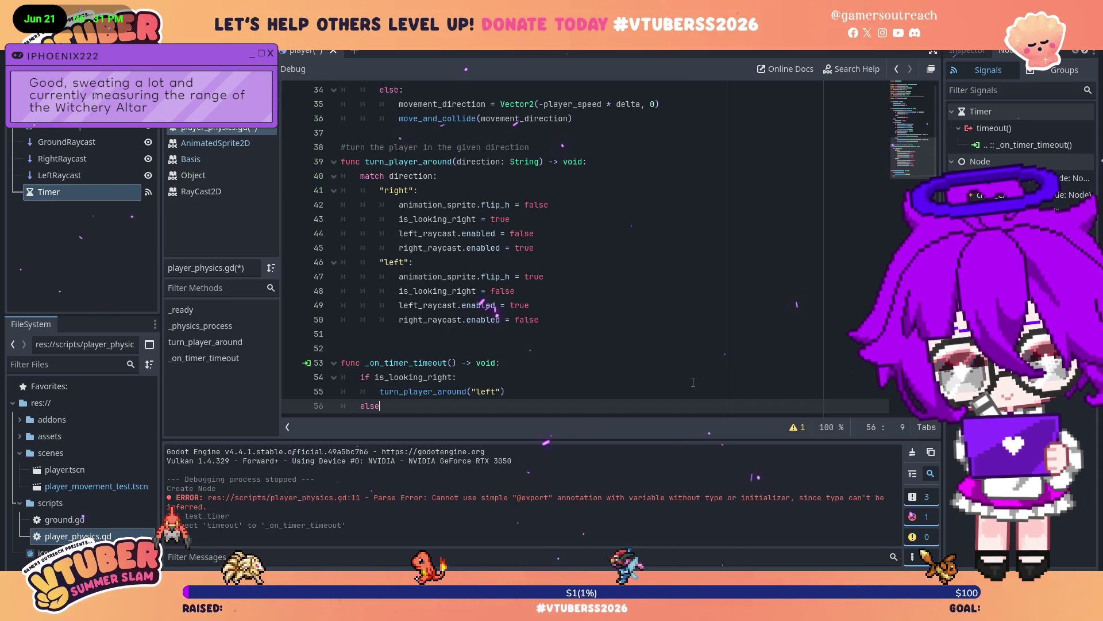
pyautogui.write(':')
pyautogui.press('Return')
pyautogui.press('BackSpace')
pyautogui.press('BackSpace')
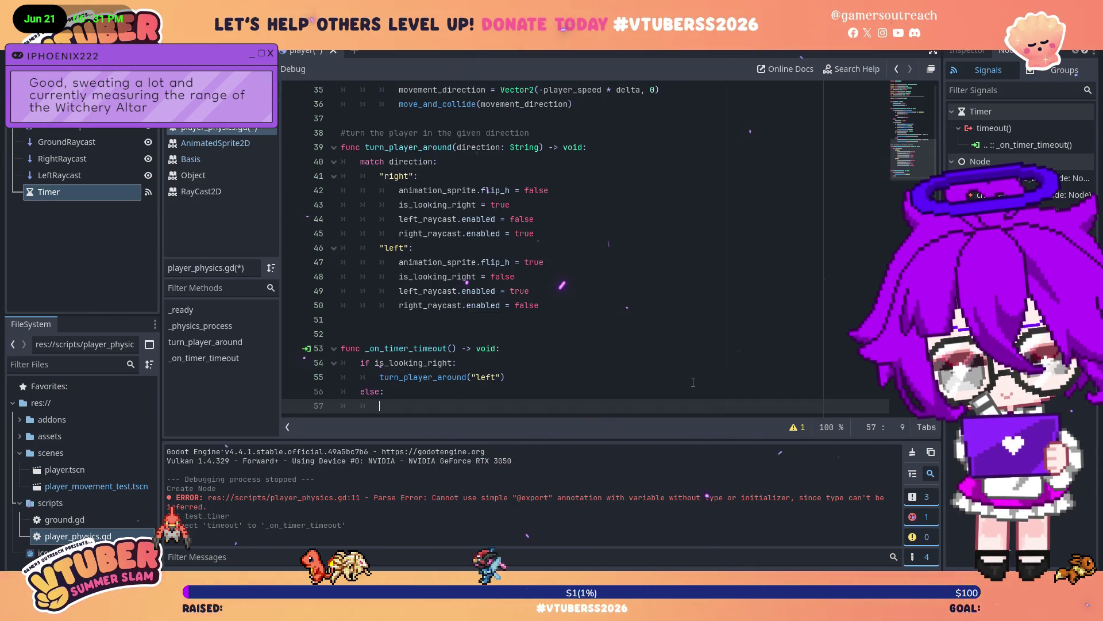
pyautogui.write('ur')
pyautogui.press('Return')
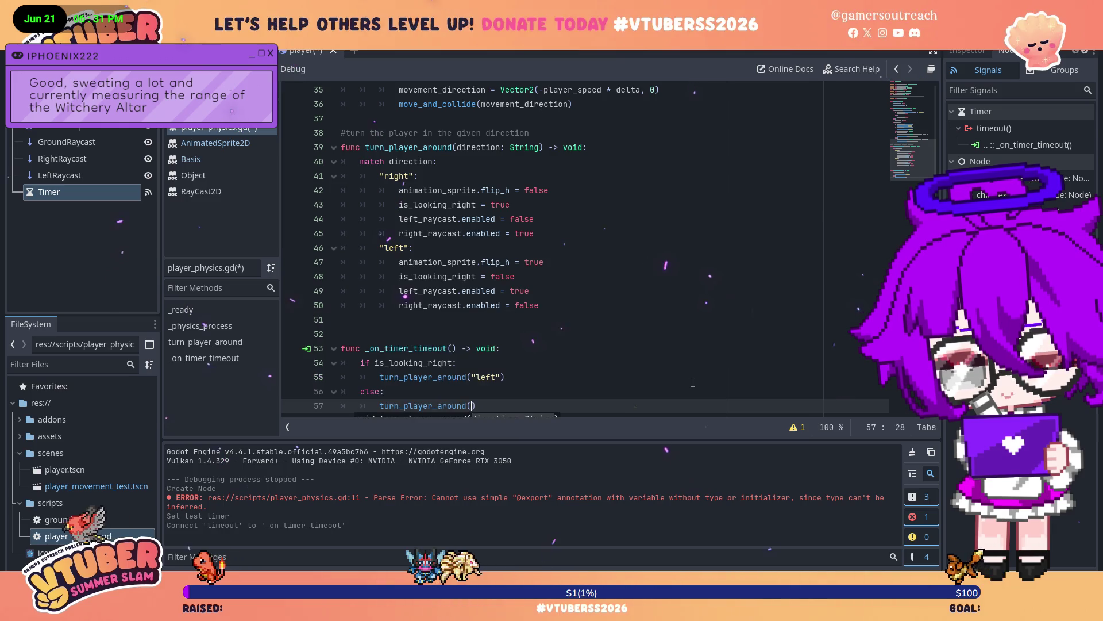
pyautogui.write('"rigt')
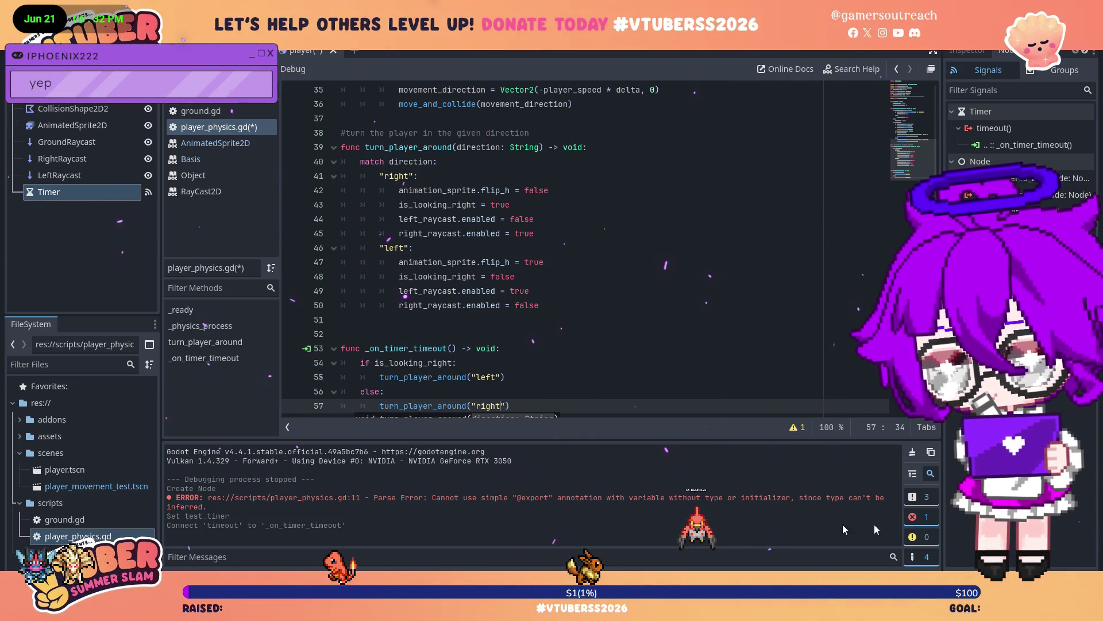
# Clear the Output log and save player_physics.gd
pyautogui.click(912, 452)
pyautogui.click(553, 391)
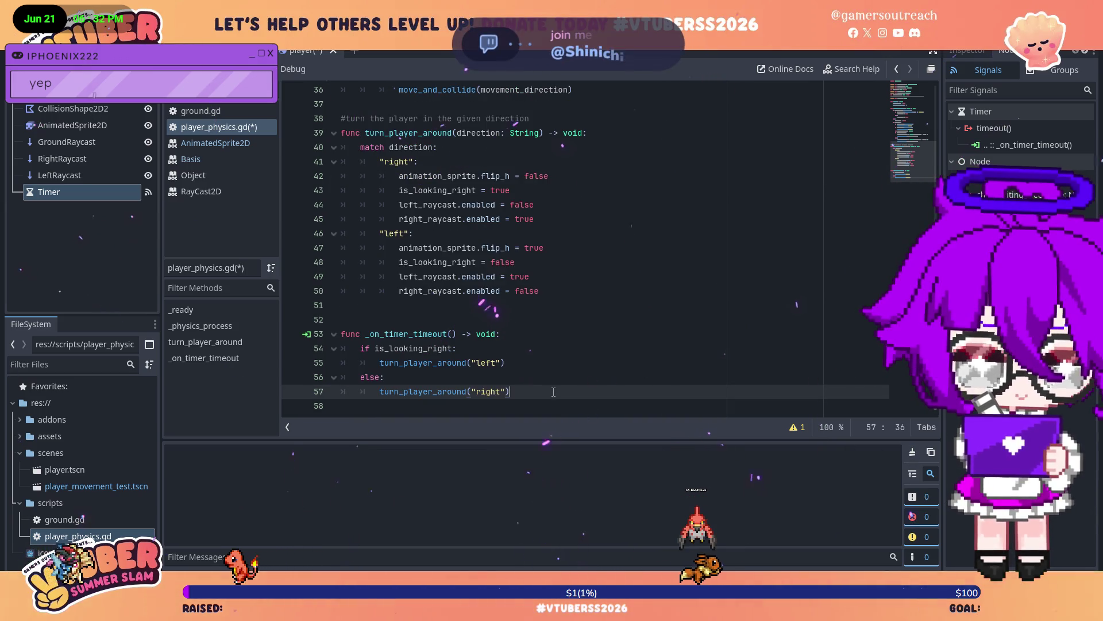
pyautogui.hotkey('ctrl', 's')
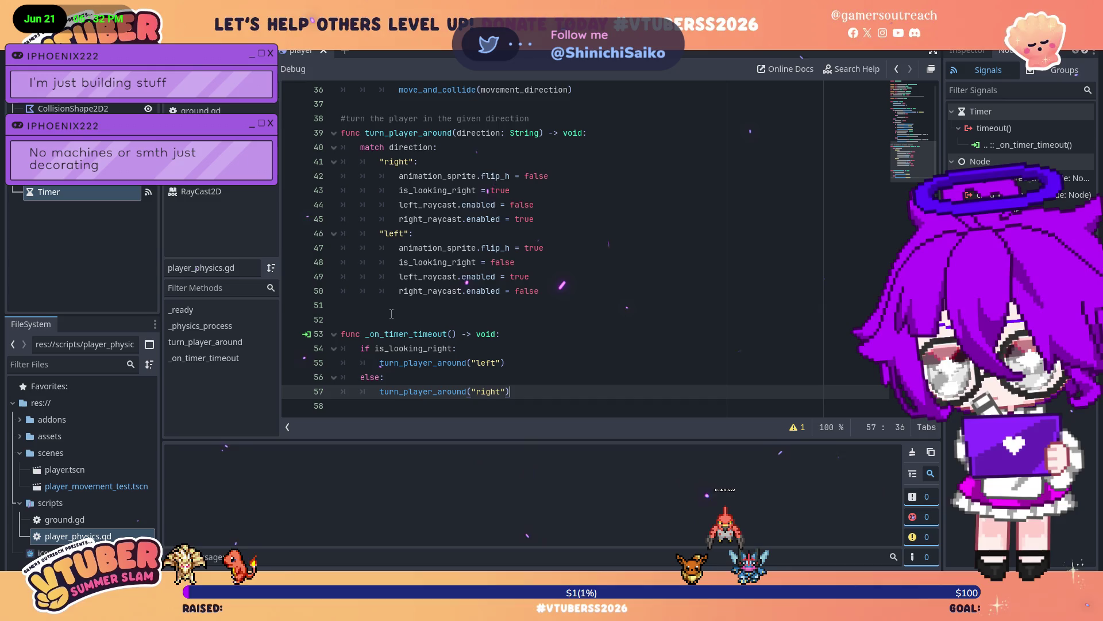
# Add a '#------------------------------------' divider comment on line 52 above _on_timer_timeout
pyautogui.click(395, 319)
pyautogui.write('#')
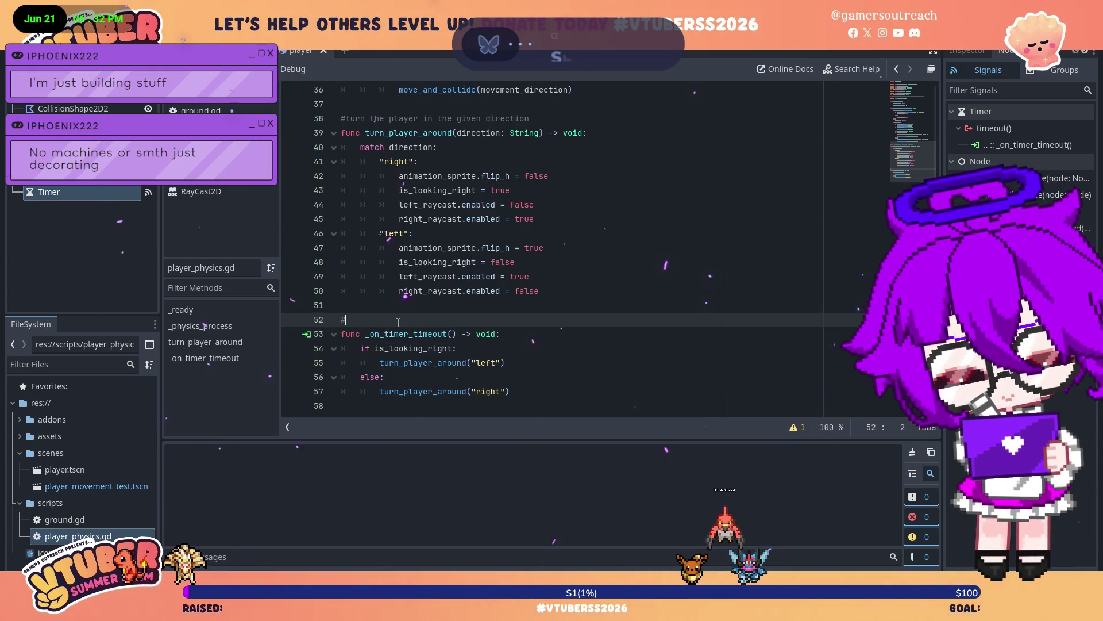
pyautogui.write('-')
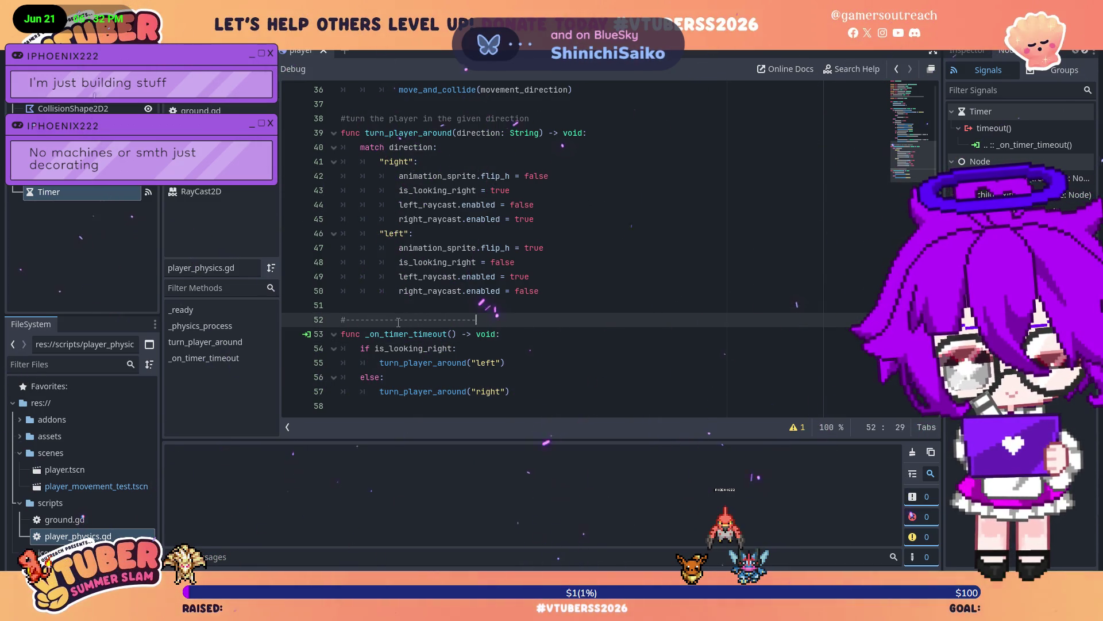
pyautogui.write('------------------------------------')
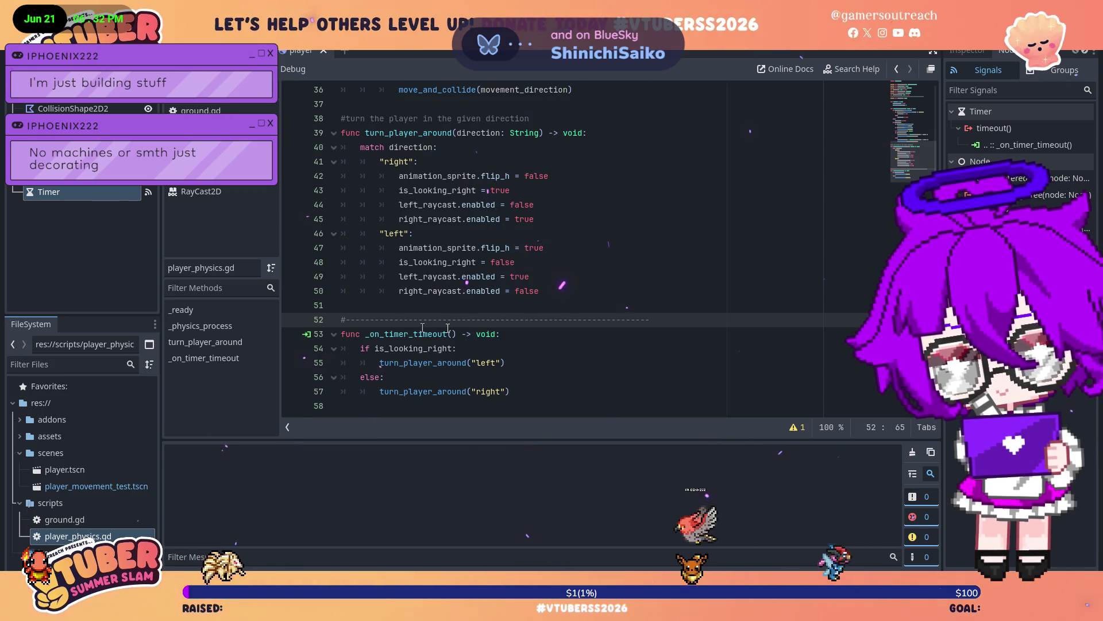
pyautogui.click(611, 332)
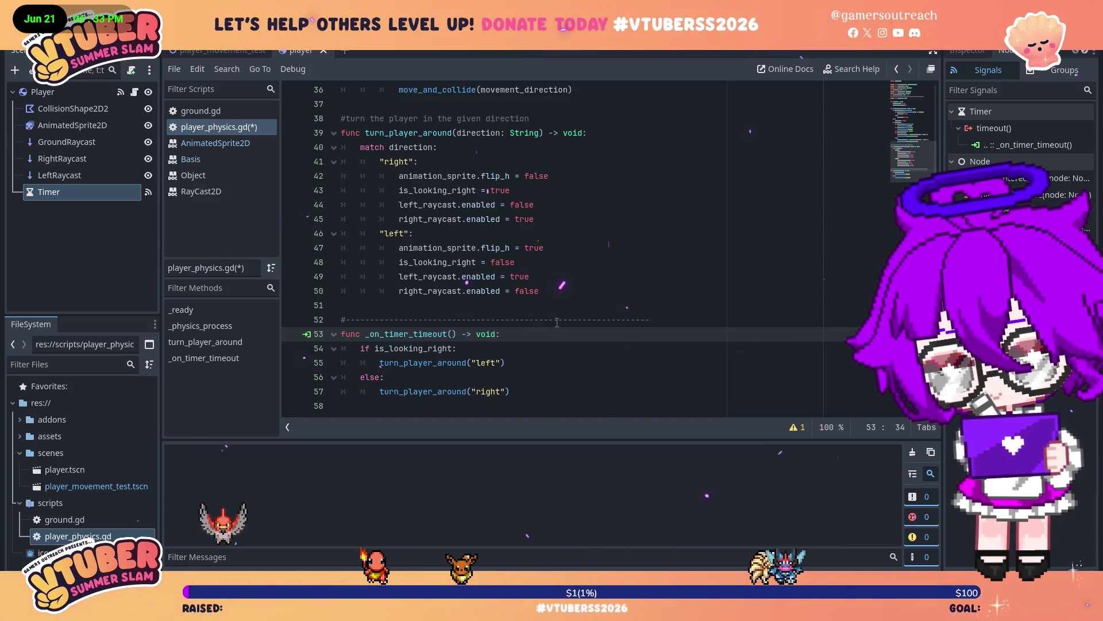
# Select the Timer node in the scene tree and show its properties in the Inspector
pyautogui.scroll(6, 552, 288)
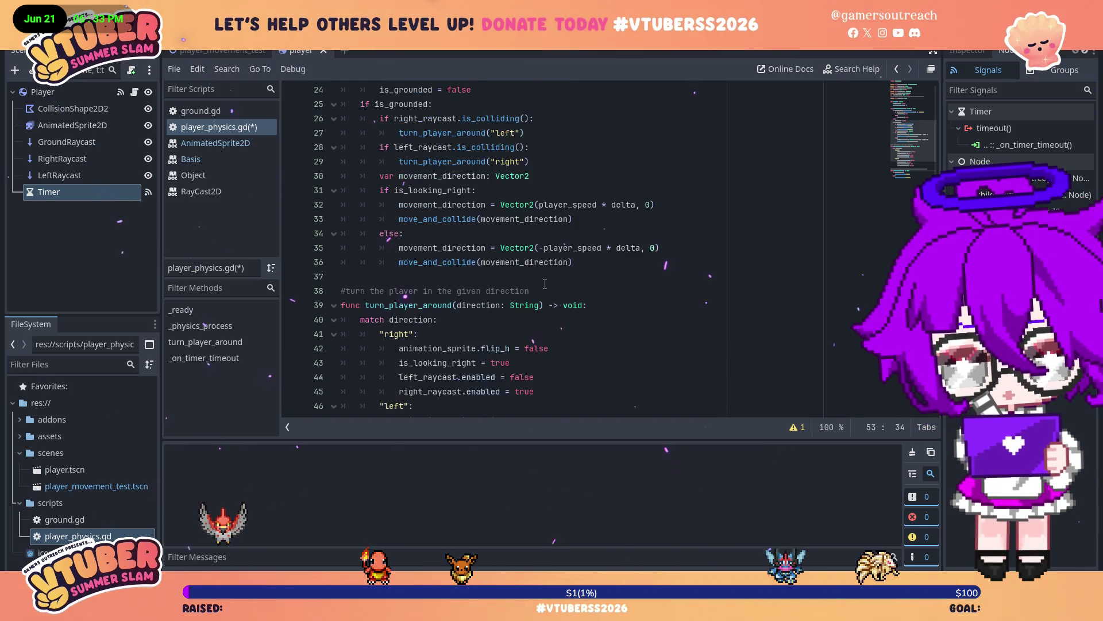
pyautogui.scroll(2, 545, 283)
pyautogui.scroll(2, 545, 283)
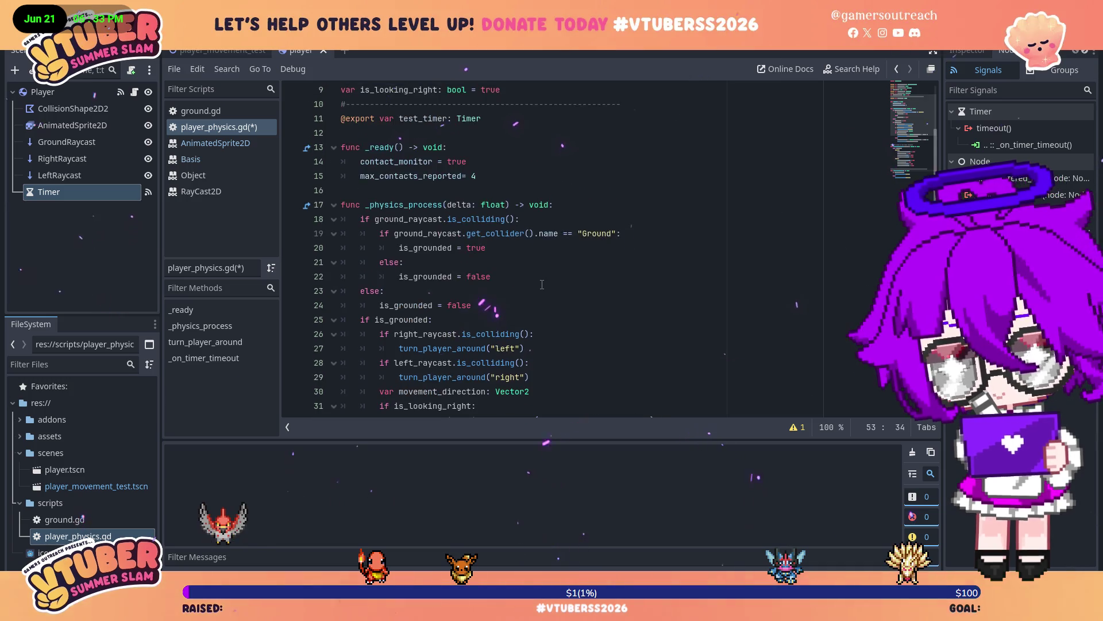
pyautogui.scroll(-10, 551, 293)
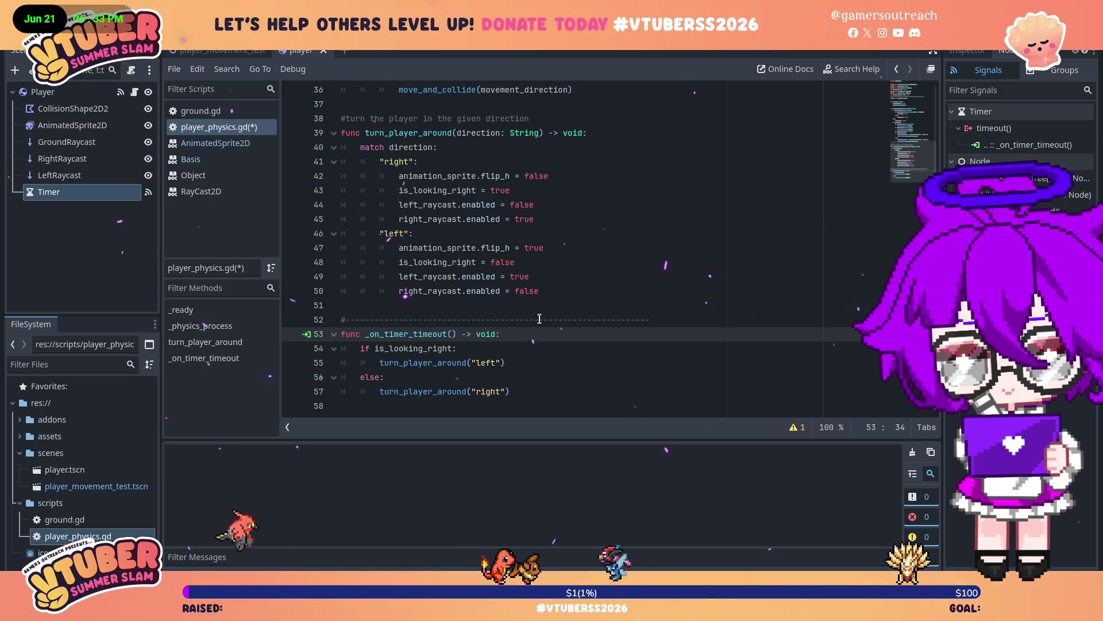
pyautogui.click(106, 192)
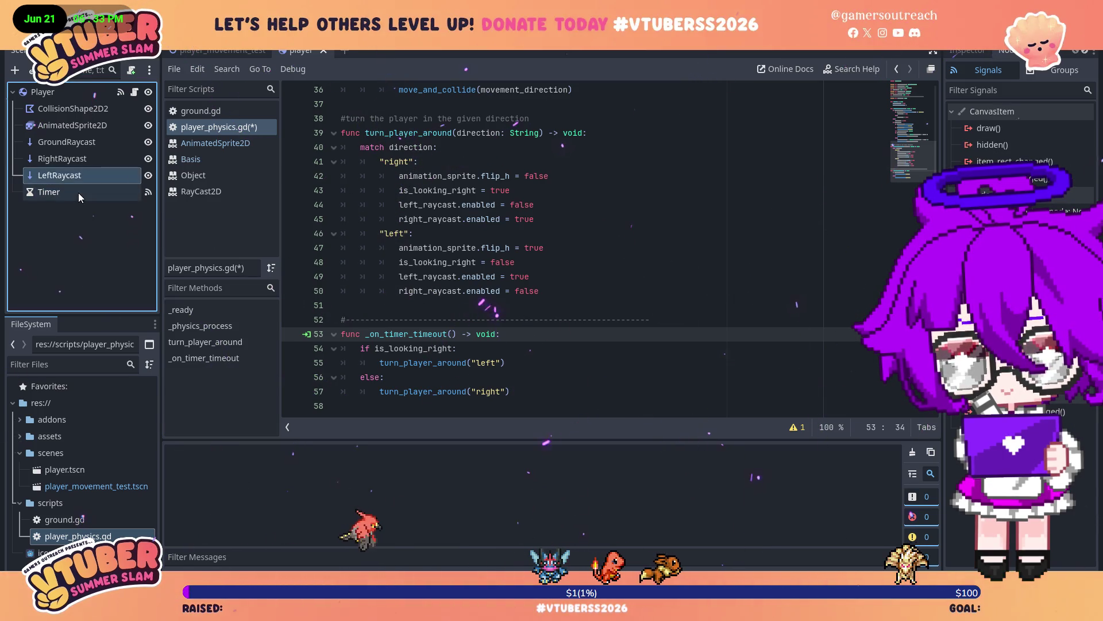
pyautogui.click(971, 56)
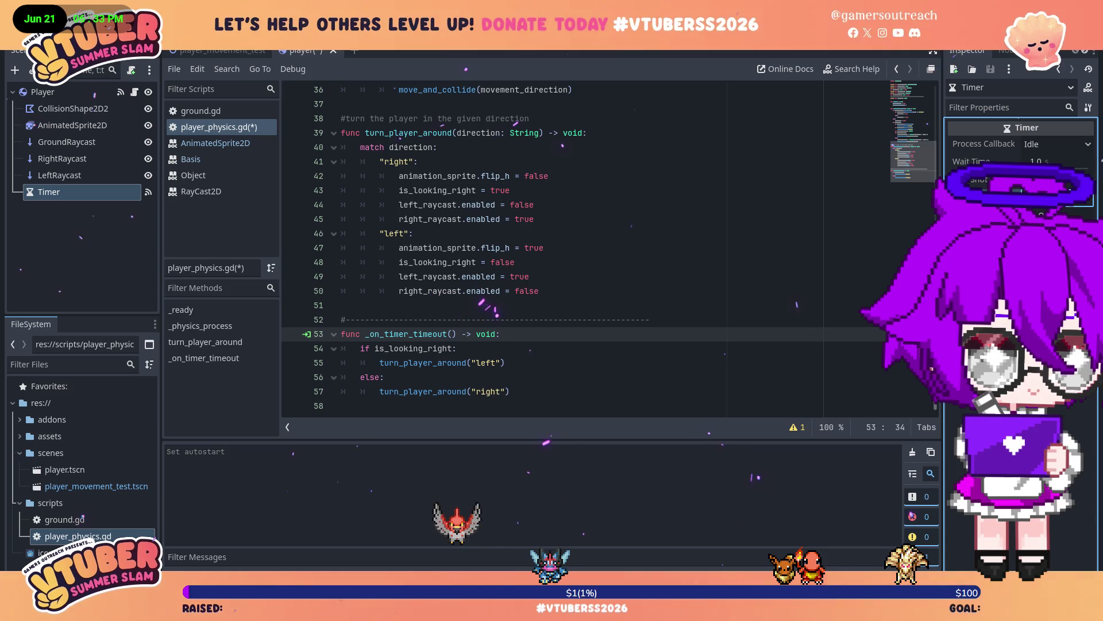
# Enable One Shot on the Timer and begin a new handler line with test_timer
pyautogui.click(1028, 179)
pyautogui.click(540, 395)
pyautogui.press('Return')
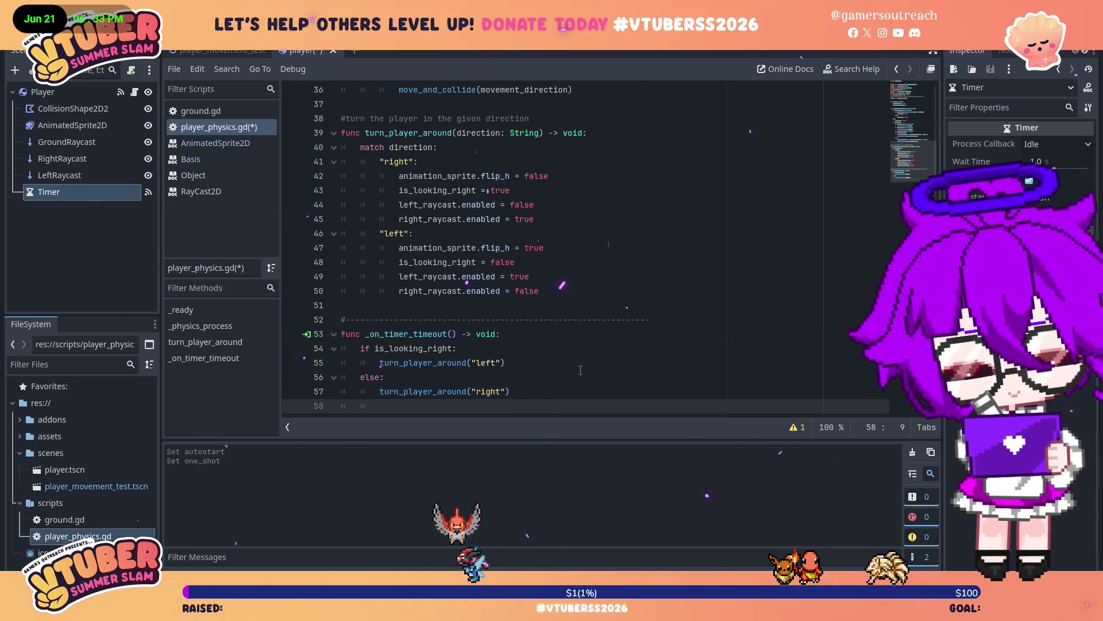
pyautogui.write('Timer')
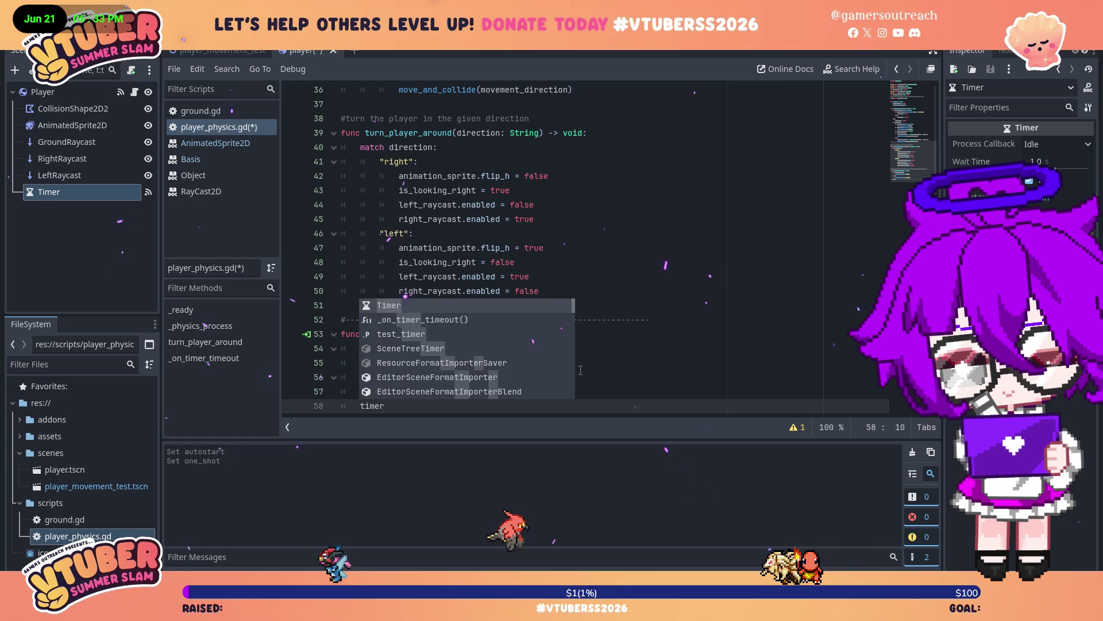
pyautogui.write('.')
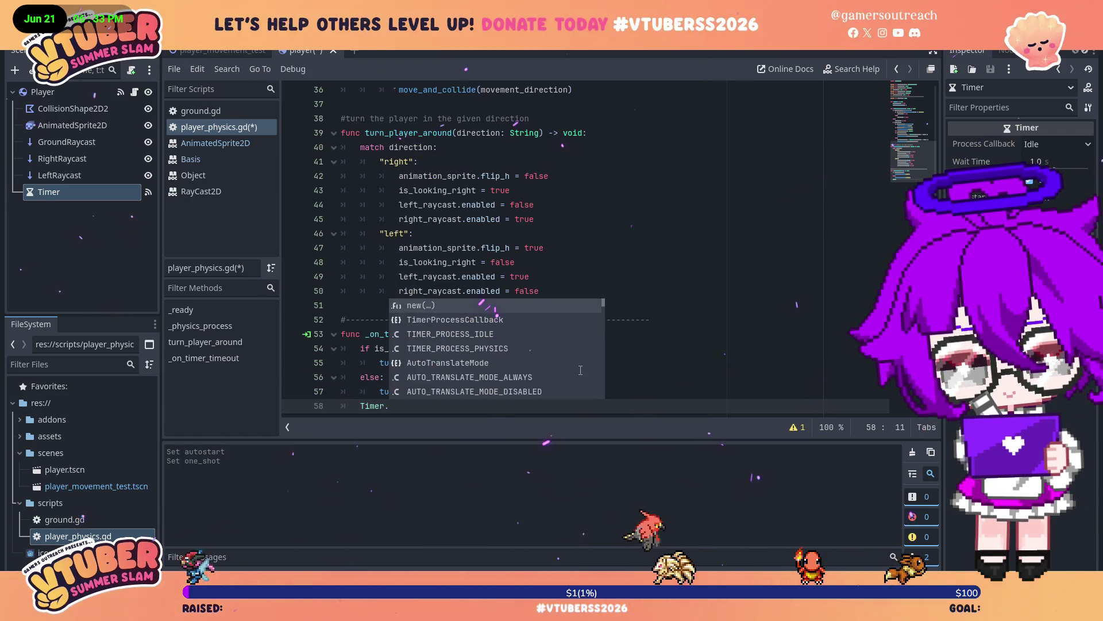
pyautogui.press('BackSpace')
pyautogui.press('BackSpace')
pyautogui.press('BackSpace')
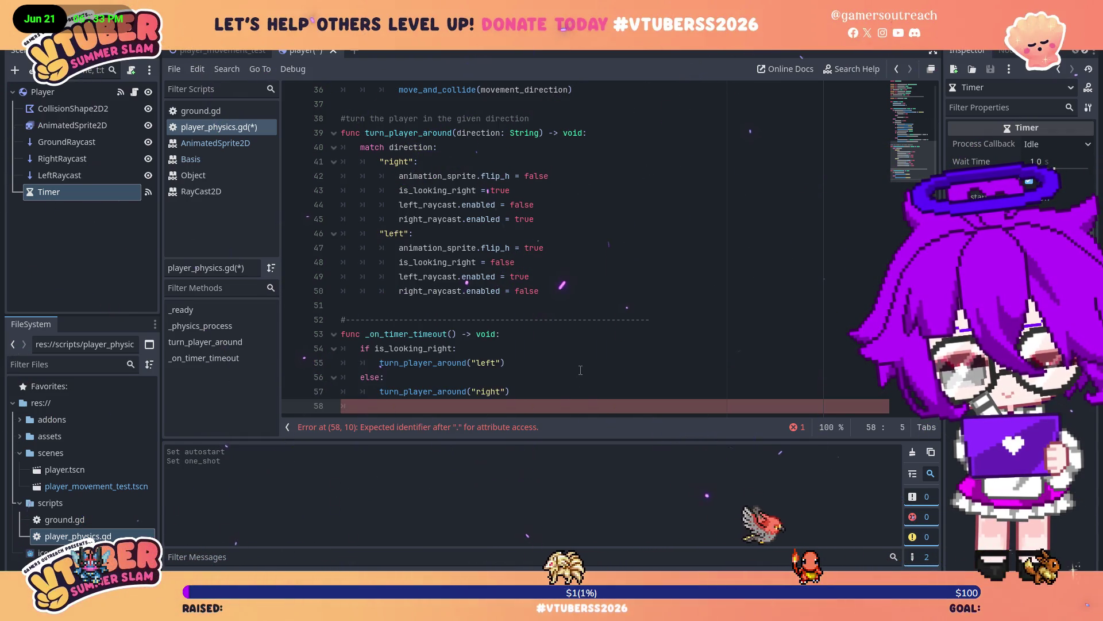
pyautogui.write('st')
pyautogui.press('Return')
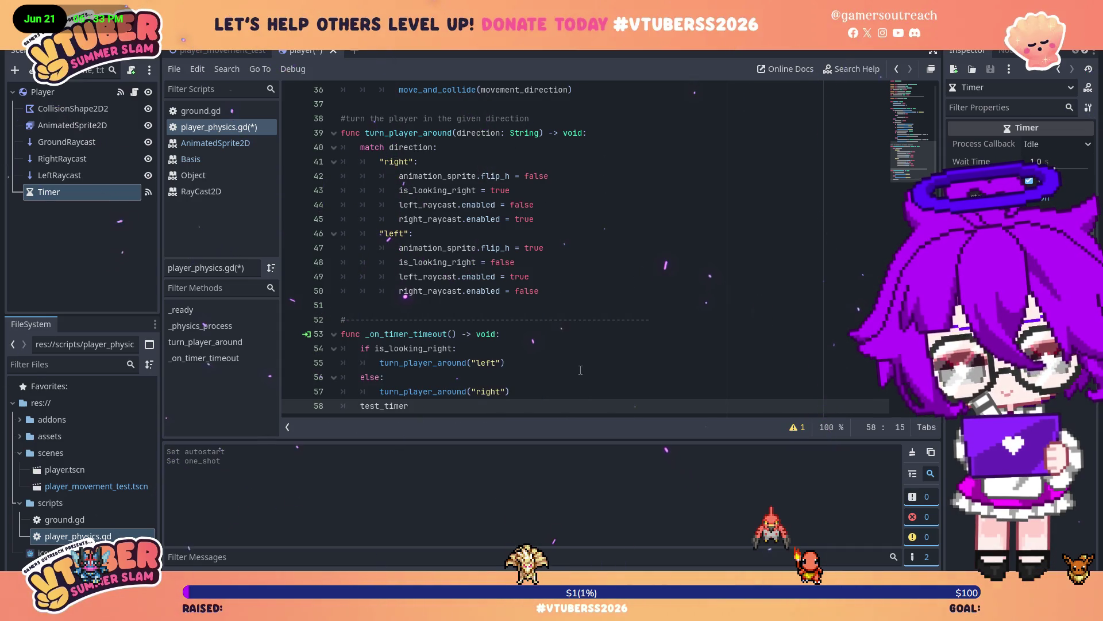
# Complete the line as test_timer.start(randf(0.…)) to restart the timer with a random duration
pyautogui.write('.str')
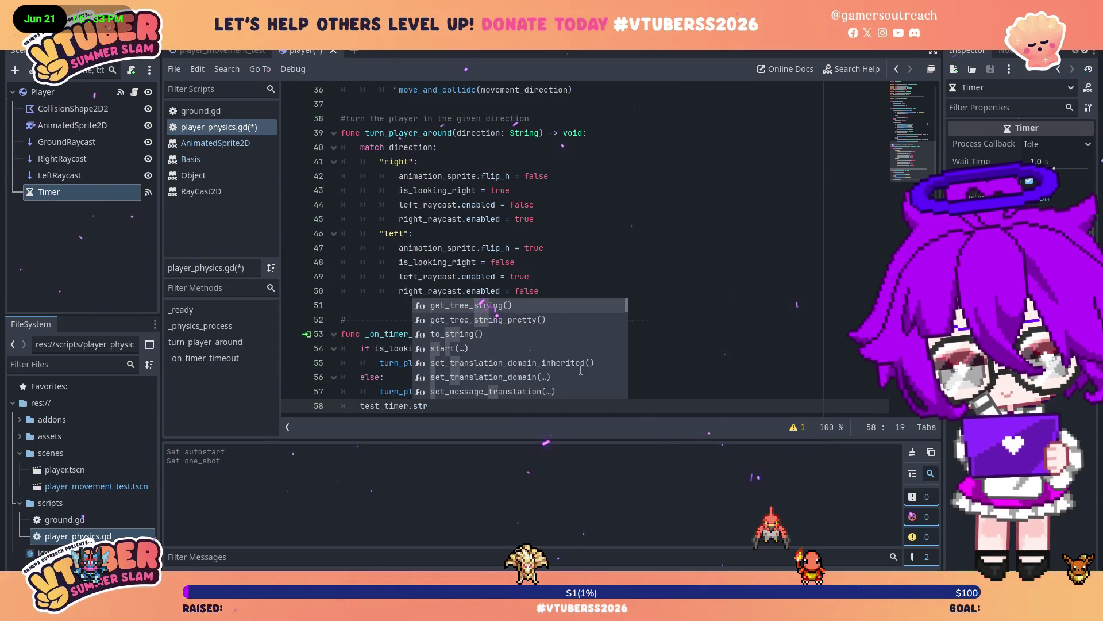
pyautogui.press('Down')
pyautogui.press('Down')
pyautogui.press('Down')
pyautogui.press('Return')
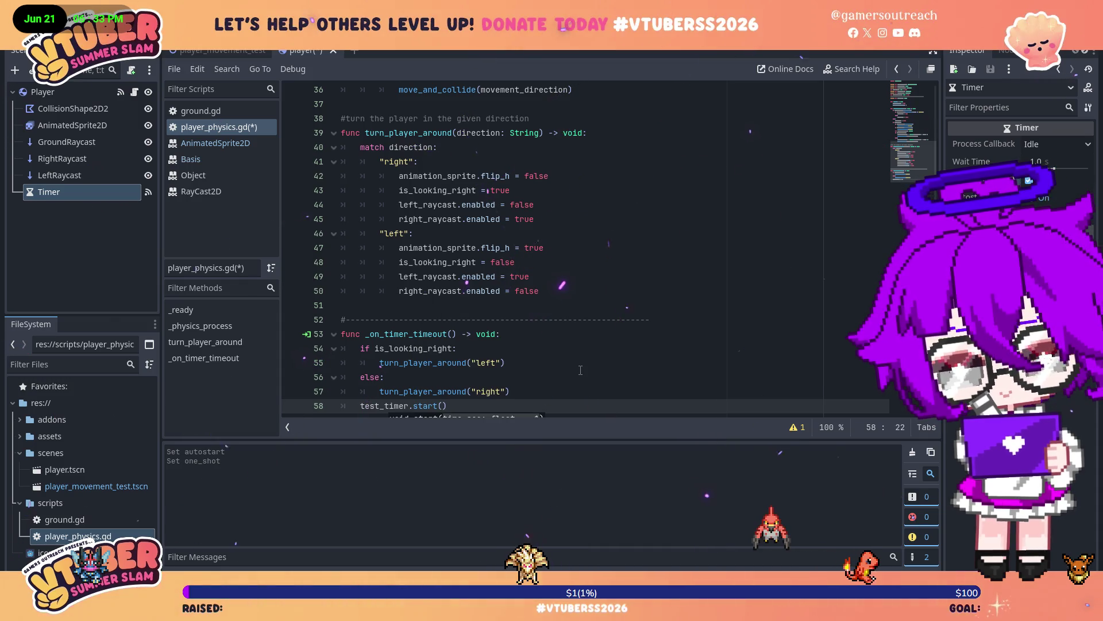
pyautogui.scroll(-1, 580, 370)
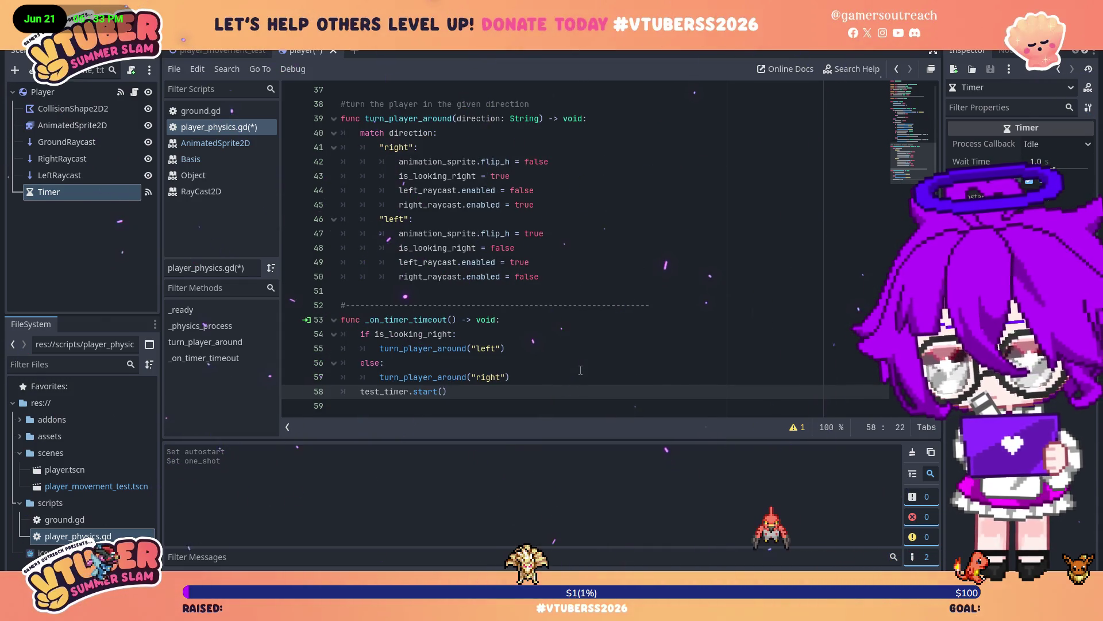
pyautogui.write('ng')
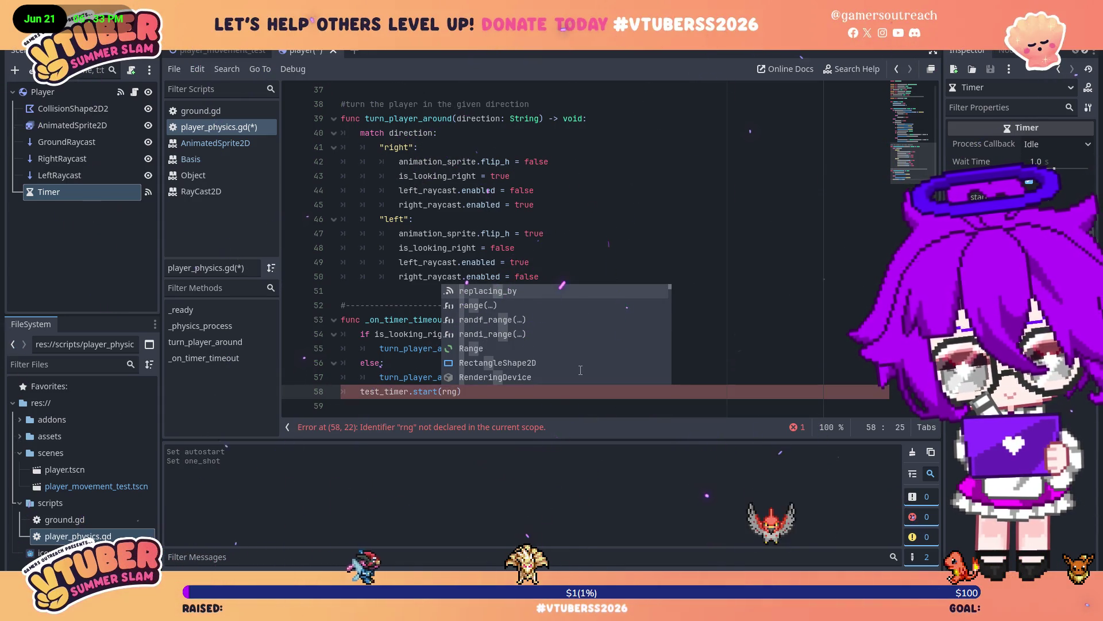
pyautogui.press('Right')
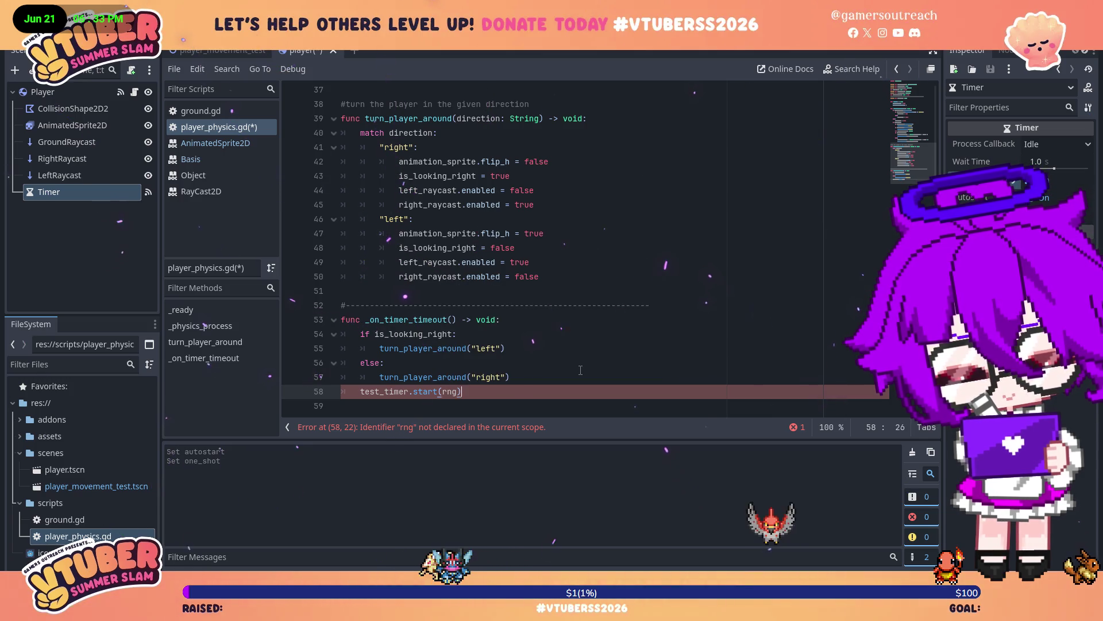
pyautogui.press('Left')
pyautogui.press('BackSpace')
pyautogui.press('BackSpace')
pyautogui.press('BackSpace')
pyautogui.write('rand')
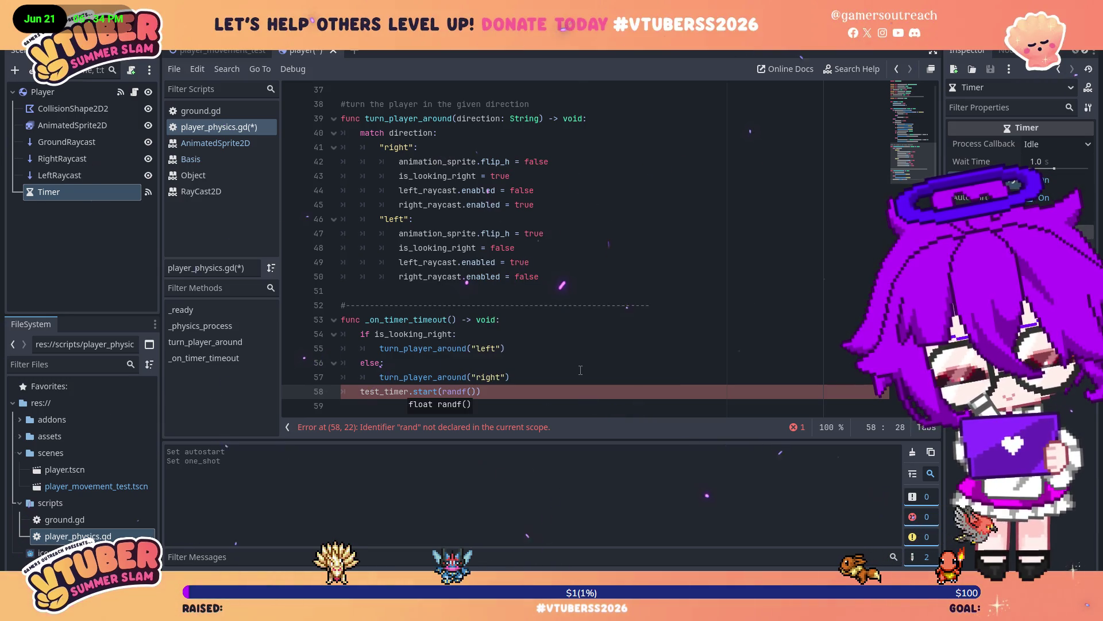
pyautogui.press('Return')
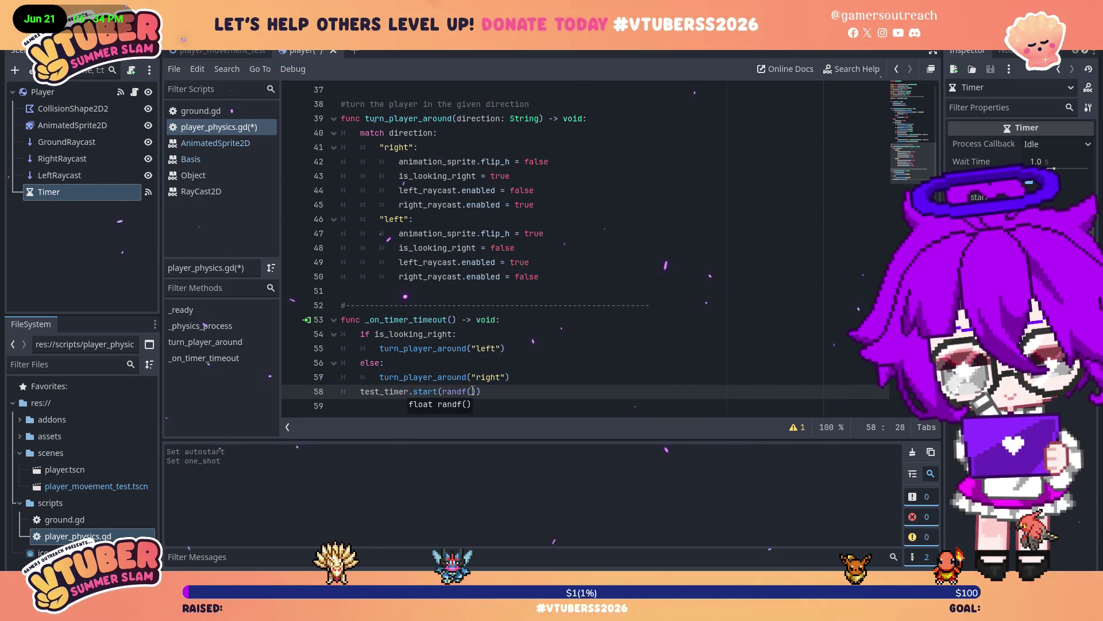
pyautogui.write('0')
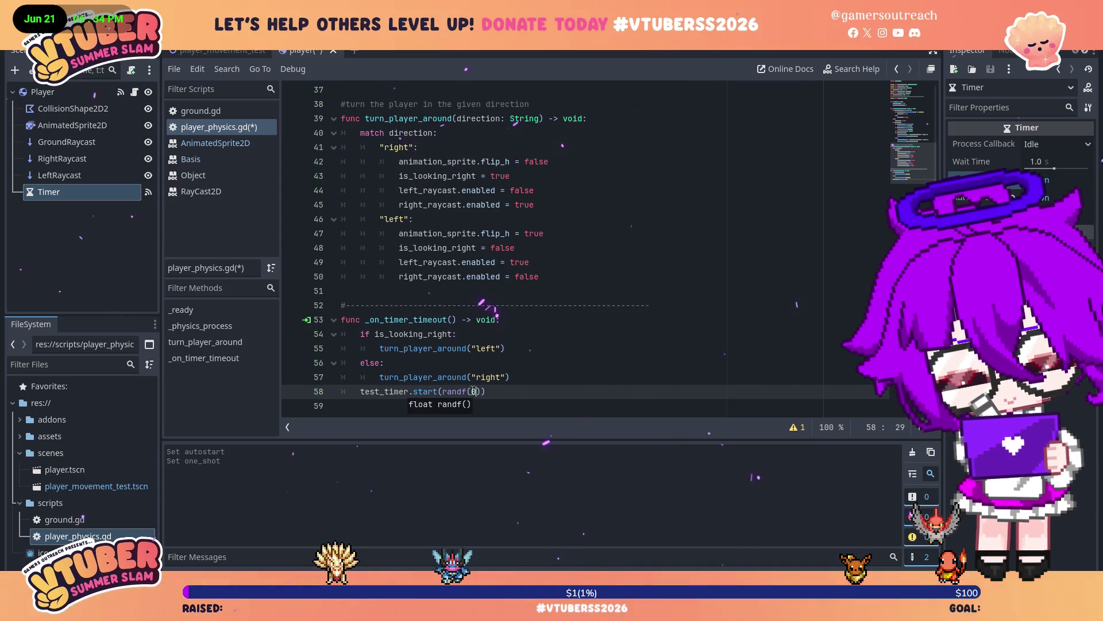
pyautogui.write('.2,')
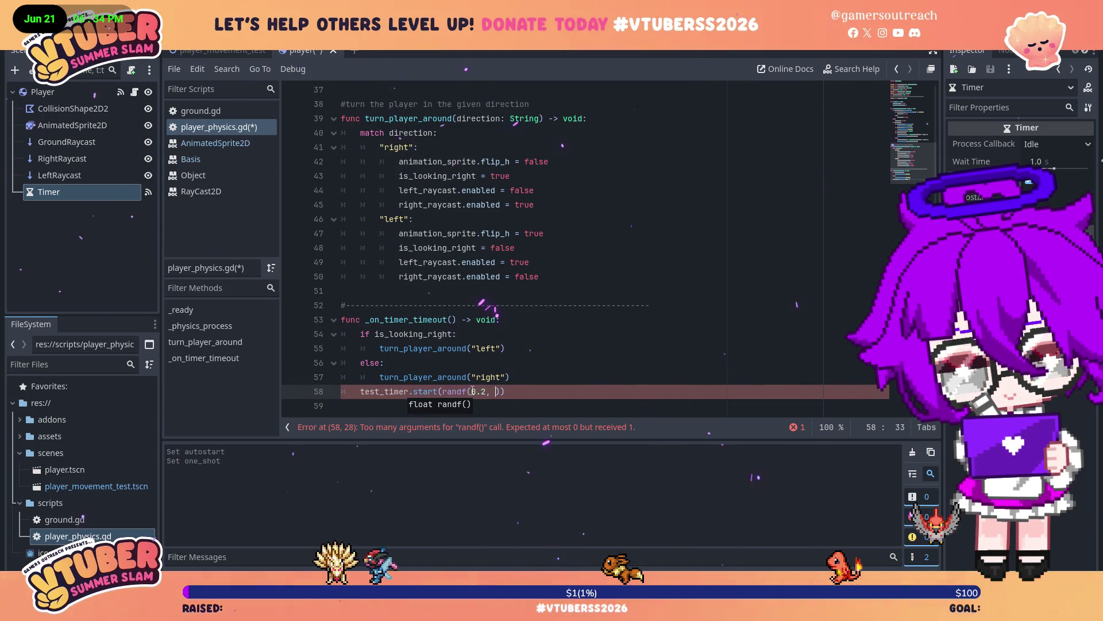
# Check the randf documentation and change the call to randf_range
pyautogui.keyDown('ctrl'); pyautogui.click(448, 391); pyautogui.keyUp('ctrl')
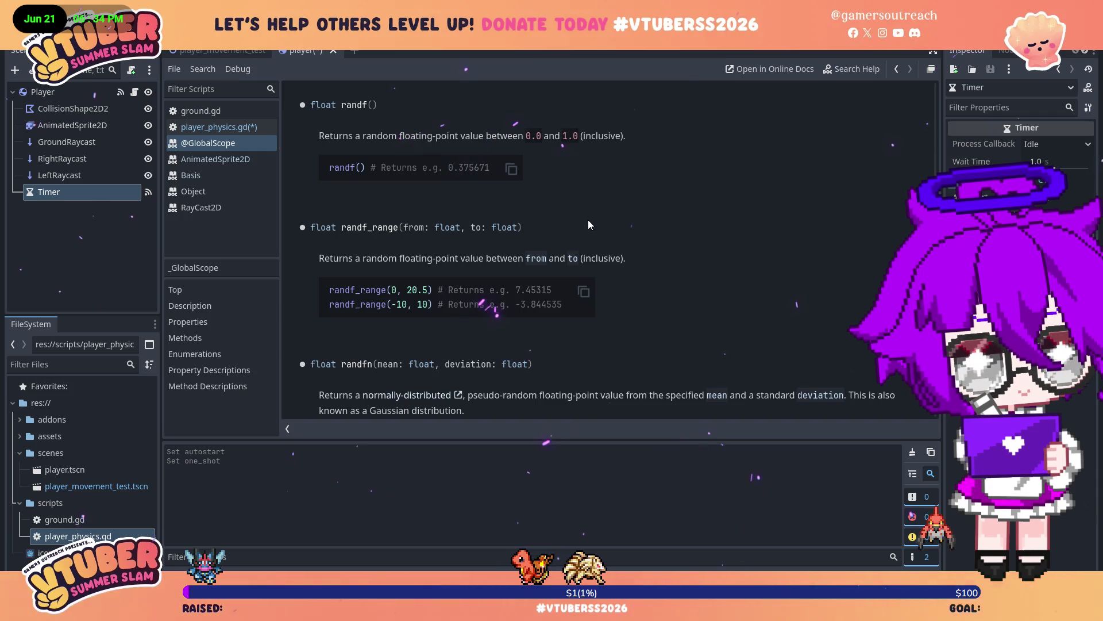
pyautogui.click(215, 127)
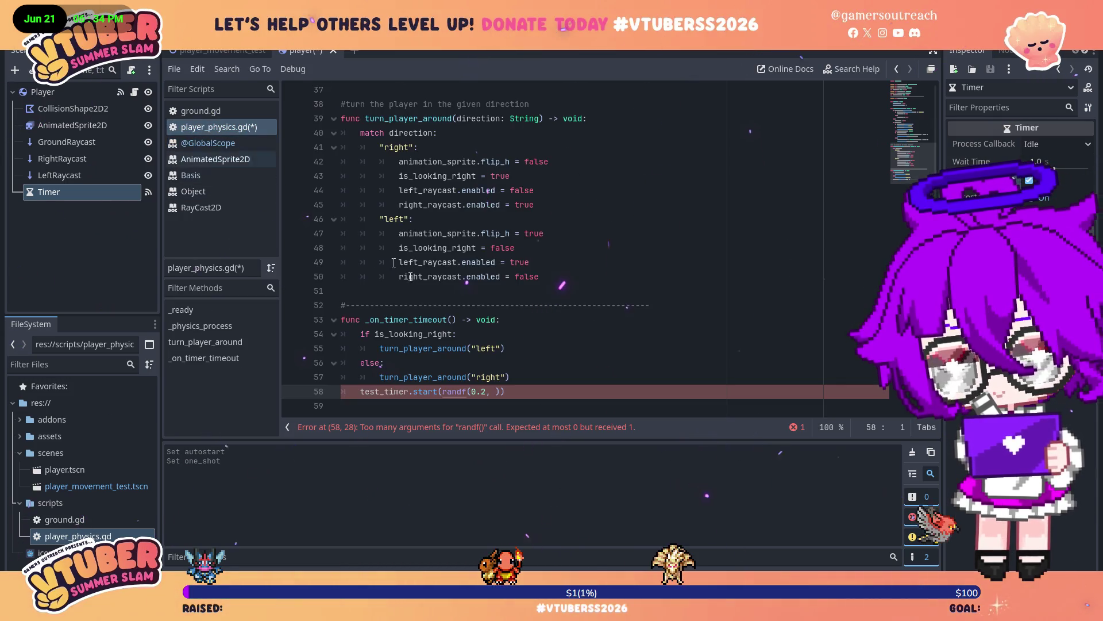
pyautogui.click(480, 391)
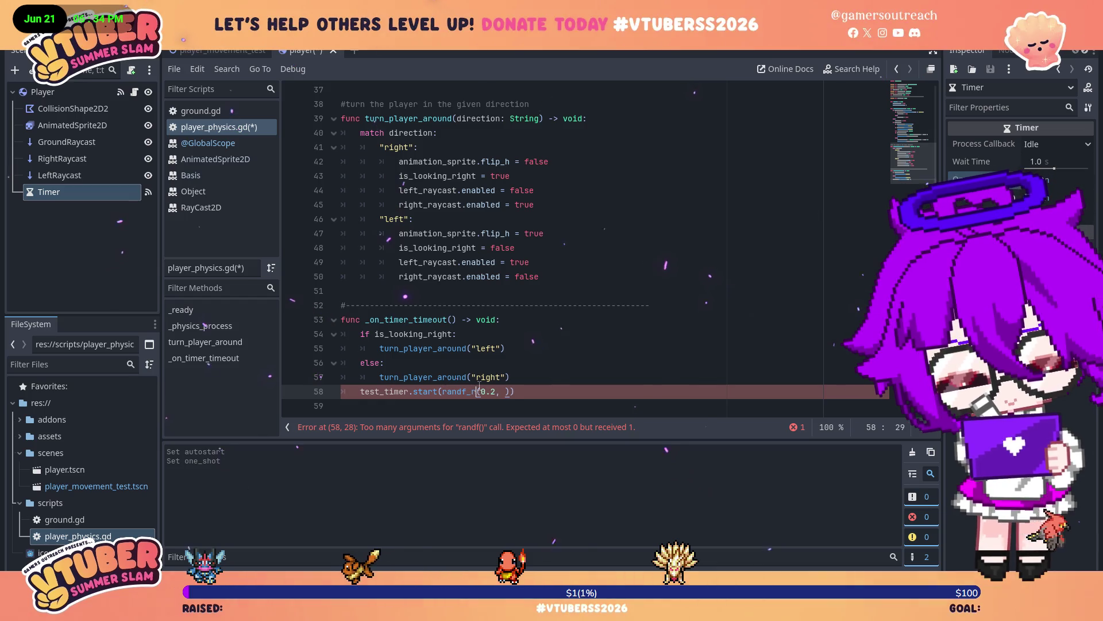
pyautogui.write('ange')
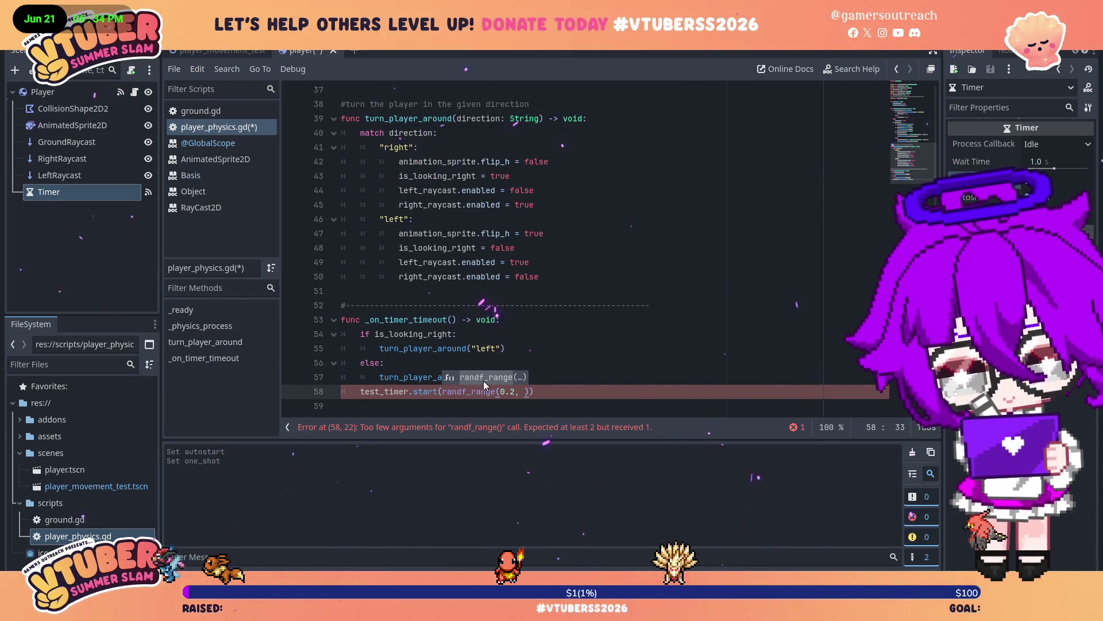
# Set the upper bound to 20 so it reads randf_range(0.2, 20), then run the project
pyautogui.click(524, 393)
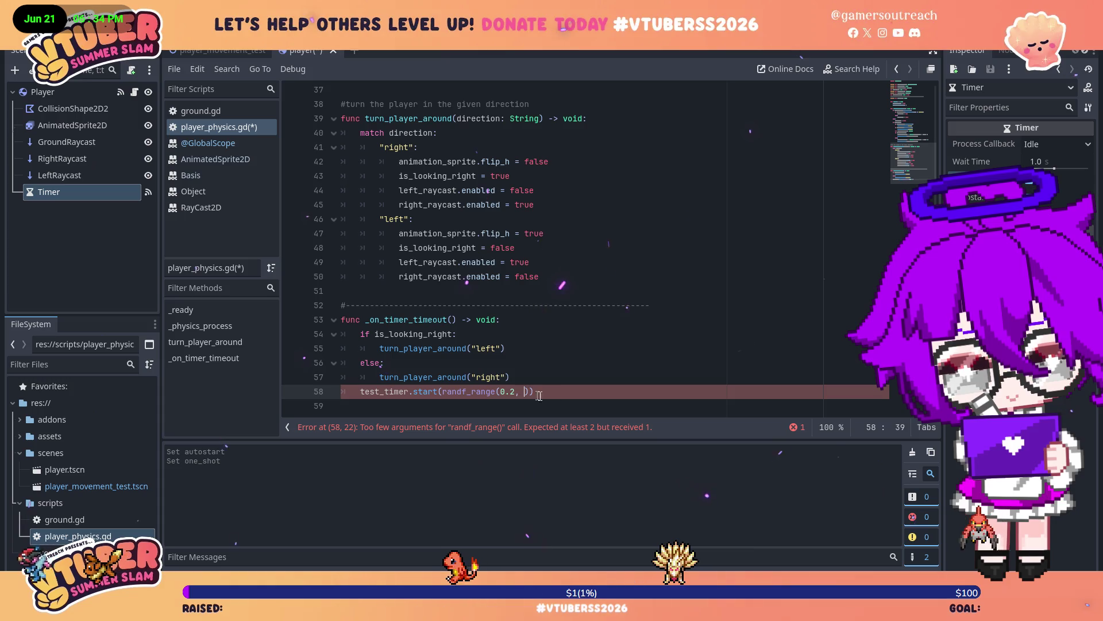
pyautogui.write('10')
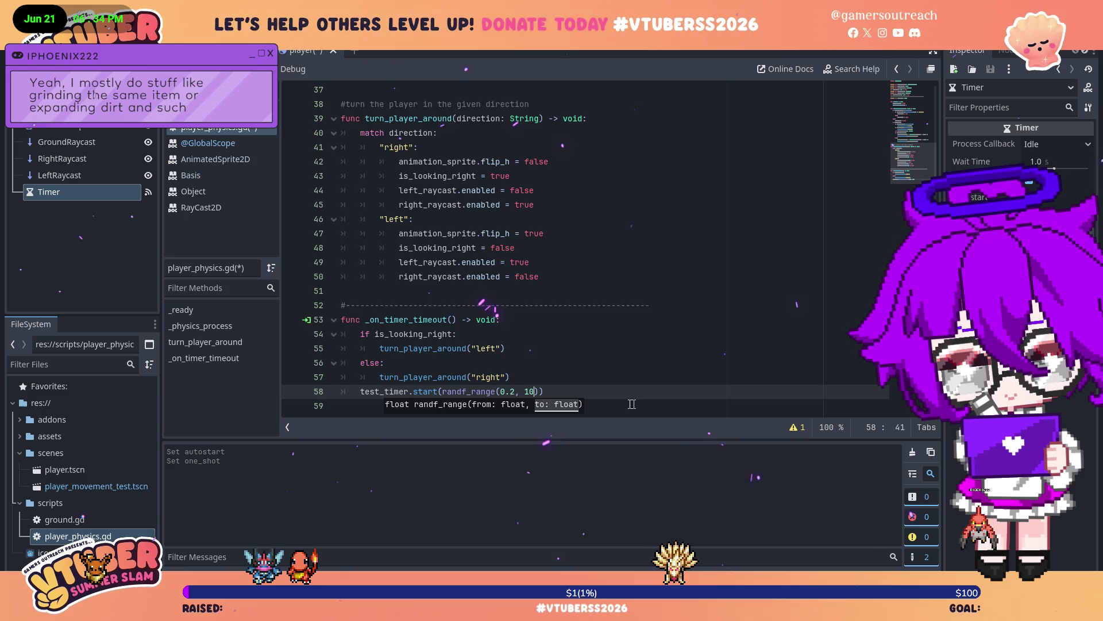
pyautogui.write('20')
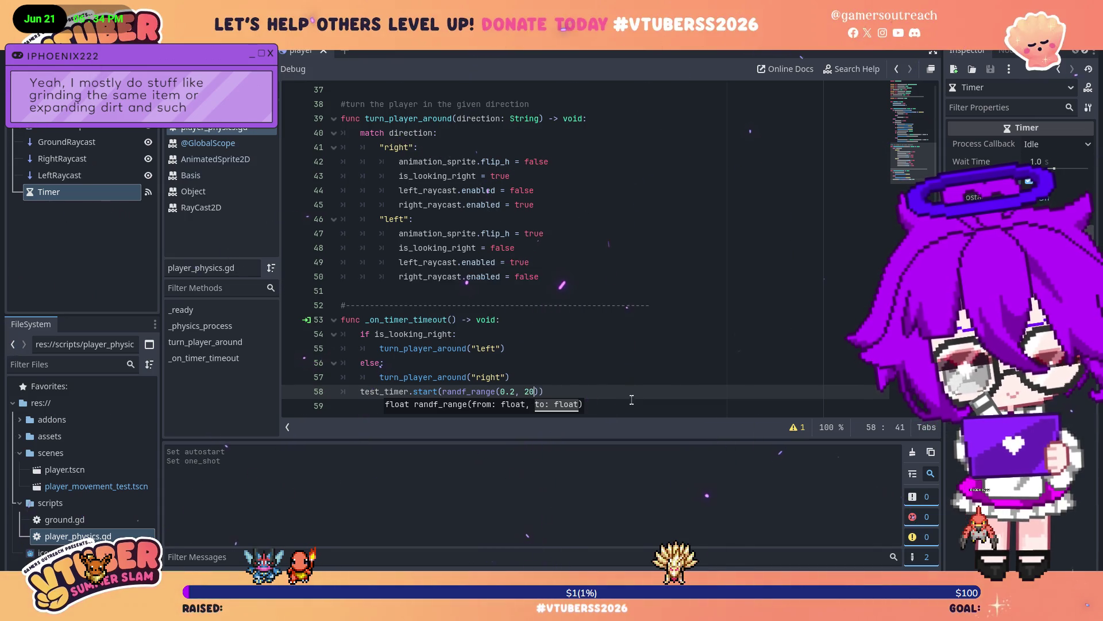
pyautogui.press('F5')
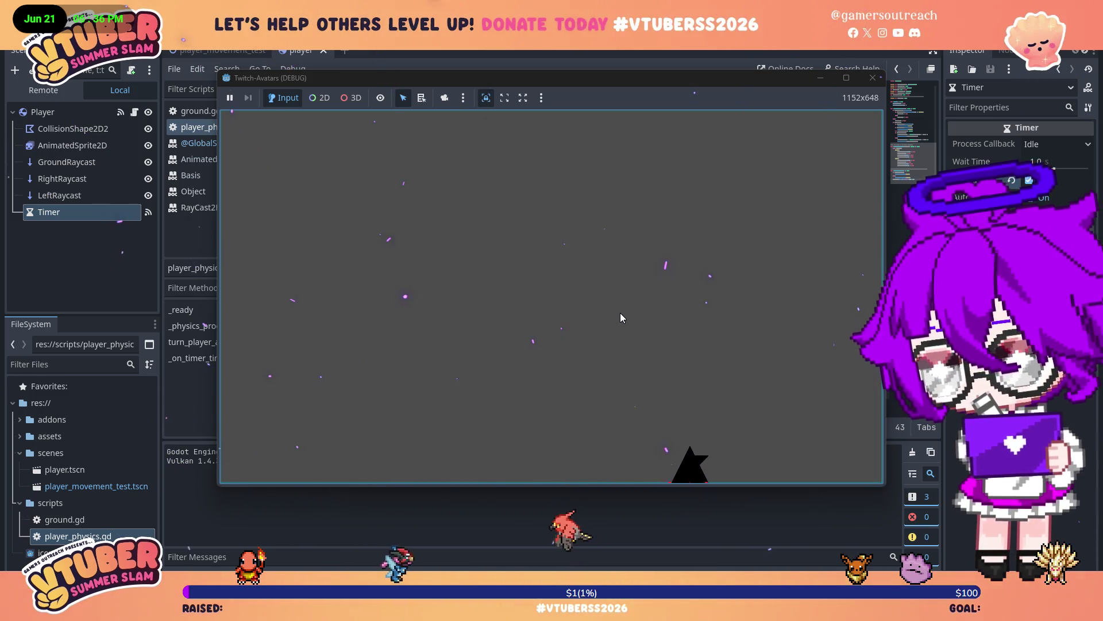
# Close the running game window to end the test run
pyautogui.click(873, 77)
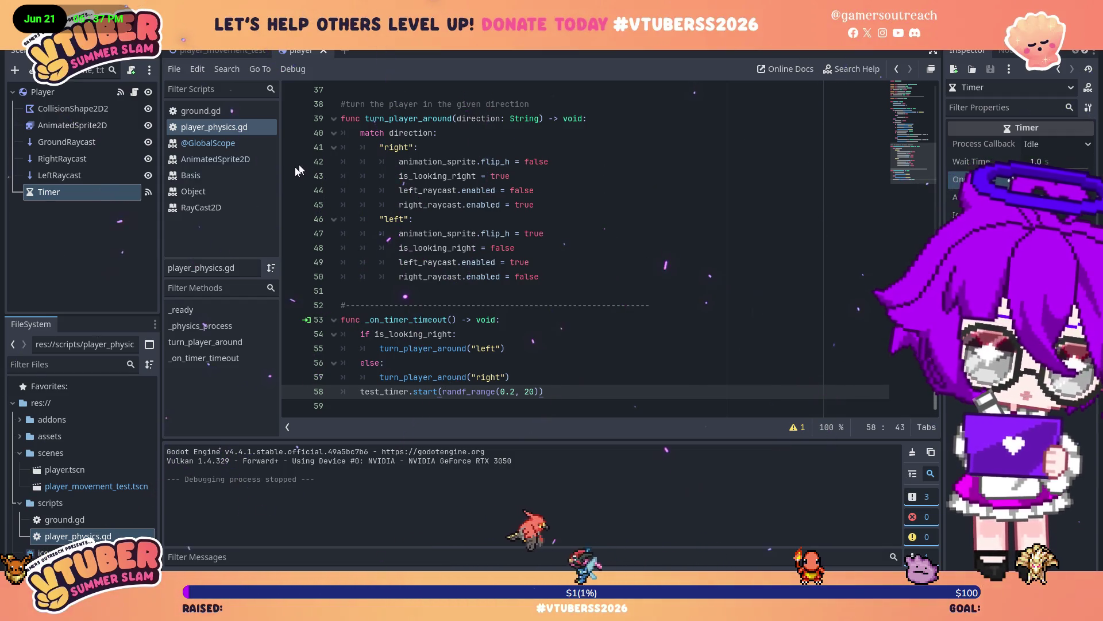
# Show the player_movement_test scene in the 2D view and pan to frame it
pyautogui.click(221, 50)
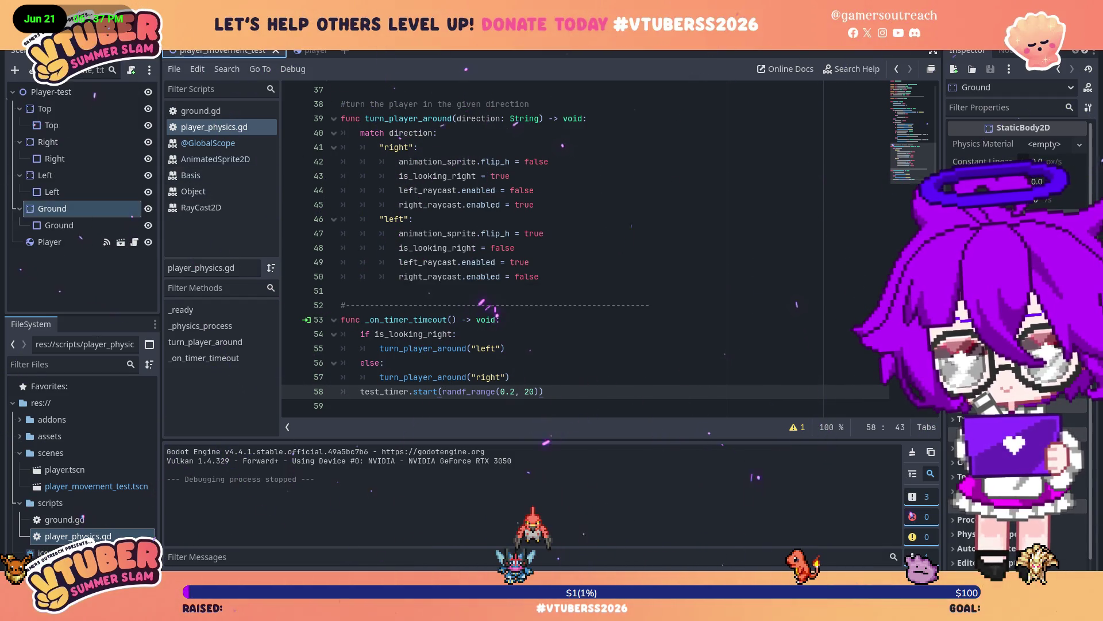
pyautogui.hotkey('ctrl', 'F1')
pyautogui.moveTo(350, 266); pyautogui.dragTo(382, 191)
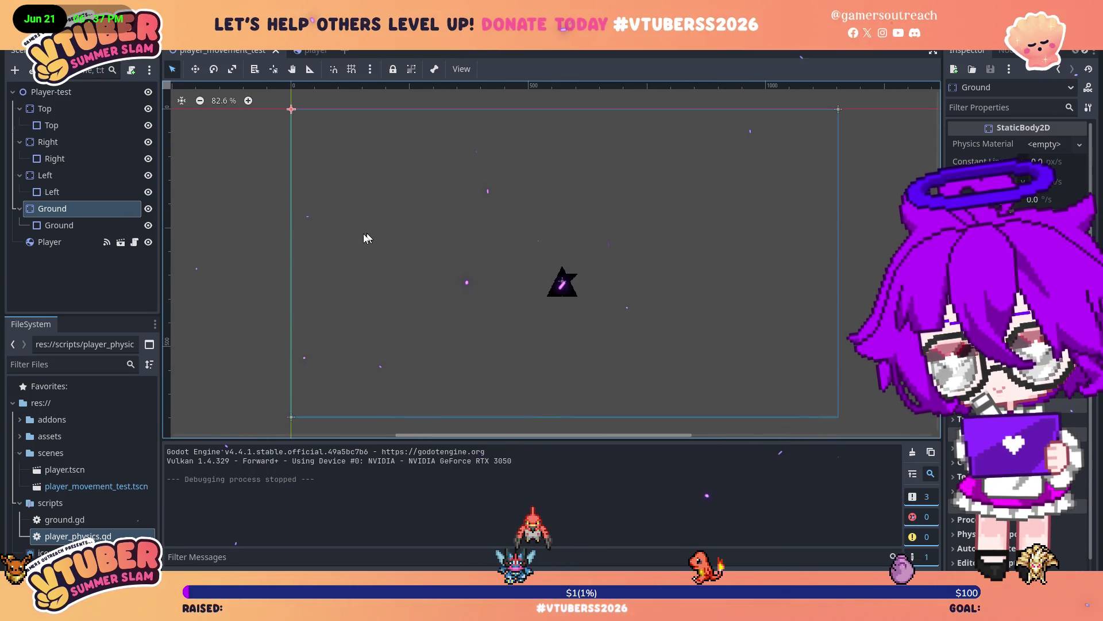
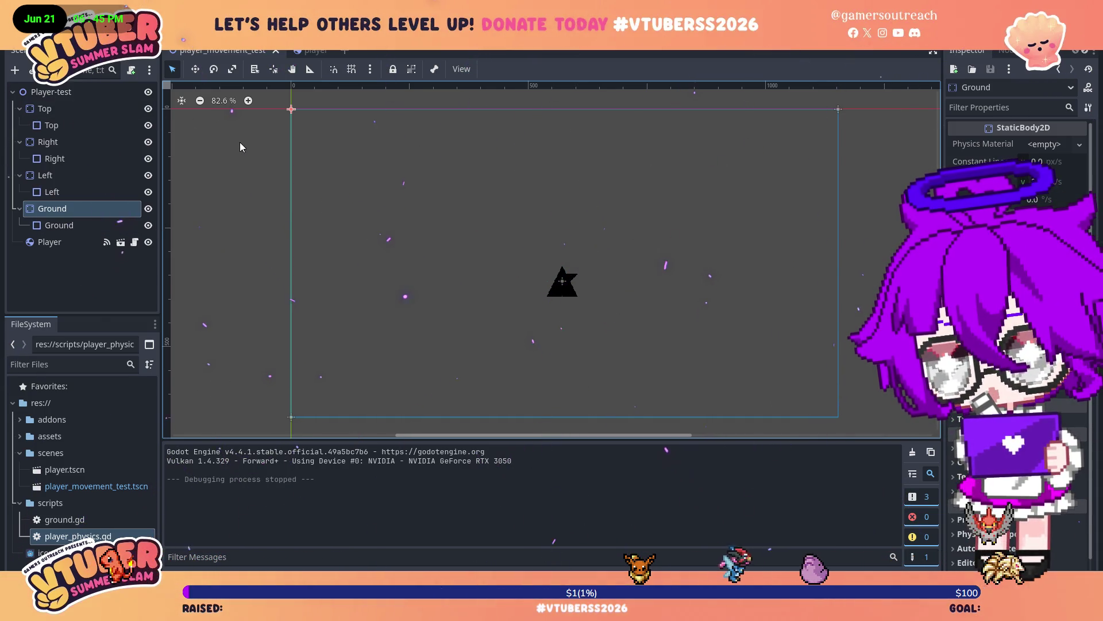
# Set the Display > Window viewport width to 1920 and height to 1080 in Project Settings
pyautogui.click(51, 9)
pyautogui.click(63, 57)
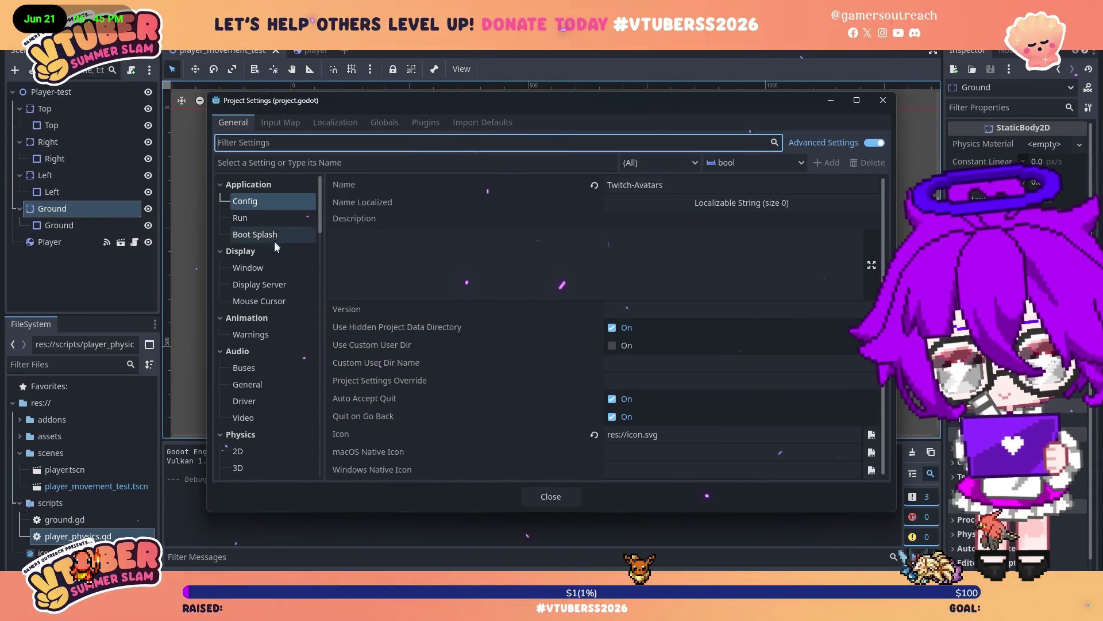
pyautogui.click(310, 267)
pyautogui.click(664, 202)
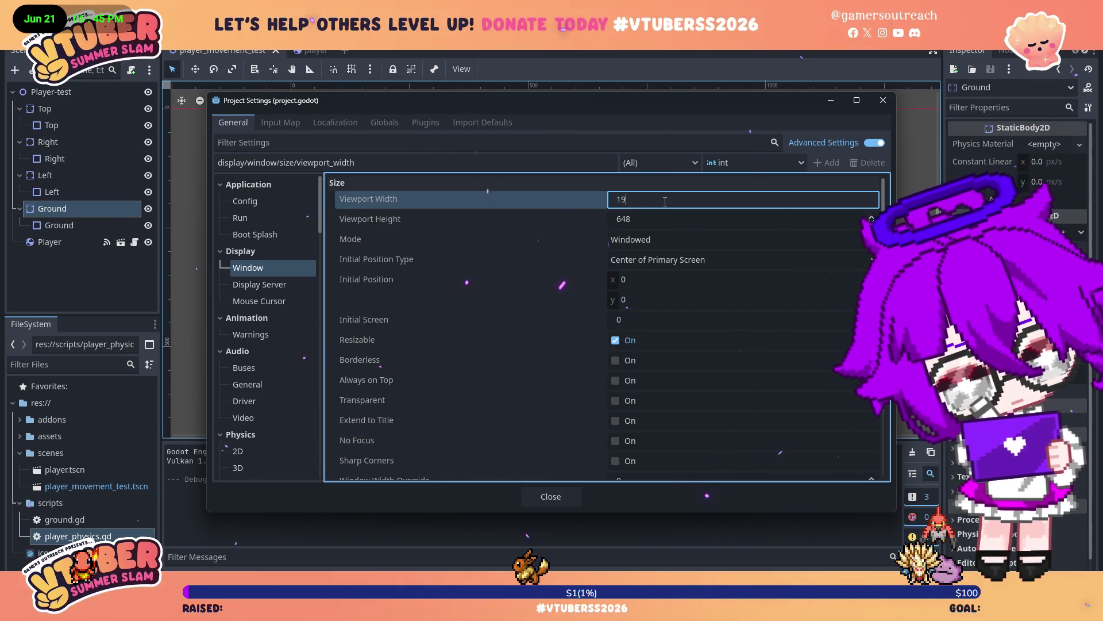
pyautogui.write('20')
pyautogui.click(668, 219)
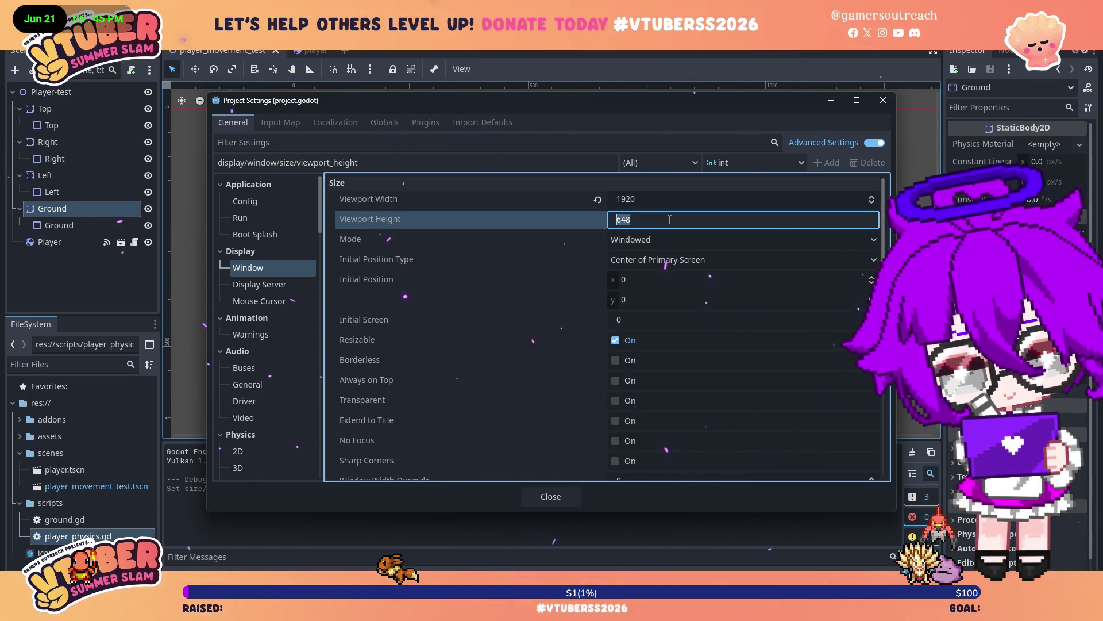
pyautogui.write('1080')
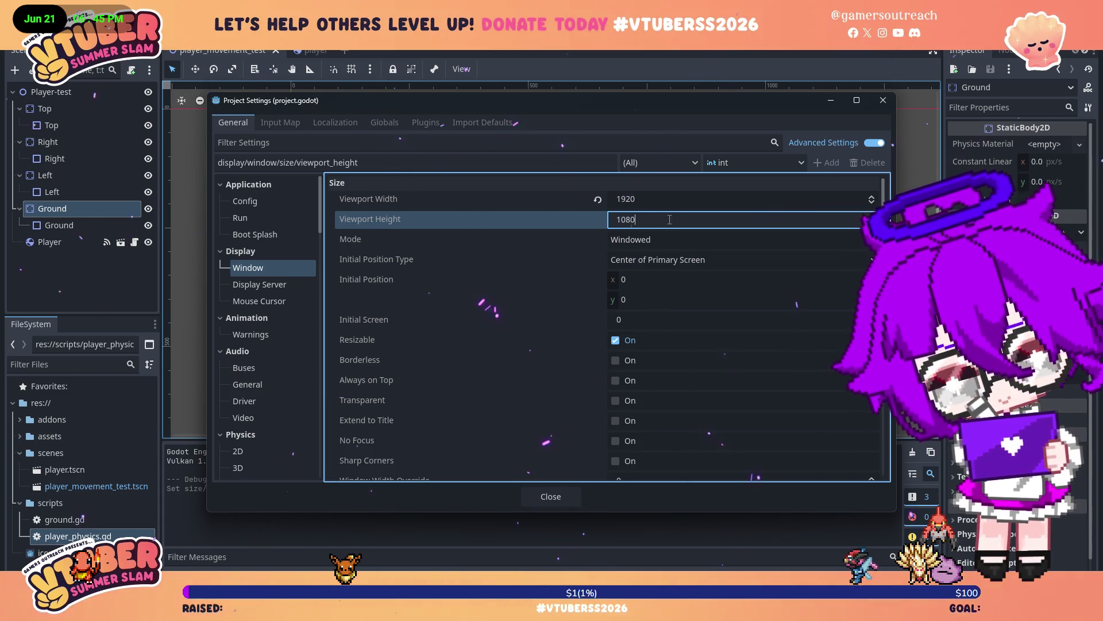
pyautogui.press('Return')
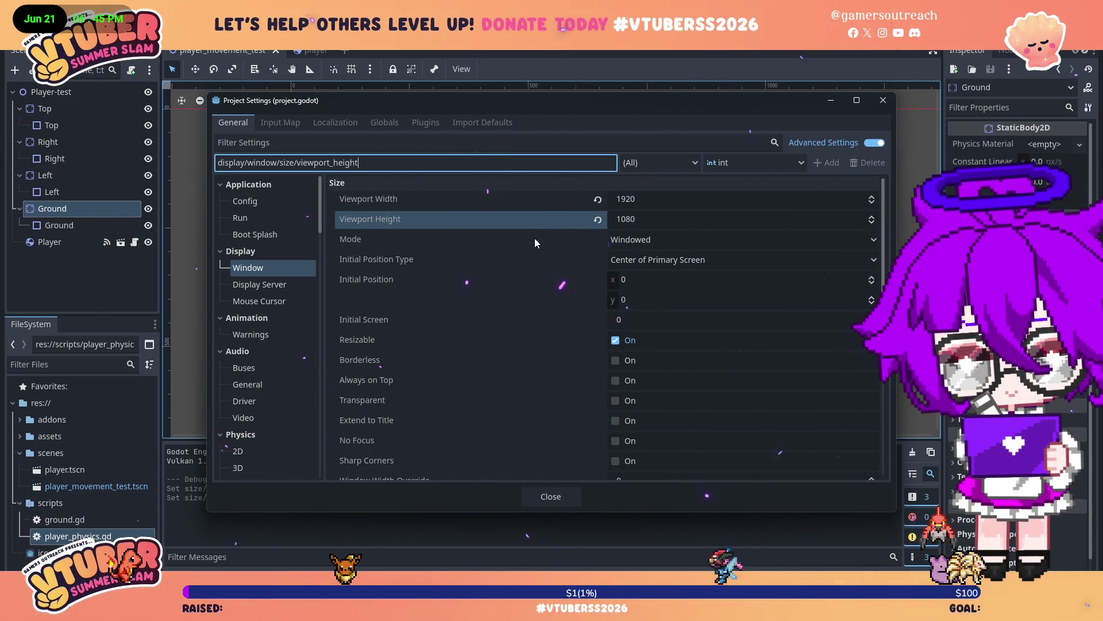
pyautogui.moveTo(426, 279)
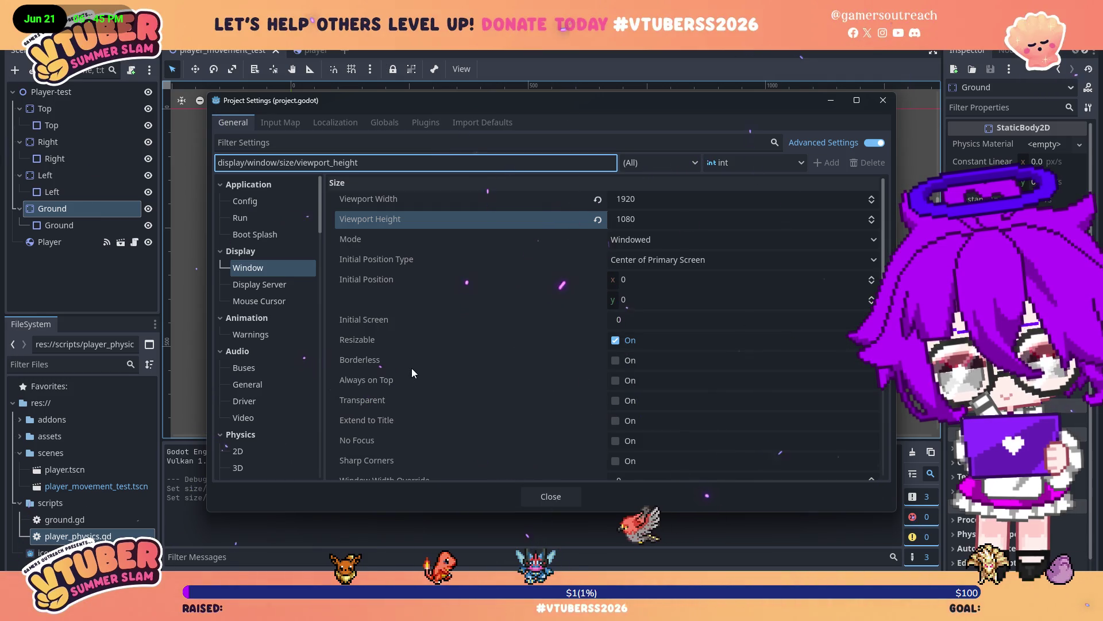
# Turn off Resizable and turn on Borderless and Transparent for the game window
pyautogui.click(613, 340)
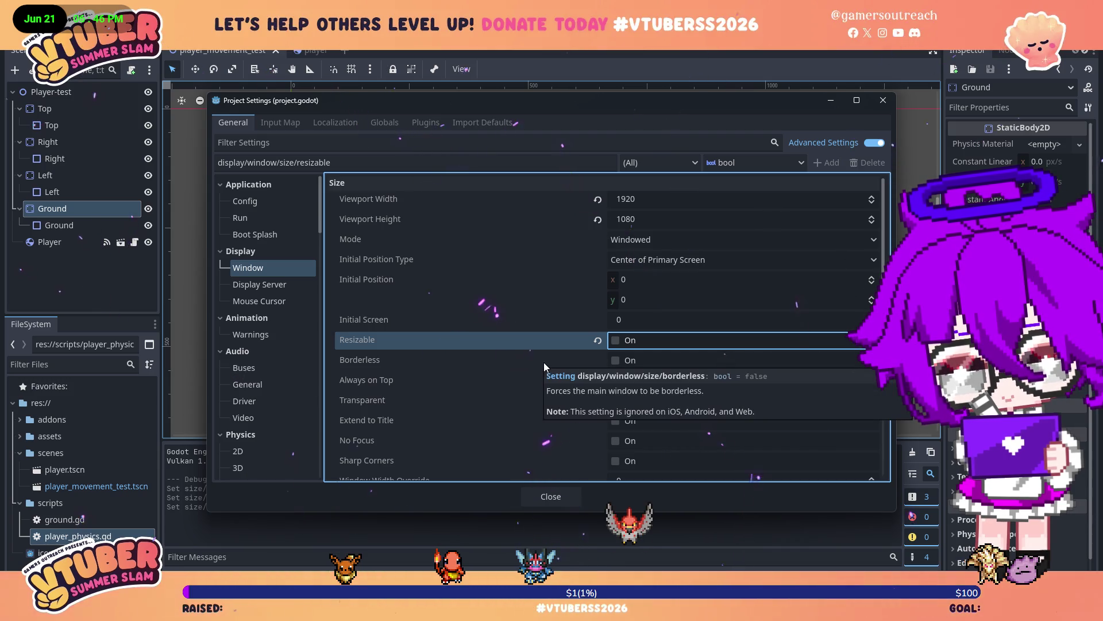
pyautogui.click(615, 360)
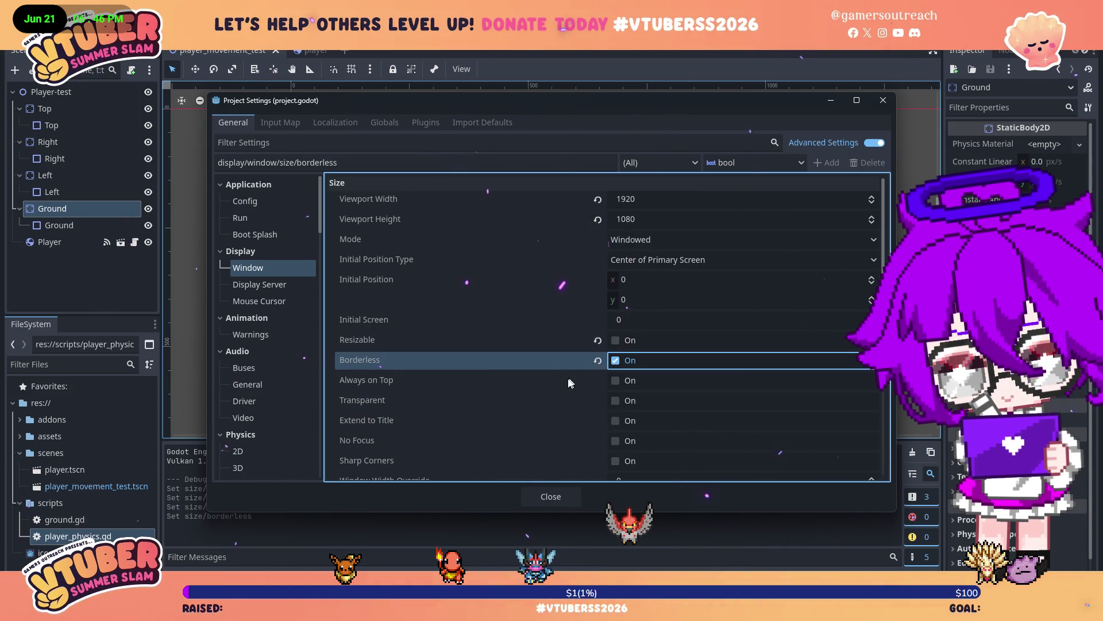
pyautogui.click(616, 401)
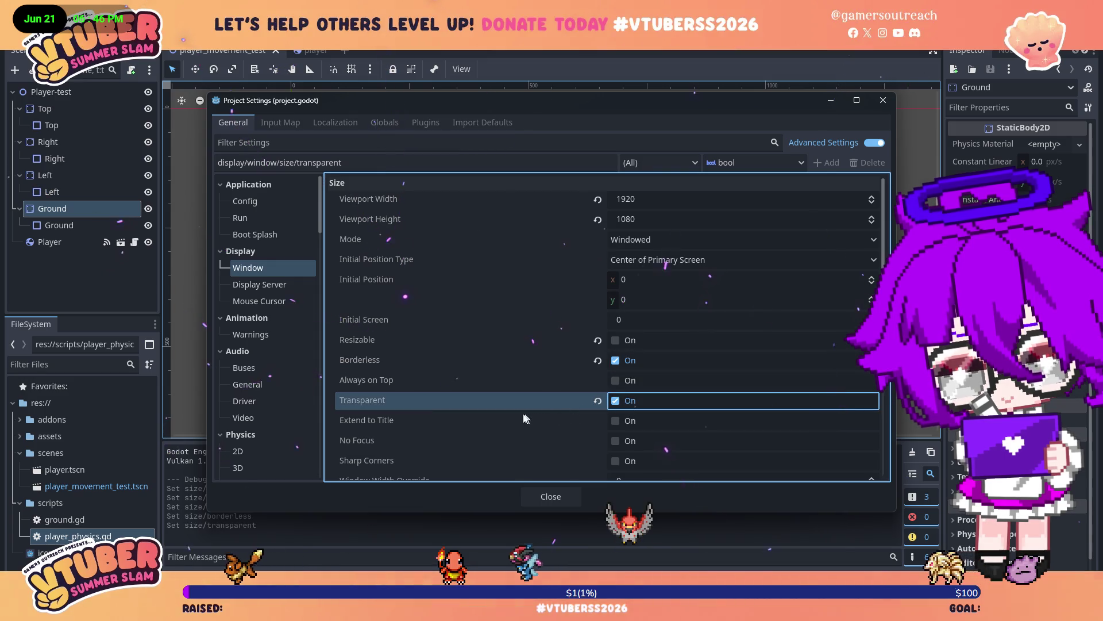
pyautogui.scroll(-2, 508, 412)
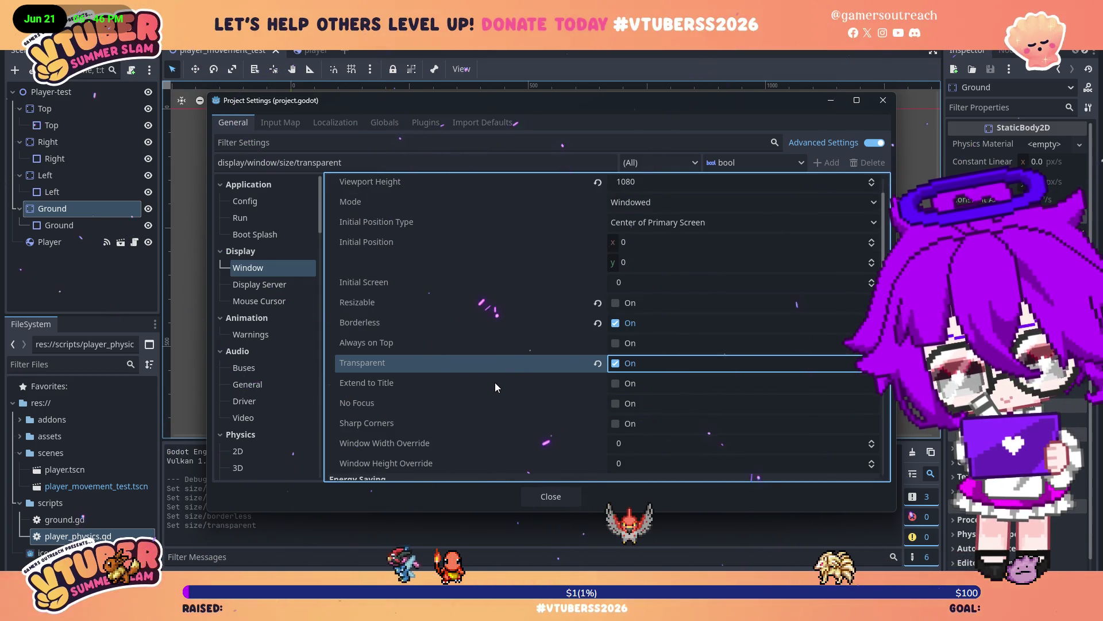
pyautogui.click(615, 364)
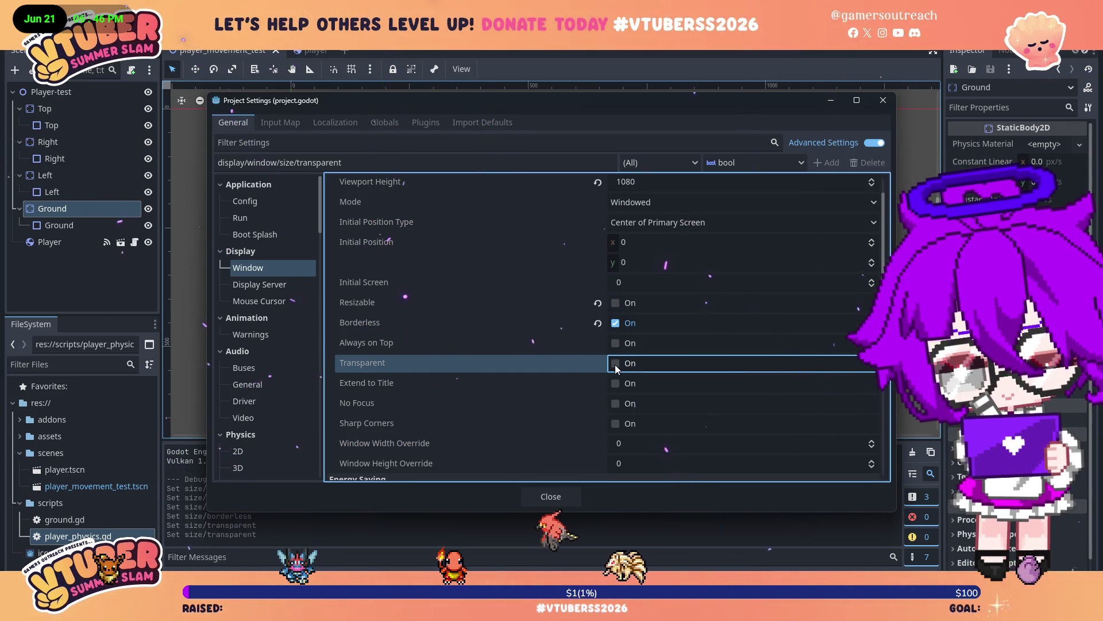
pyautogui.click(616, 364)
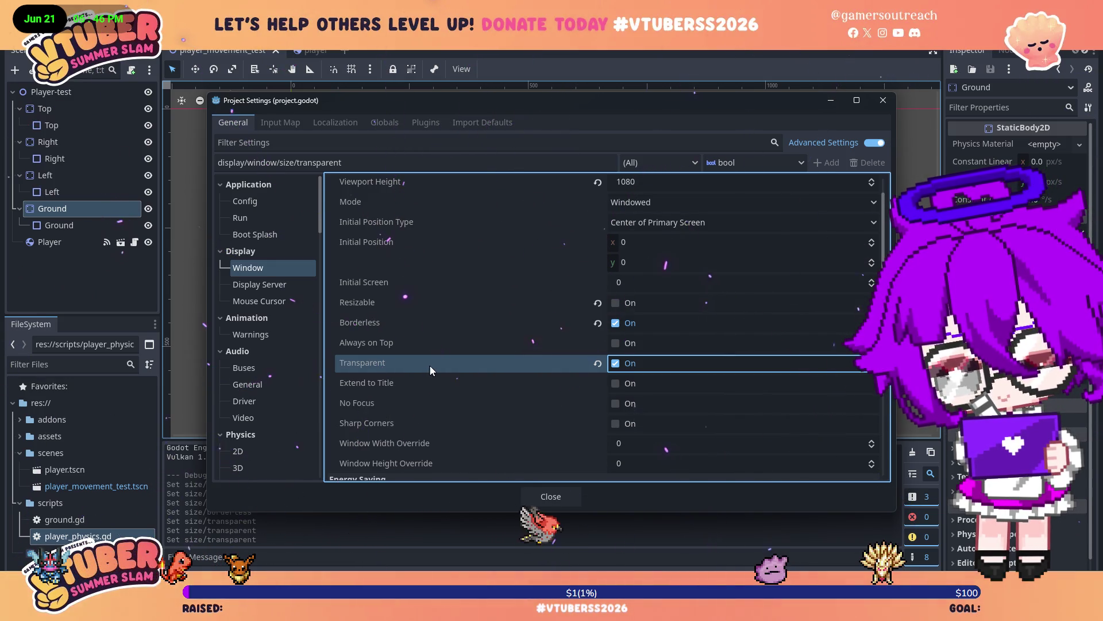
# Close Project Settings and test-run the game, moving the triangle left and right before stopping
pyautogui.click(560, 497)
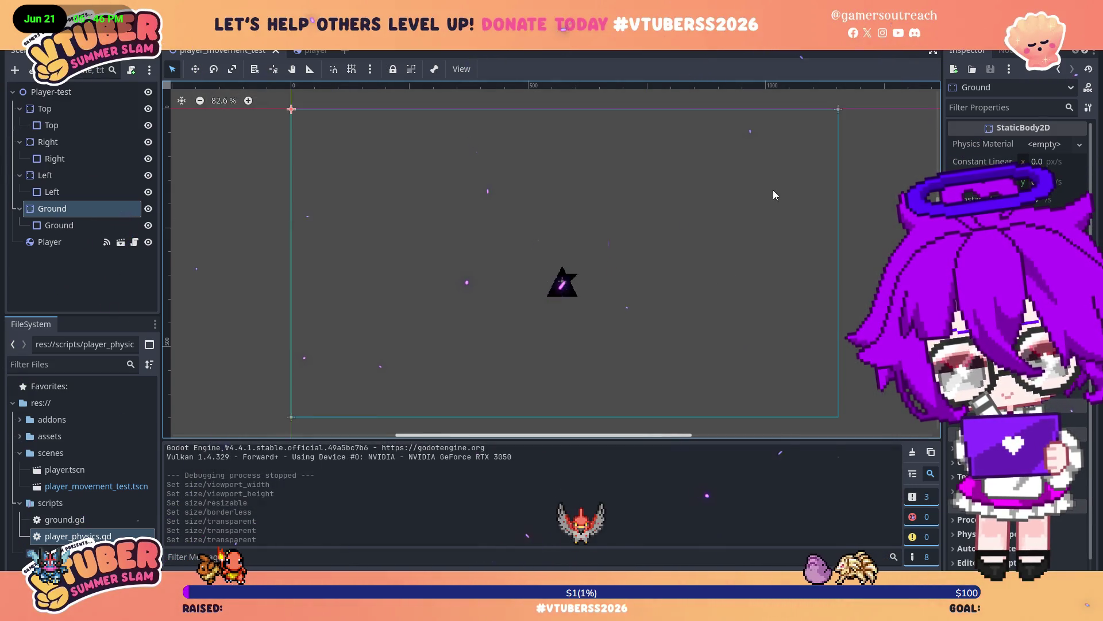
pyautogui.hotkey('ctrl', 's')
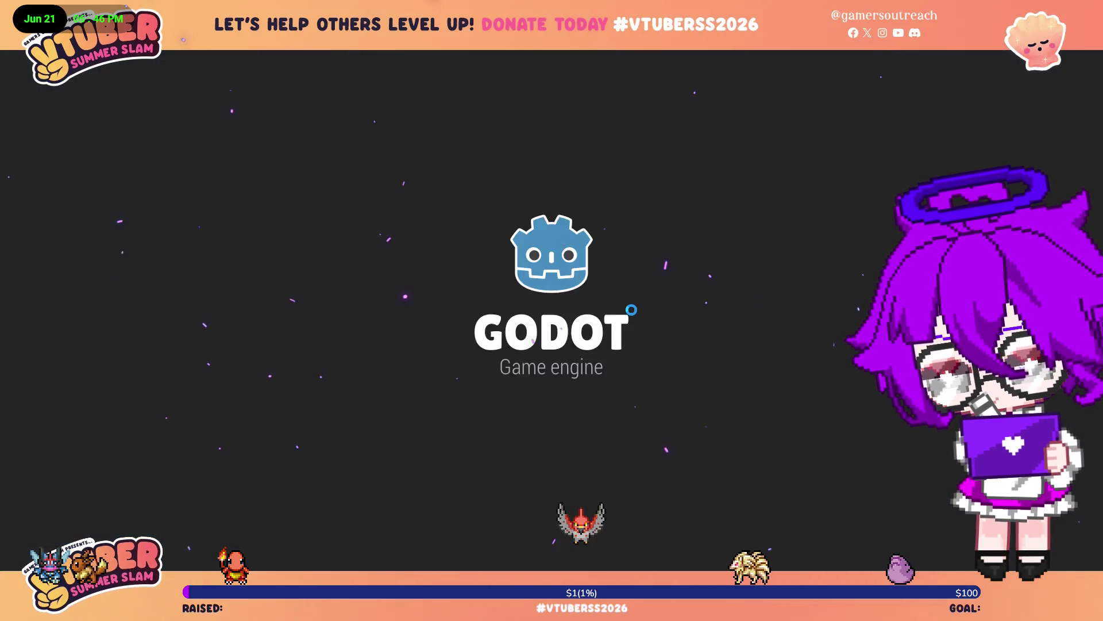
pyautogui.press('Left')
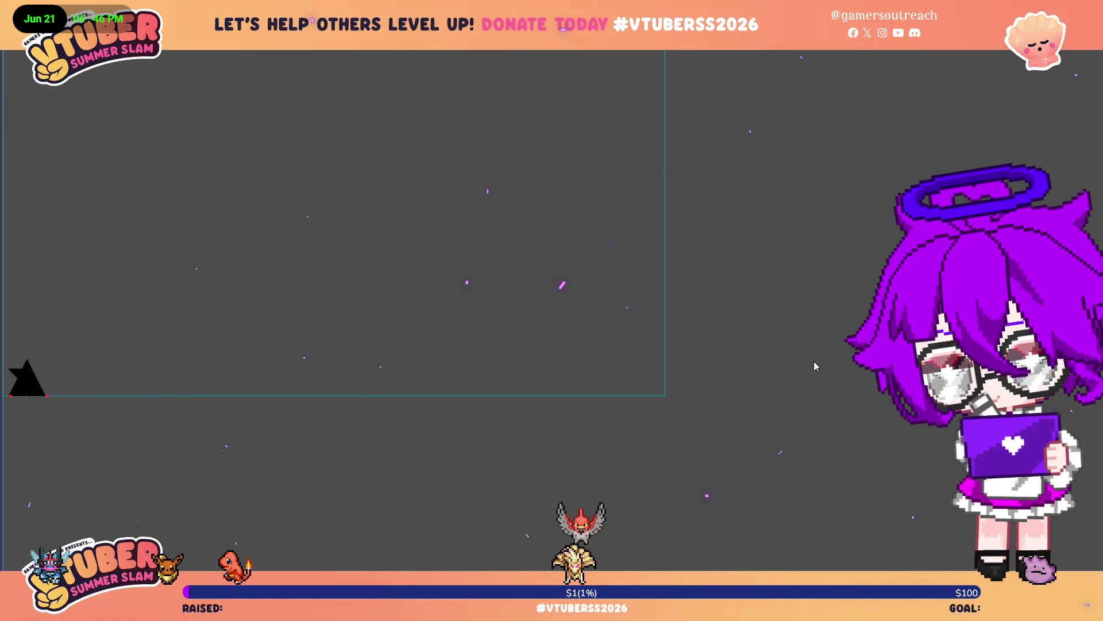
pyautogui.press('Right')
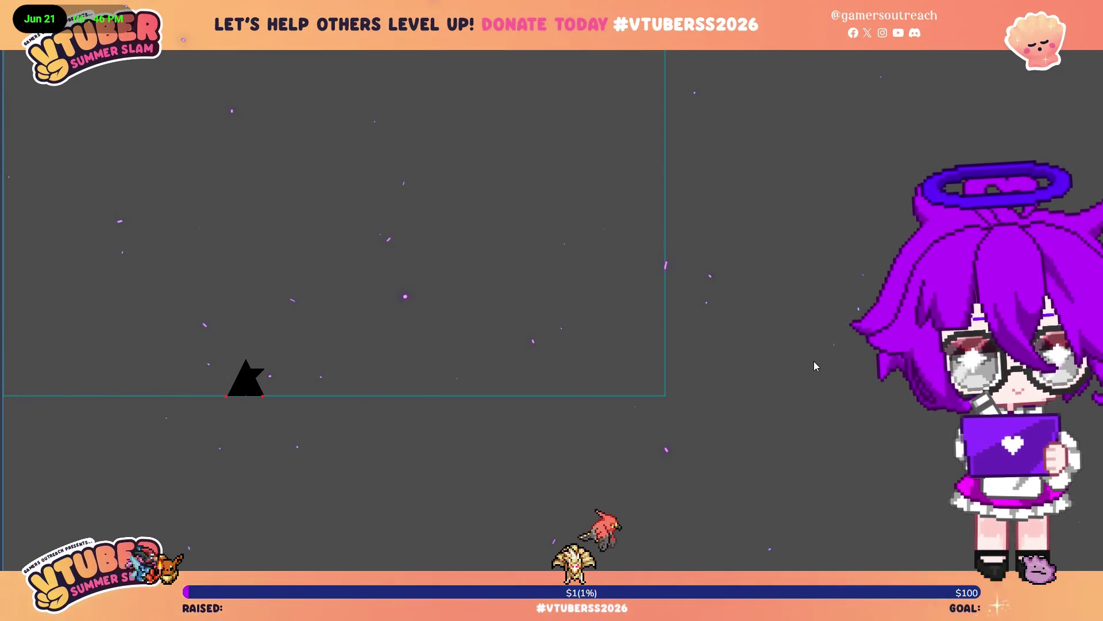
pyautogui.press('F8')
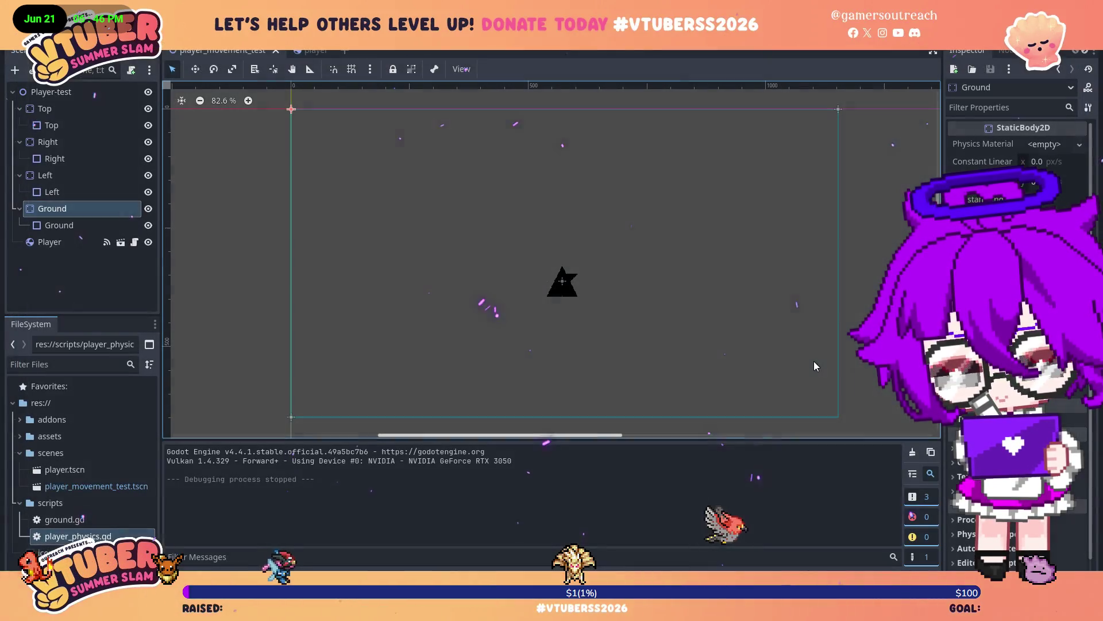
# Turn off the Borderless window option in Project Settings
pyautogui.click(49, 32)
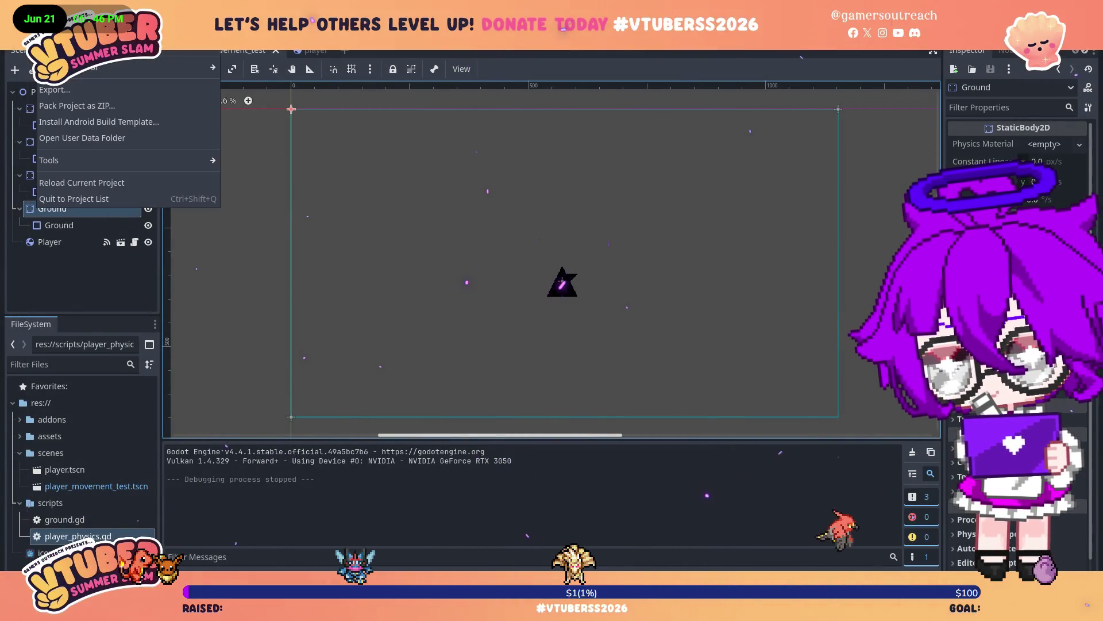
pyautogui.click(69, 60)
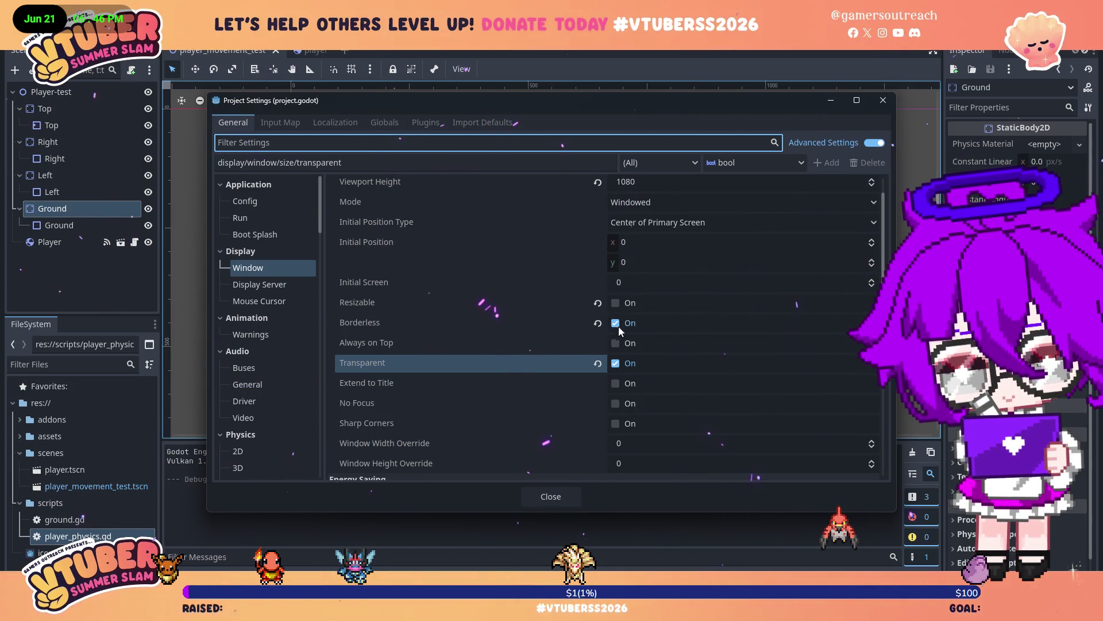
pyautogui.click(616, 323)
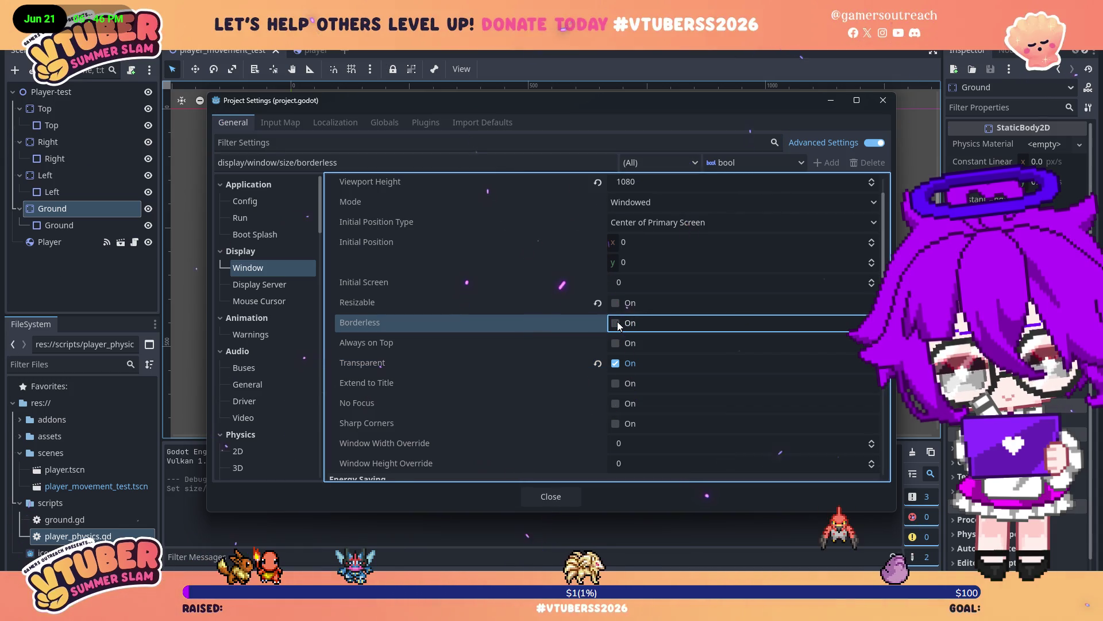
pyautogui.click(562, 501)
# Test-run the game again, moving the triangle left and right, then stop it
pyautogui.press('F5')
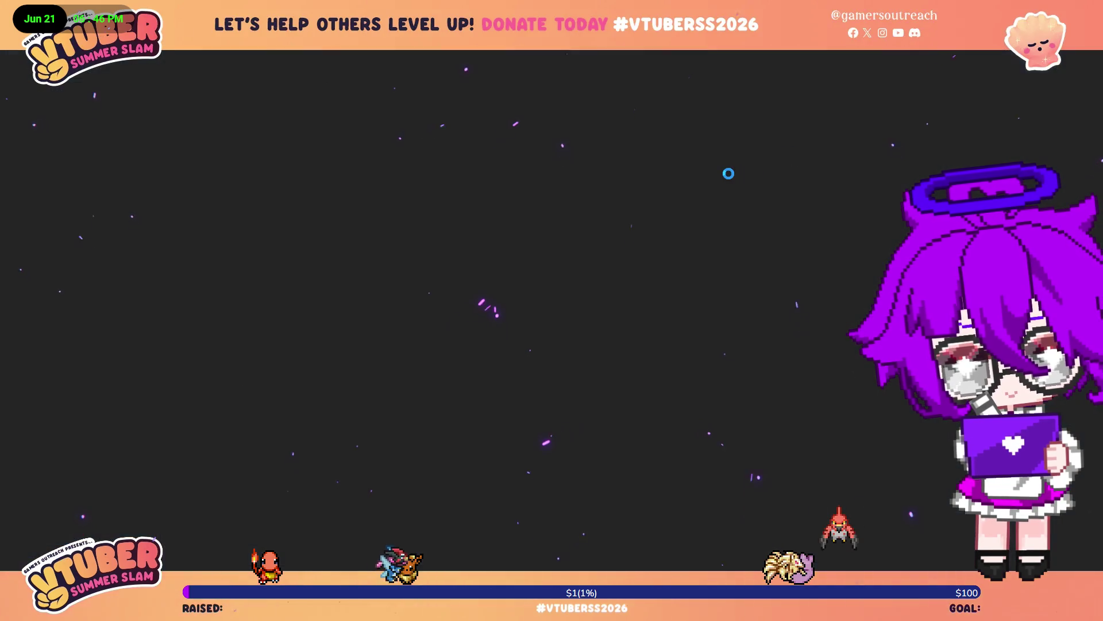
pyautogui.press('Left')
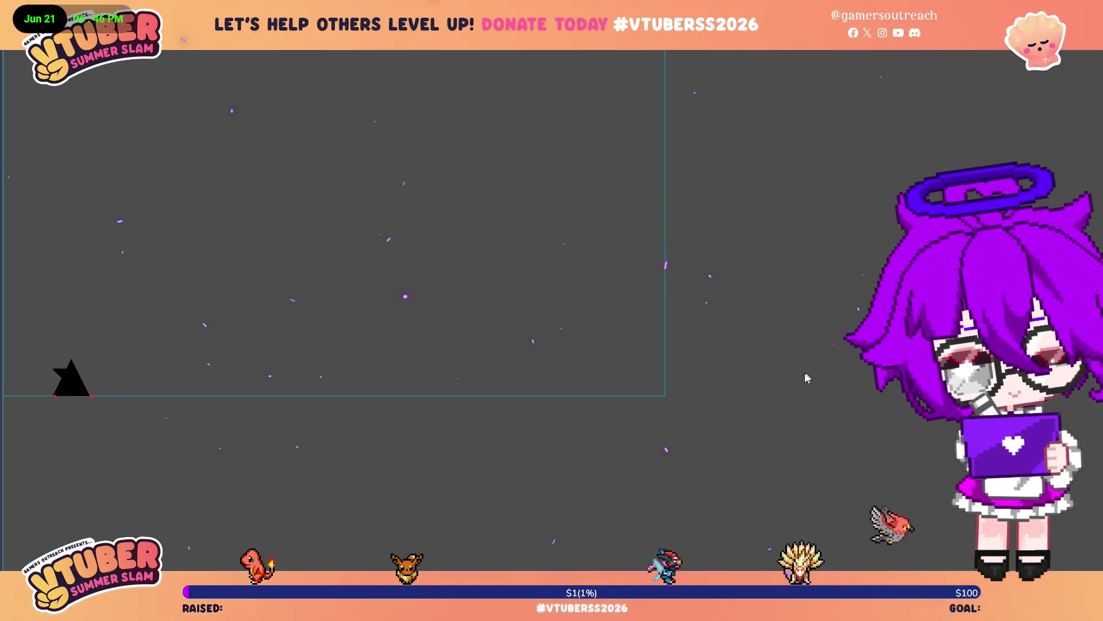
pyautogui.press('Right')
pyautogui.press('F8')
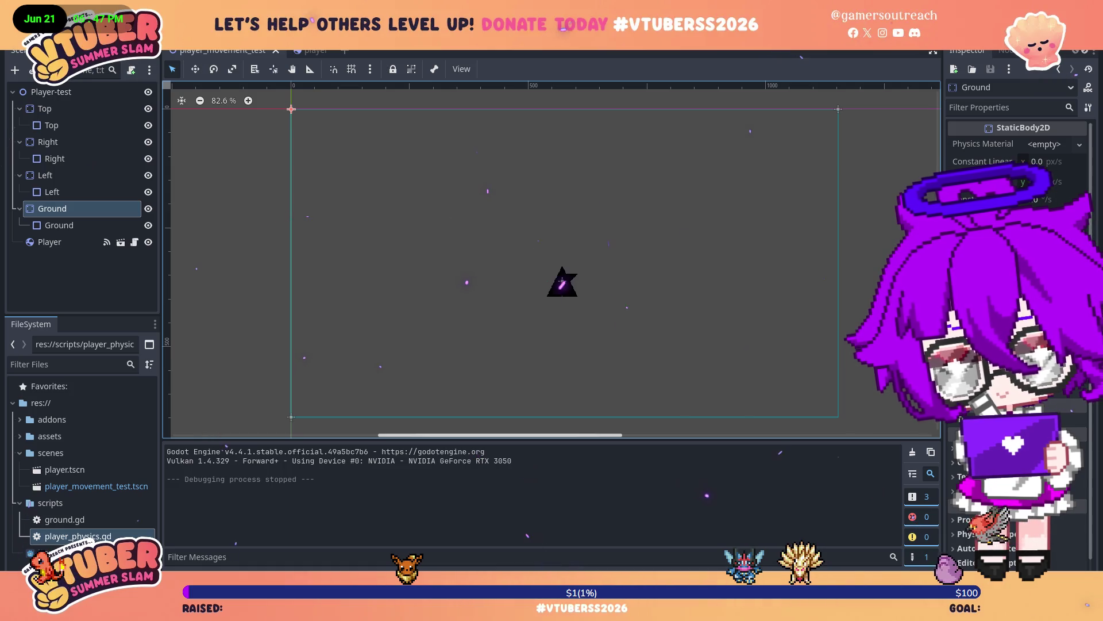
# Switch the window's initial position to Absolute with x set to 30
pyautogui.click(48, 32)
pyautogui.click(63, 51)
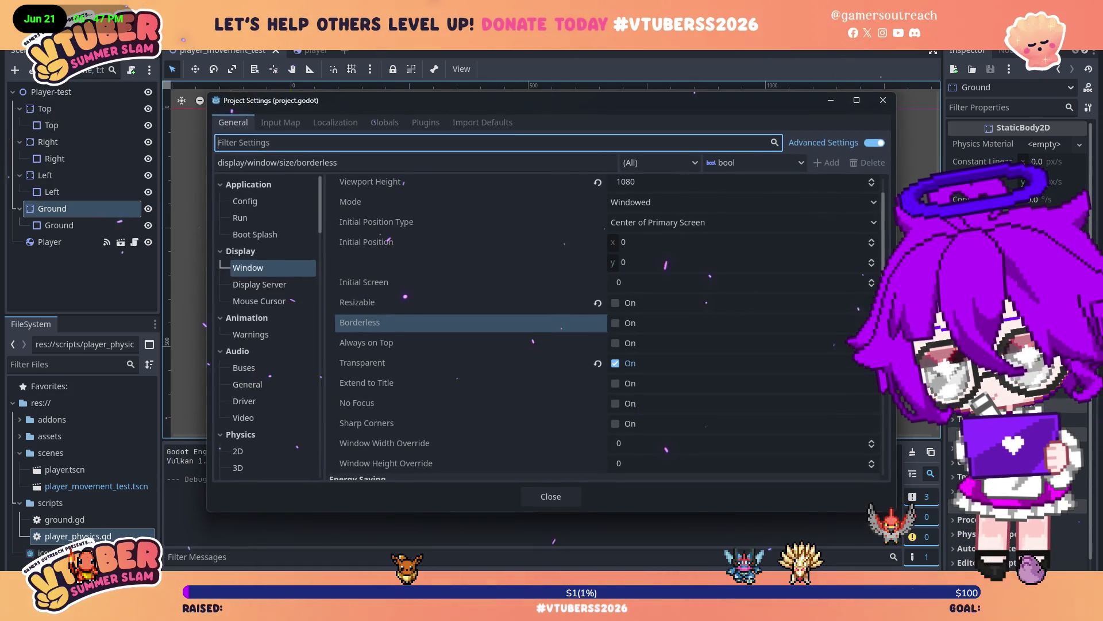
pyautogui.click(654, 261)
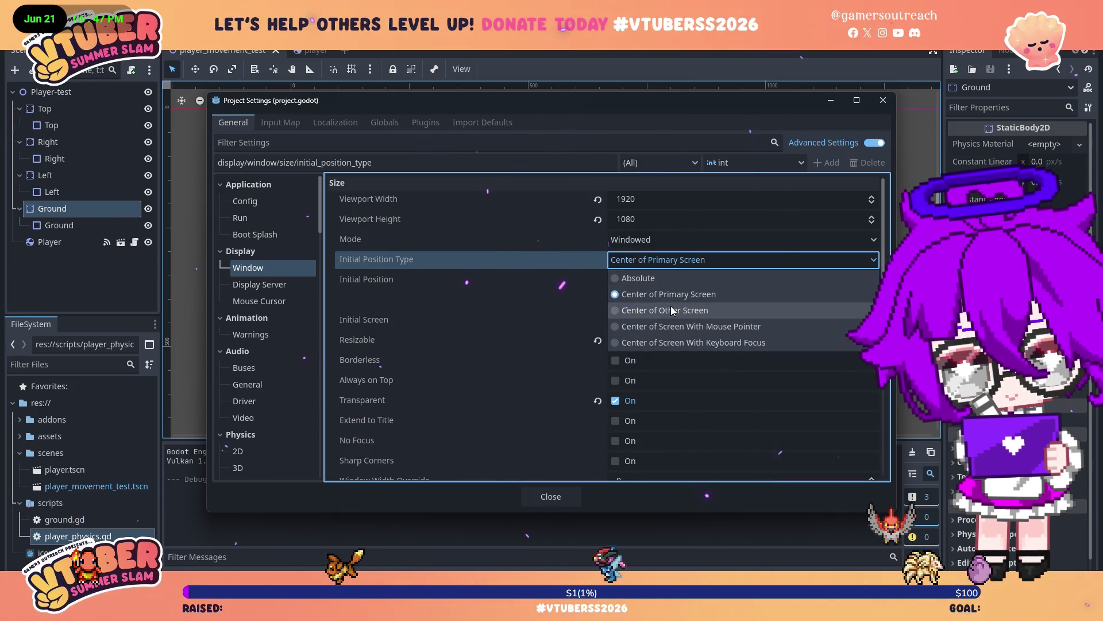
pyautogui.click(648, 280)
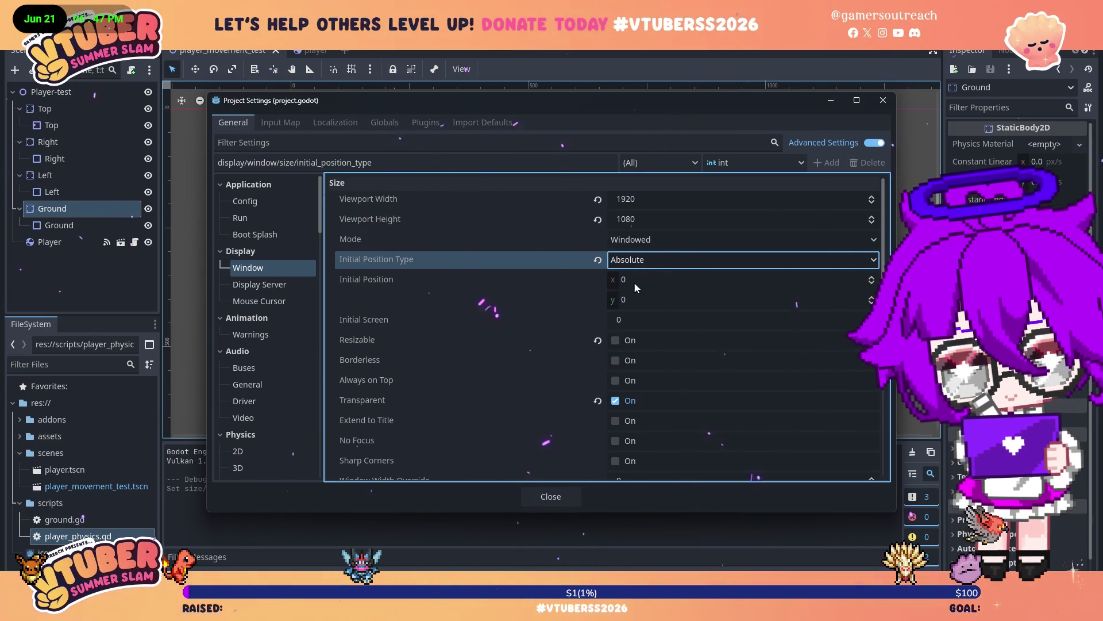
pyautogui.click(642, 281)
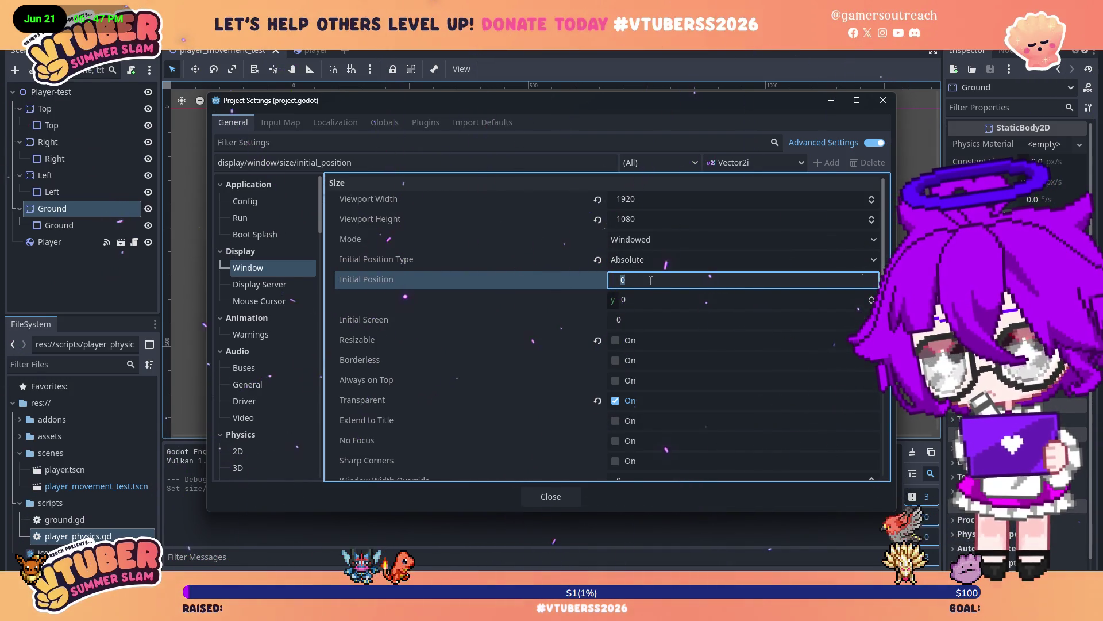
pyautogui.write('15')
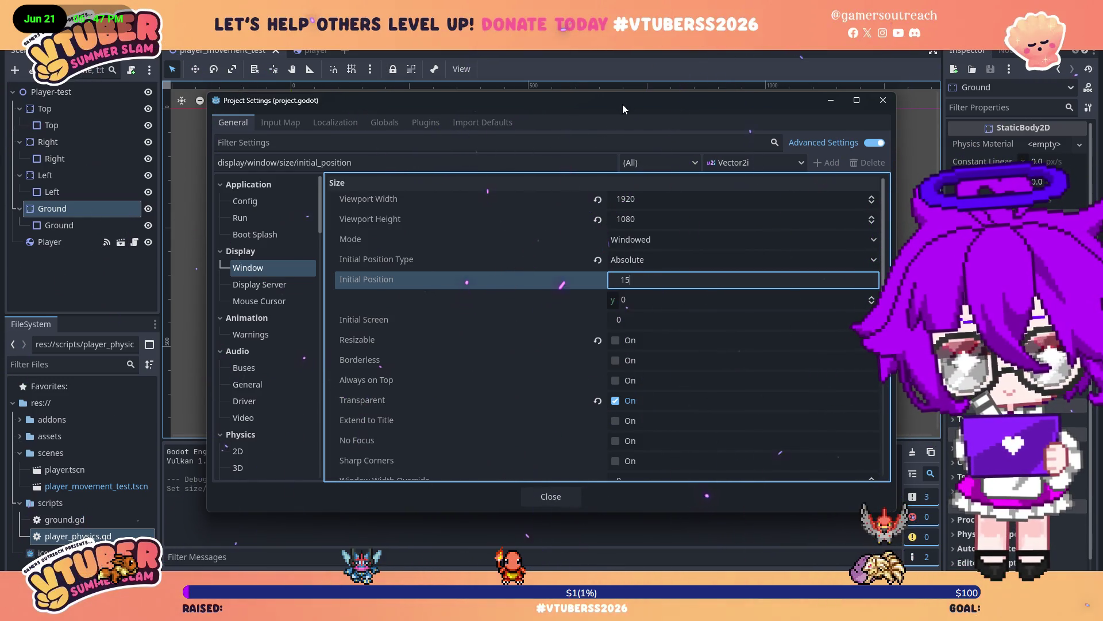
pyautogui.doubleClick(626, 280)
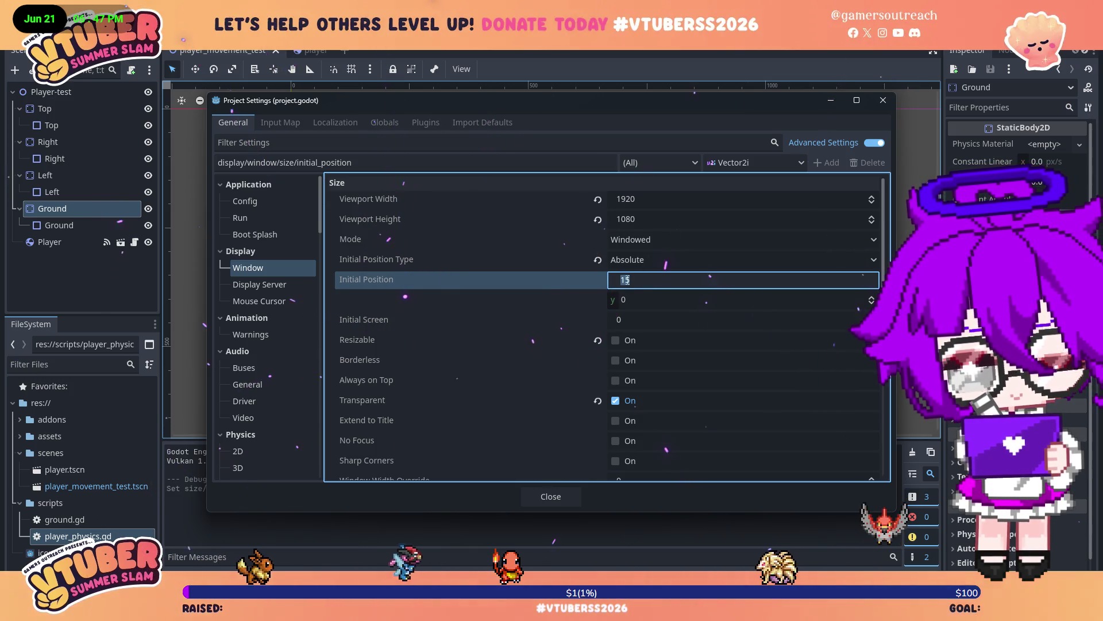
pyautogui.write('30')
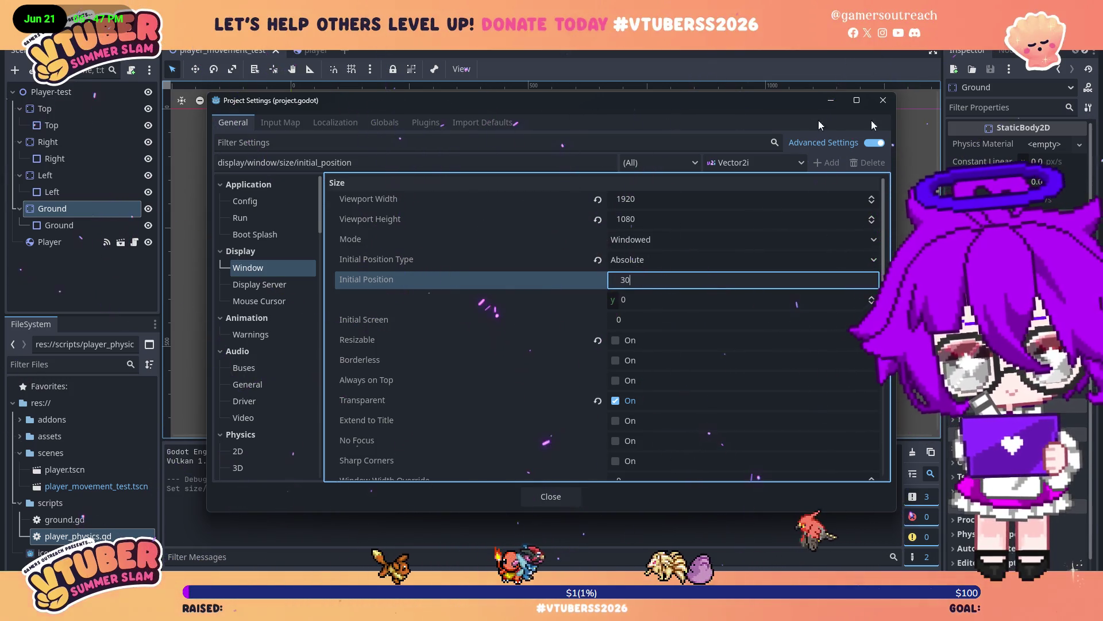
pyautogui.click(883, 100)
# Test-run the game, moving the triangle left and right, then stop it
pyautogui.press('F5')
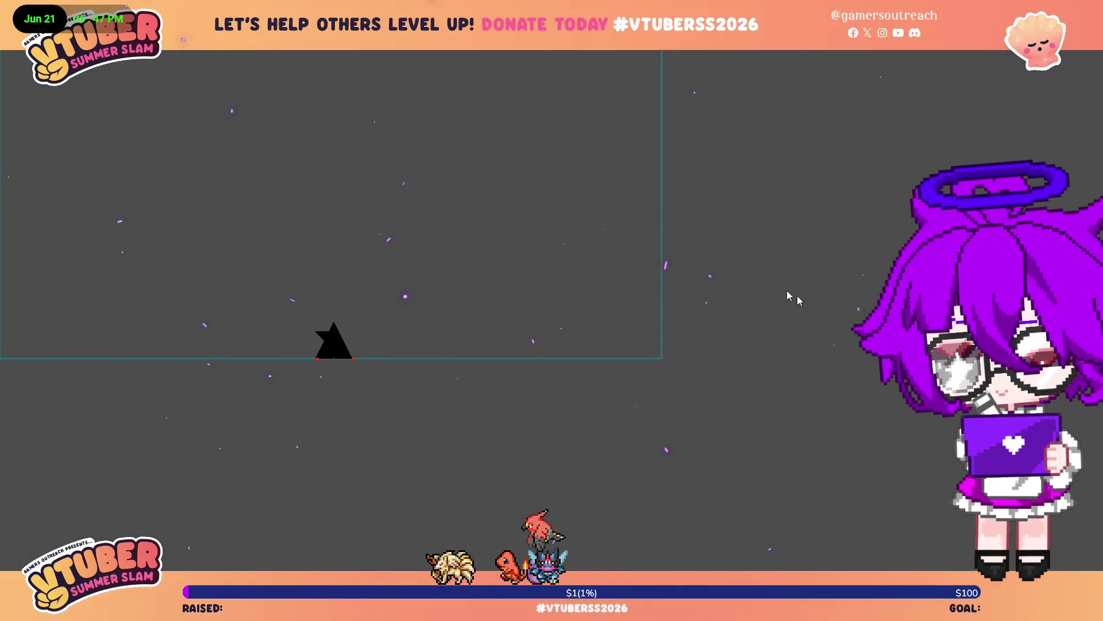
pyautogui.press('Left')
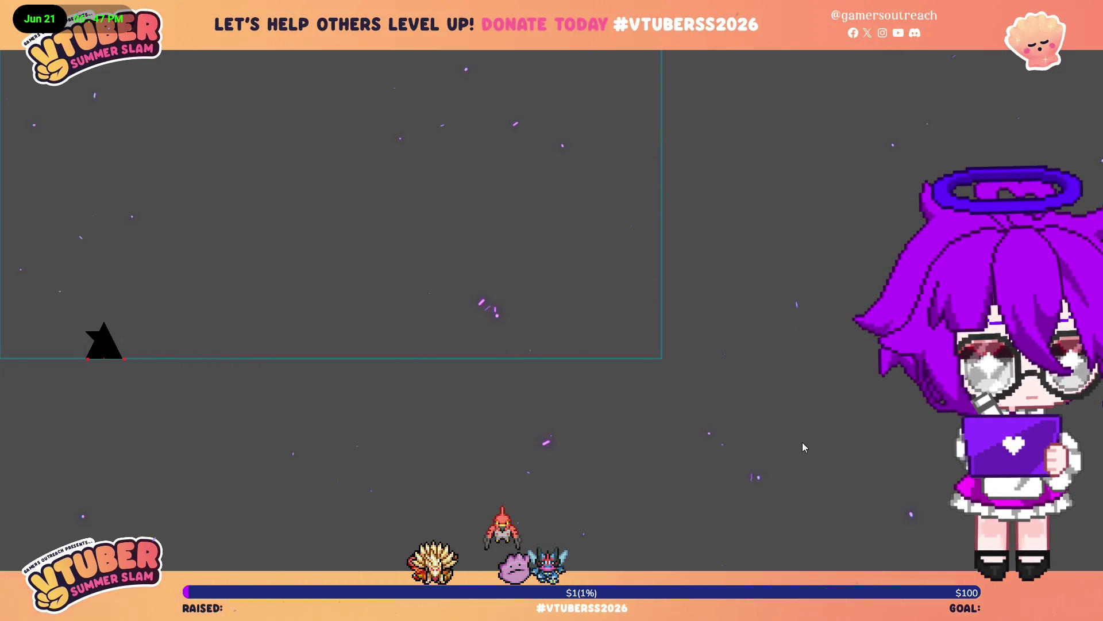
pyautogui.press('Right')
pyautogui.press('F8')
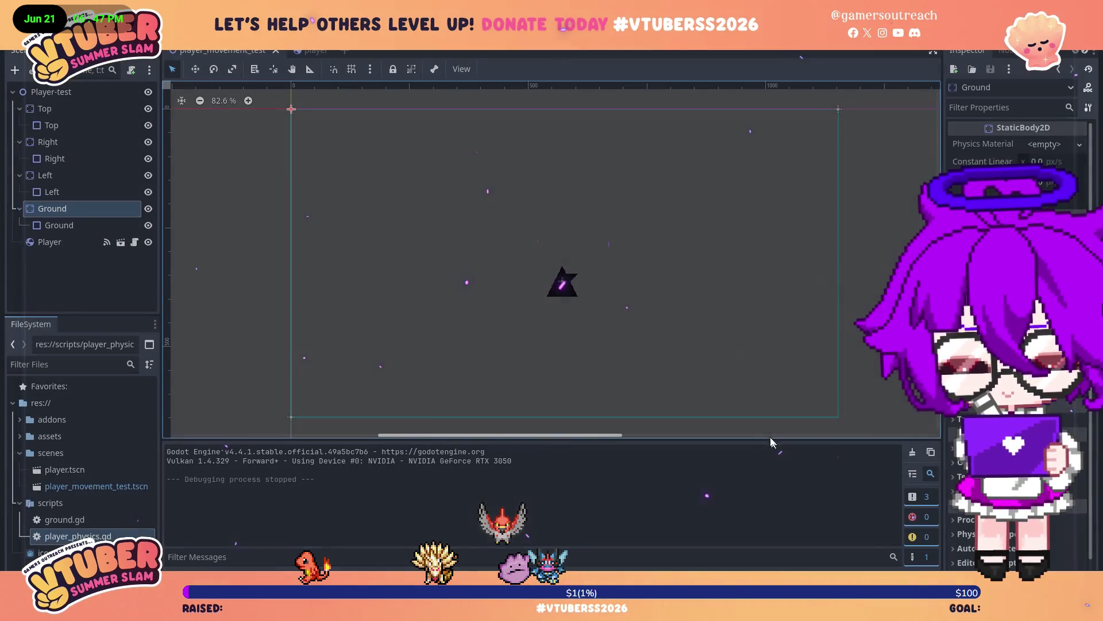
# Change the window's initial position x to -30 in Project Settings
pyautogui.click(51, 41)
pyautogui.click(74, 60)
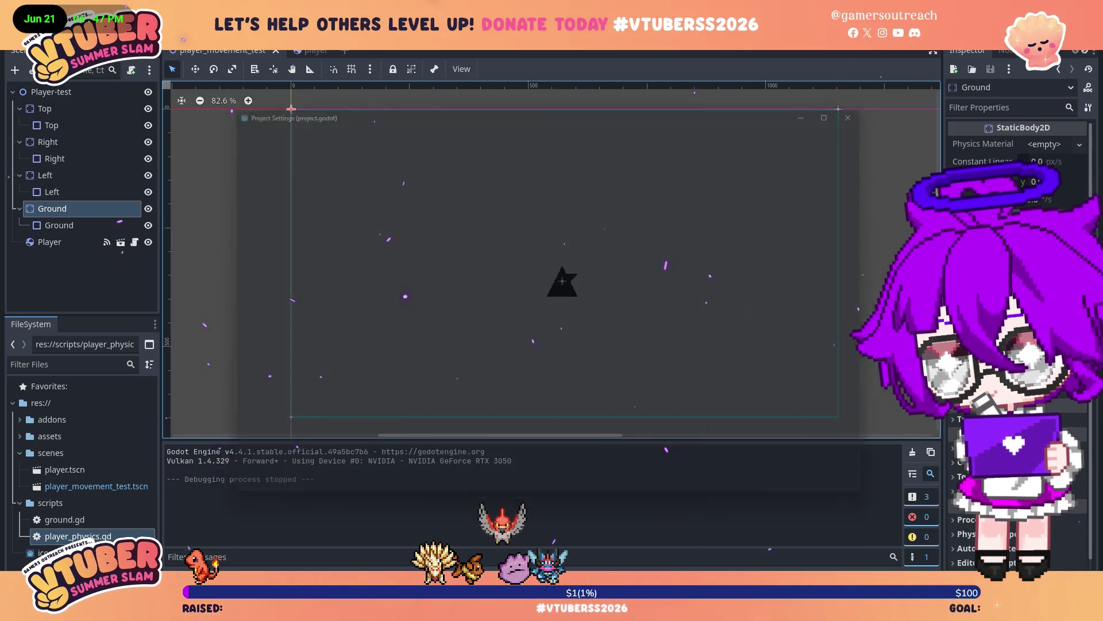
pyautogui.click(635, 281)
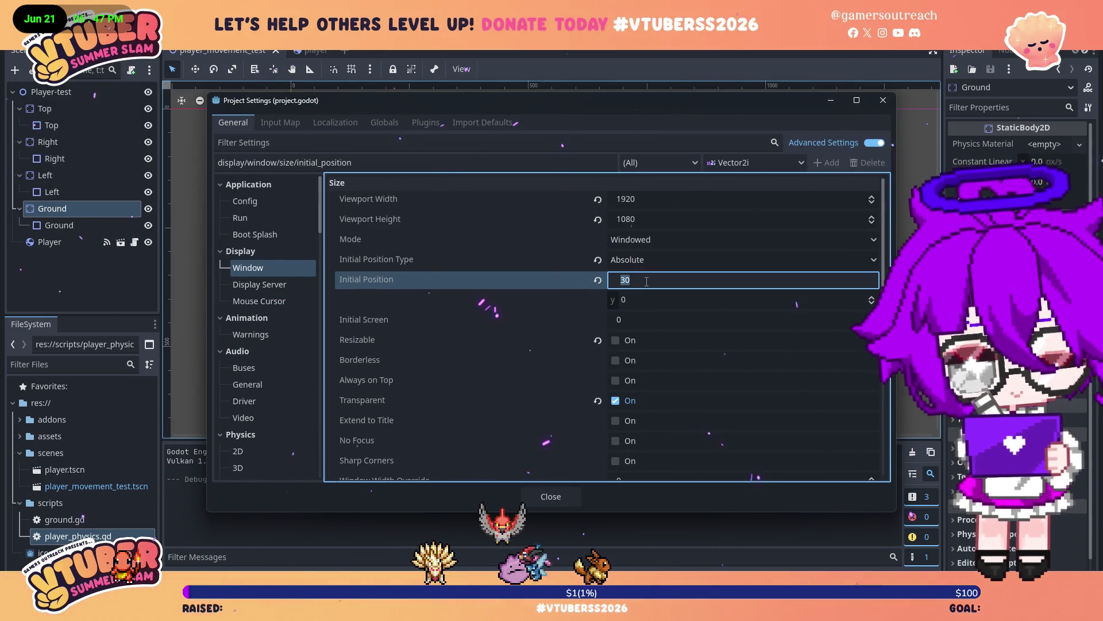
pyautogui.write('-30')
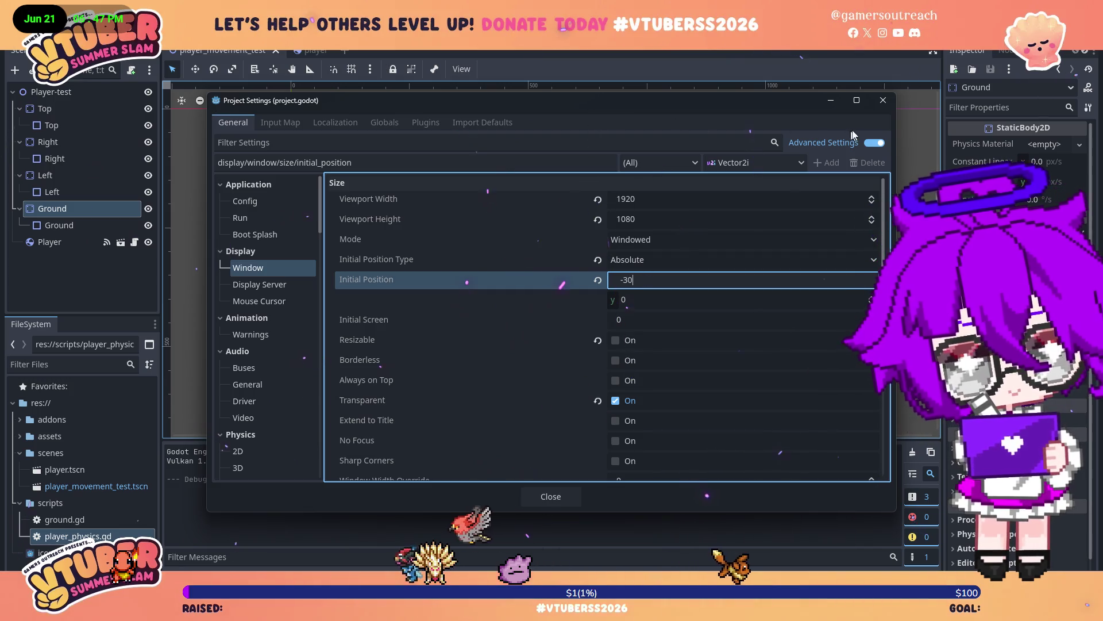
pyautogui.click(881, 101)
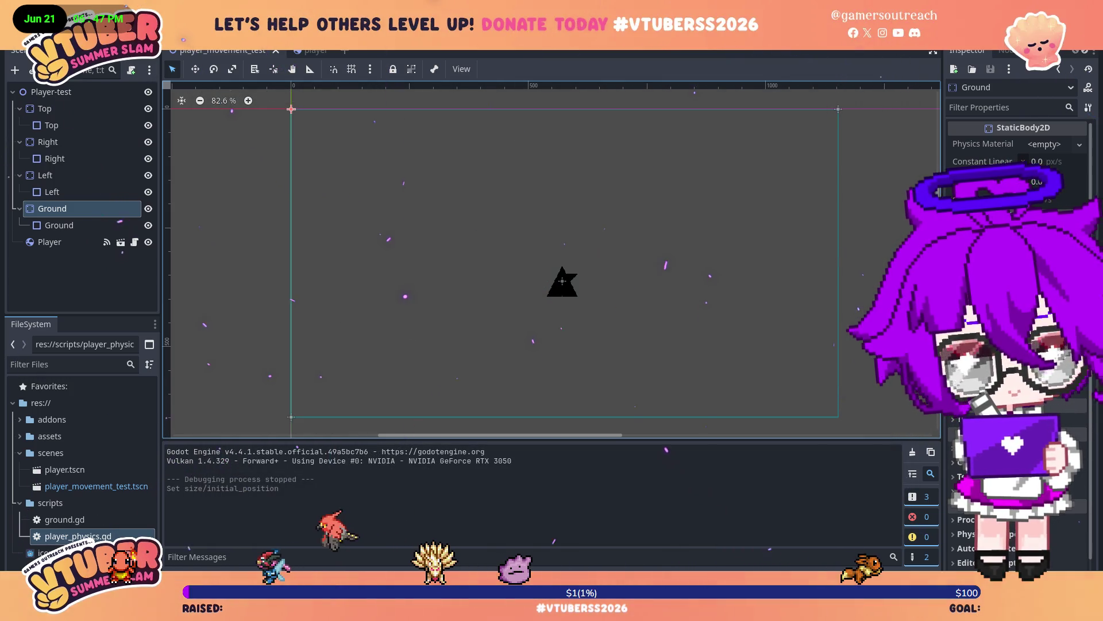
pyautogui.click(52, 37)
pyautogui.click(75, 60)
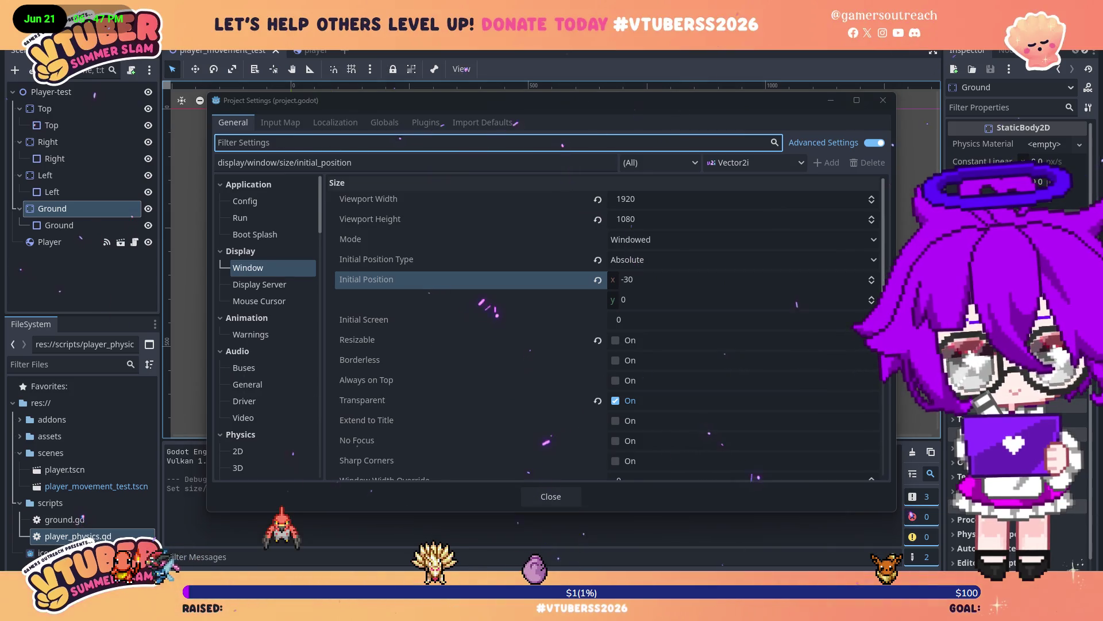
pyautogui.click(883, 100)
pyautogui.press('F5')
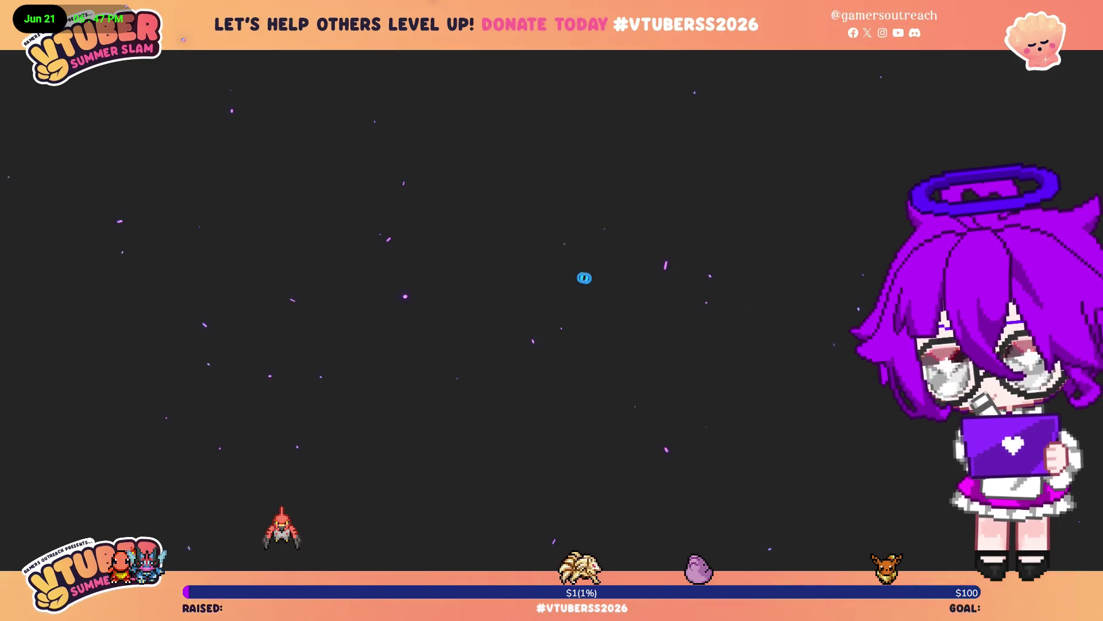
pyautogui.press('Left')
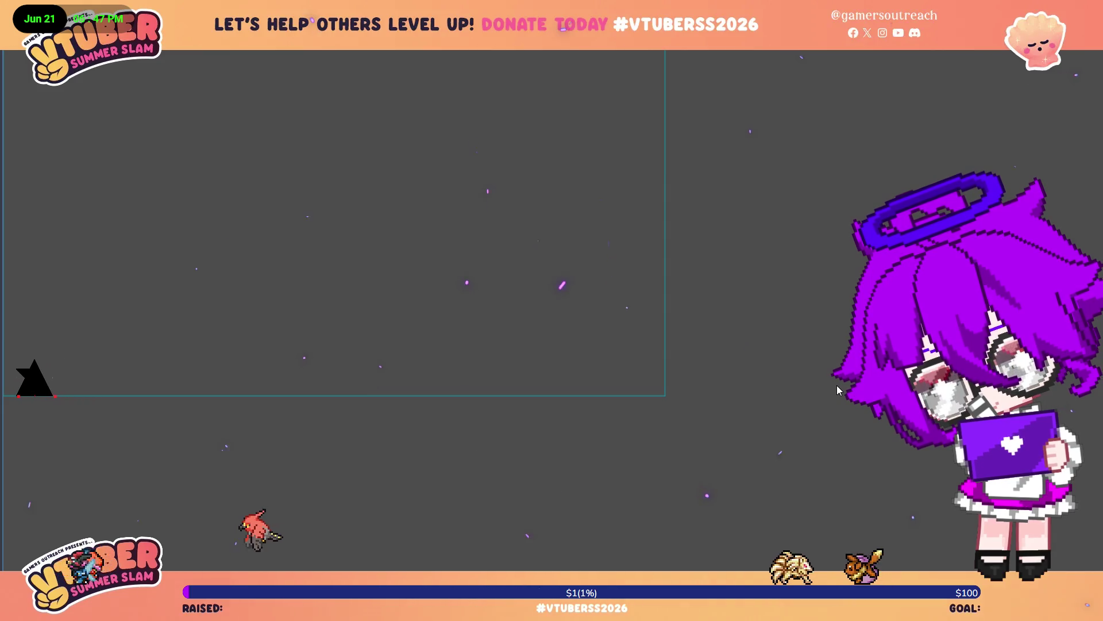
pyautogui.press('Right')
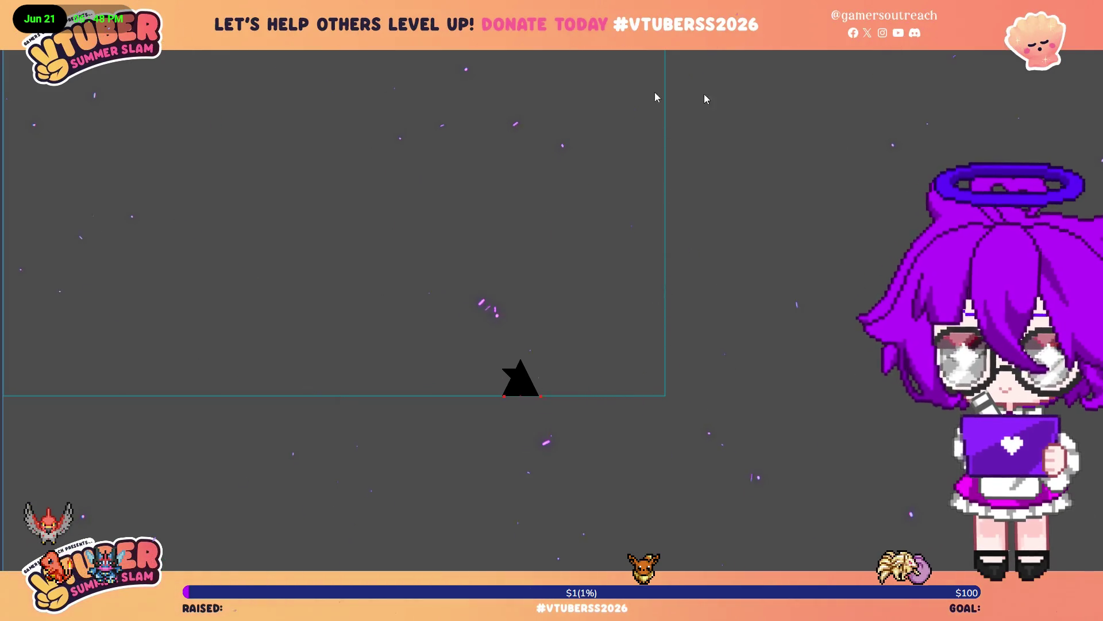
pyautogui.hotkey('alt', 'F4')
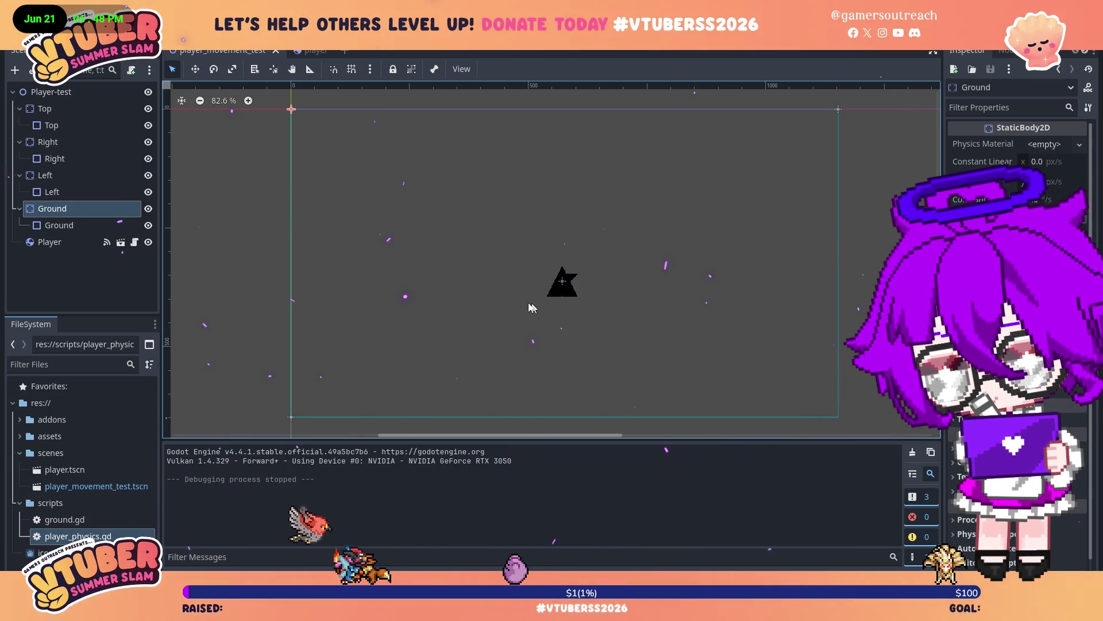
pyautogui.click(47, 32)
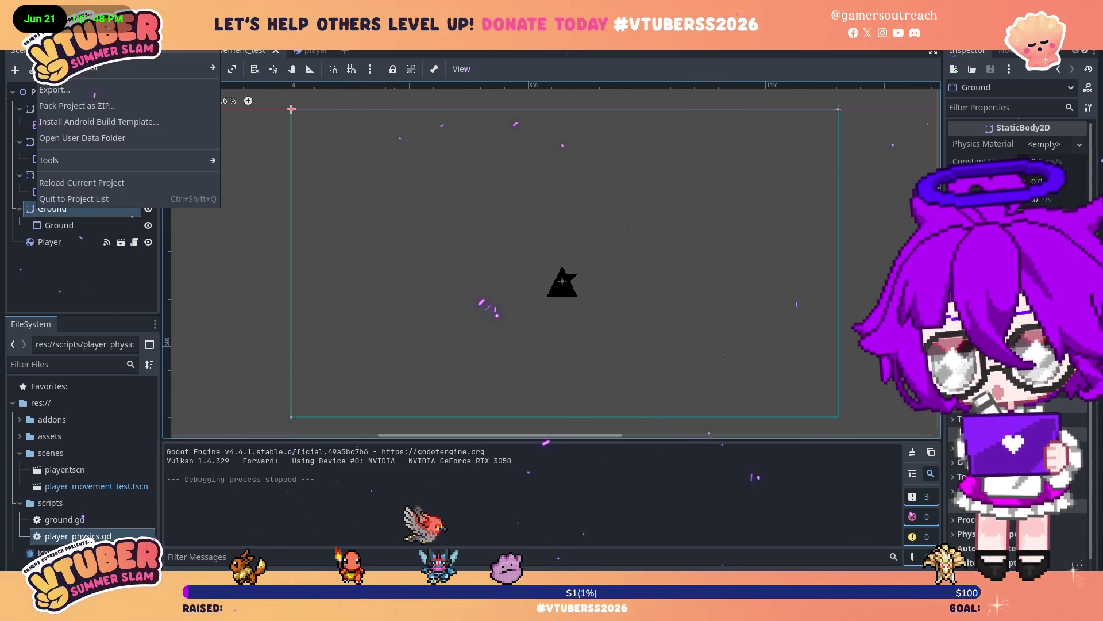
pyautogui.click(63, 51)
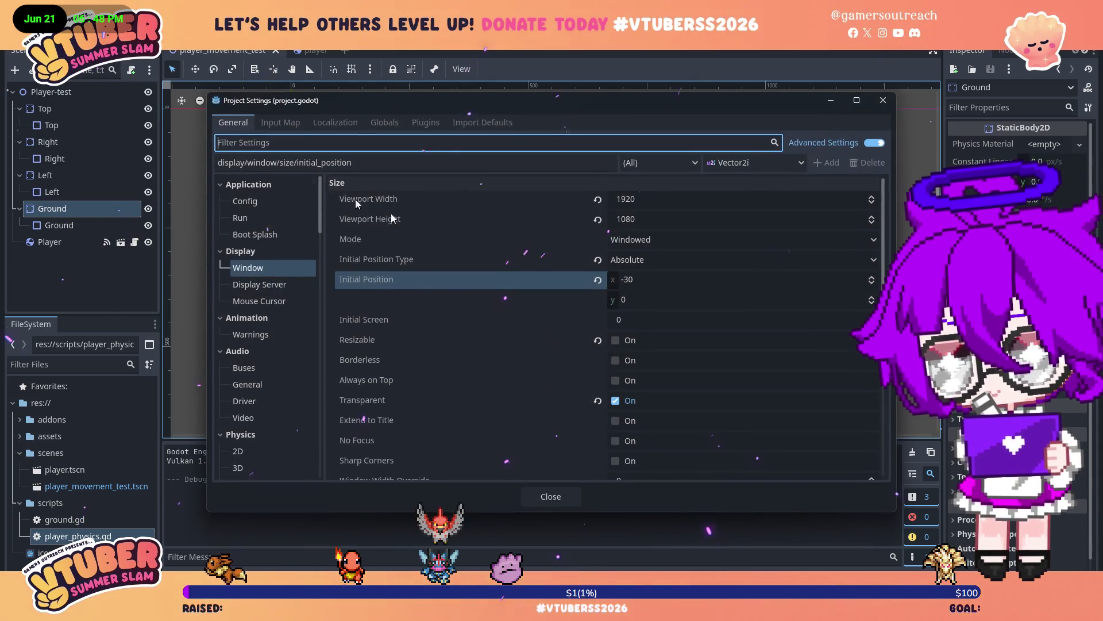
# Turn off Transparent, turn on Resizable, and keep the window Mode on Windowed
pyautogui.click(605, 402)
pyautogui.click(602, 342)
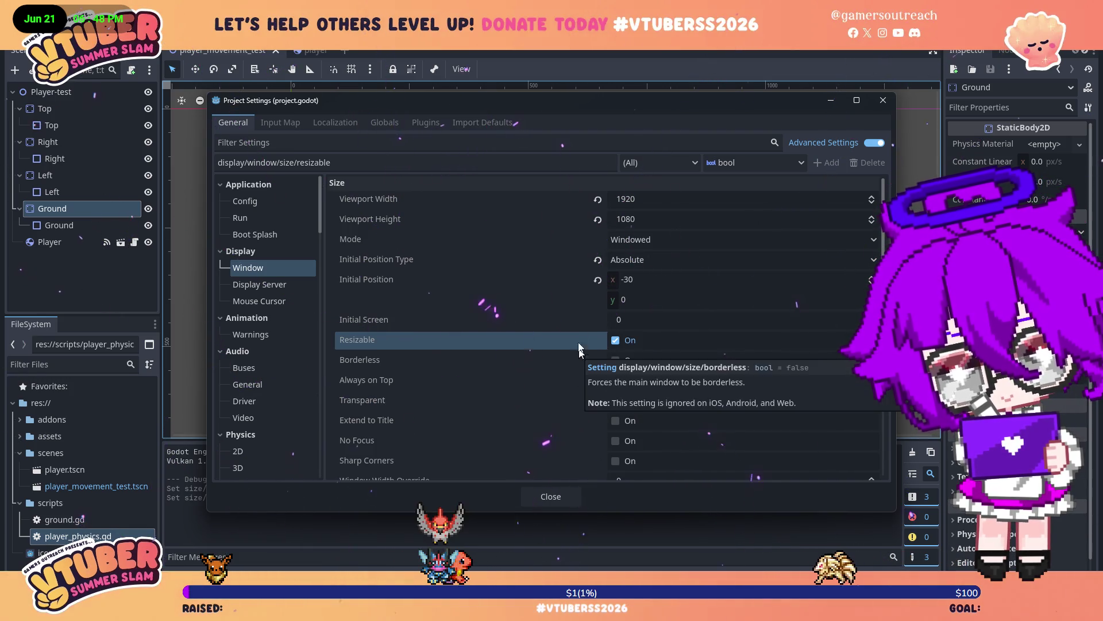
pyautogui.click(649, 239)
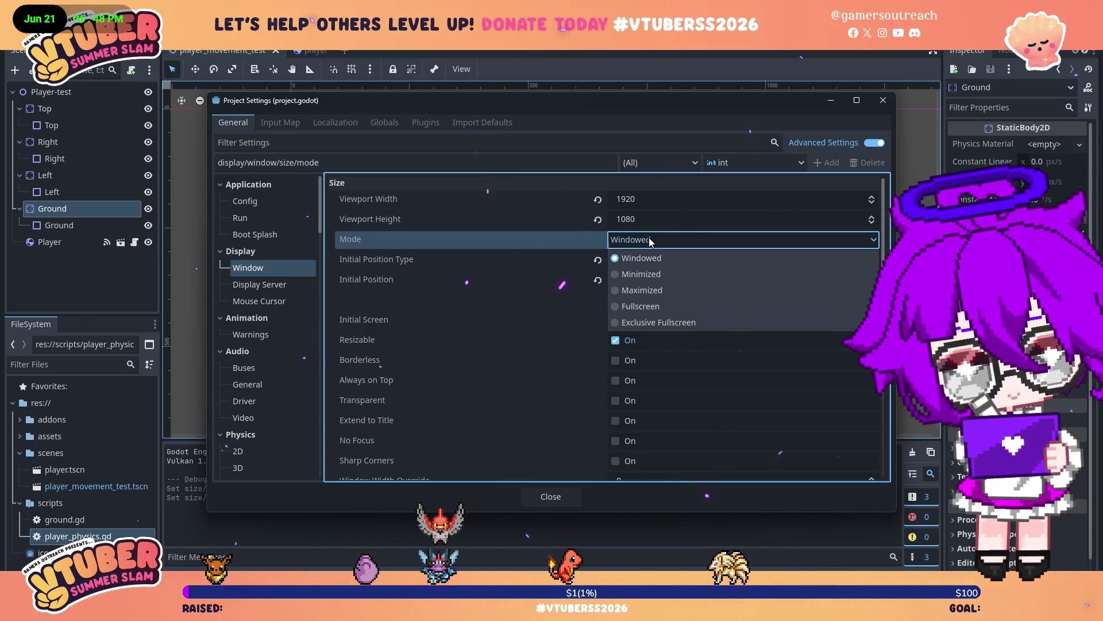
pyautogui.click(649, 239)
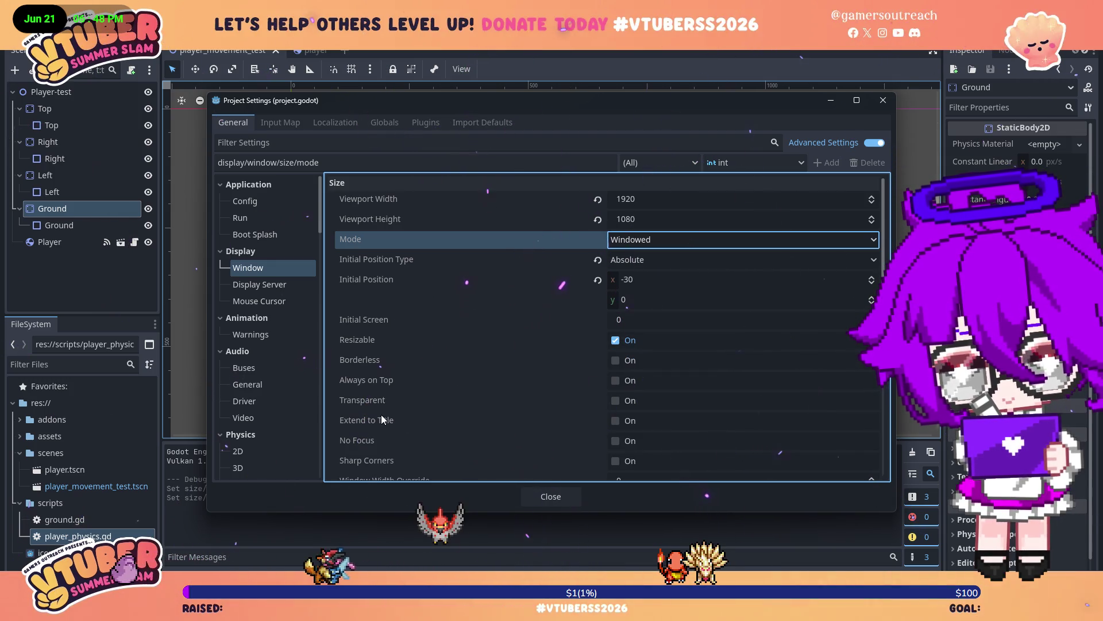
pyautogui.scroll(-5, 447, 419)
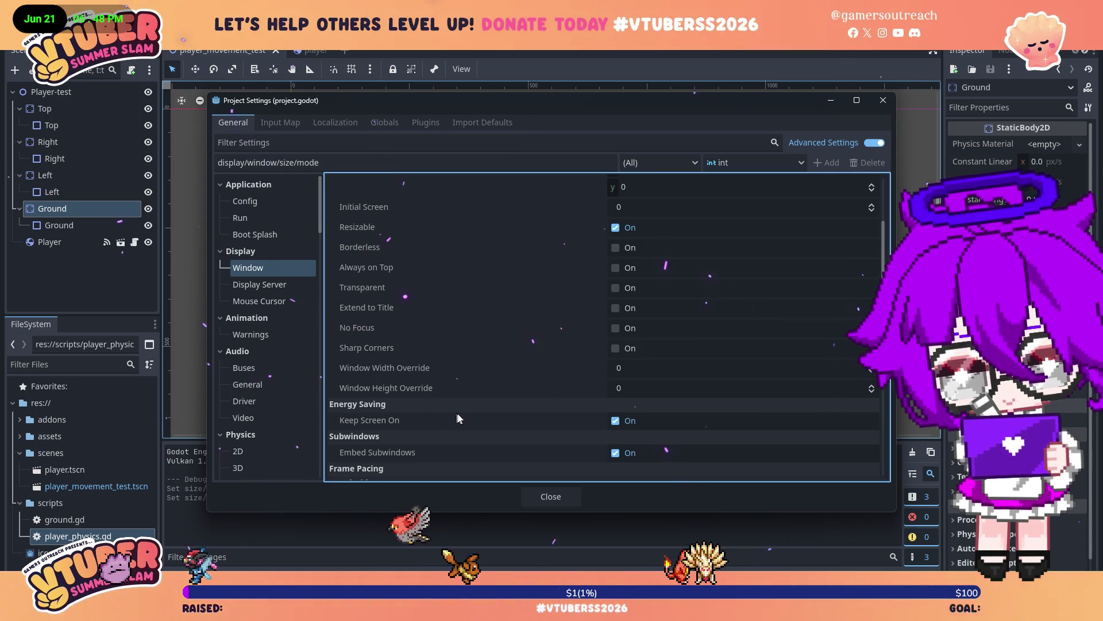
pyautogui.scroll(-3, 460, 414)
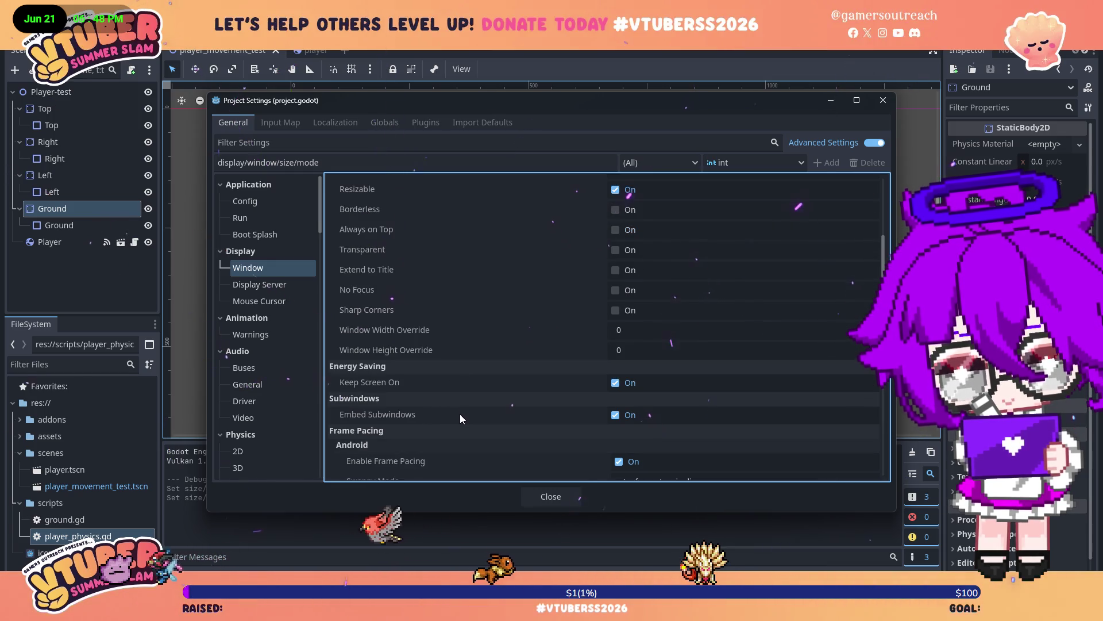
pyautogui.click(557, 497)
# Test-run the game, moving the triangle left and right, then close it with Alt+F4
pyautogui.press('F5')
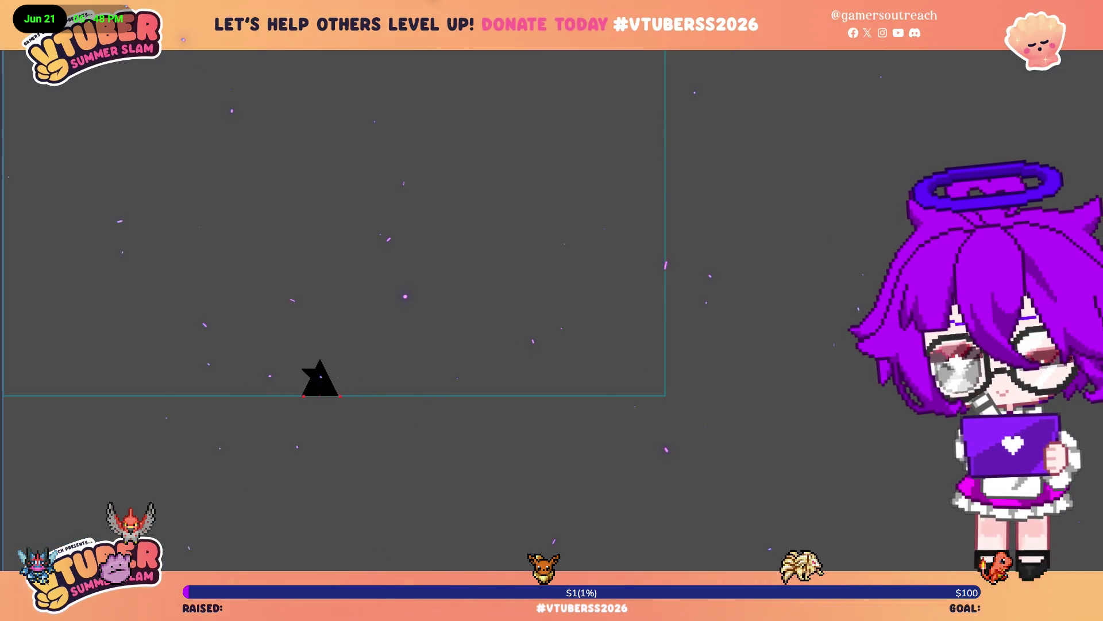
pyautogui.press('Left')
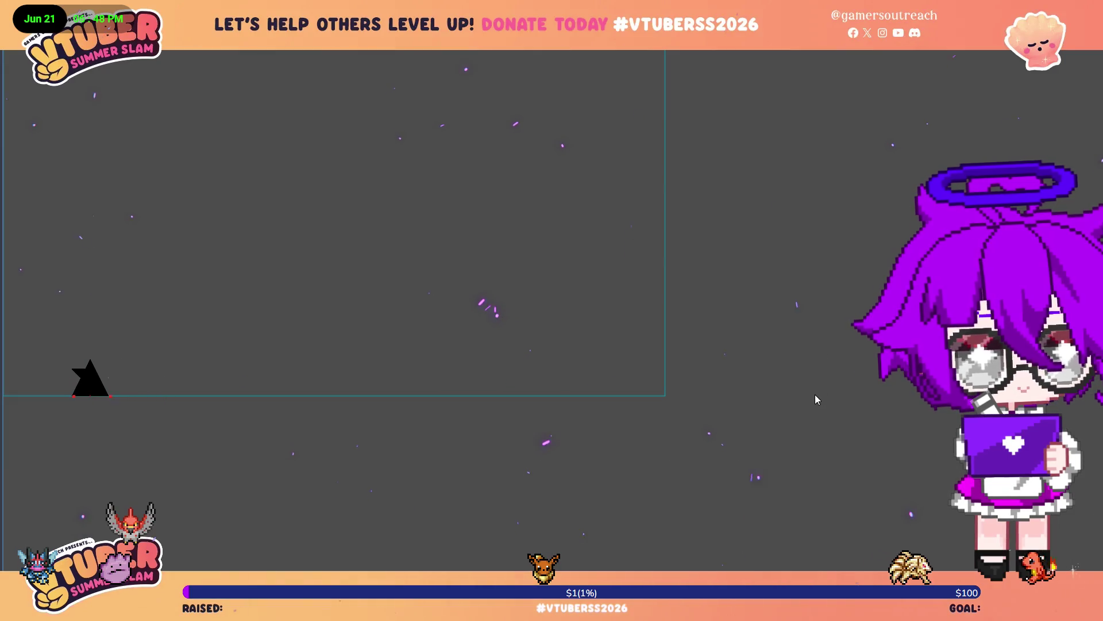
pyautogui.press('Right')
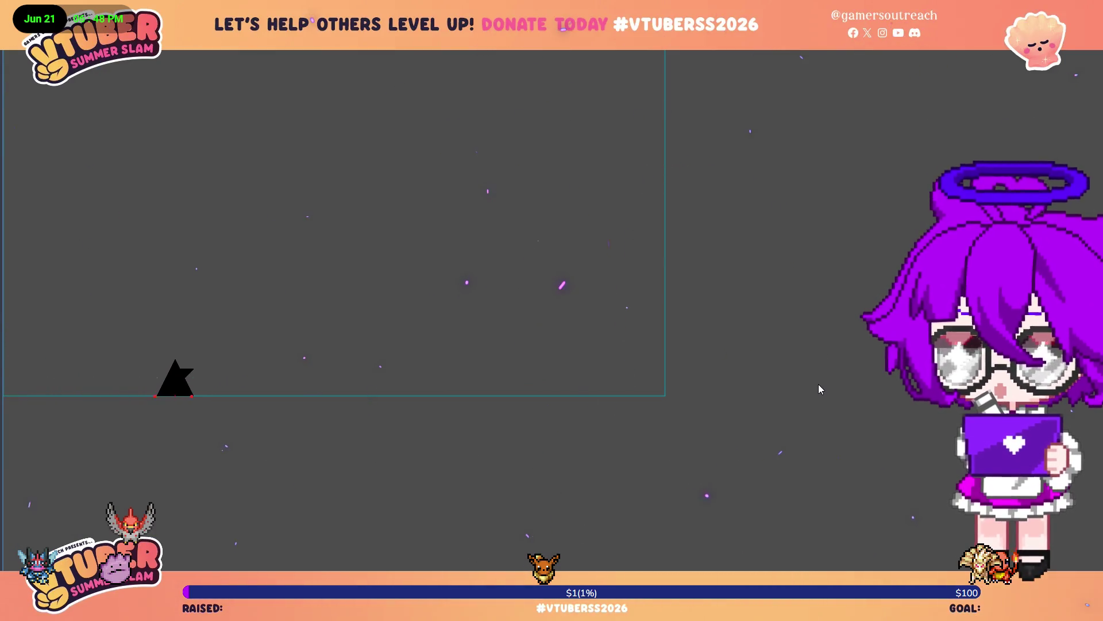
pyautogui.press('Right')
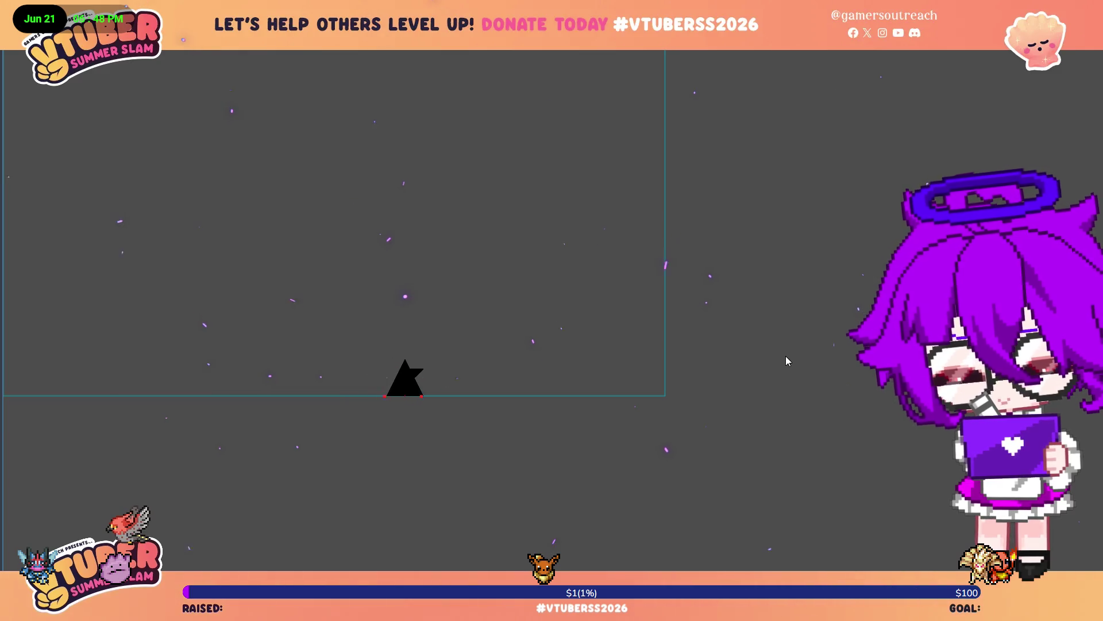
pyautogui.hotkey('alt', 'F4')
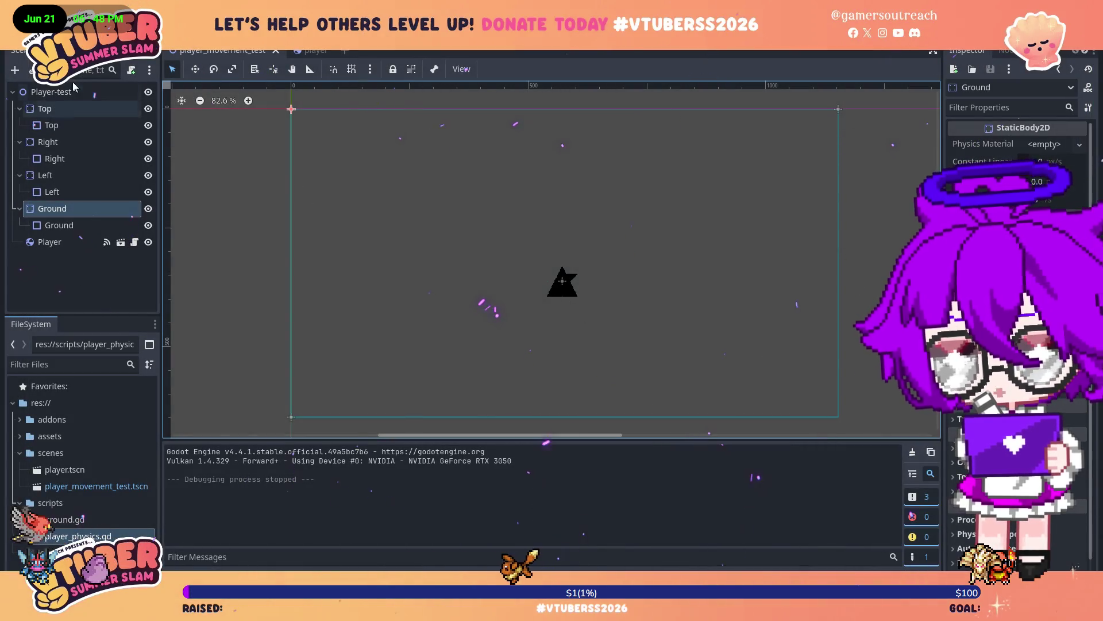
# Change the viewport height from 1080 to 1008 in Project Settings
pyautogui.click(43, 40)
pyautogui.click(69, 58)
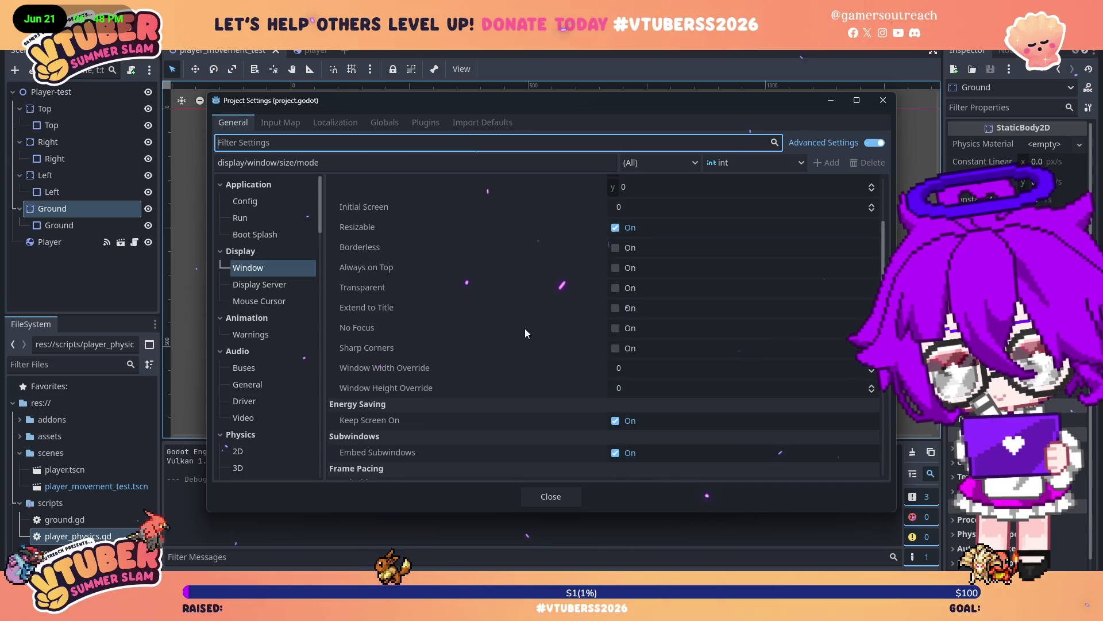
pyautogui.scroll(3, 525, 327)
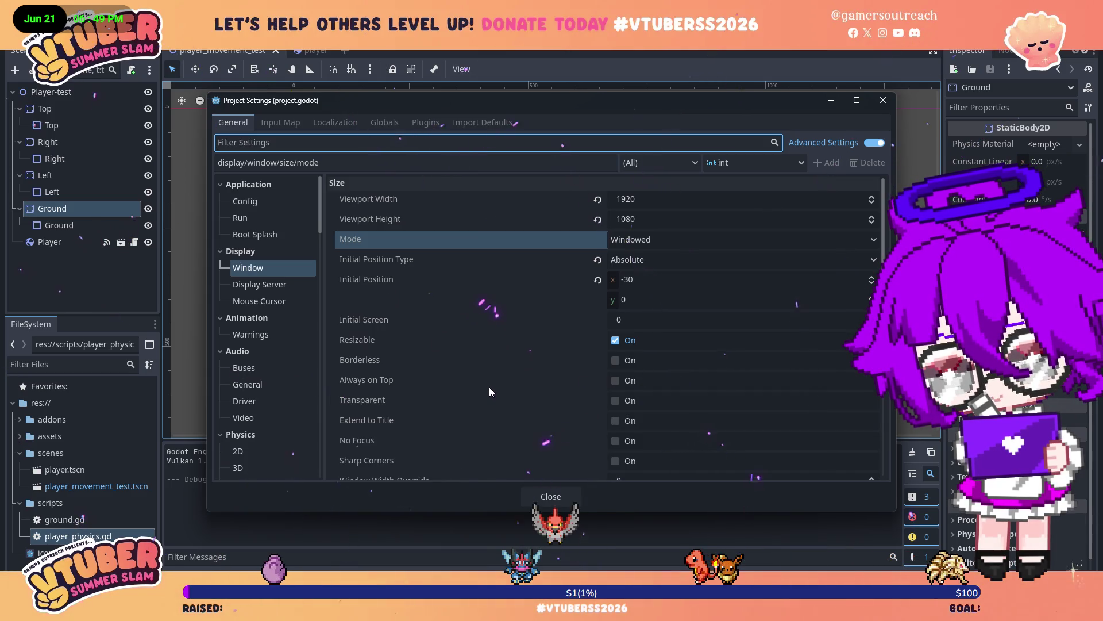
pyautogui.moveTo(489, 392)
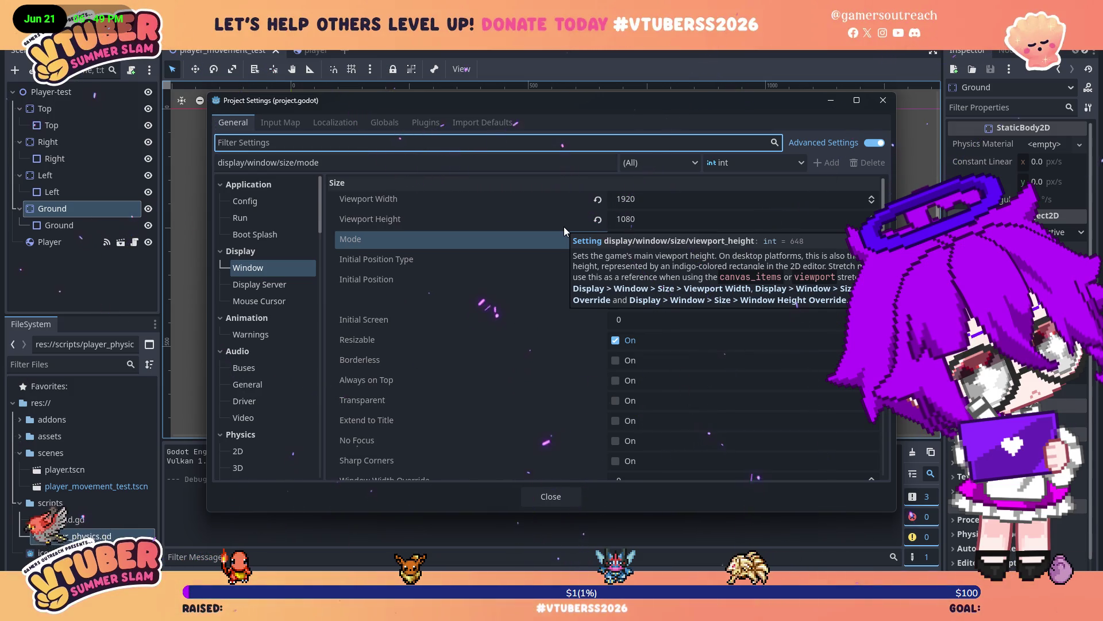
pyautogui.click(685, 215)
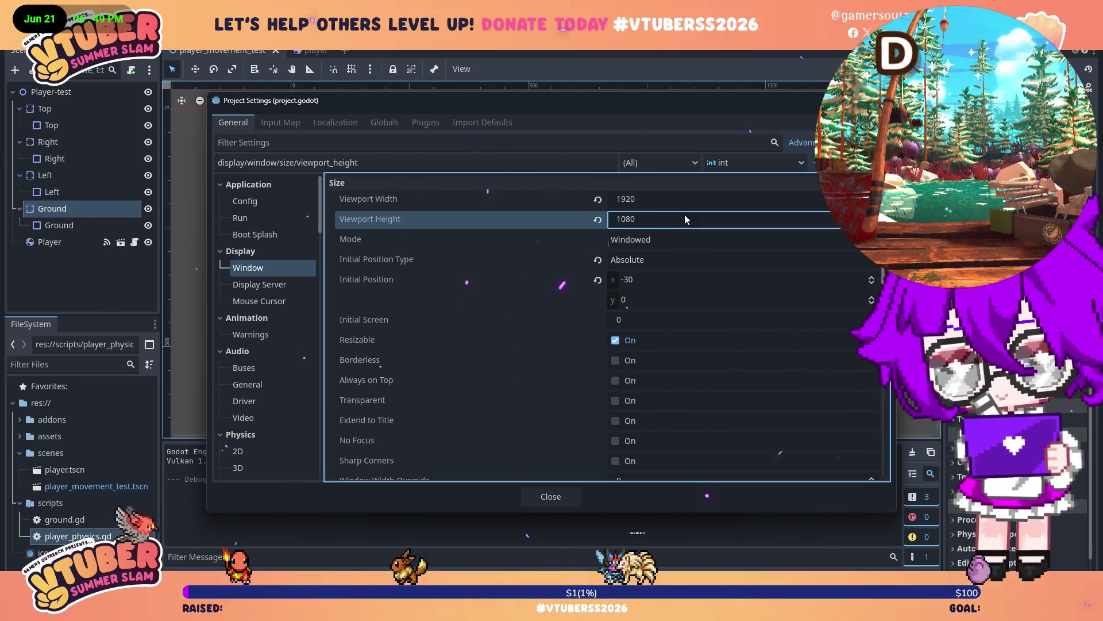
pyautogui.write('1008')
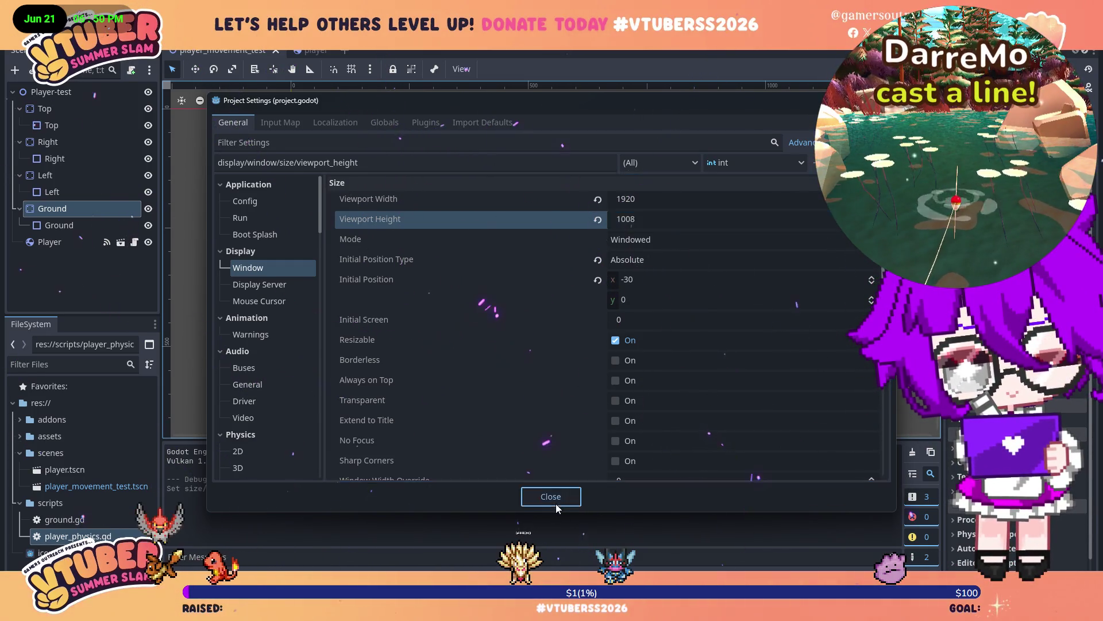
pyautogui.click(556, 504)
# Test-run the game at the new window size, moving the triangle left
pyautogui.press('F5')
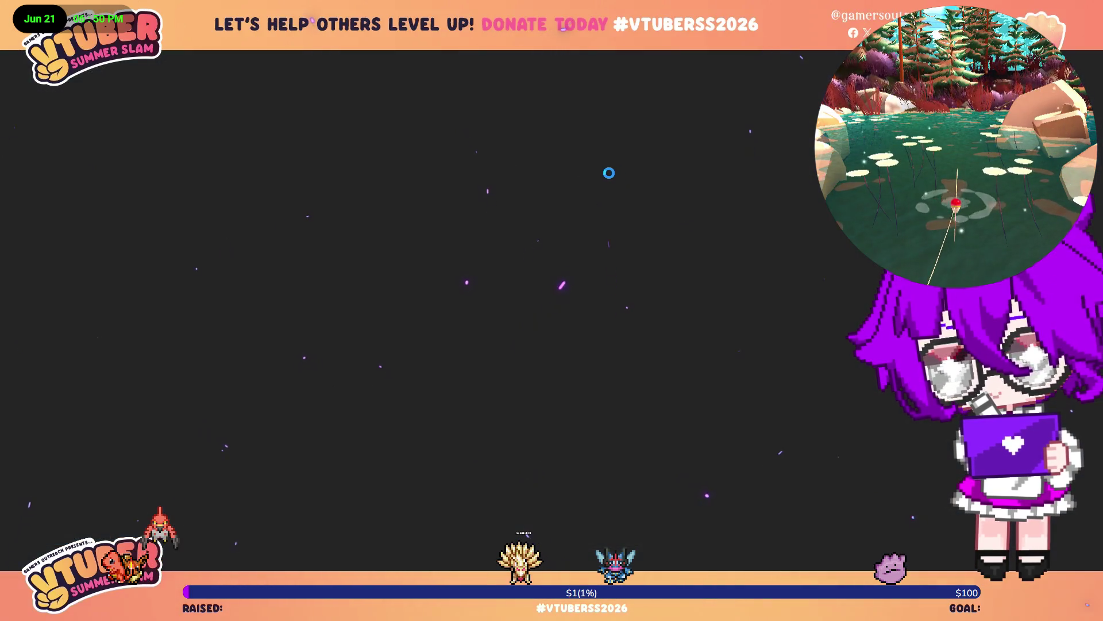
pyautogui.press('Left')
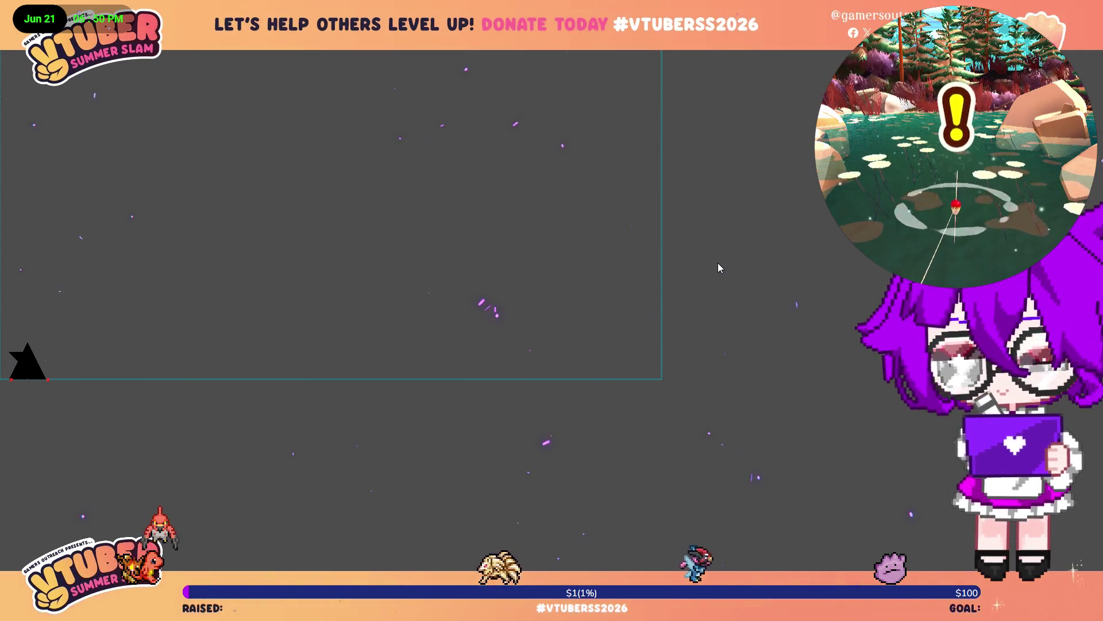
pyautogui.hotkey('alt', 'F4')
# Confirm initial position x of 30 in Project Settings, then test-run the game moving left and right
pyautogui.click(43, 31)
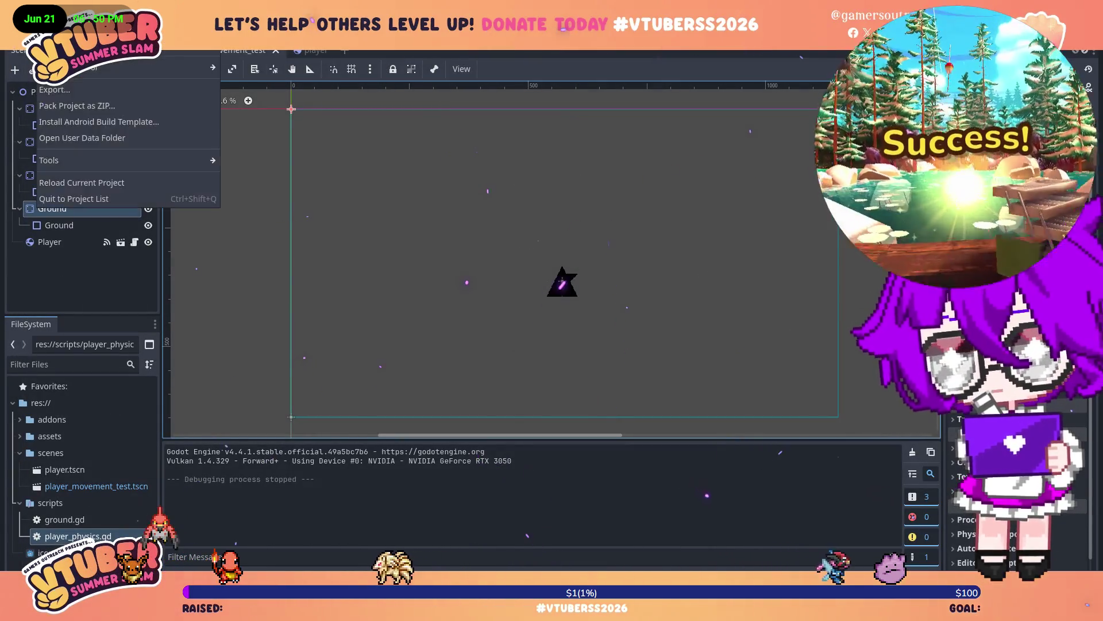
pyautogui.click(63, 51)
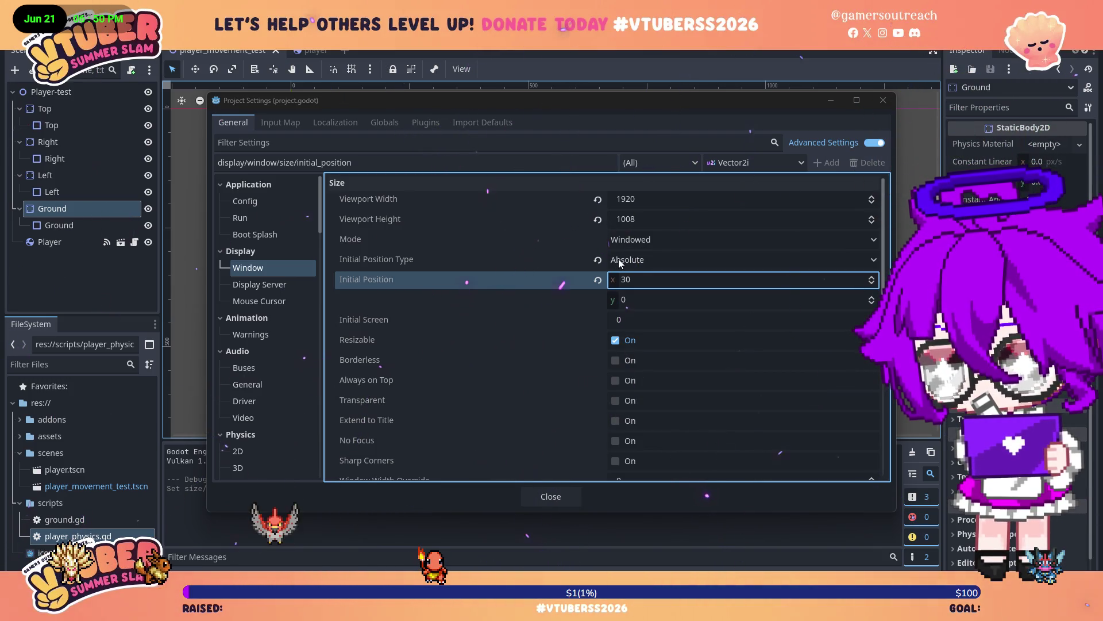
pyautogui.click(881, 104)
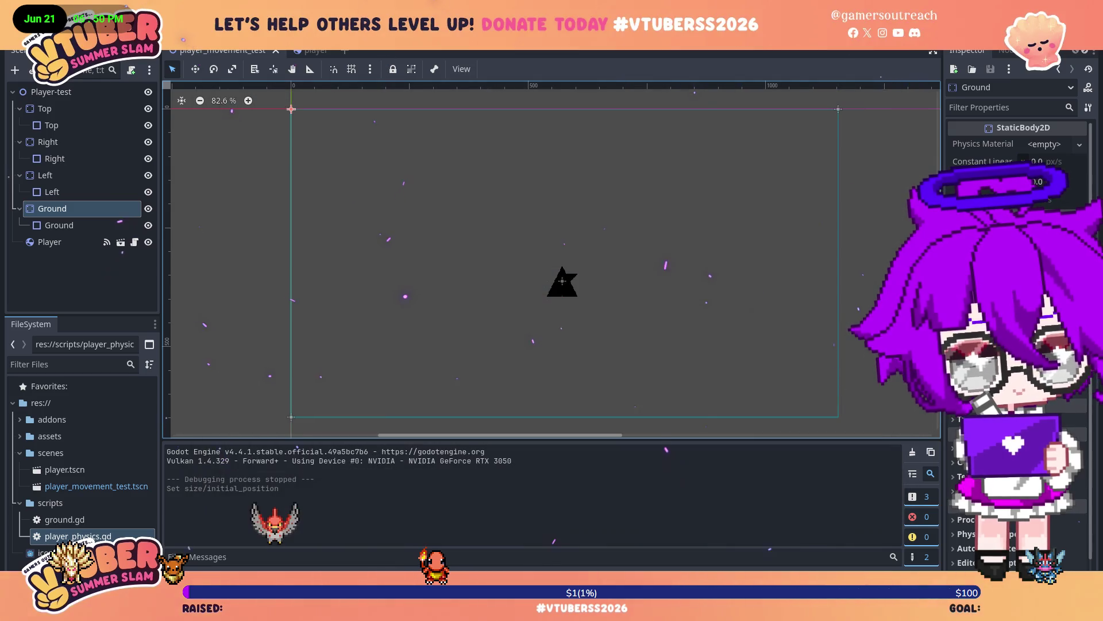
pyautogui.click(853, 53)
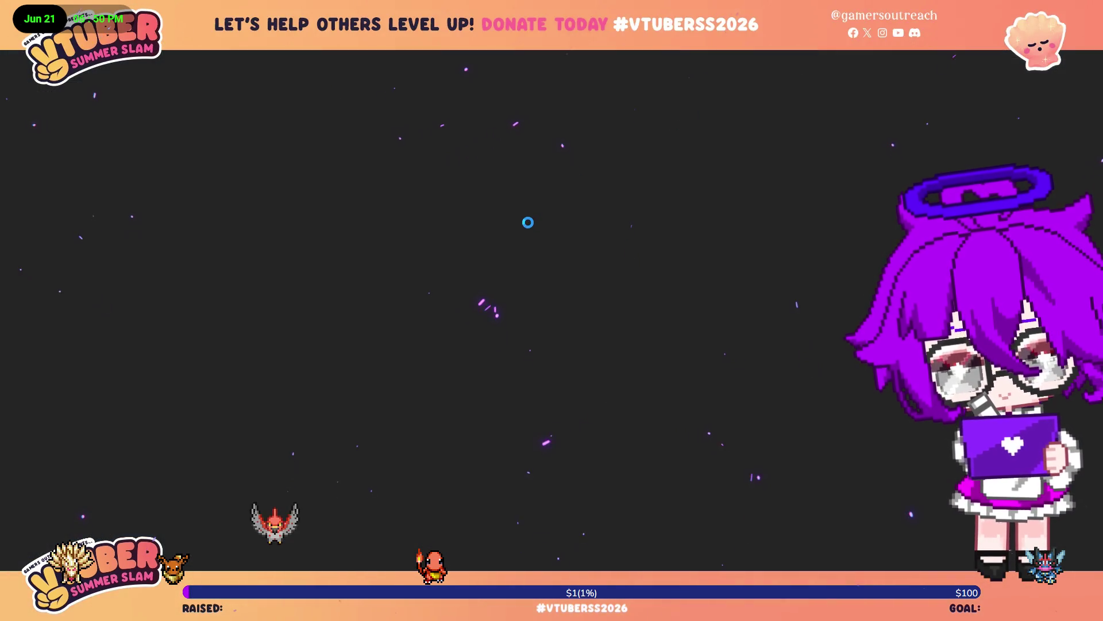
pyautogui.press('Left')
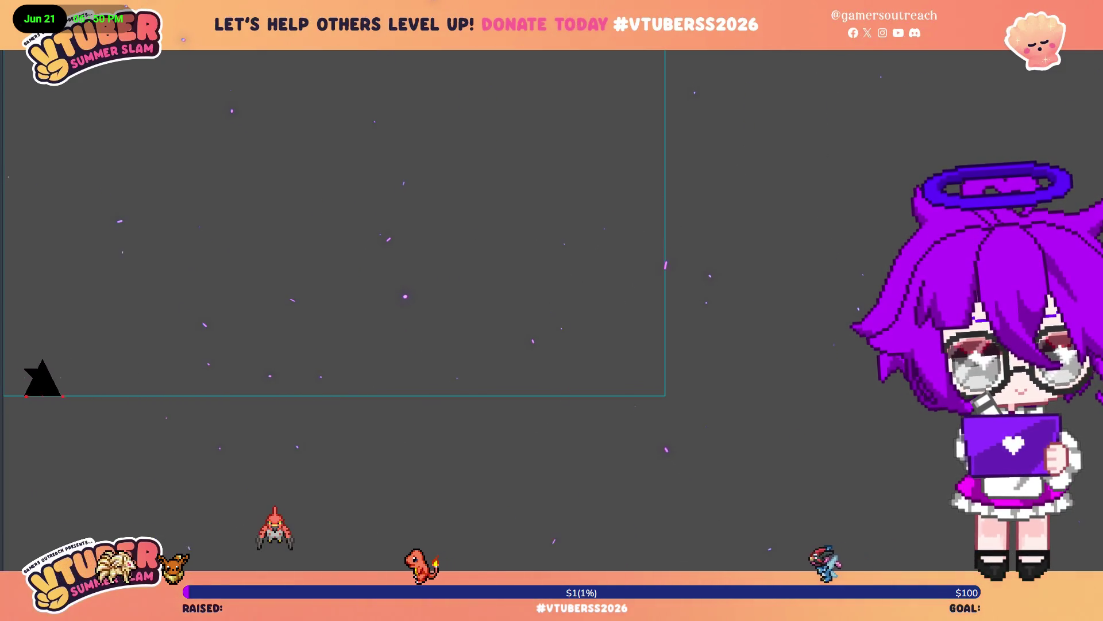
pyautogui.press('Right')
pyautogui.press('Right')
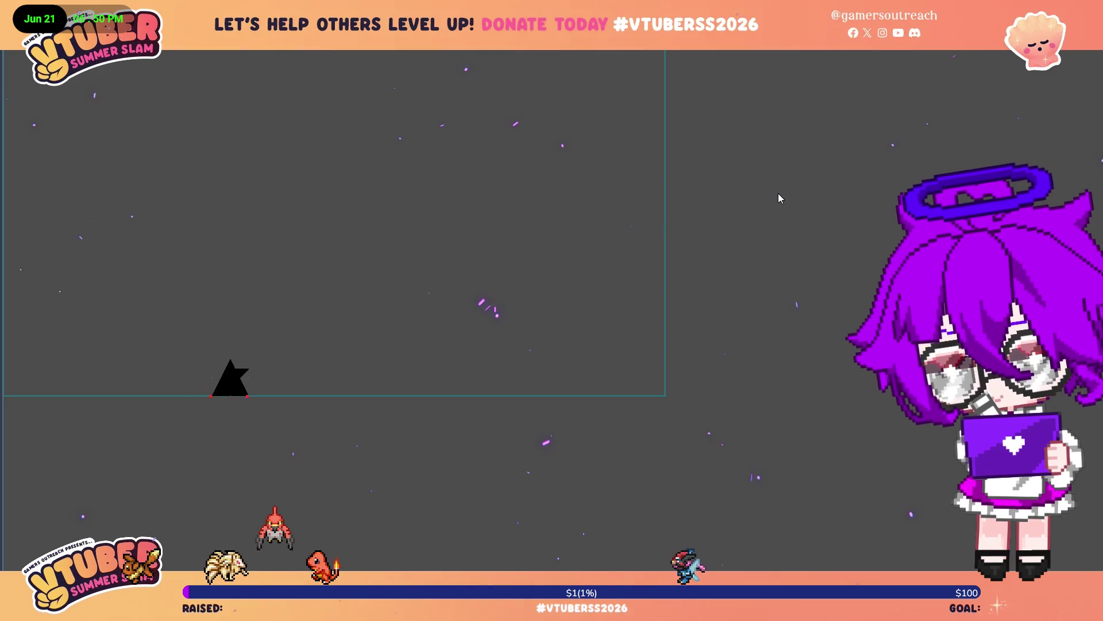
pyautogui.hotkey('alt', 'F4')
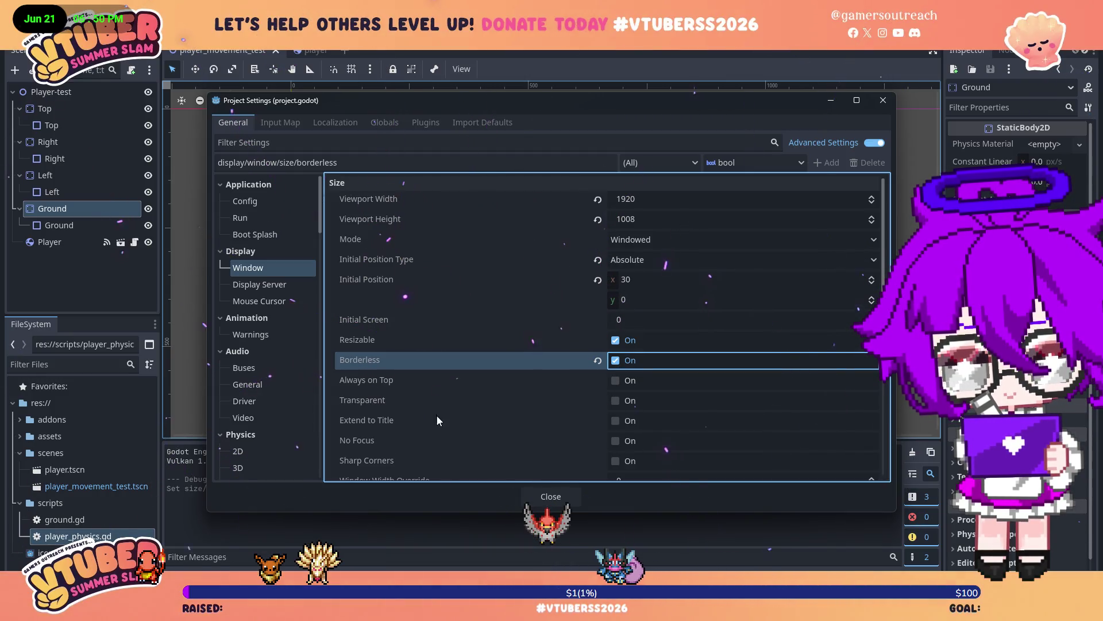
# Enable Extend to Title, set initial x to 100, try Center of Primary Screen, and test-run
pyautogui.click(615, 420)
pyautogui.click(642, 276)
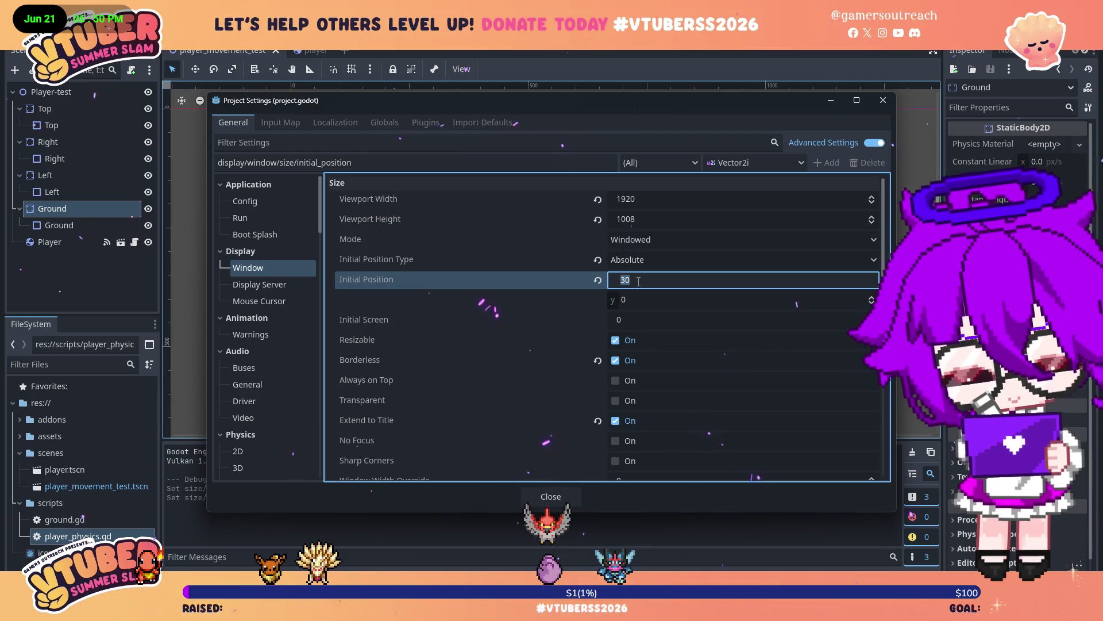
pyautogui.write('00')
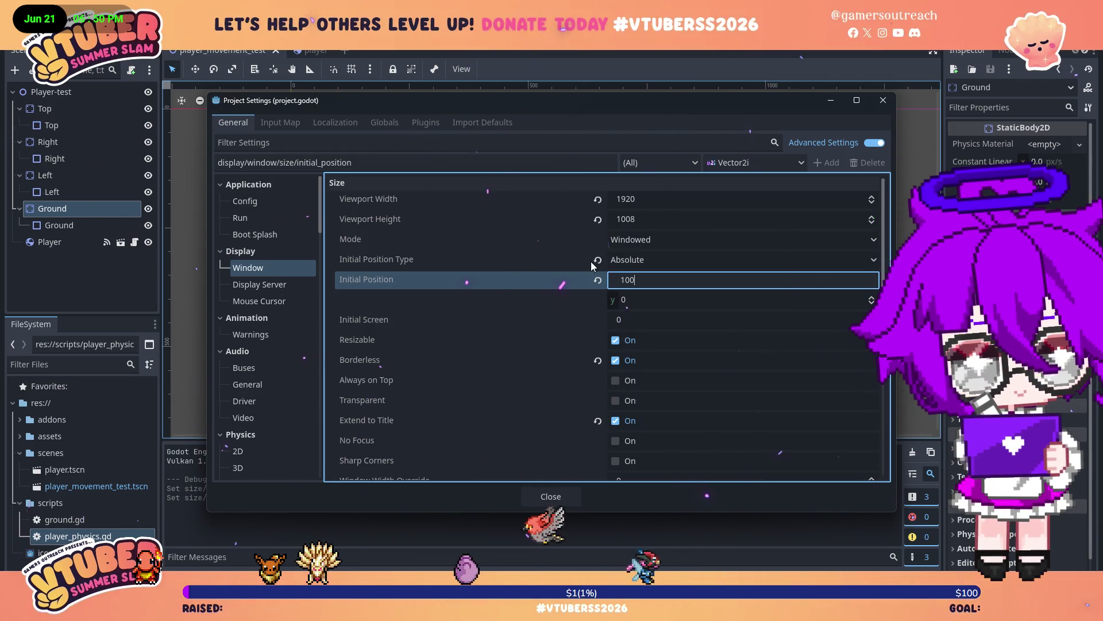
pyautogui.click(626, 260)
pyautogui.click(653, 295)
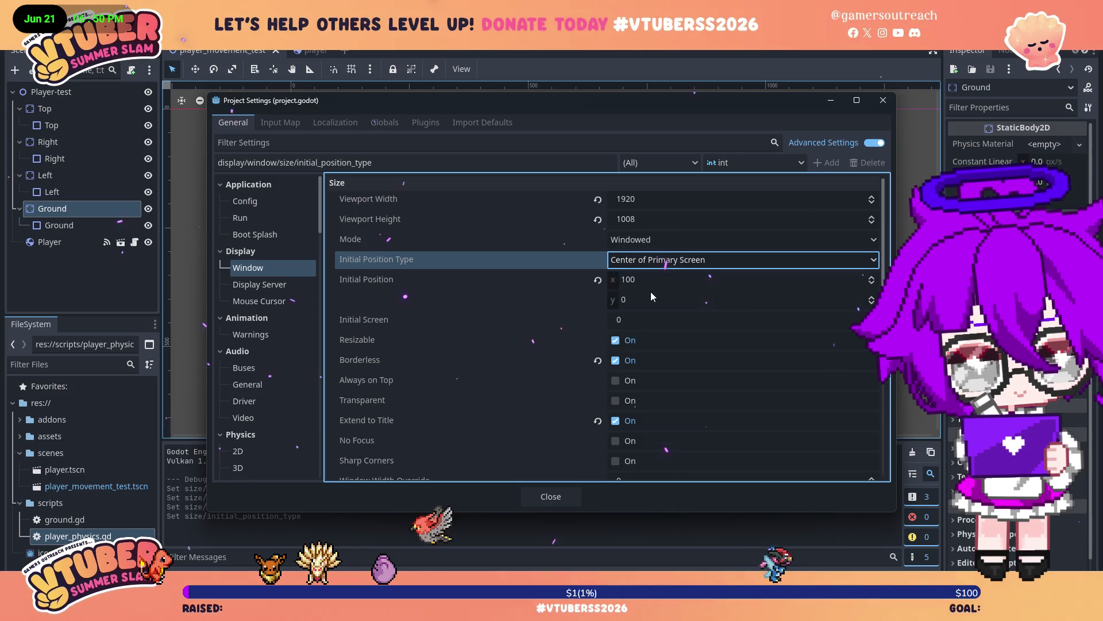
pyautogui.click(884, 101)
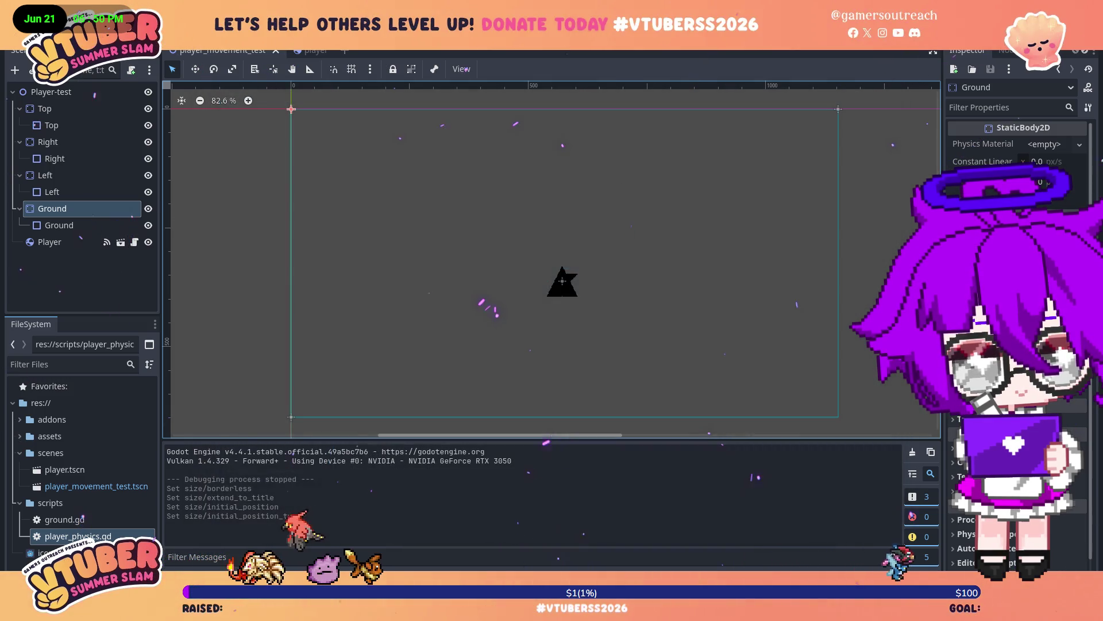
pyautogui.press('F5')
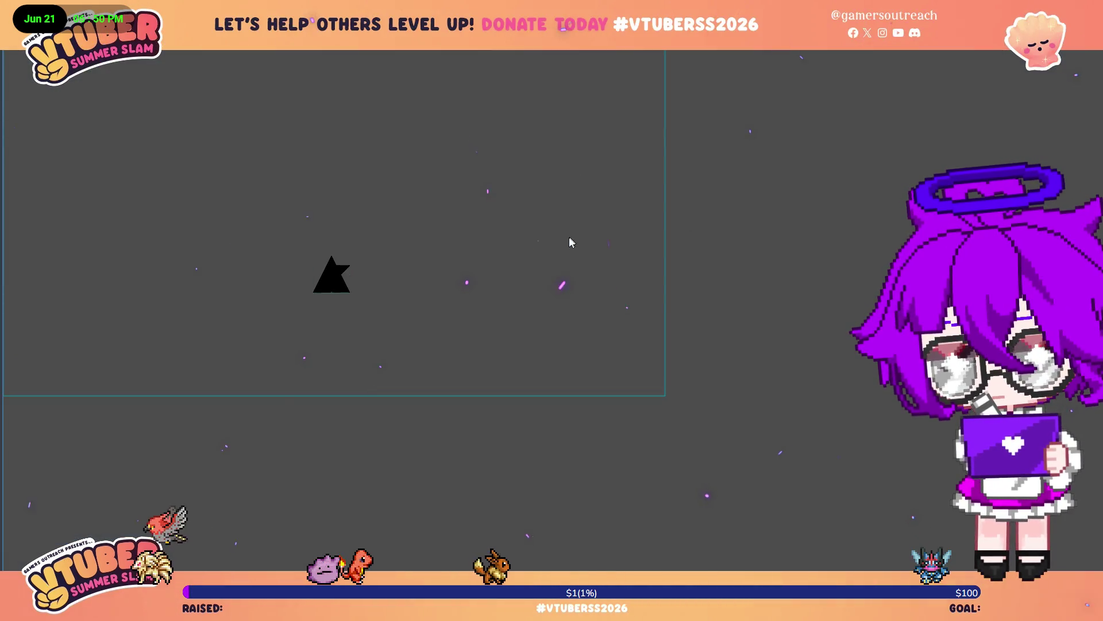
pyautogui.press('Left')
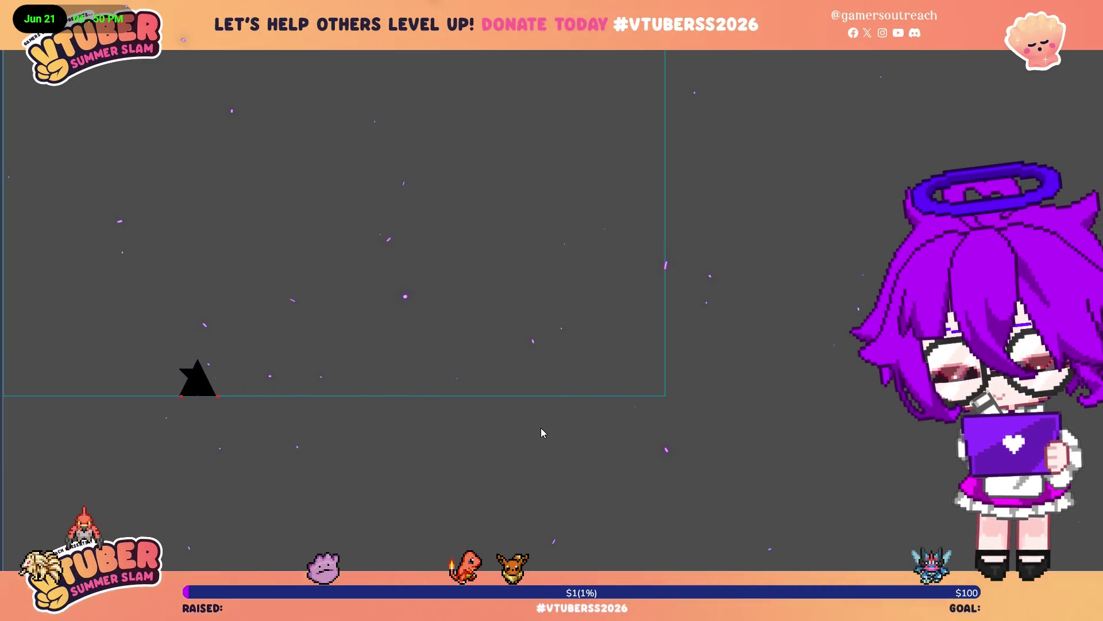
pyautogui.press('Escape')
# Switch the initial position type back to Absolute
pyautogui.click(58, 9)
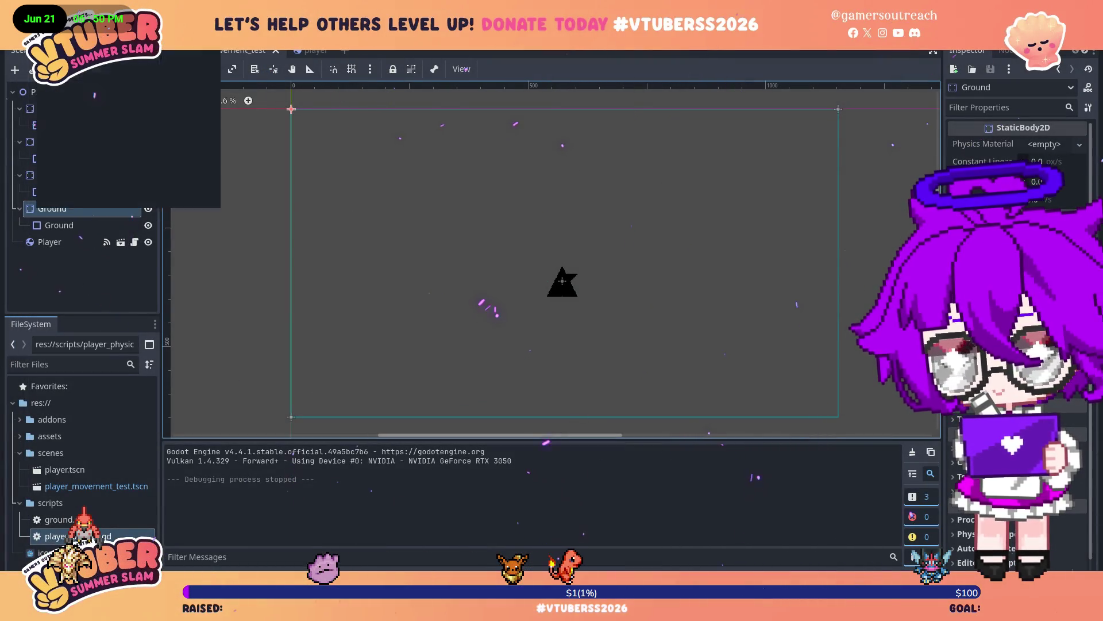
pyautogui.click(74, 29)
pyautogui.click(626, 259)
pyautogui.click(637, 275)
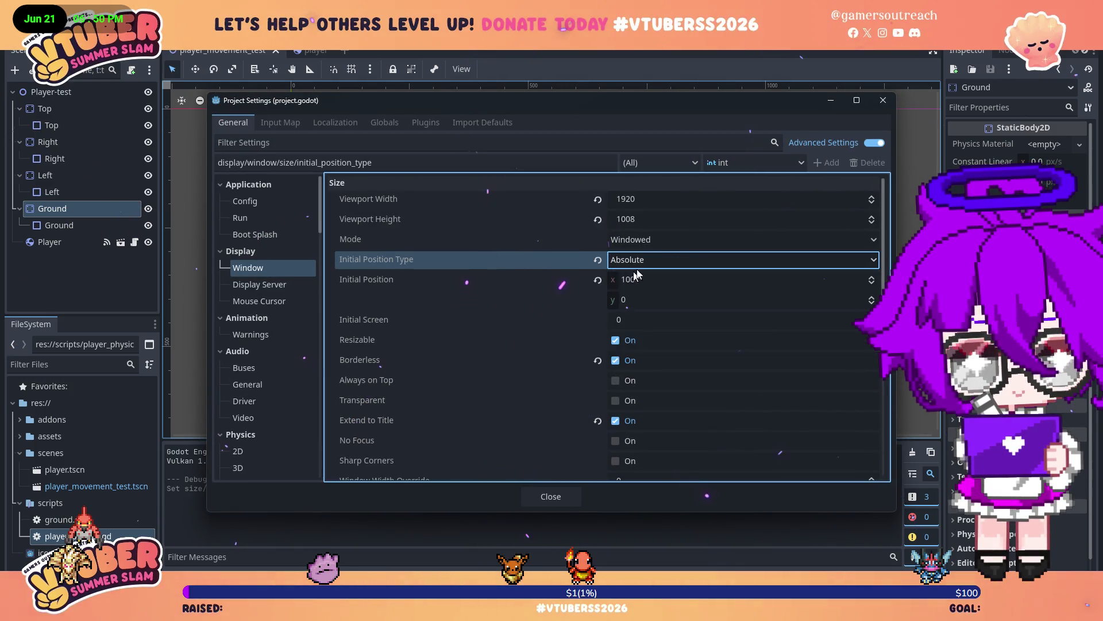
pyautogui.click(883, 100)
# Test-run the game again at x 100, moving the triangle left and right
pyautogui.press('F5')
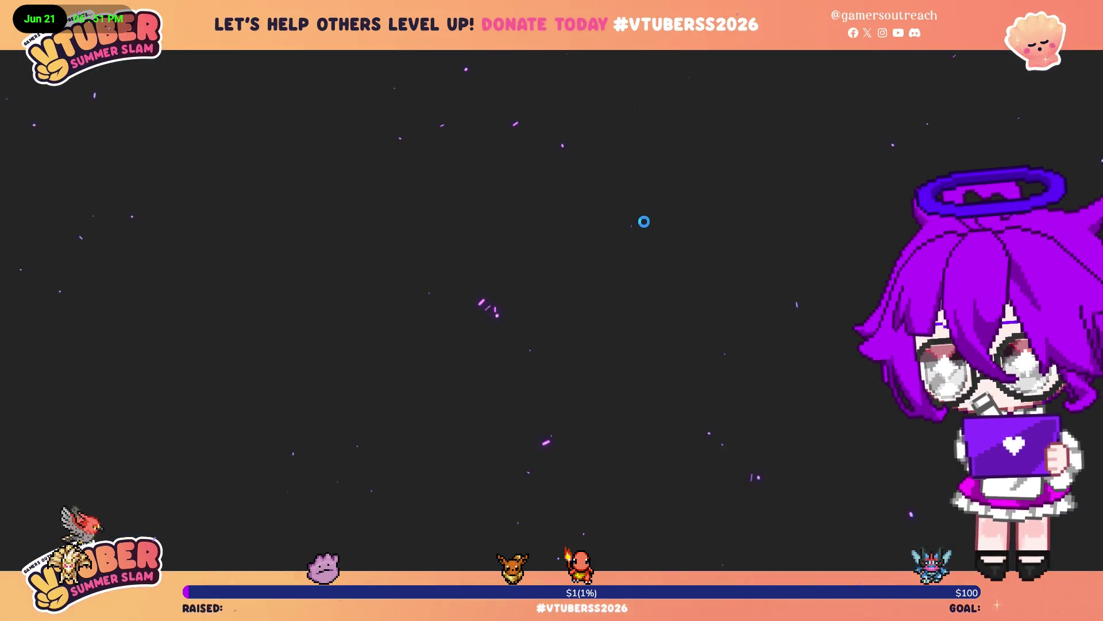
pyautogui.press('Left')
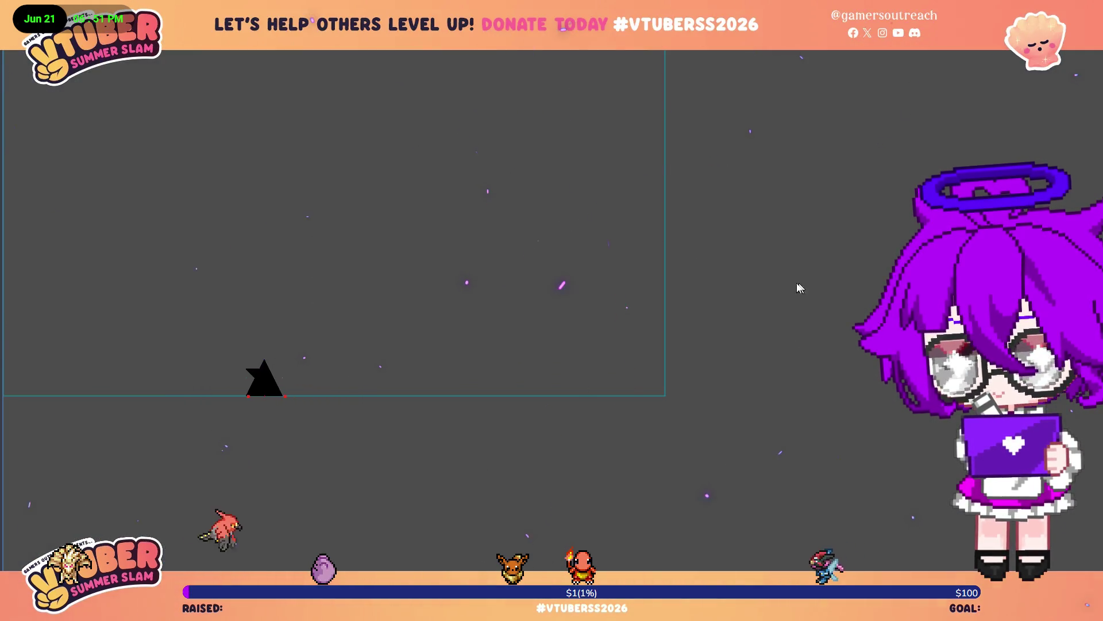
pyautogui.press('Right')
pyautogui.press('Left')
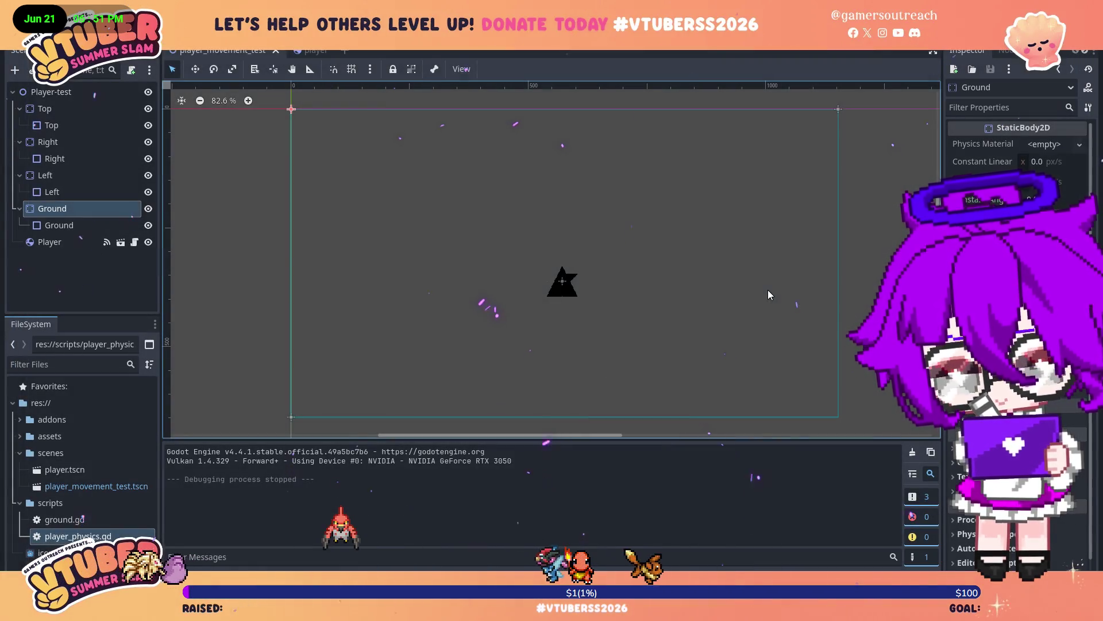
pyautogui.click(54, 37)
# In Project Settings, set initial position x to 1000, disable Extend to Title, enable Sharp Corners, toggle Resizable
pyautogui.click(63, 53)
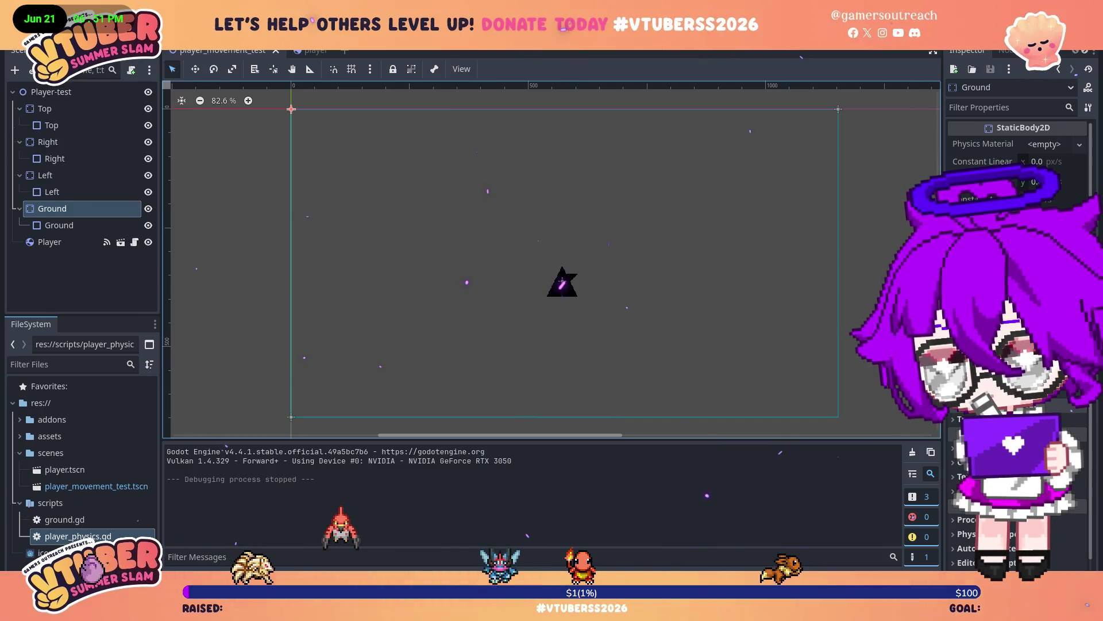
pyautogui.write('1000')
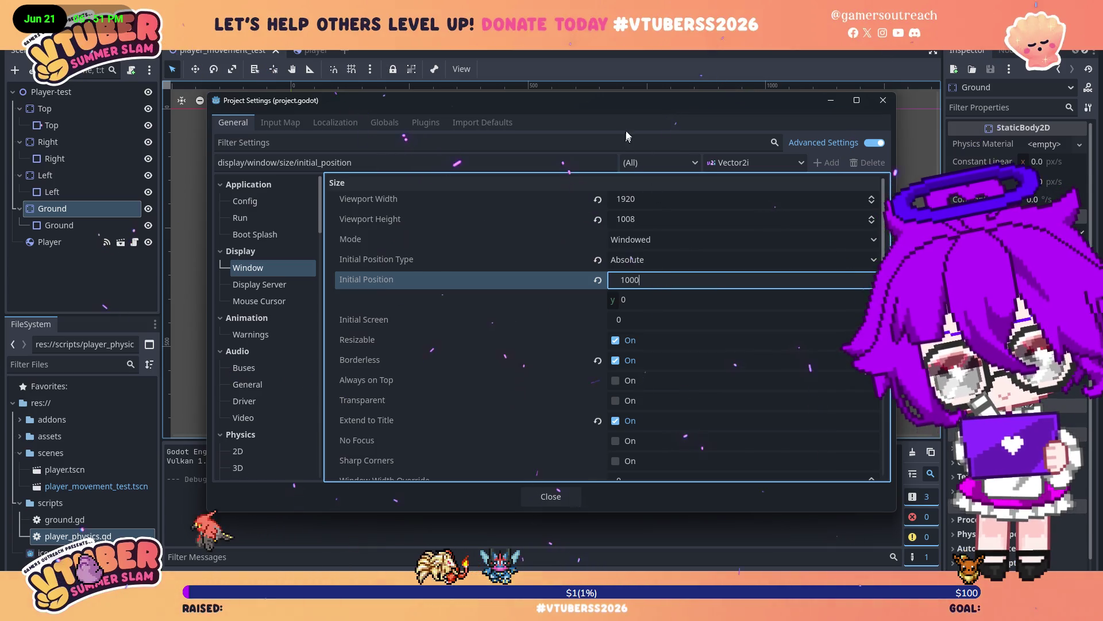
pyautogui.press('Return')
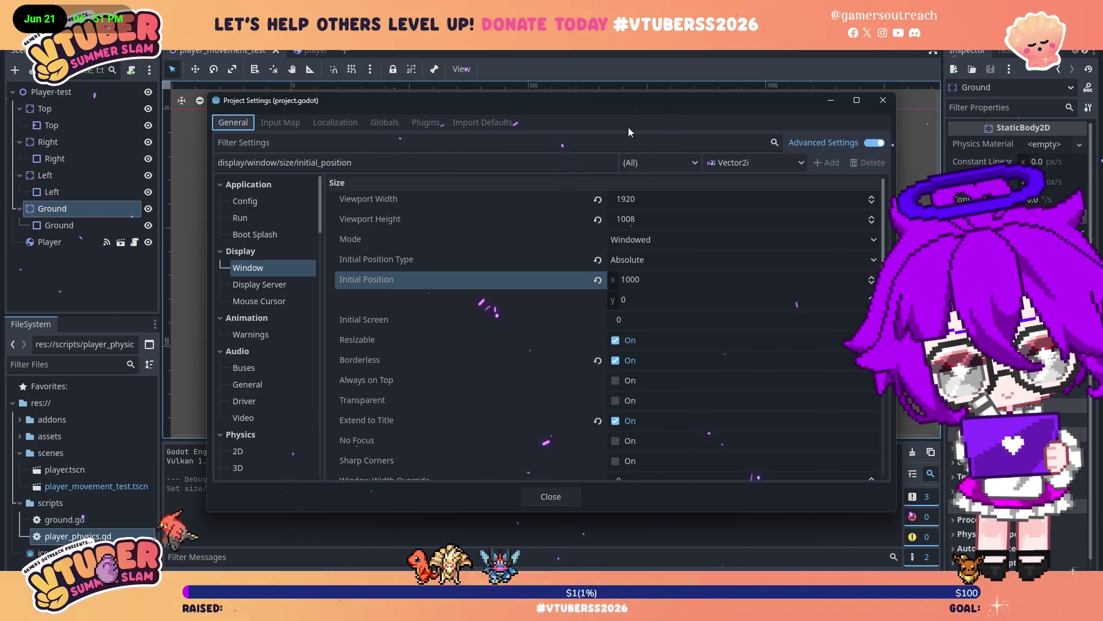
pyautogui.click(620, 325)
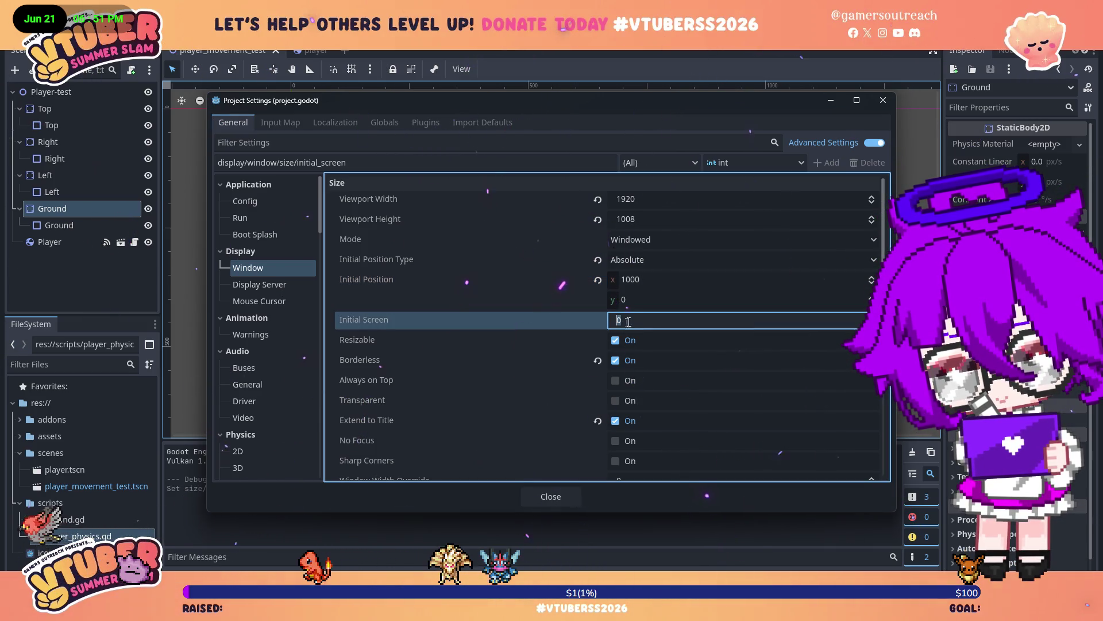
pyautogui.click(616, 421)
pyautogui.scroll(-1, 618, 424)
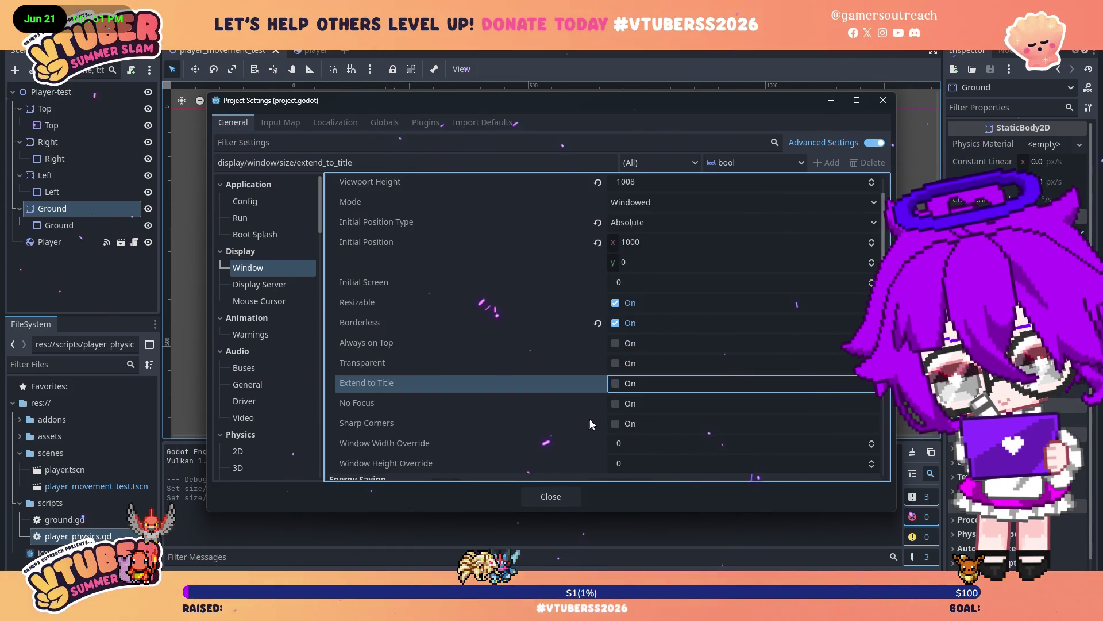
pyautogui.click(616, 424)
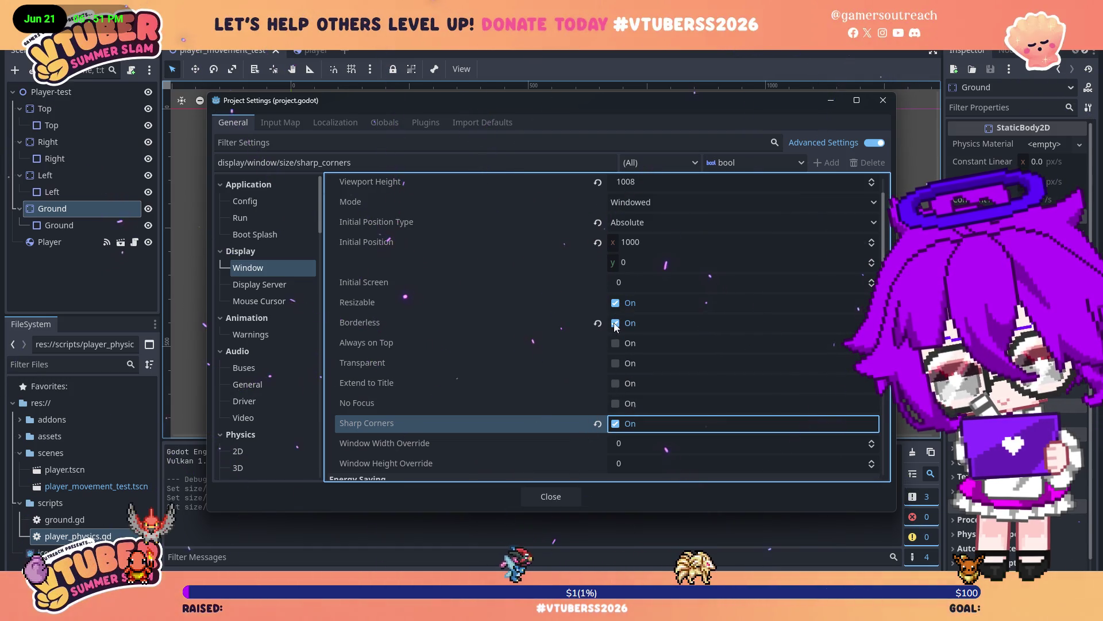
pyautogui.click(616, 303)
pyautogui.click(563, 494)
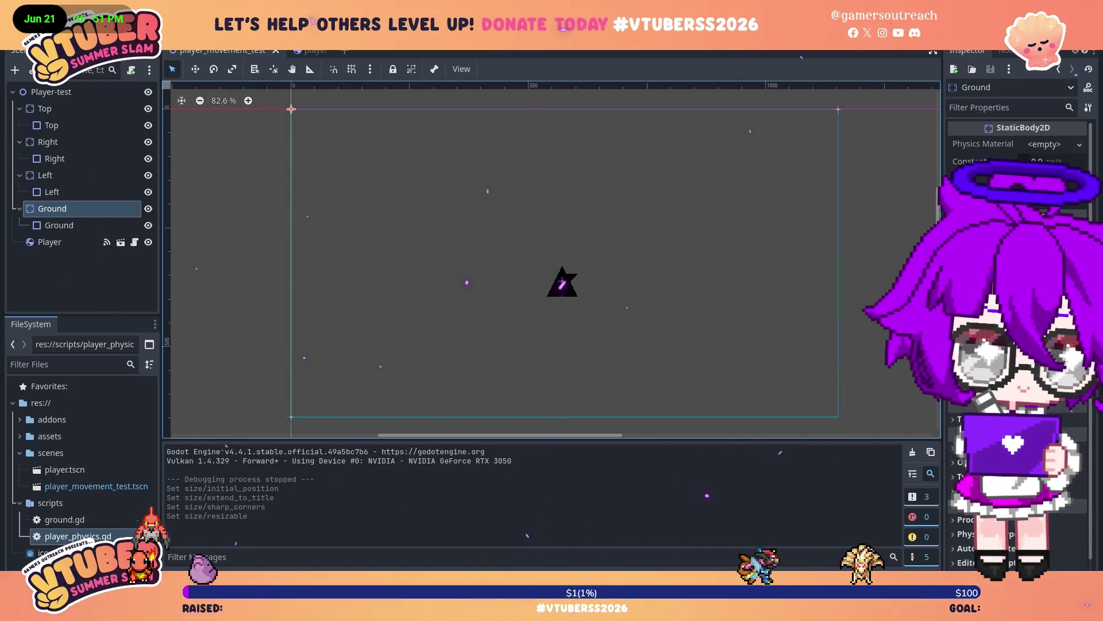
# Run the game, steer the triangle right, then close the game window
pyautogui.press('F5')
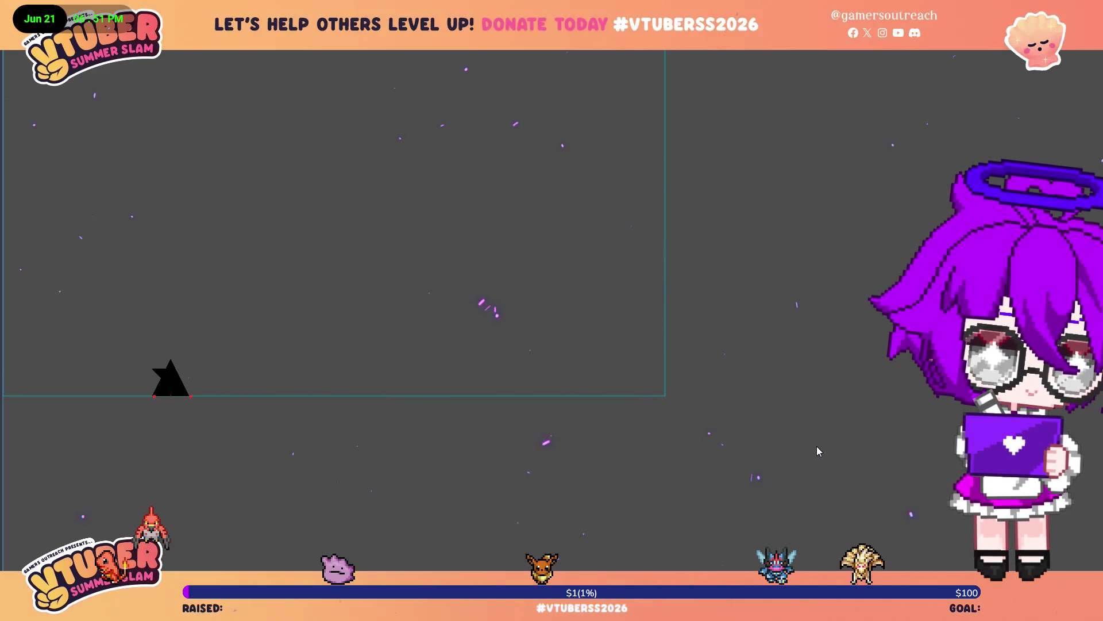
pyautogui.press('Right')
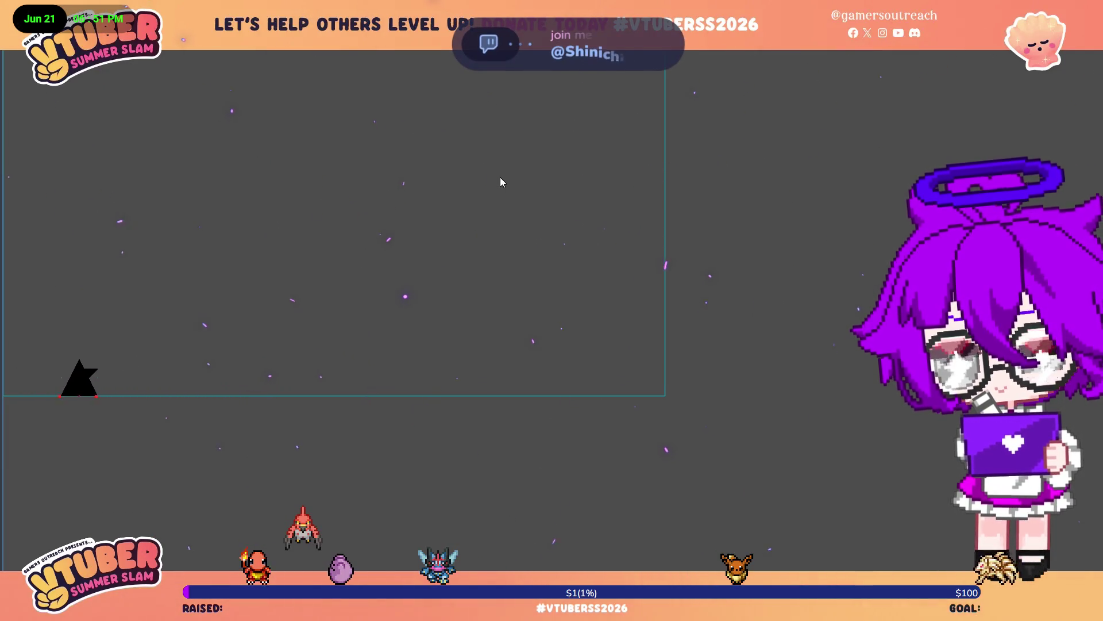
pyautogui.hotkey('alt', 'F4')
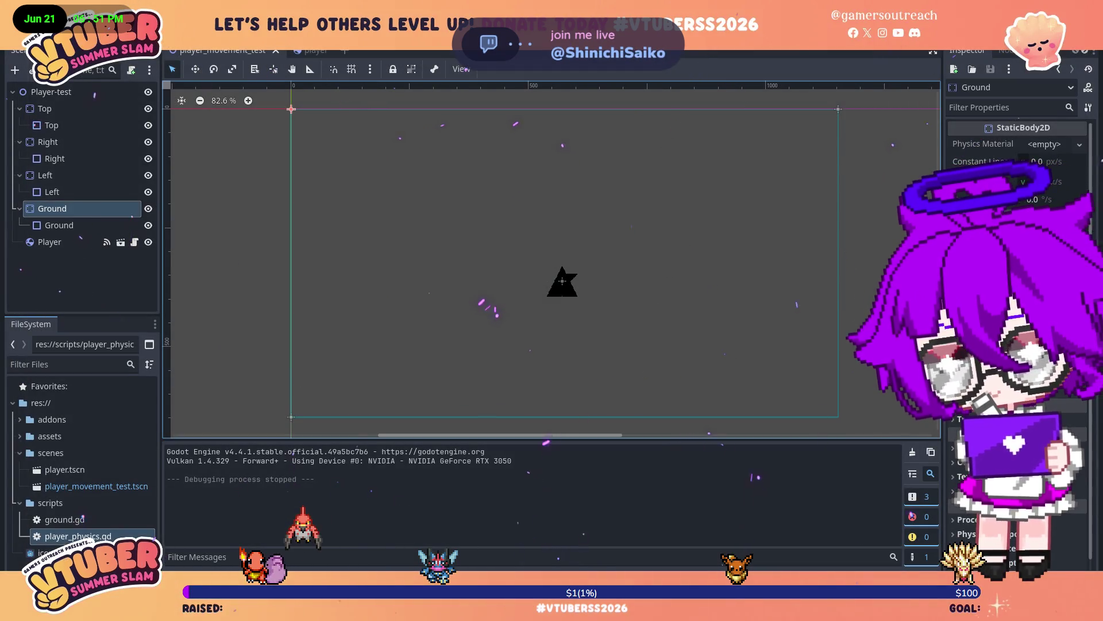
# Change the Viewport Height from 1008 to 500 in the Window display settings
pyautogui.click(52, 28)
pyautogui.click(87, 61)
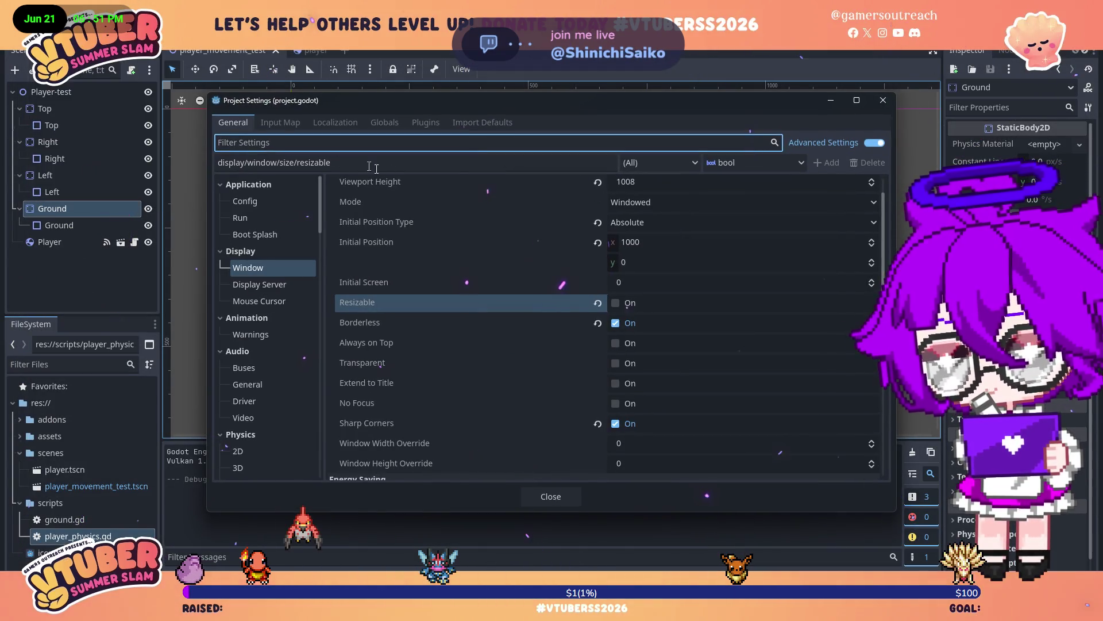
pyautogui.scroll(2, 649, 254)
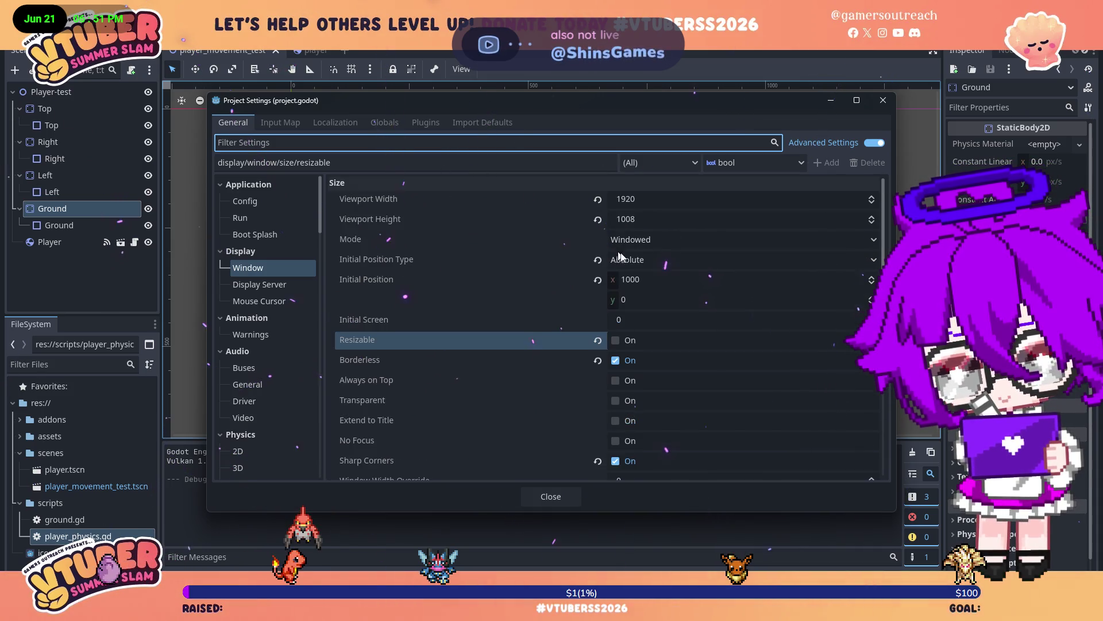
pyautogui.click(646, 222)
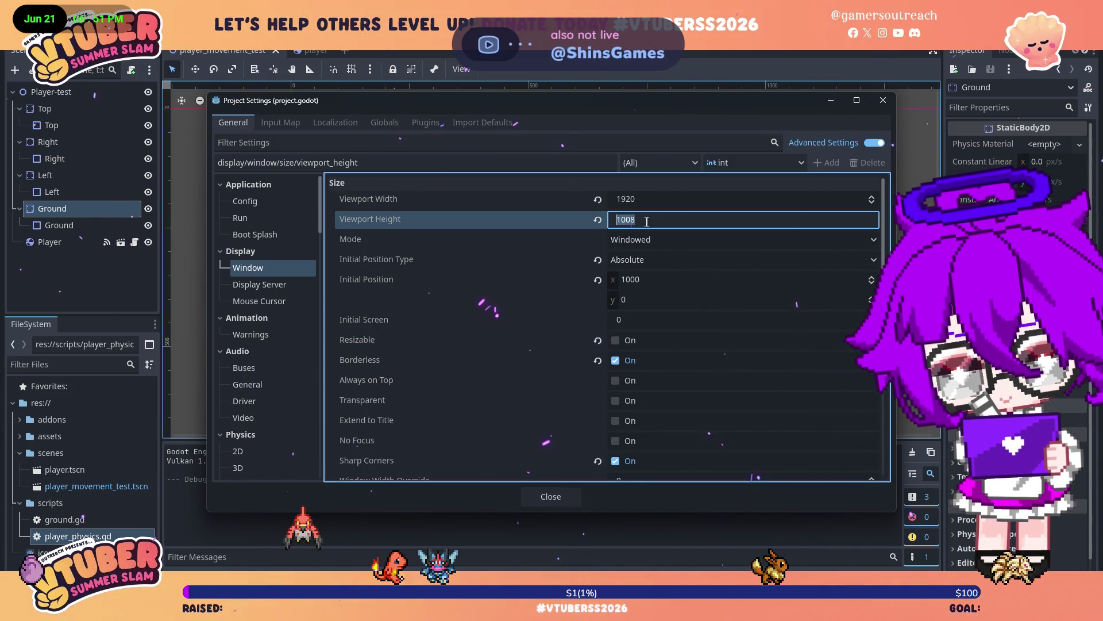
pyautogui.write('500')
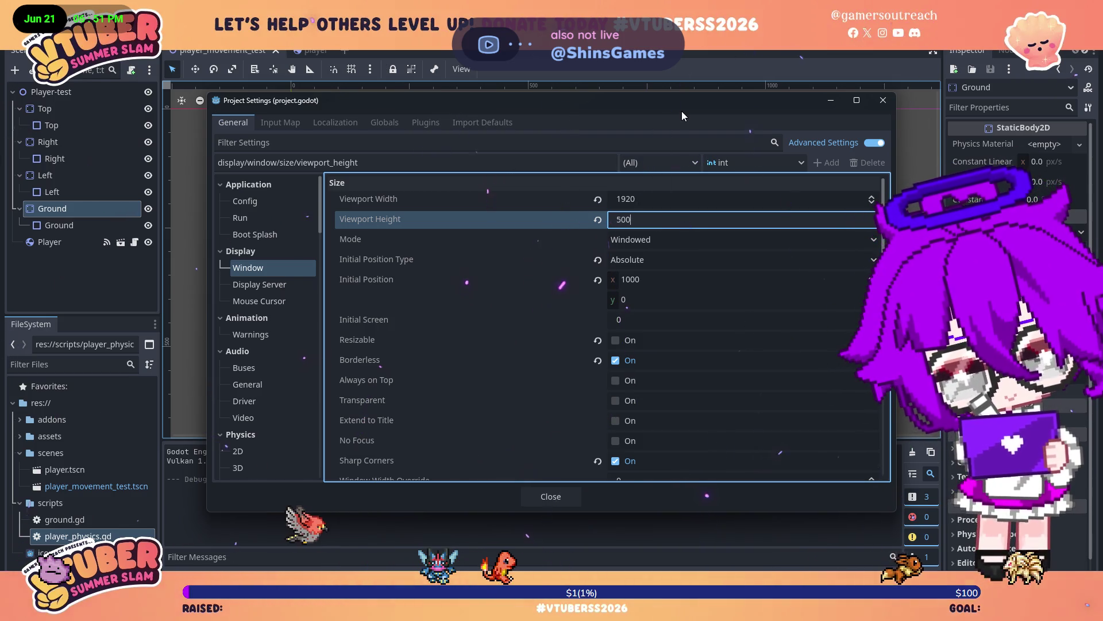
pyautogui.press('Return')
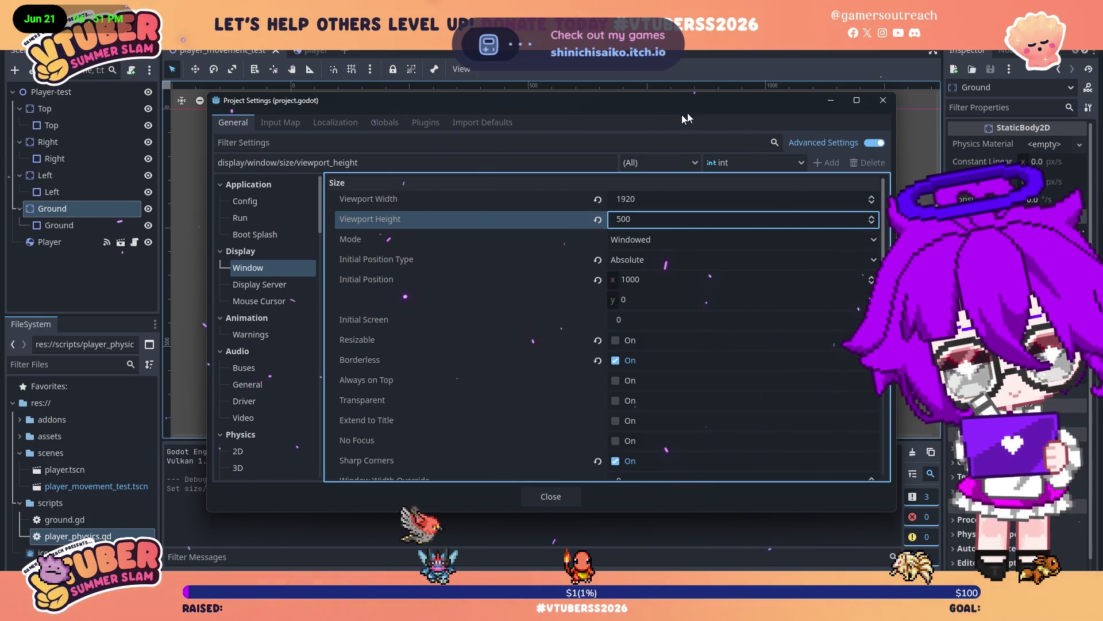
pyautogui.click(879, 99)
# Run the 1920×500 game, stretch its window taller and move it up, then close it
pyautogui.press('F5')
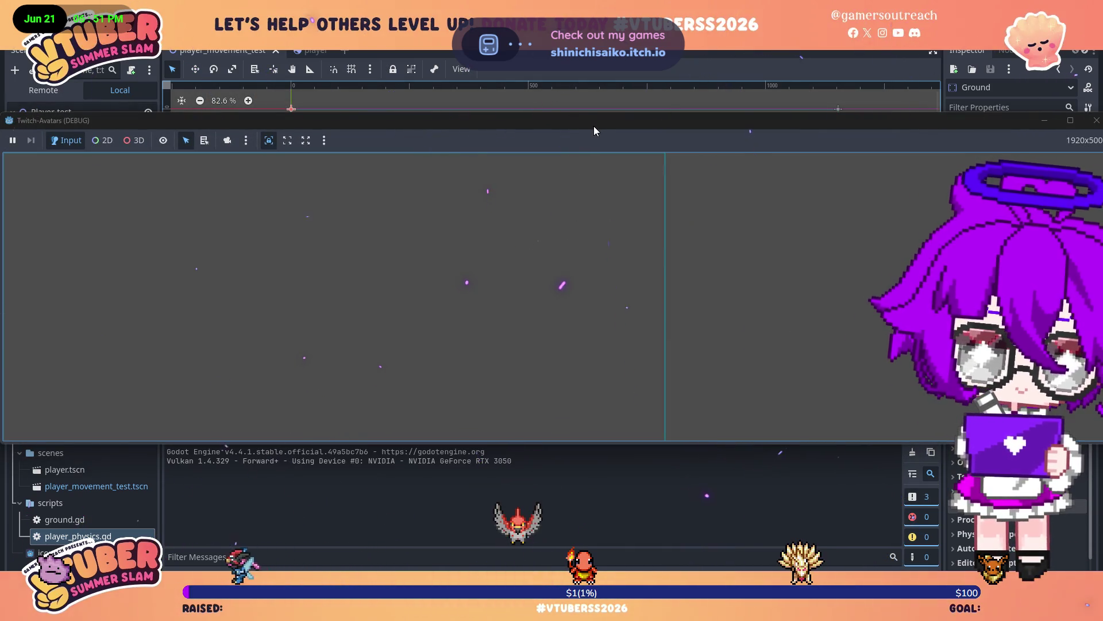
pyautogui.moveTo(644, 446); pyautogui.dragTo(643, 546)
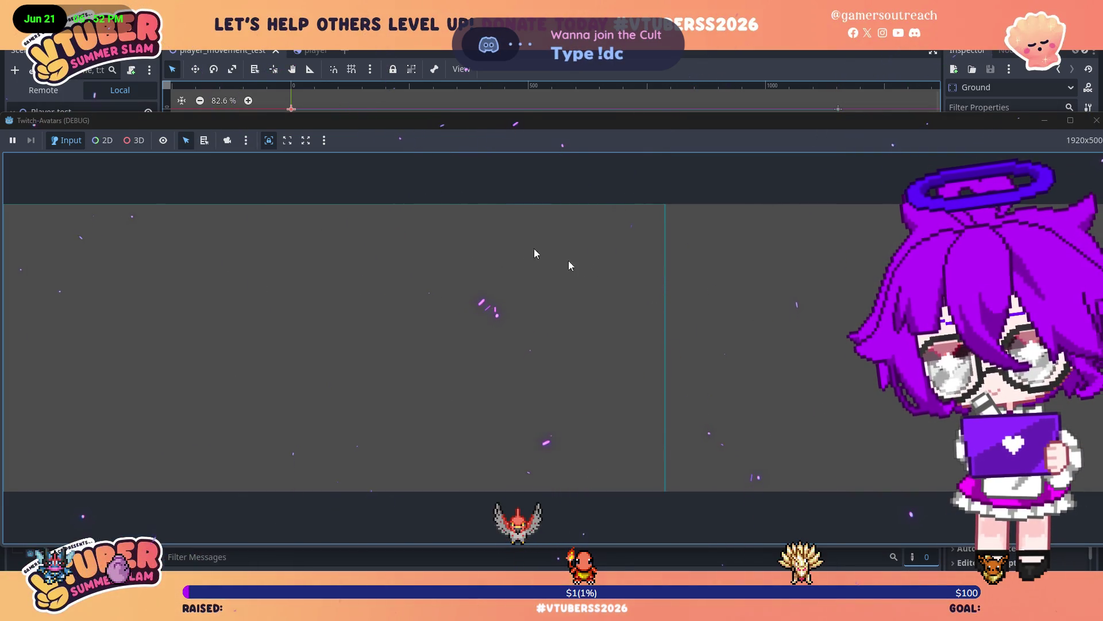
pyautogui.moveTo(506, 128); pyautogui.dragTo(510, 78)
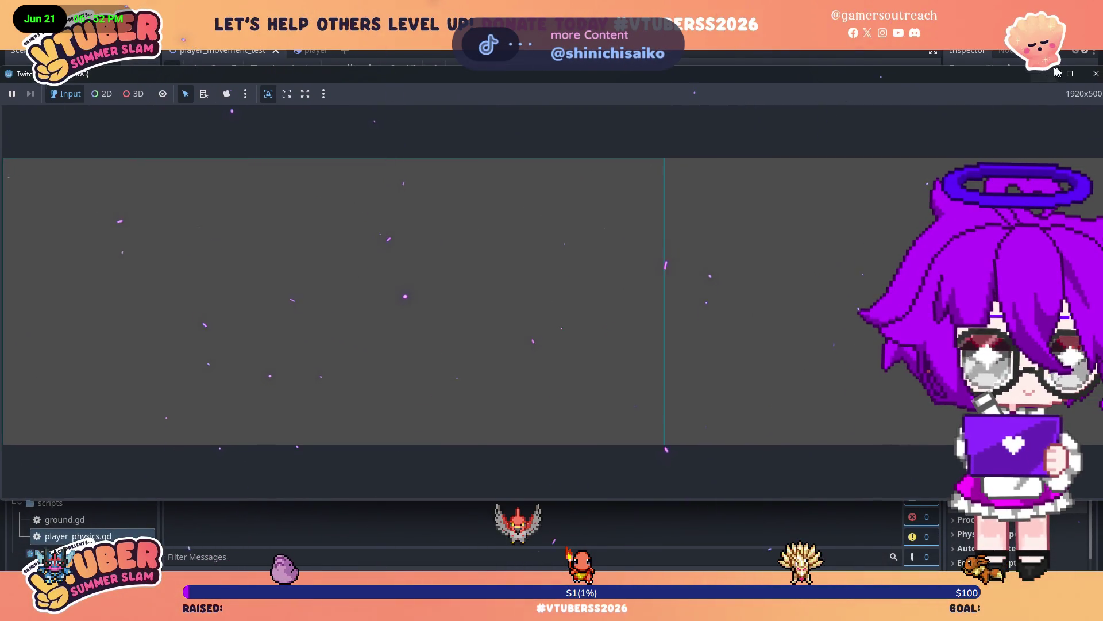
pyautogui.click(1087, 76)
pyautogui.click(49, 39)
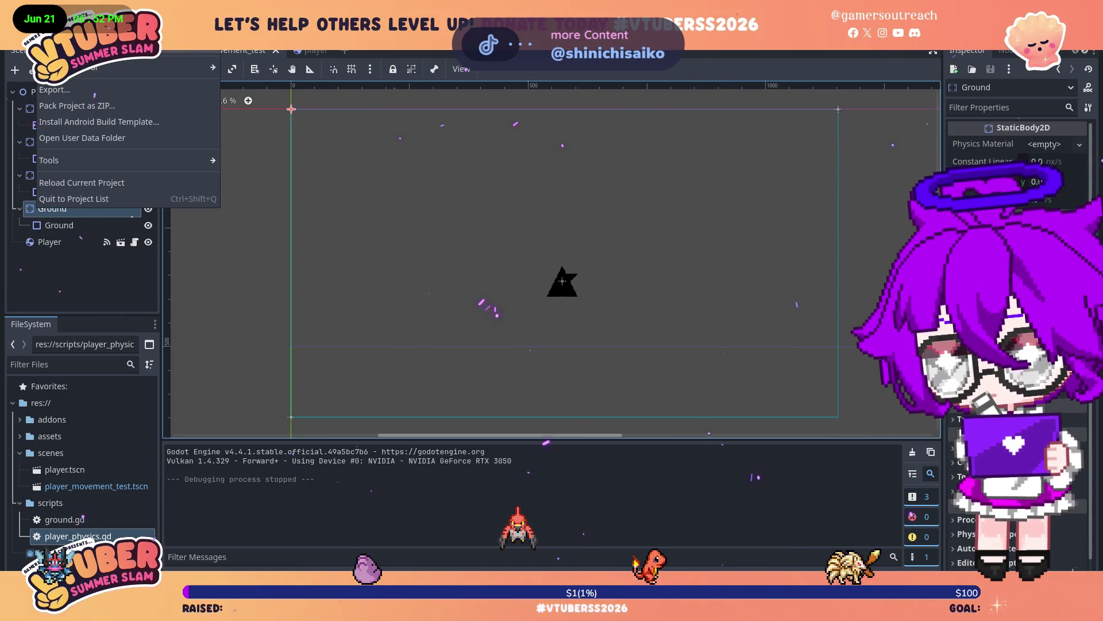
# Set the Viewport Height to 928 in Project Settings
pyautogui.click(75, 61)
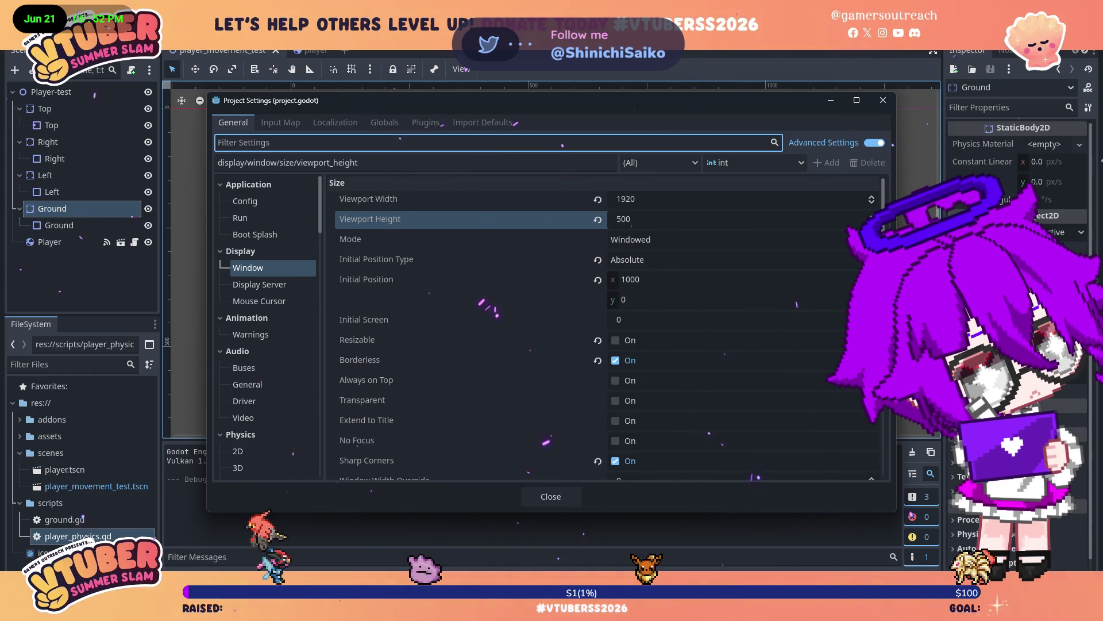
pyautogui.click(664, 220)
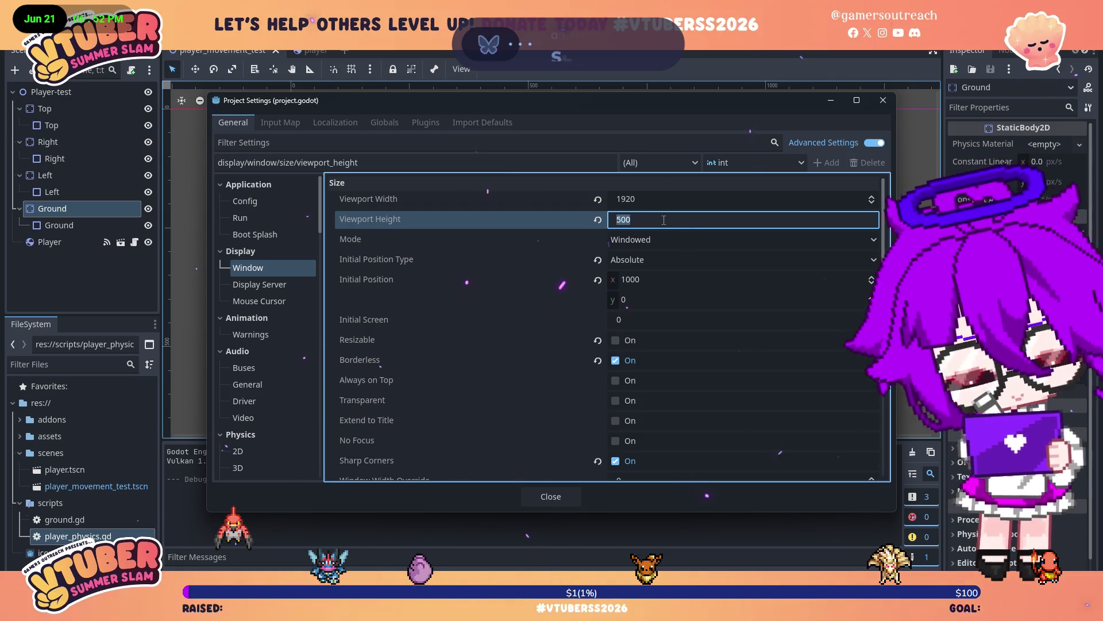
pyautogui.write('8')
pyautogui.press('Return')
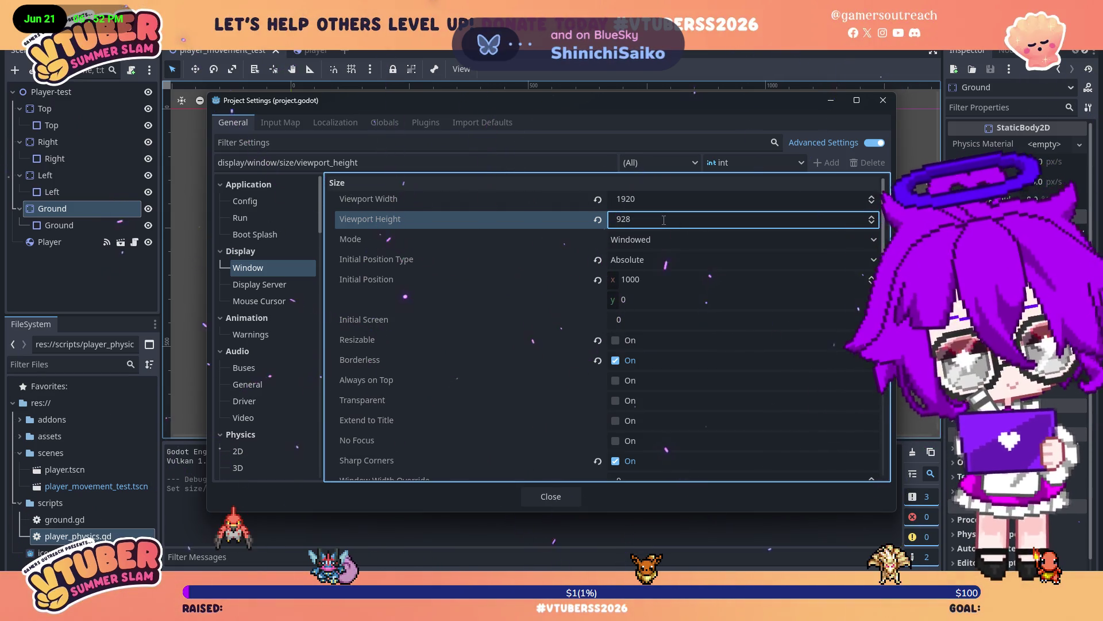
pyautogui.click(575, 497)
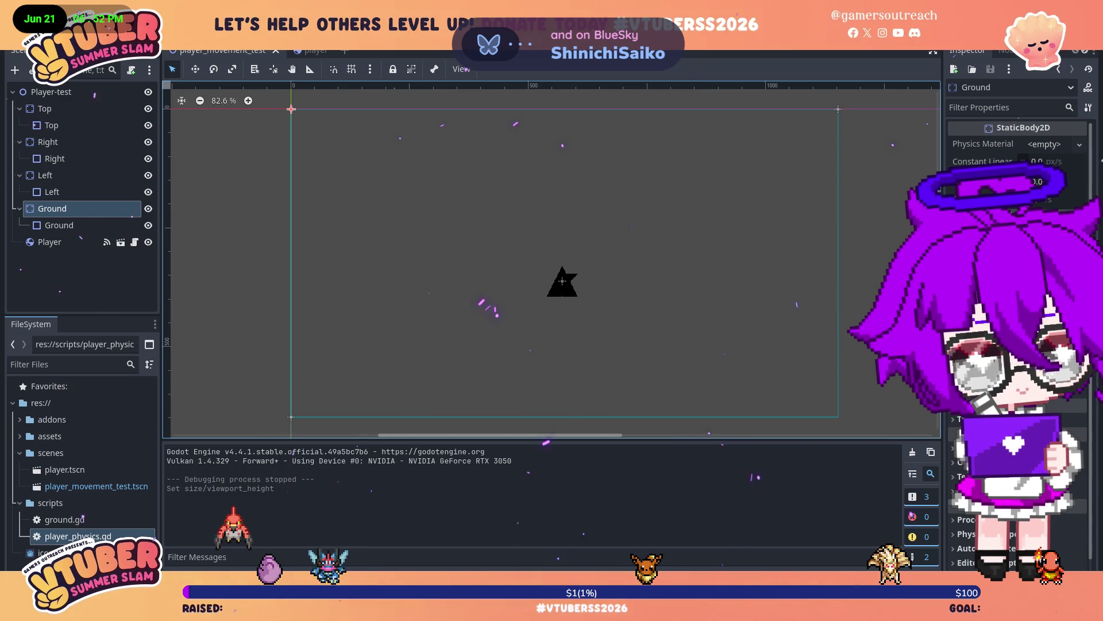
# Run the game twice, moving the triangle left and right along the ground before stopping with F8
pyautogui.press('F5')
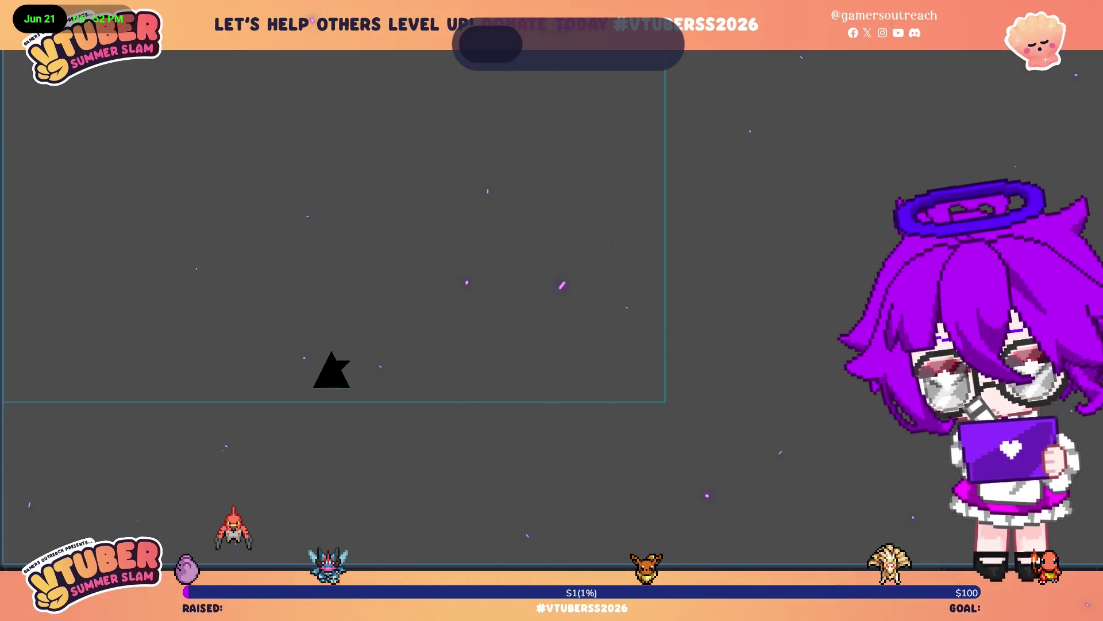
pyautogui.press('Left')
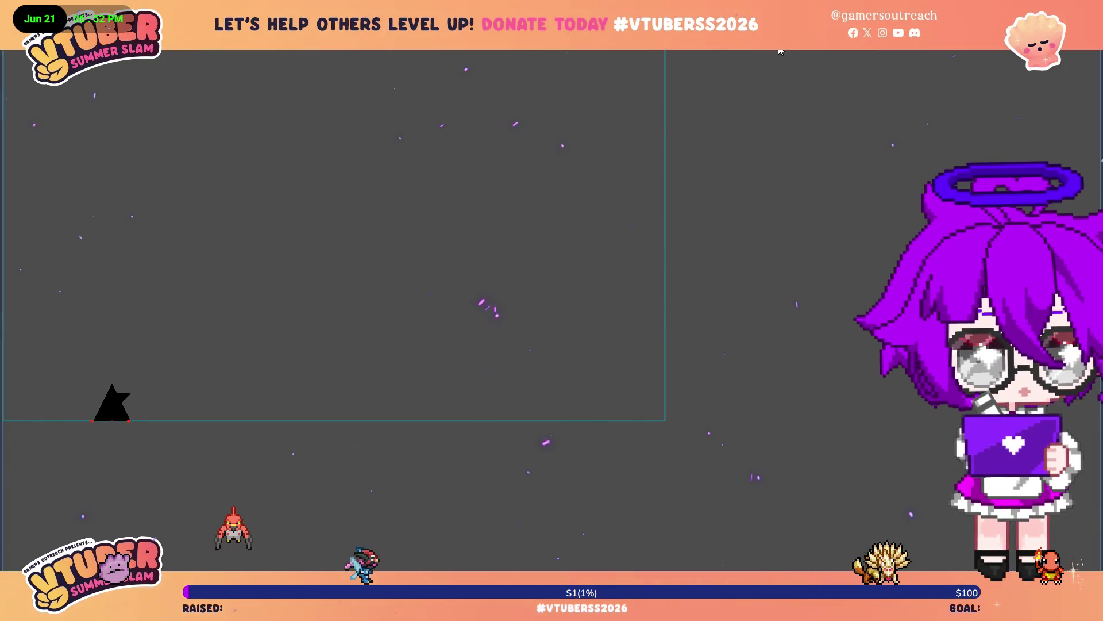
pyautogui.press('Right')
pyautogui.press('Left')
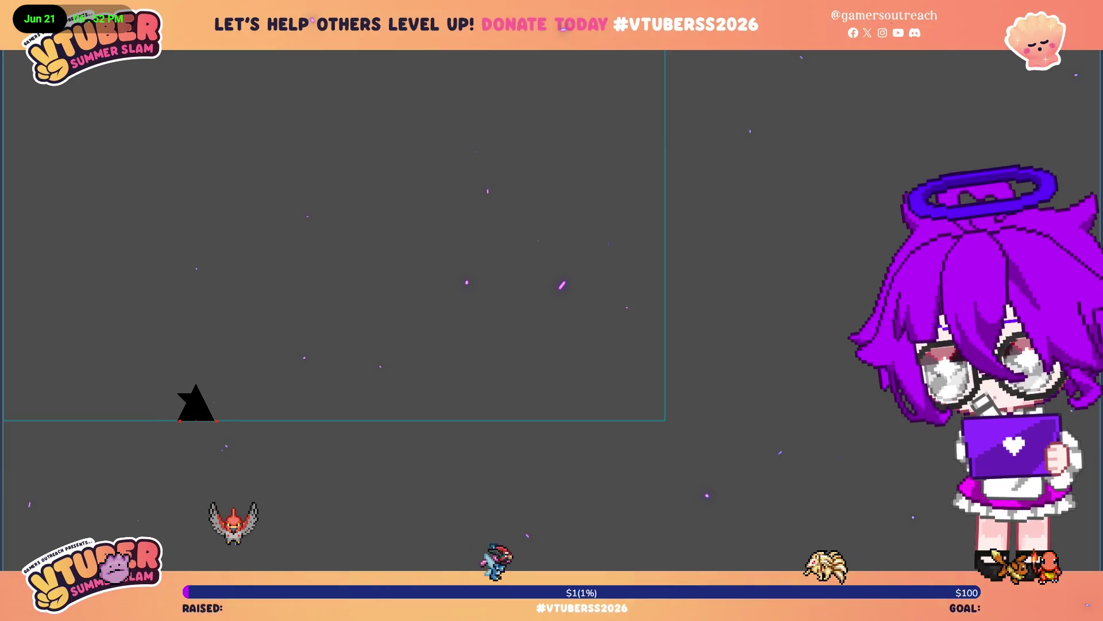
pyautogui.press('Left')
pyautogui.press('Right')
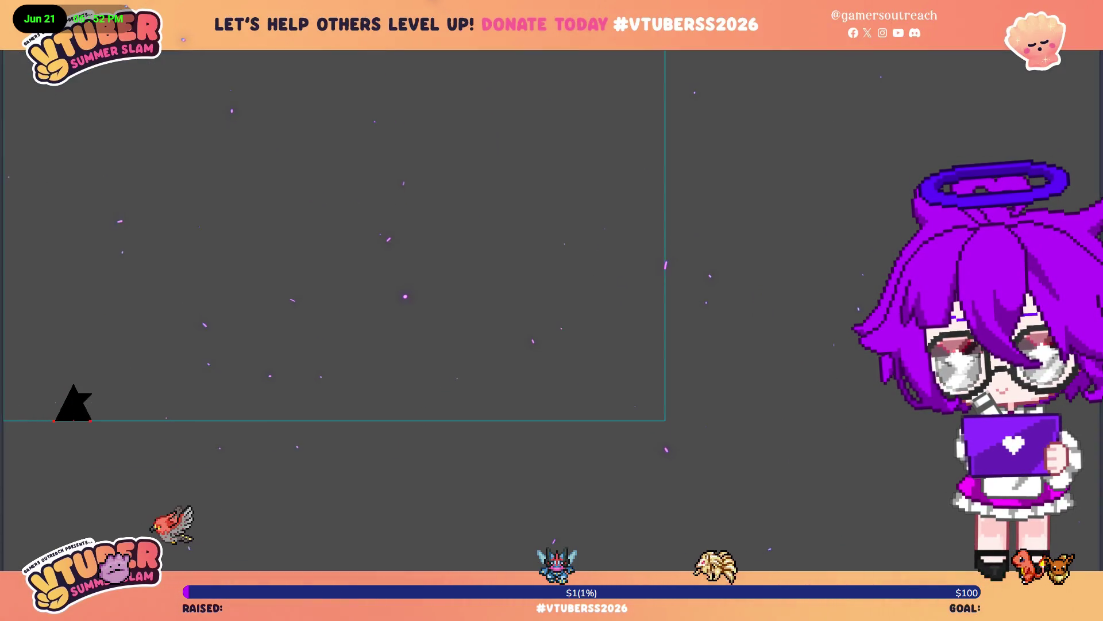
pyautogui.press('Right')
pyautogui.press('F8')
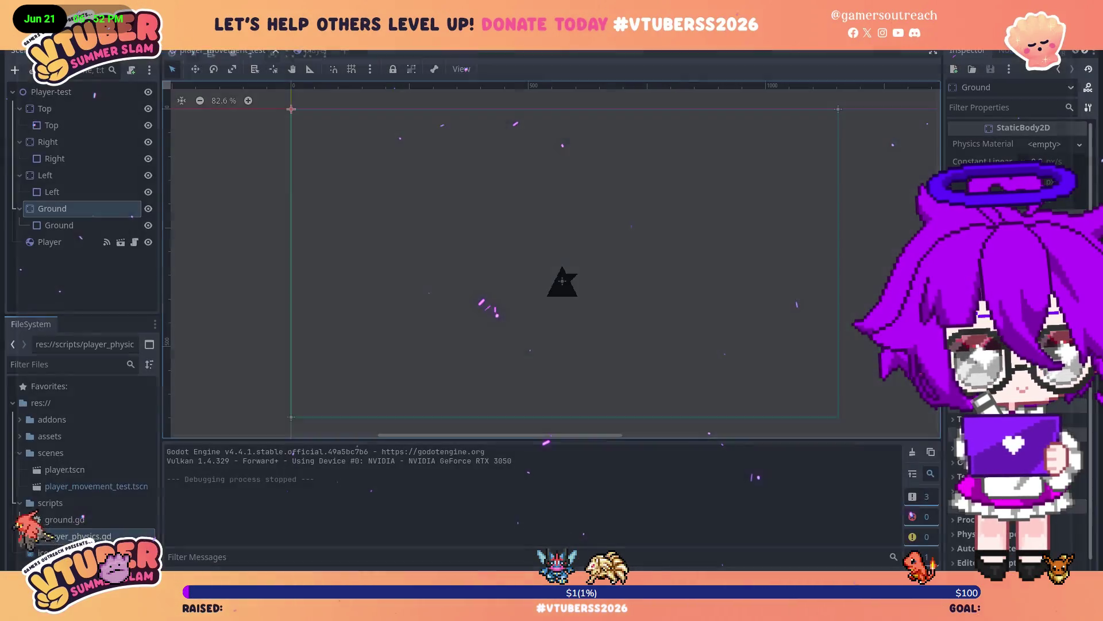
pyautogui.hotkey('ctrl', 's')
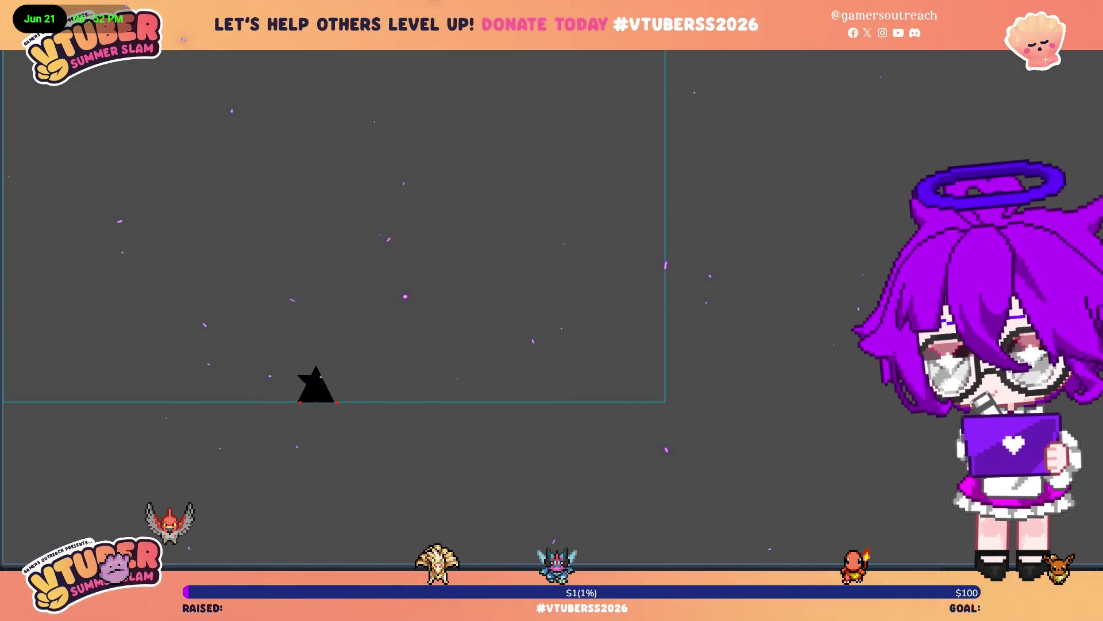
pyautogui.press('Left')
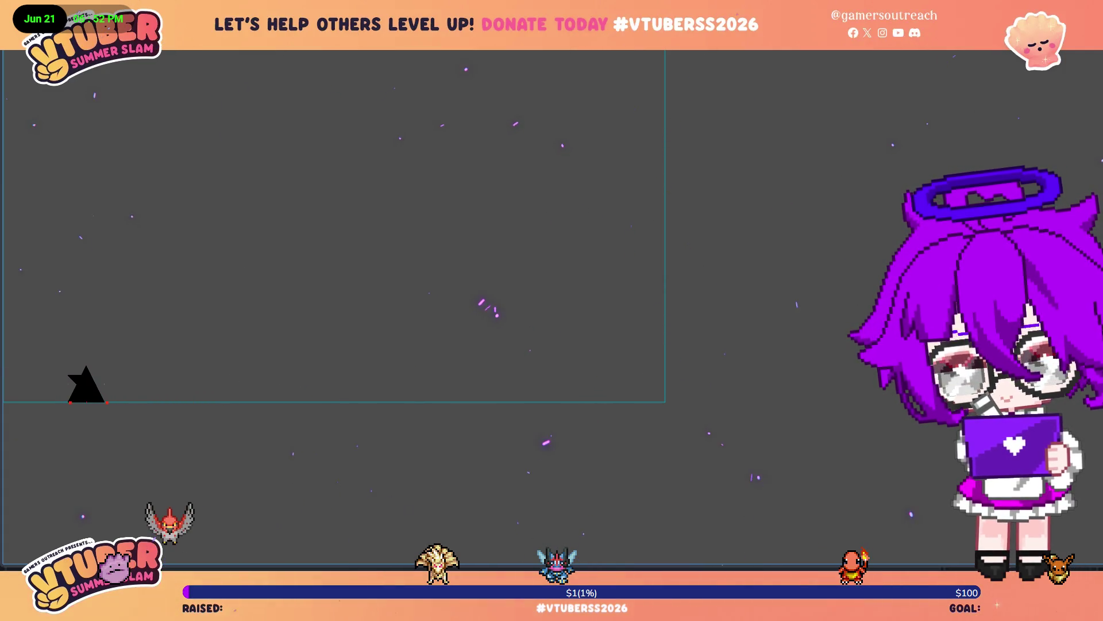
pyautogui.press('F8')
# Turn on the Resizable option for the game window in Project Settings
pyautogui.click(51, 9)
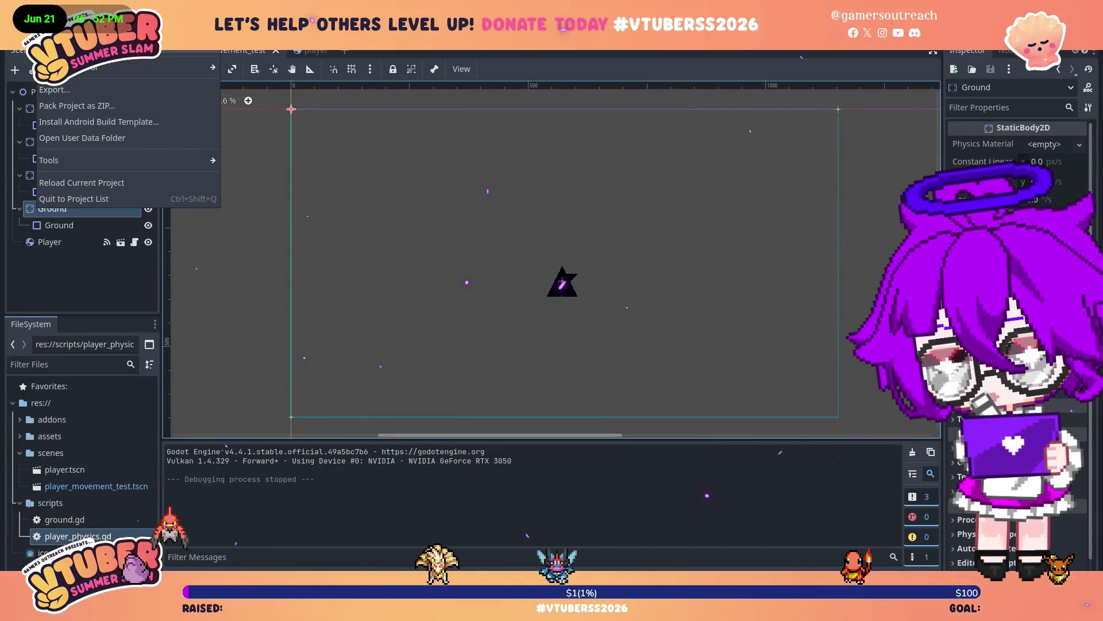
pyautogui.click(63, 26)
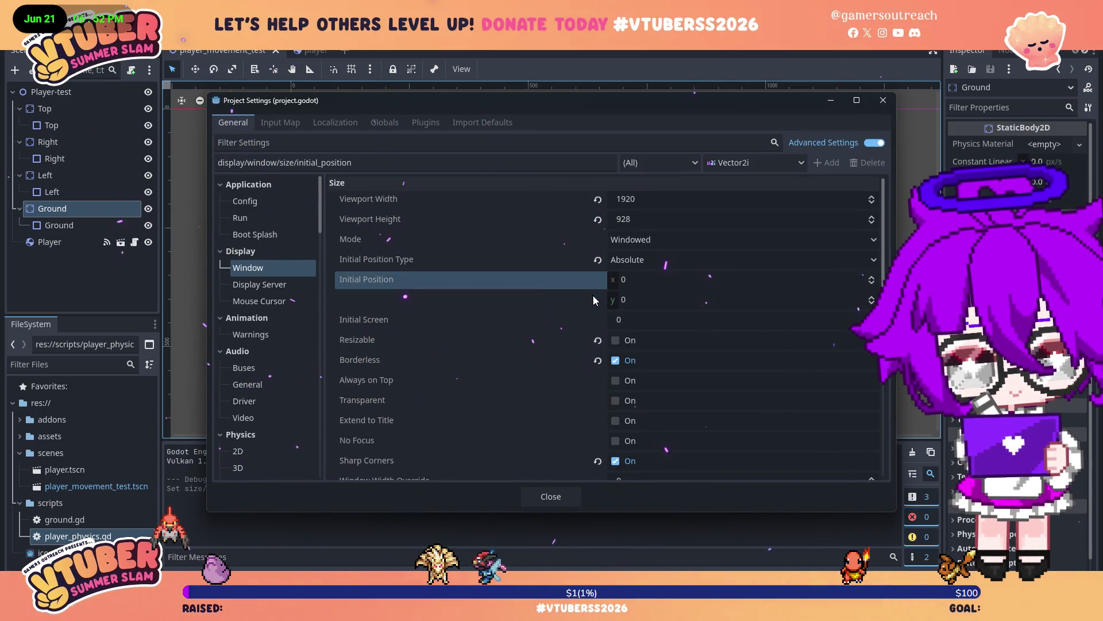
pyautogui.click(616, 342)
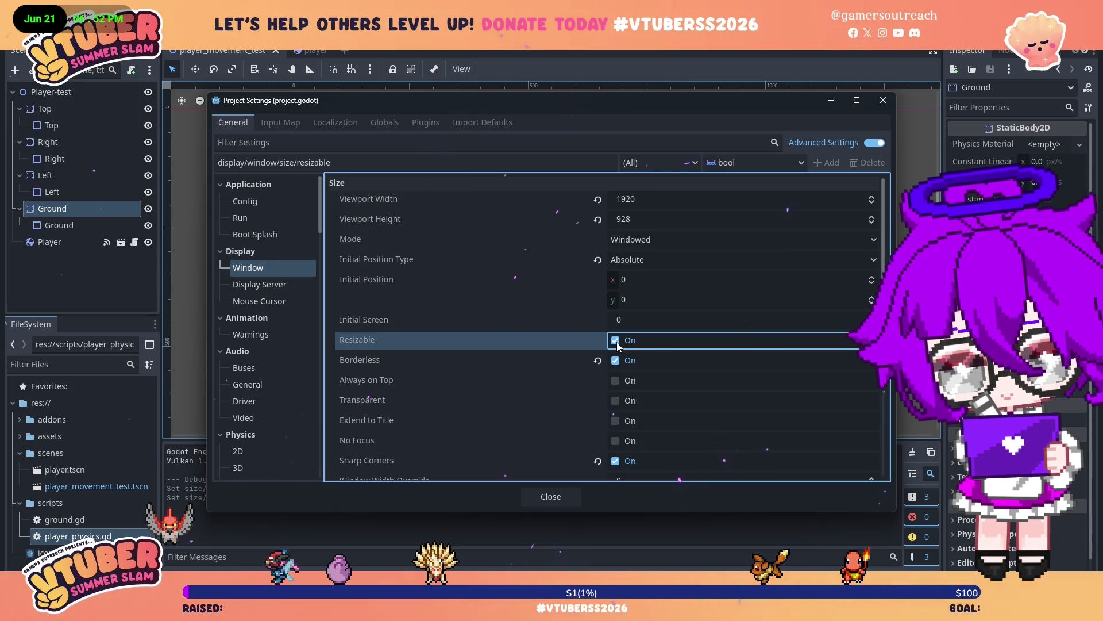
pyautogui.click(551, 498)
# Run the game, move the triangle left and right, toggle fullscreen off and on with F11, then stop
pyautogui.press('F5')
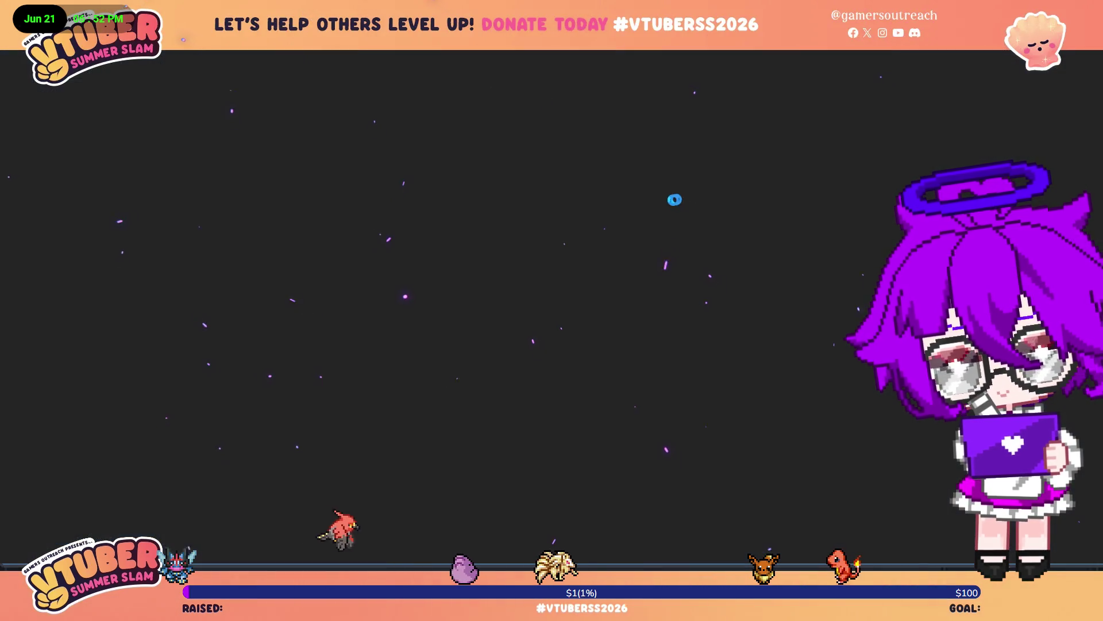
pyautogui.press('Left')
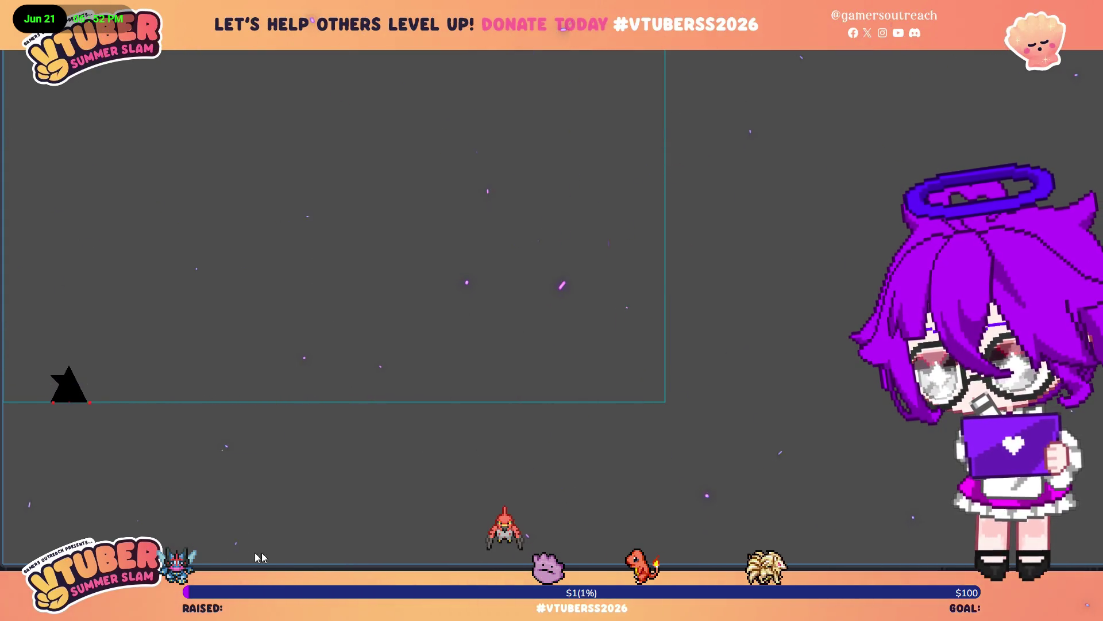
pyautogui.press('Right')
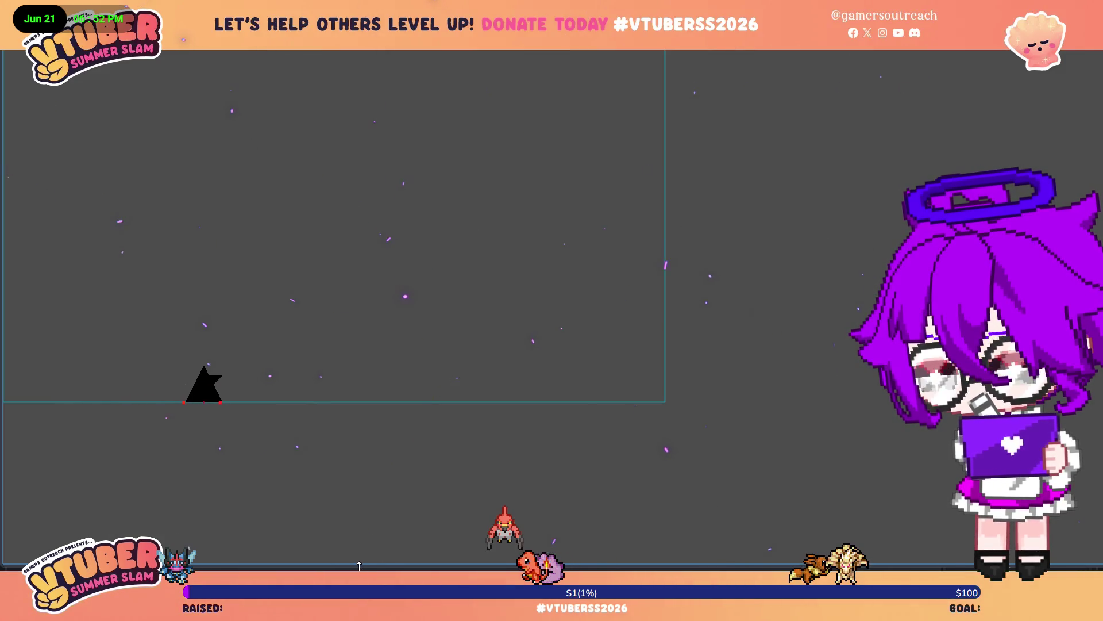
pyautogui.press('Left')
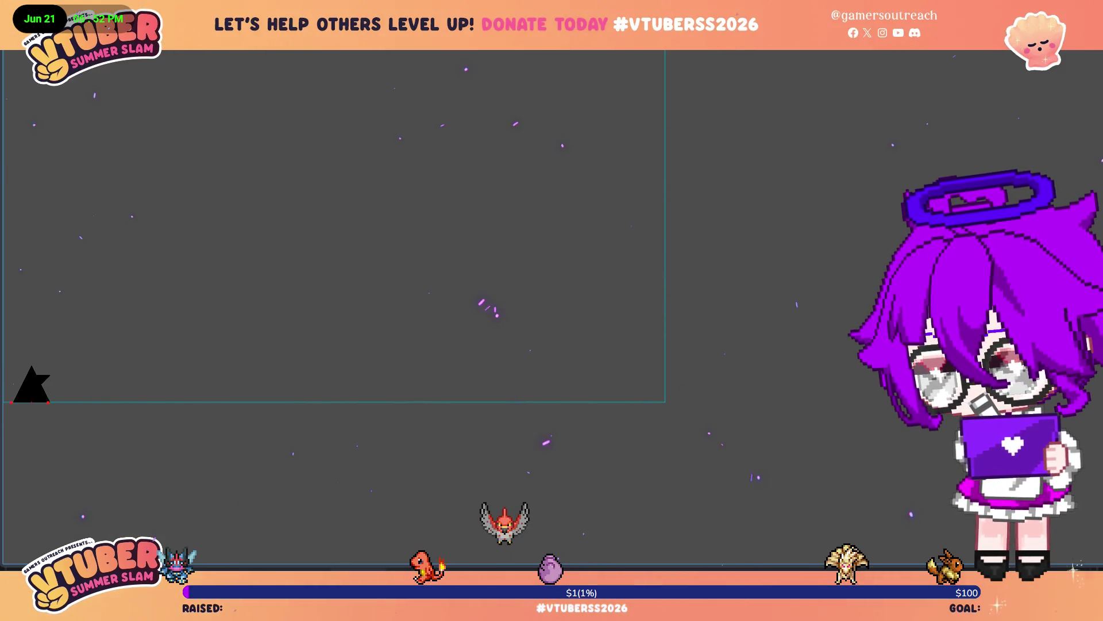
pyautogui.press('Right')
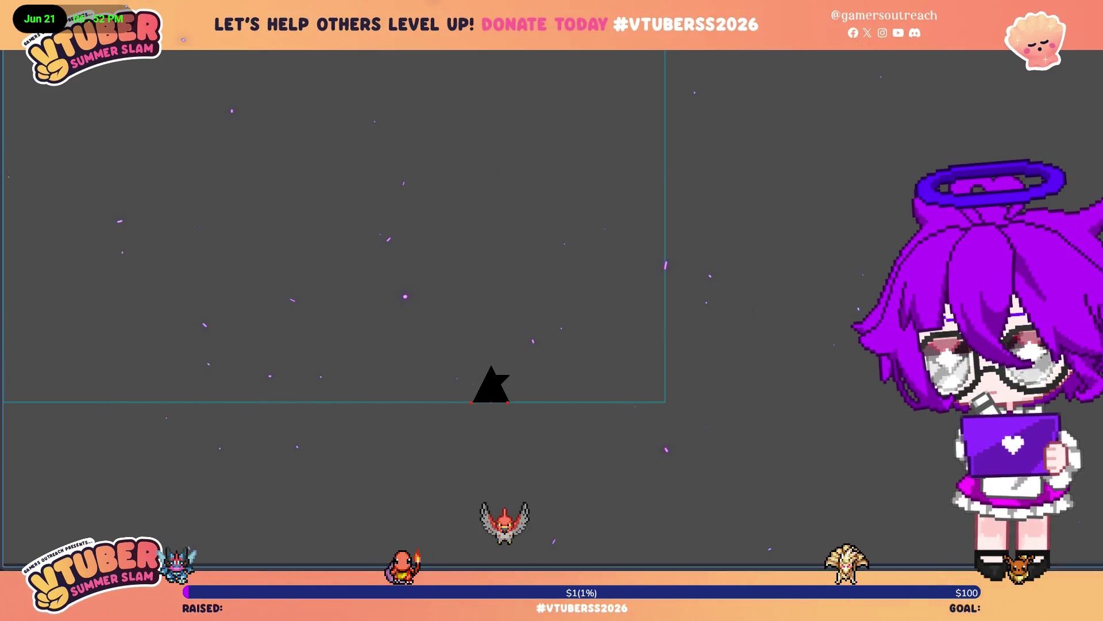
pyautogui.press('F11')
pyautogui.press('Left')
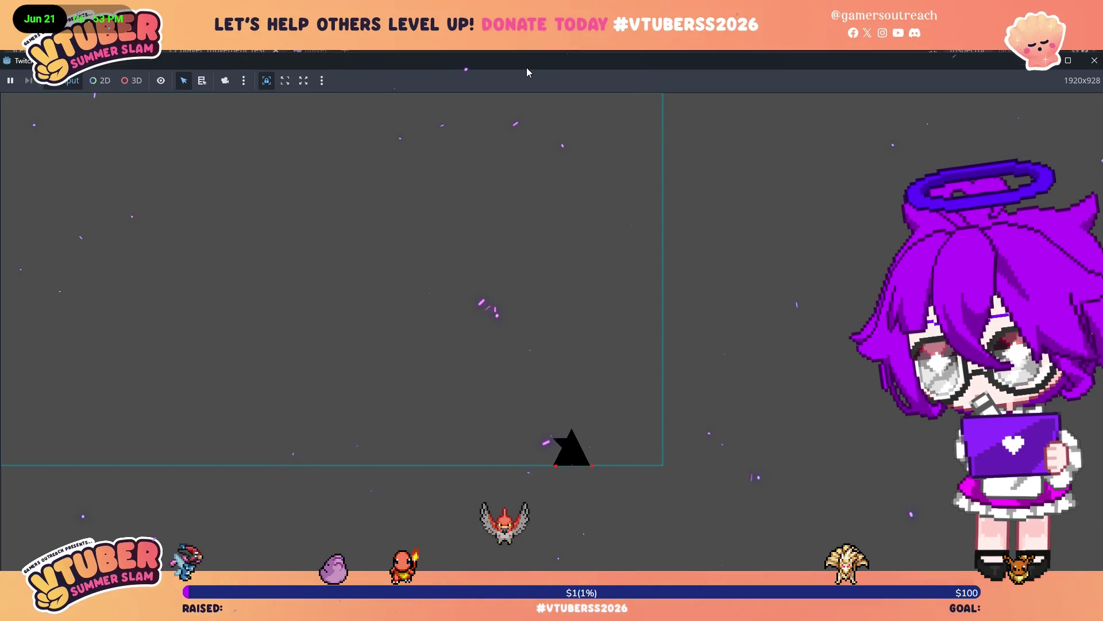
pyautogui.press('F11')
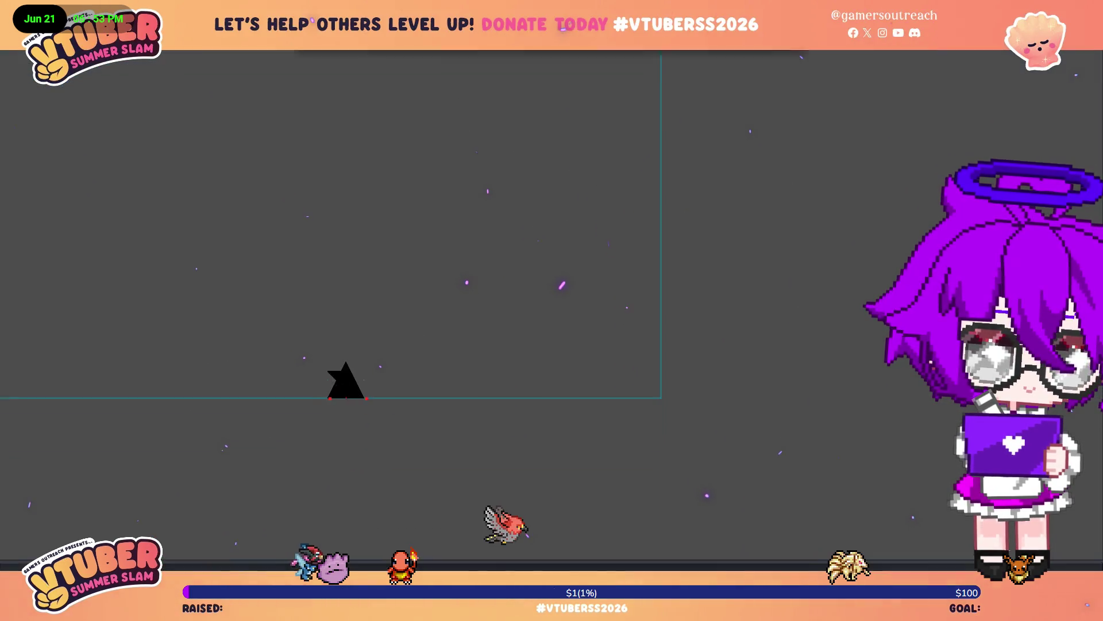
pyautogui.press('Right')
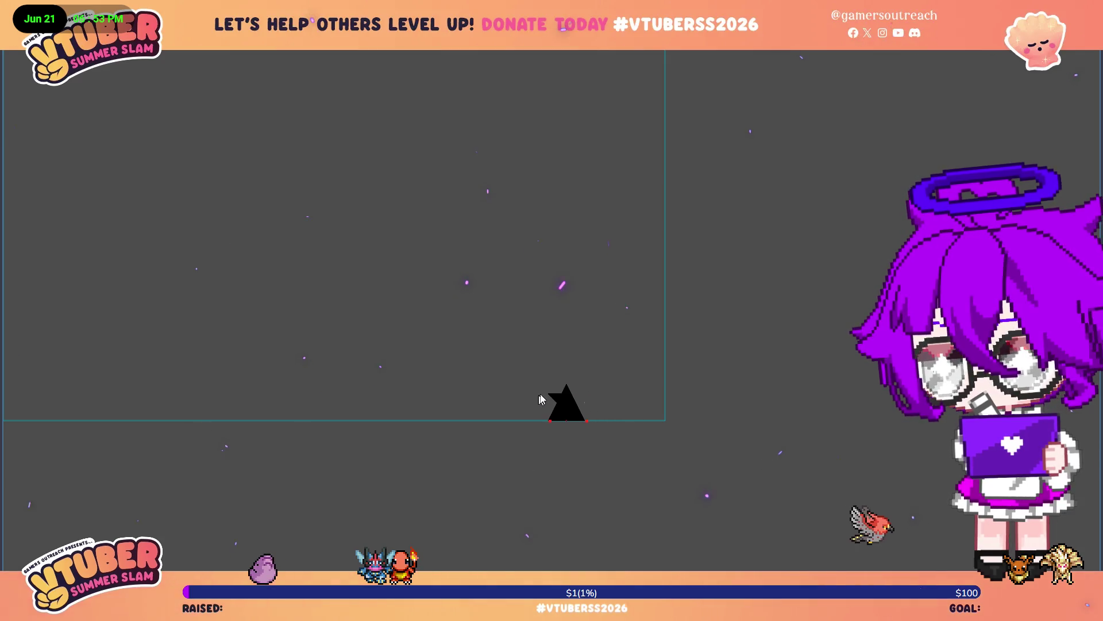
pyautogui.press('Escape')
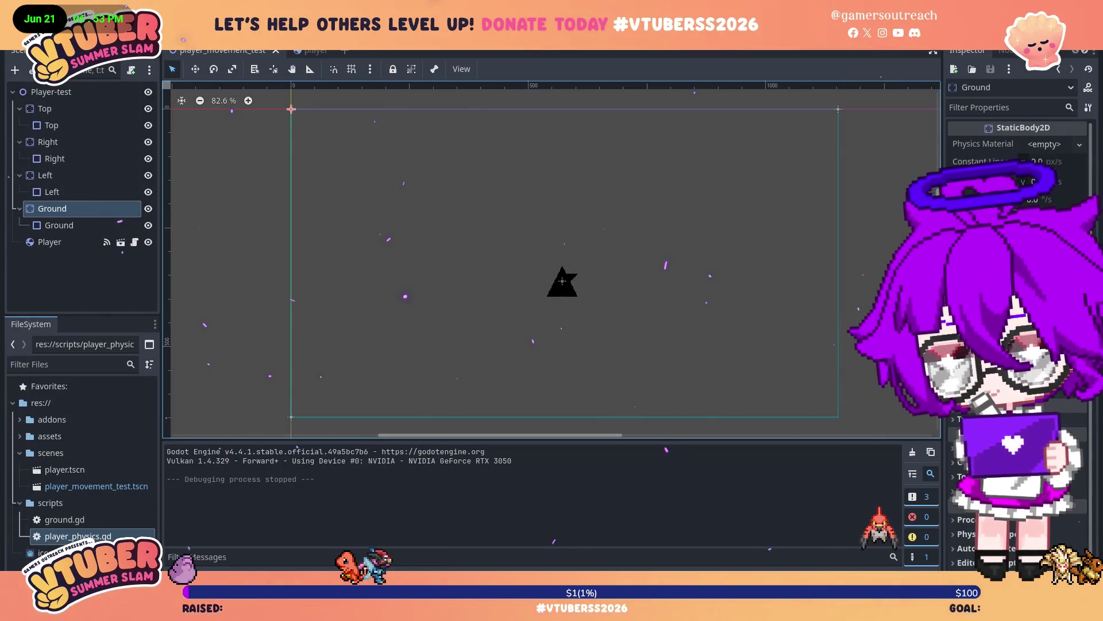
# Turn off window resizing in the Window display settings
pyautogui.click(60, 41)
pyautogui.click(68, 61)
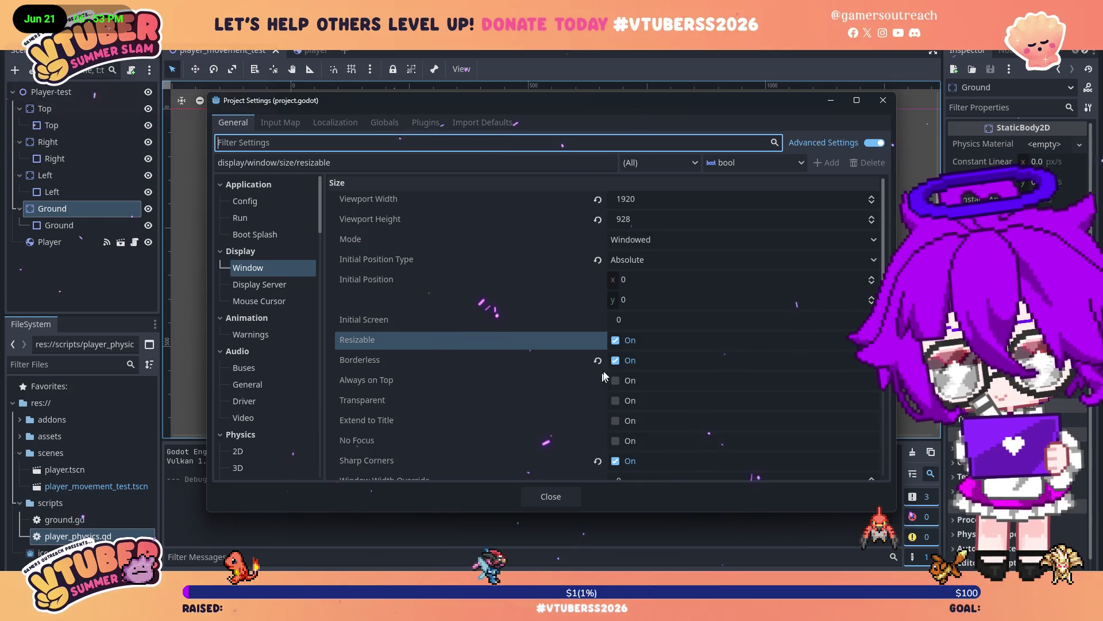
pyautogui.click(551, 493)
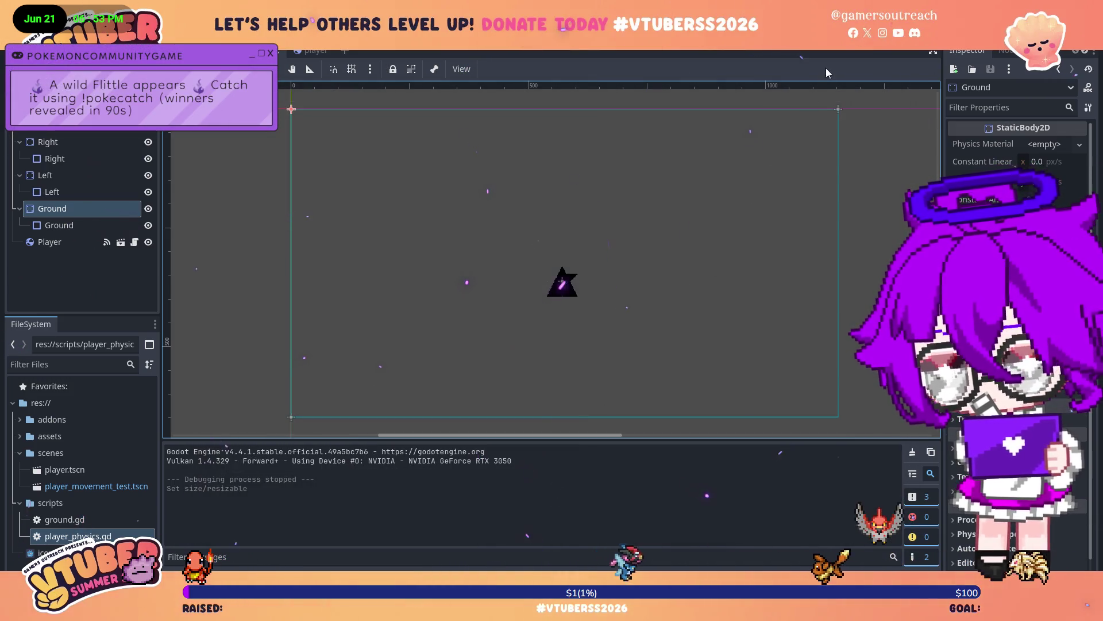
# Test-run the game twice moving the triangle left and right, then reopen the Window display settings
pyautogui.press('F5')
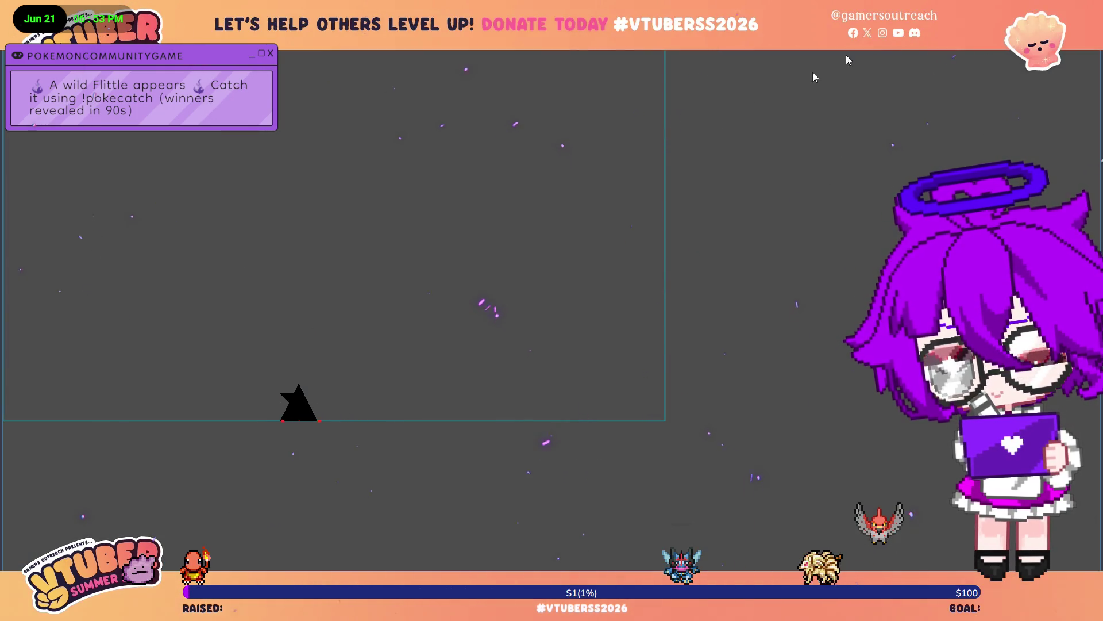
pyautogui.press('Left')
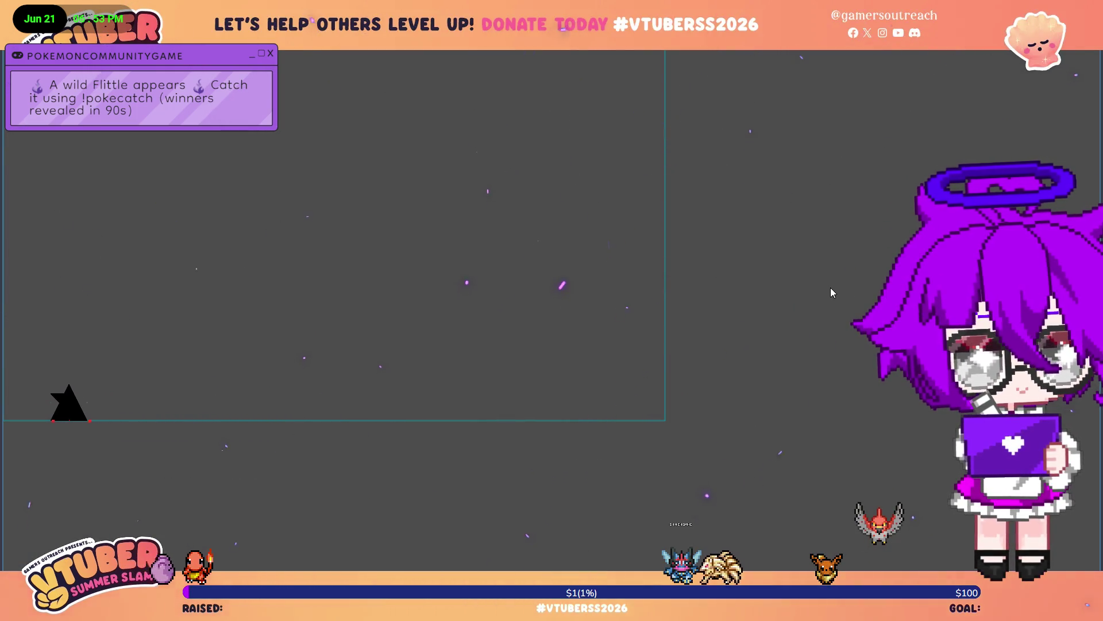
pyautogui.press('Right')
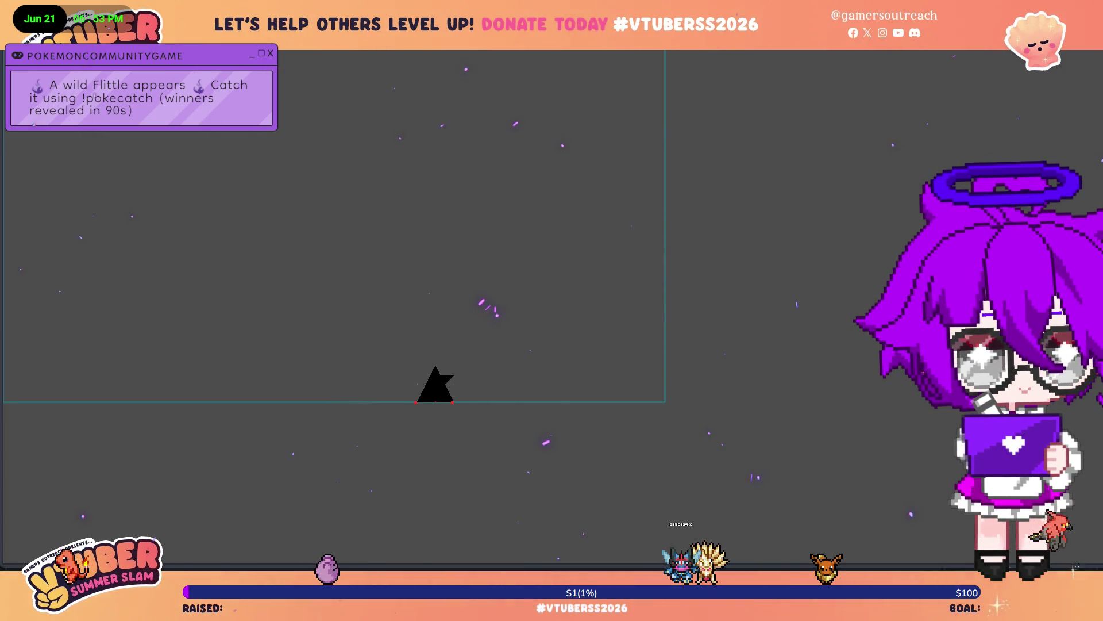
pyautogui.press('Left')
pyautogui.press('F8')
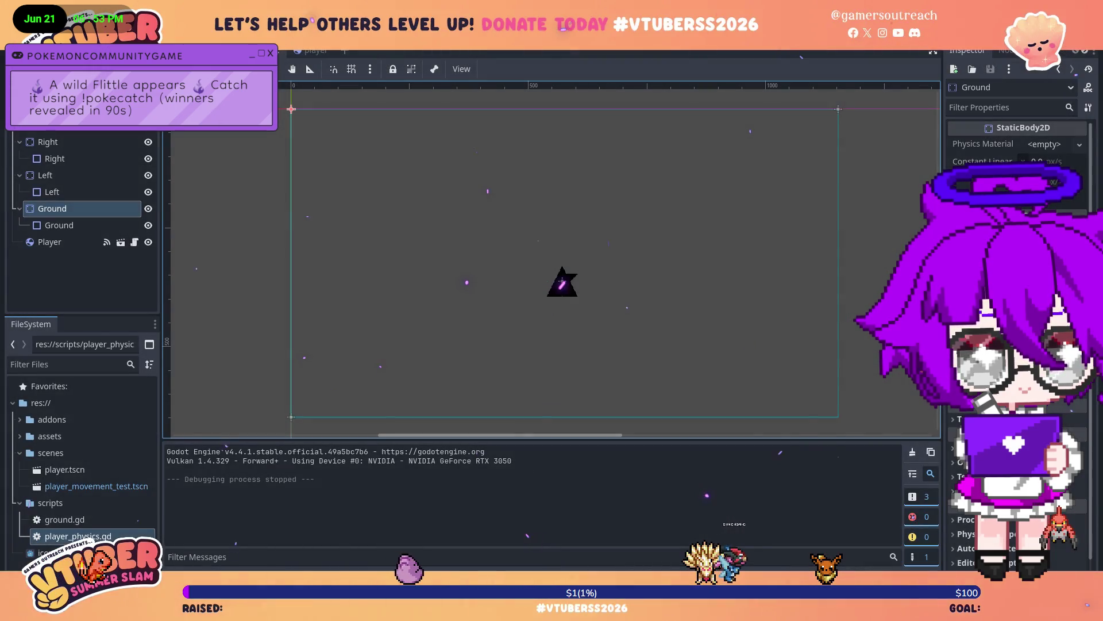
pyautogui.press('F5')
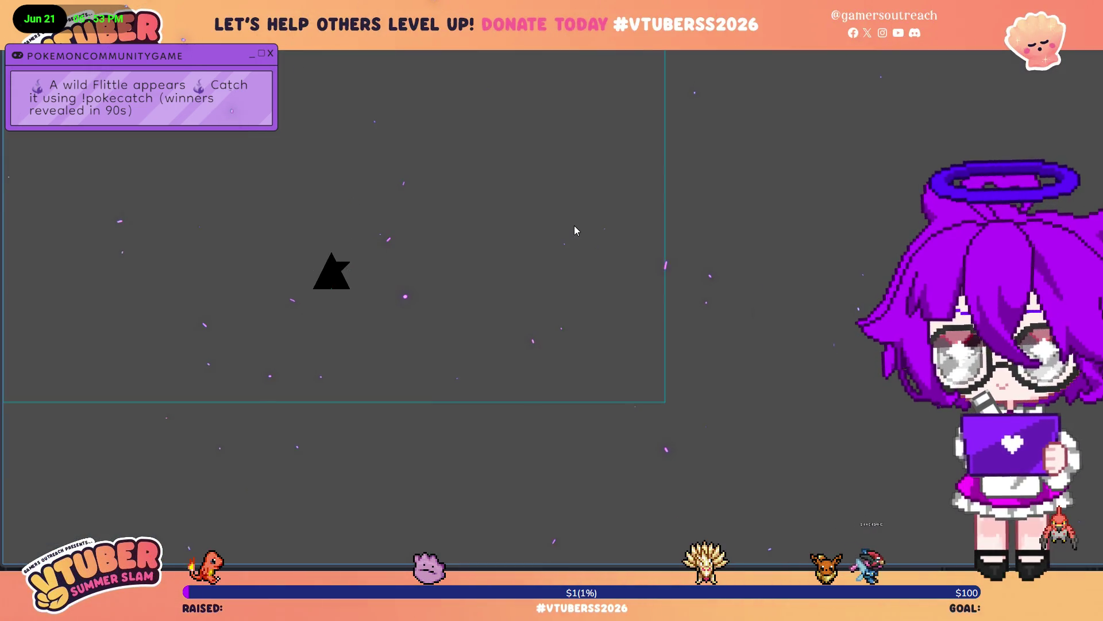
pyautogui.press('Left')
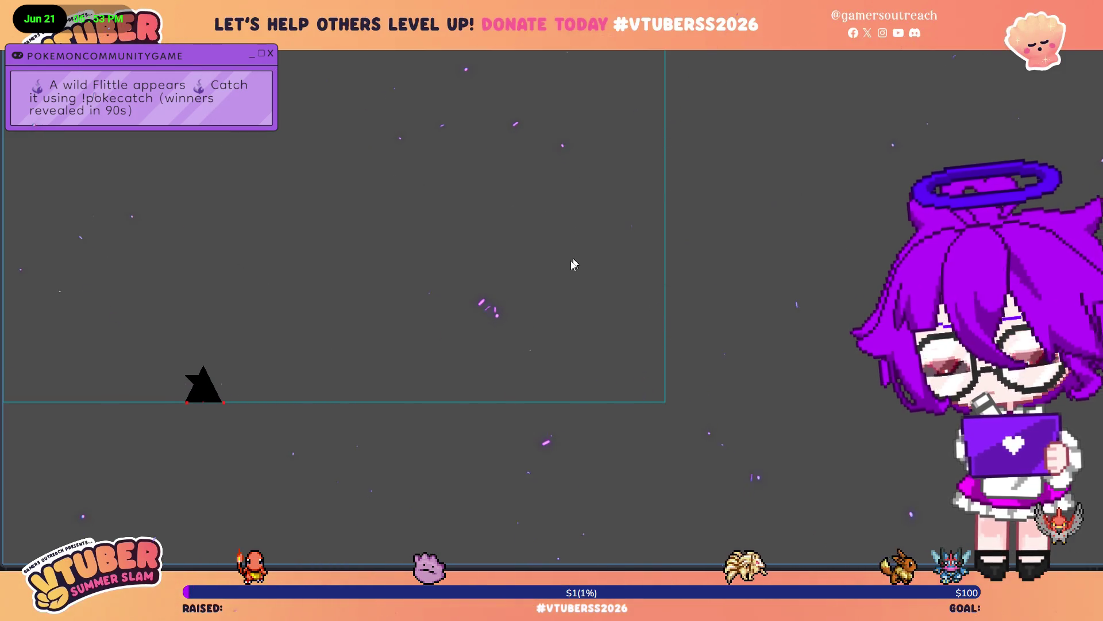
pyautogui.press('Right')
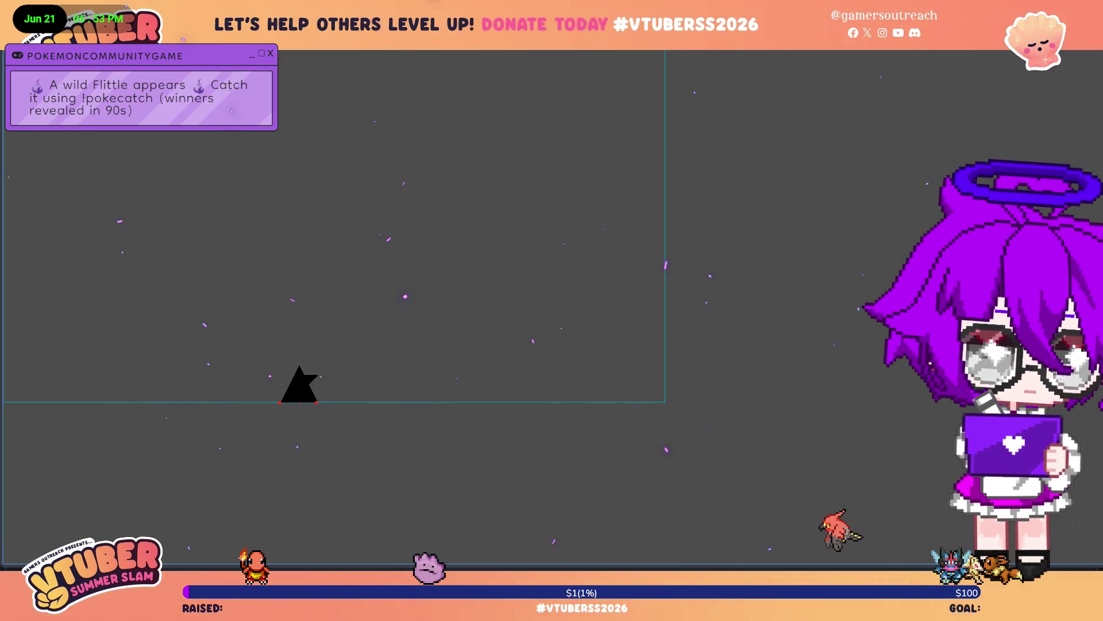
pyautogui.press('F8')
pyautogui.click(49, 36)
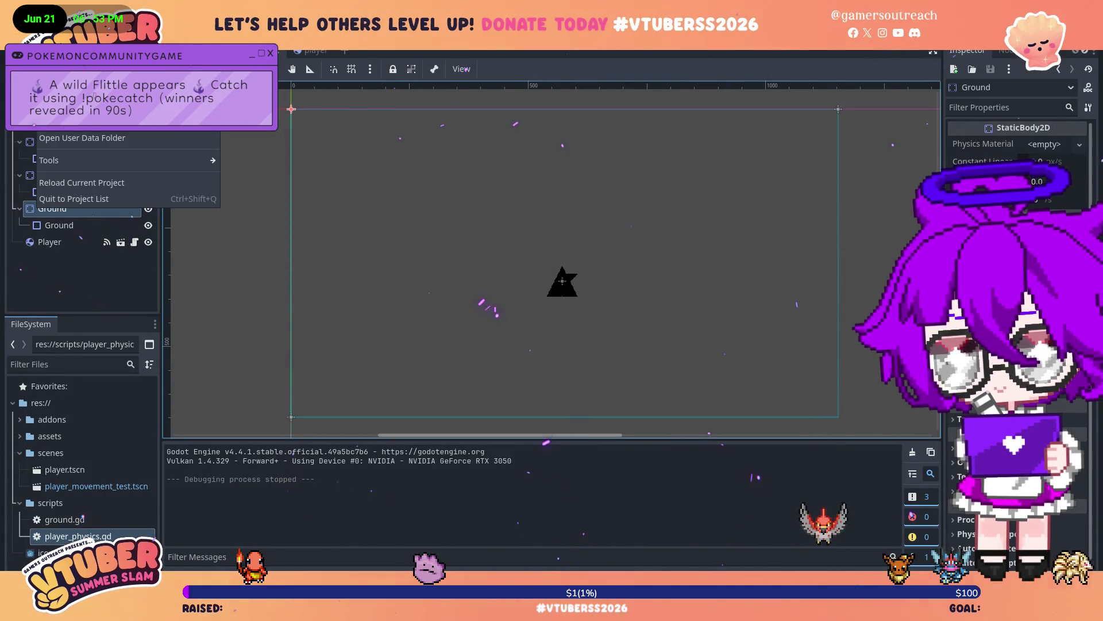
pyautogui.click(63, 55)
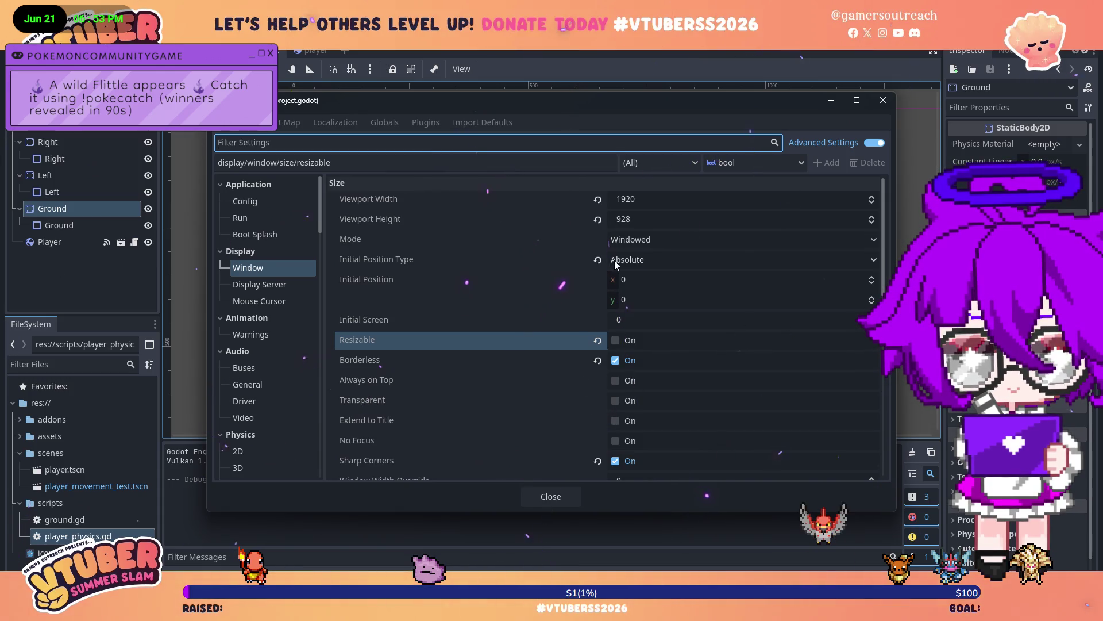
# Keep Initial Position Type at Center of Primary Screen and set Initial Position y to 500
pyautogui.click(598, 260)
pyautogui.click(636, 260)
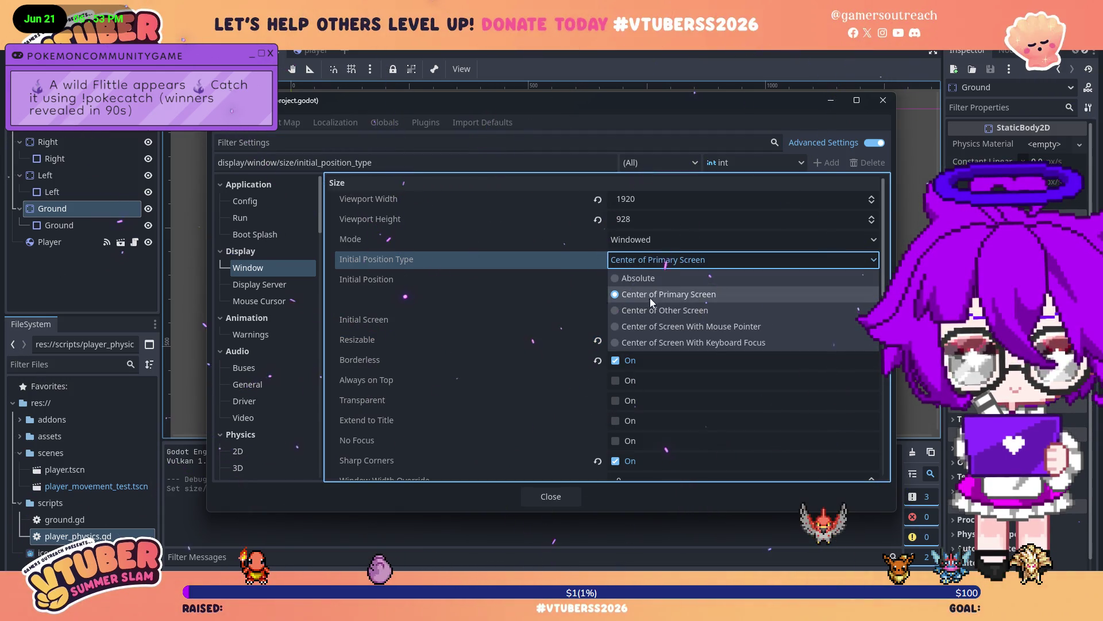
pyautogui.click(512, 256)
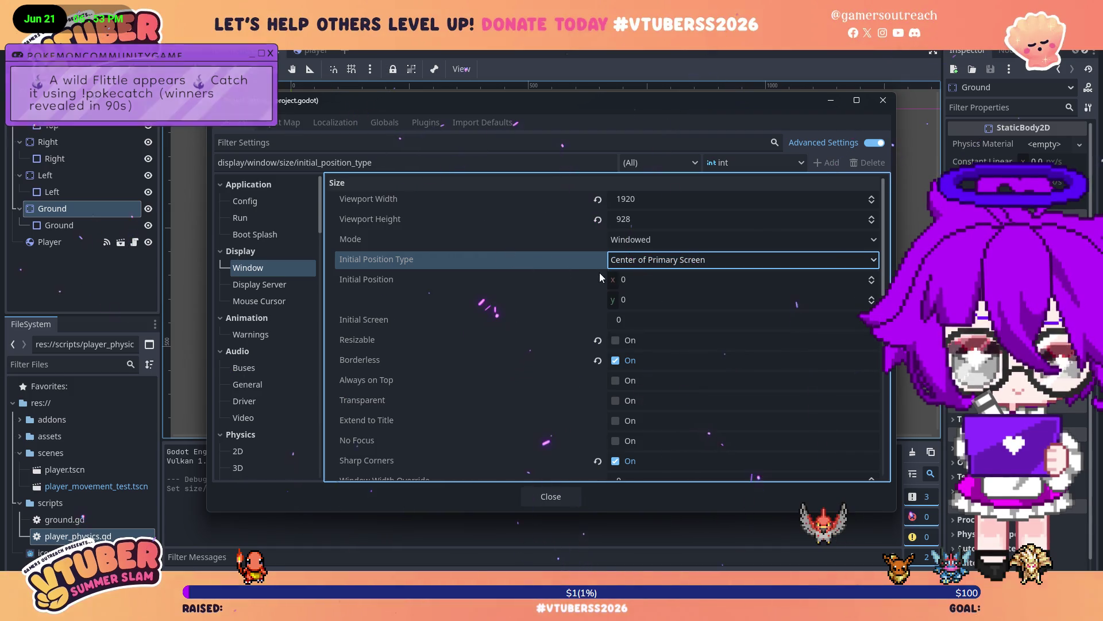
pyautogui.click(632, 278)
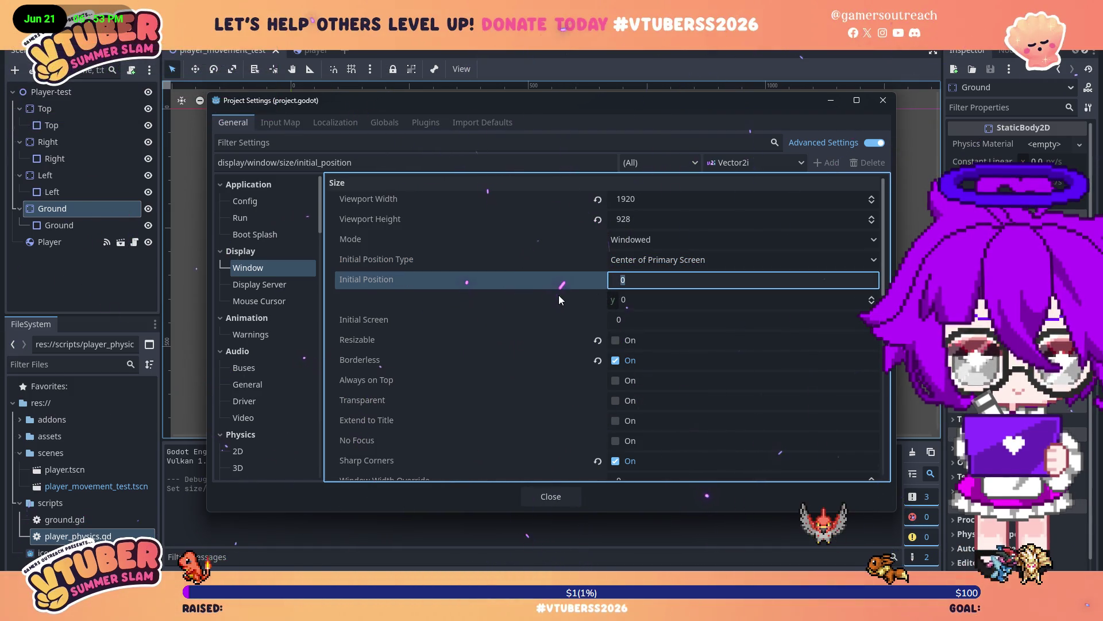
pyautogui.click(660, 299)
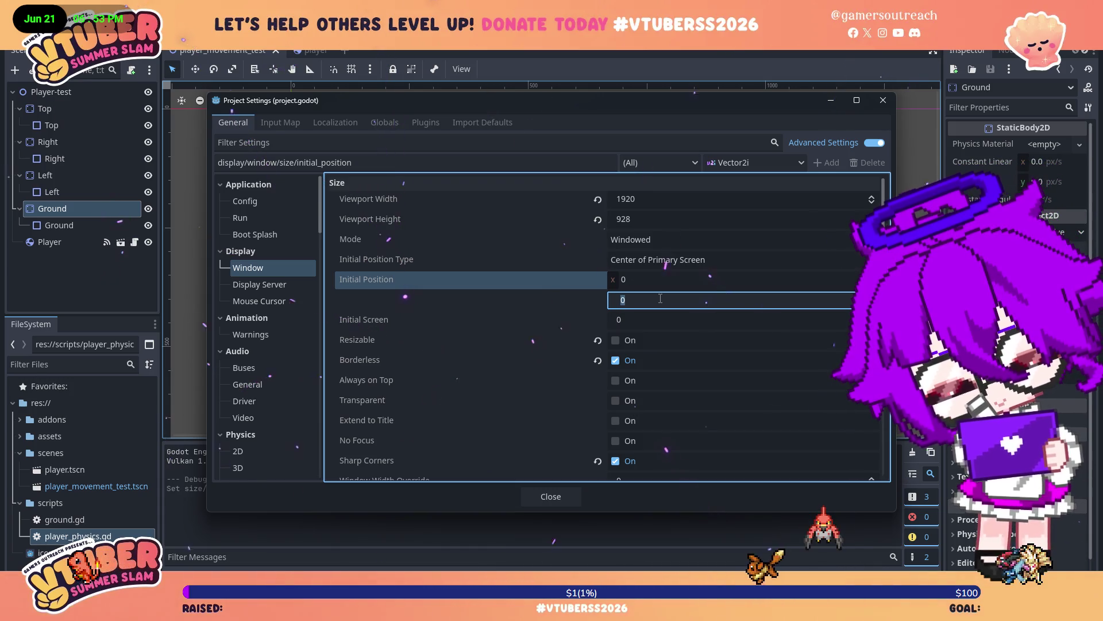
pyautogui.write('00')
pyautogui.press('Return')
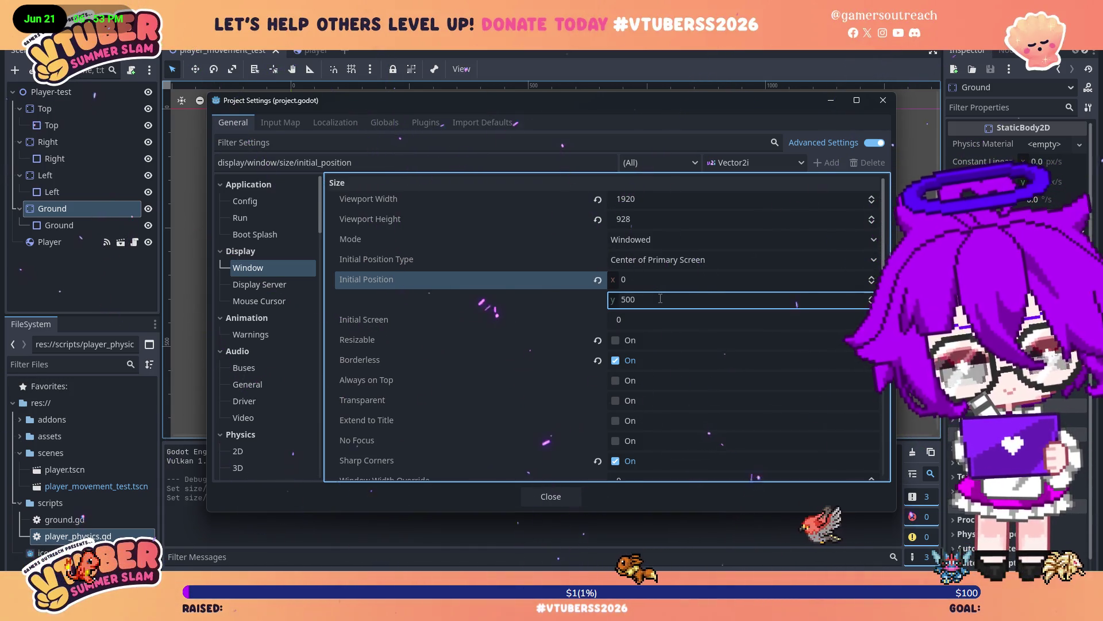
# Close the settings, test-run the game, stop it, and reopen Project Settings
pyautogui.click(882, 101)
pyautogui.press('F5')
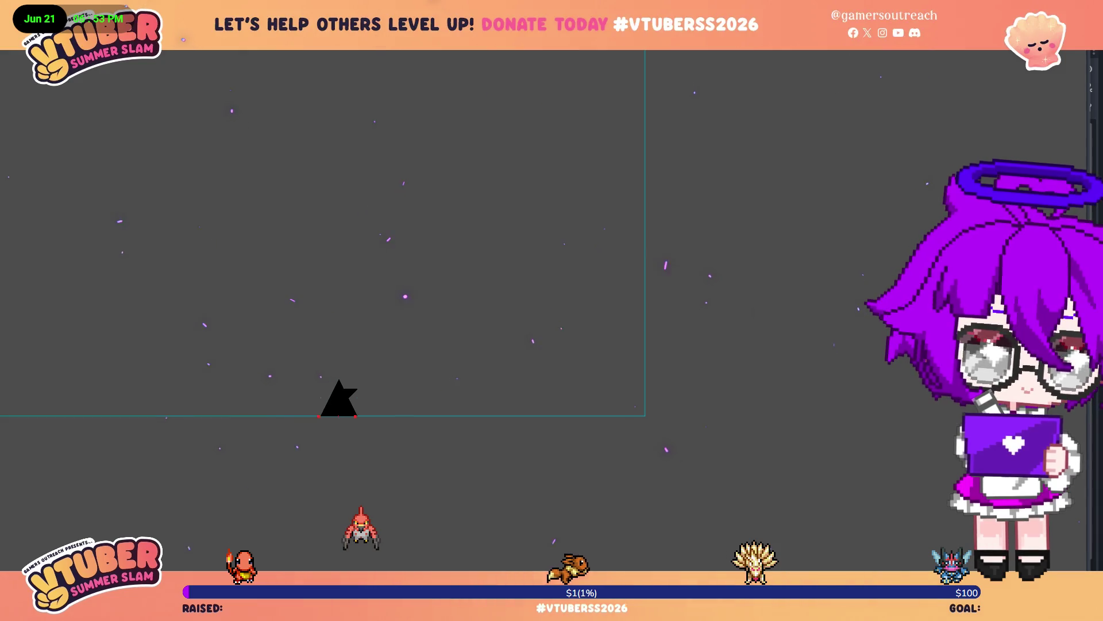
pyautogui.press('F8')
pyautogui.click(55, 35)
# Set the Initial Position Type to Absolute and turn off Sharp Corners for the window
pyautogui.click(75, 107)
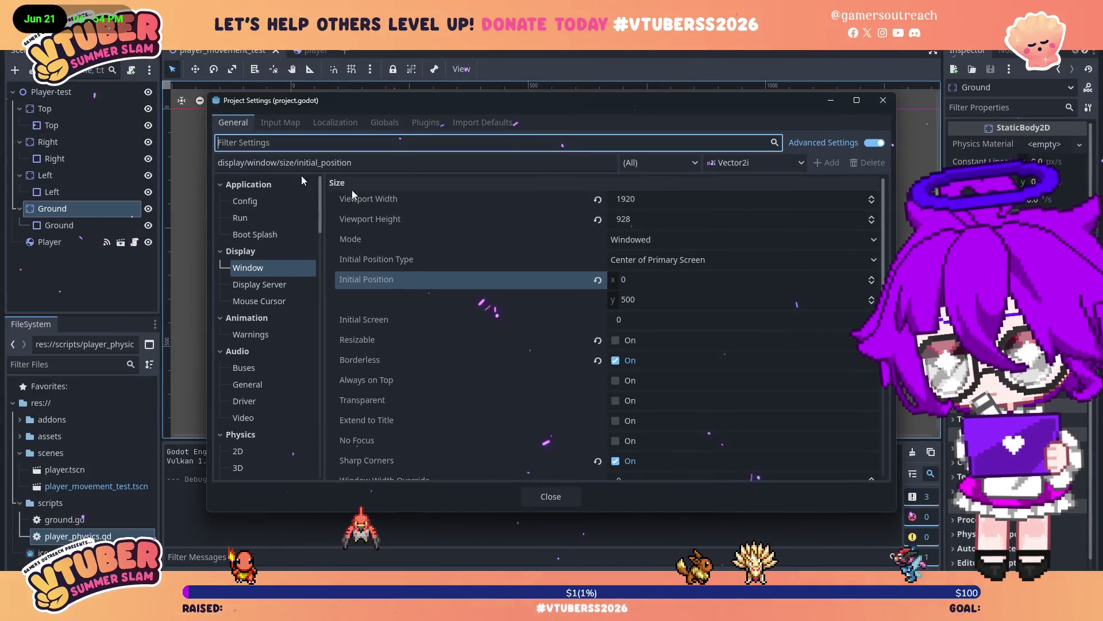
pyautogui.click(650, 264)
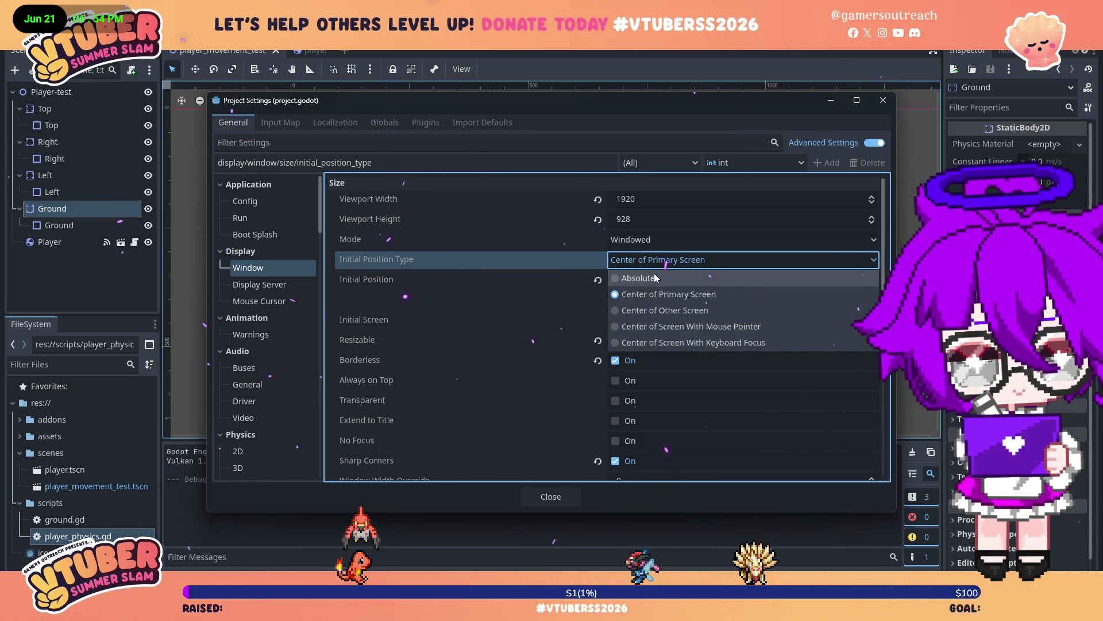
pyautogui.click(656, 278)
pyautogui.click(434, 298)
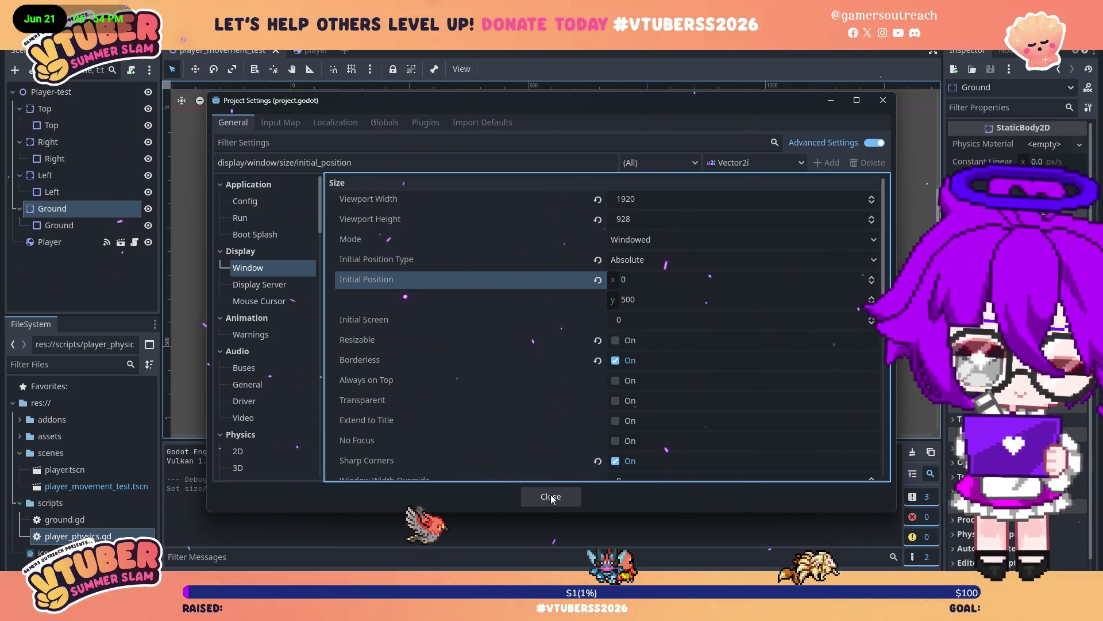
pyautogui.scroll(-2, 533, 450)
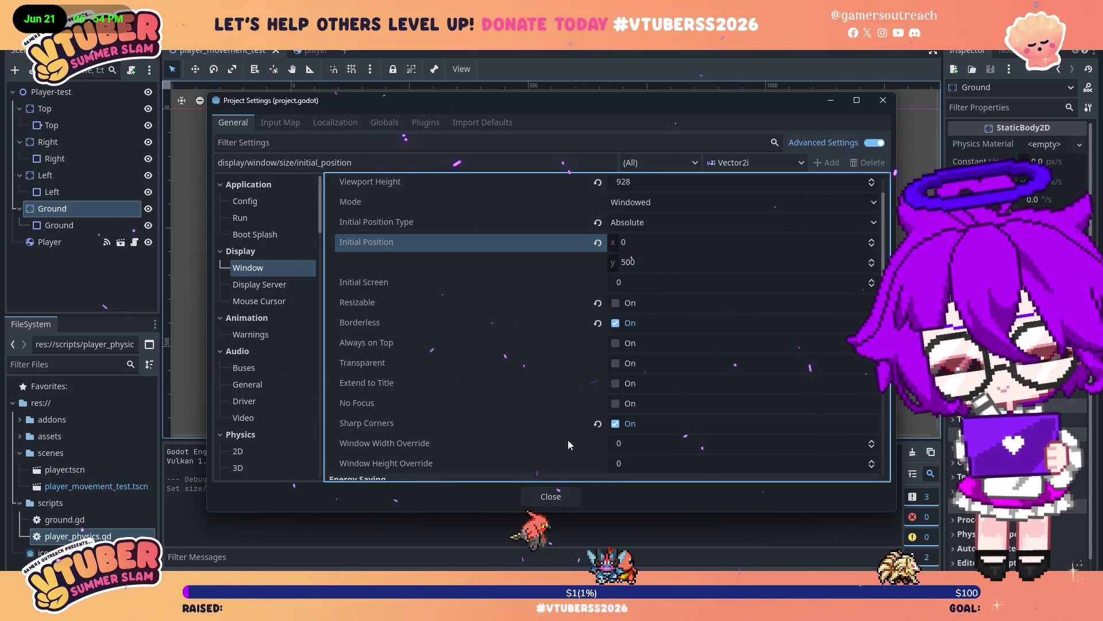
pyautogui.click(610, 426)
# Reset the Window Width Override back to 0
pyautogui.scroll(-2, 559, 426)
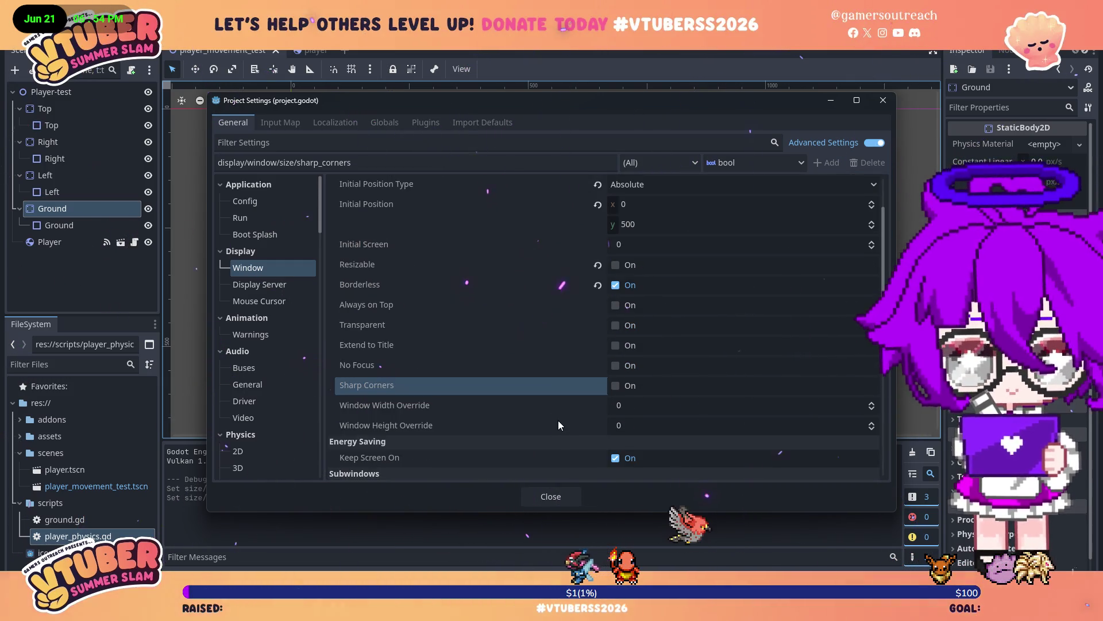
pyautogui.click(626, 406)
pyautogui.scroll(2, 628, 408)
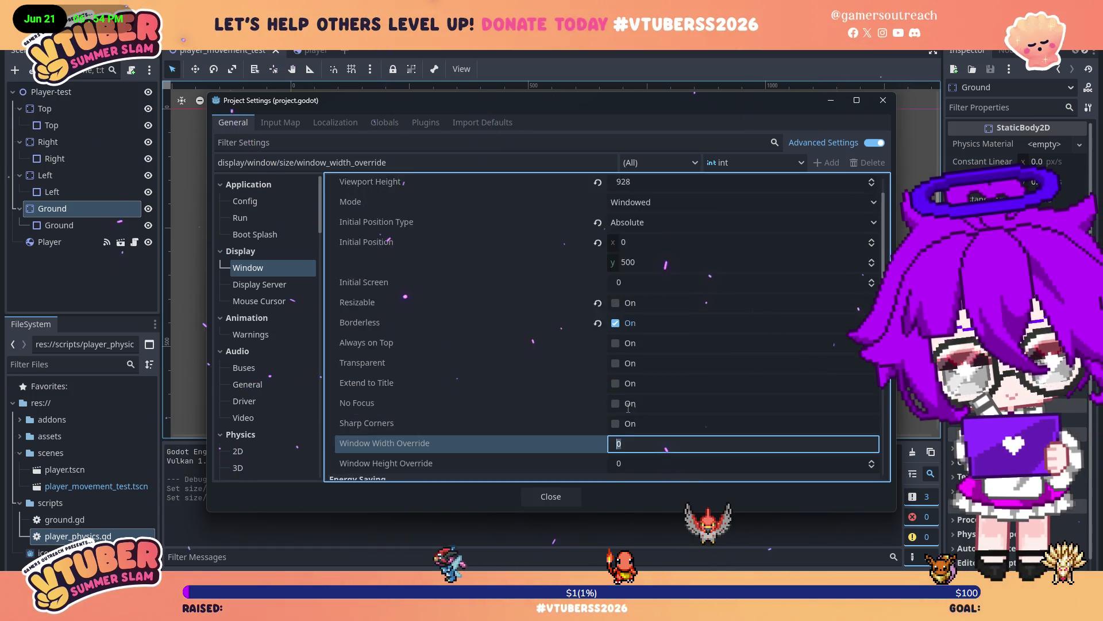
pyautogui.scroll(-2, 628, 408)
pyautogui.click(872, 403)
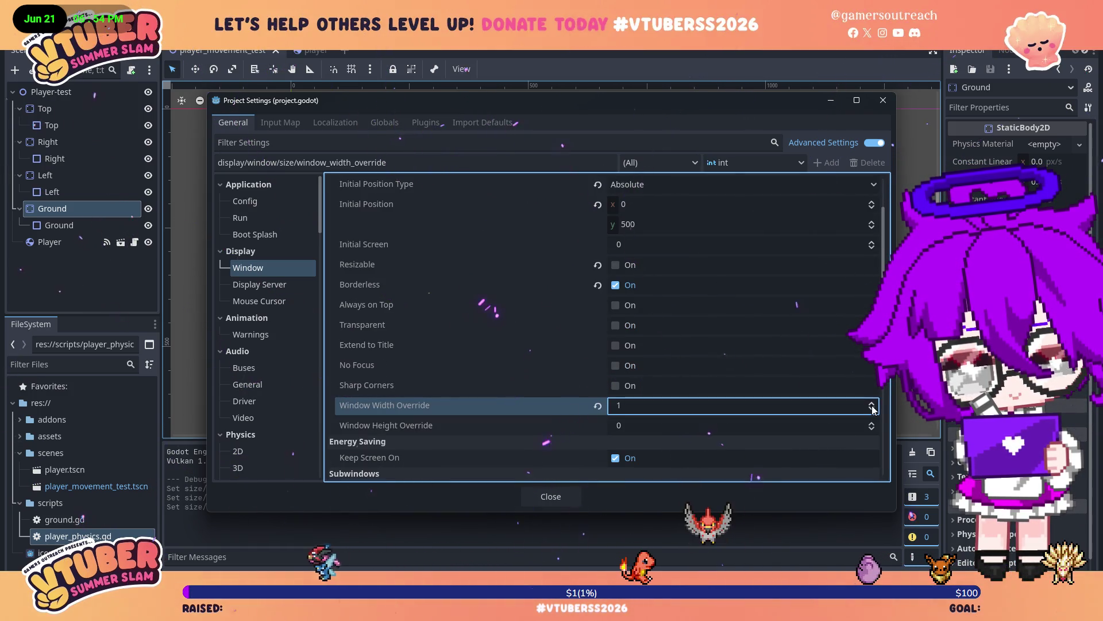
pyautogui.click(597, 405)
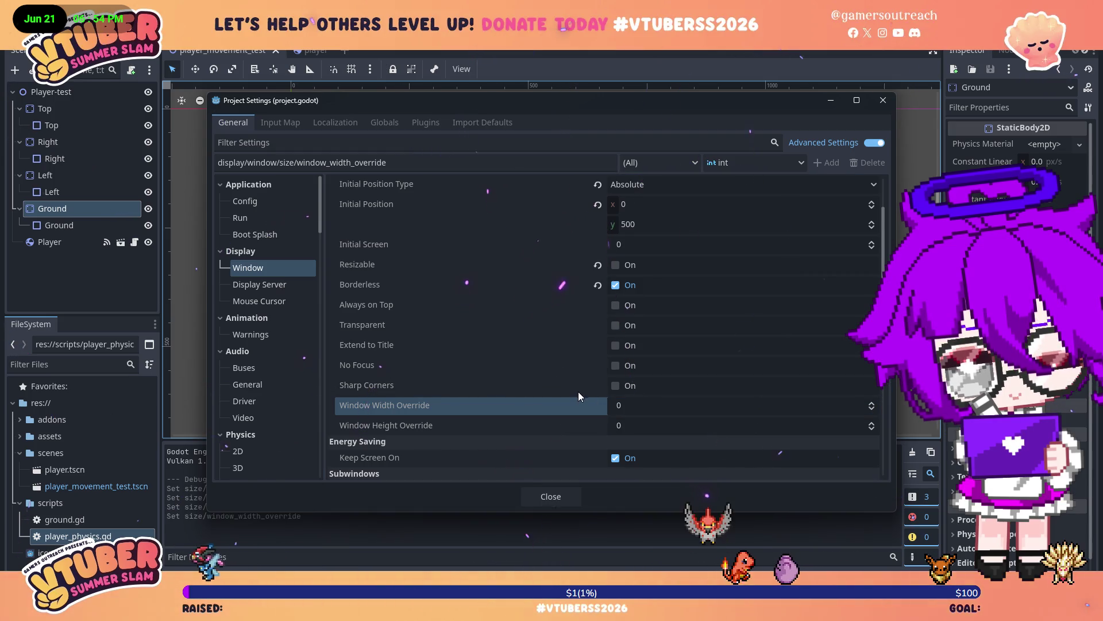
# Set Initial Position x to 500 and keep the window mode as Windowed
pyautogui.scroll(-4, 578, 392)
pyautogui.scroll(-2, 504, 382)
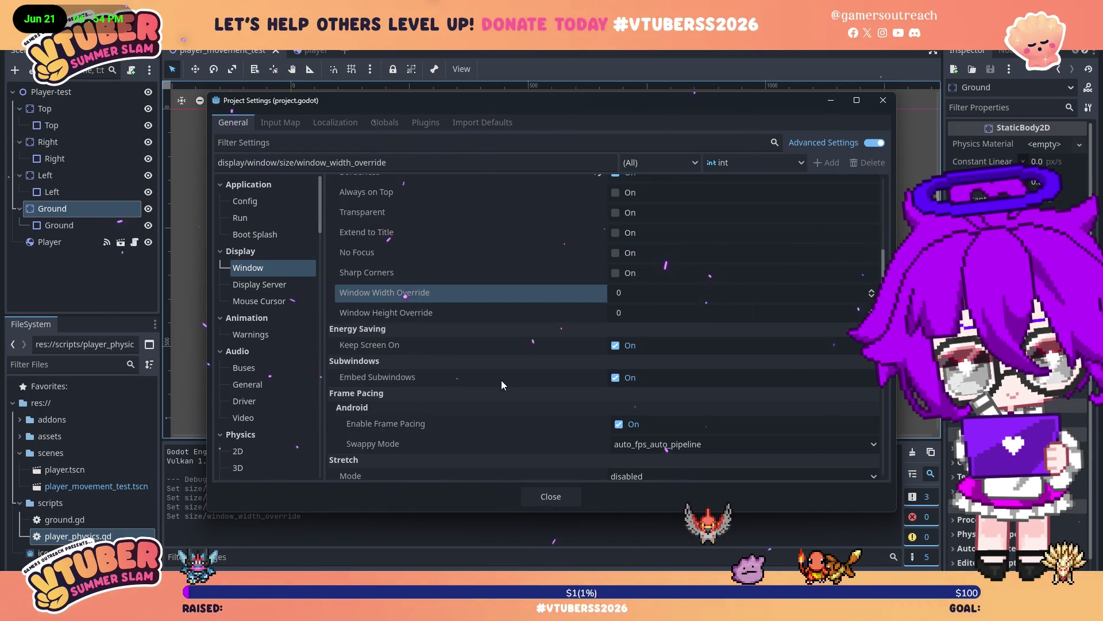
pyautogui.scroll(-8, 498, 380)
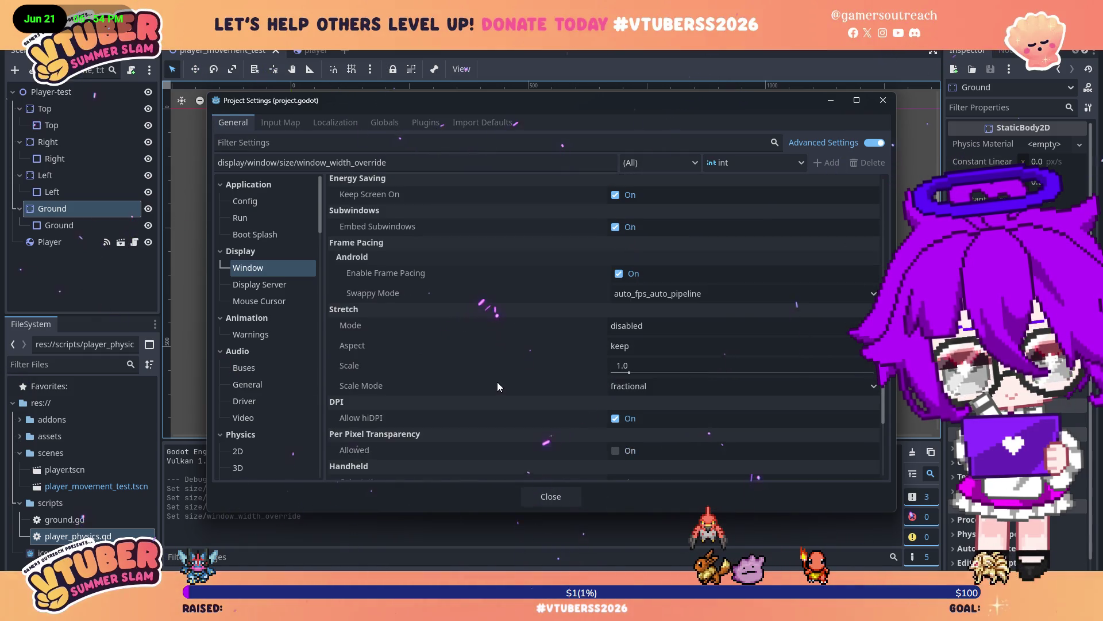
pyautogui.scroll(-2, 497, 382)
pyautogui.scroll(-2, 498, 382)
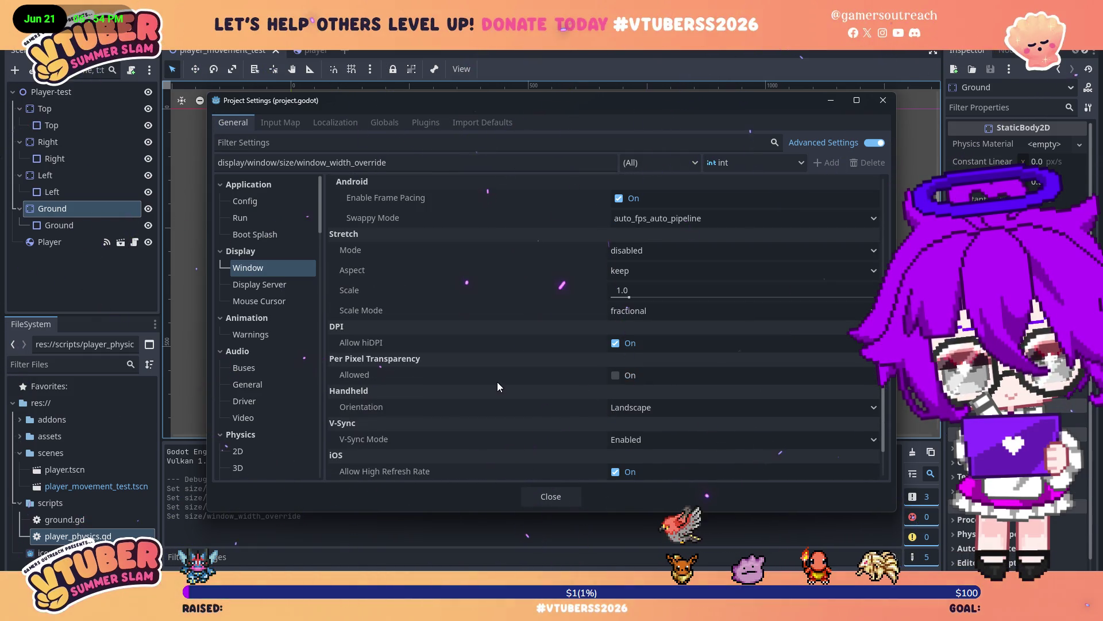
pyautogui.scroll(-2, 497, 386)
pyautogui.scroll(-1, 498, 386)
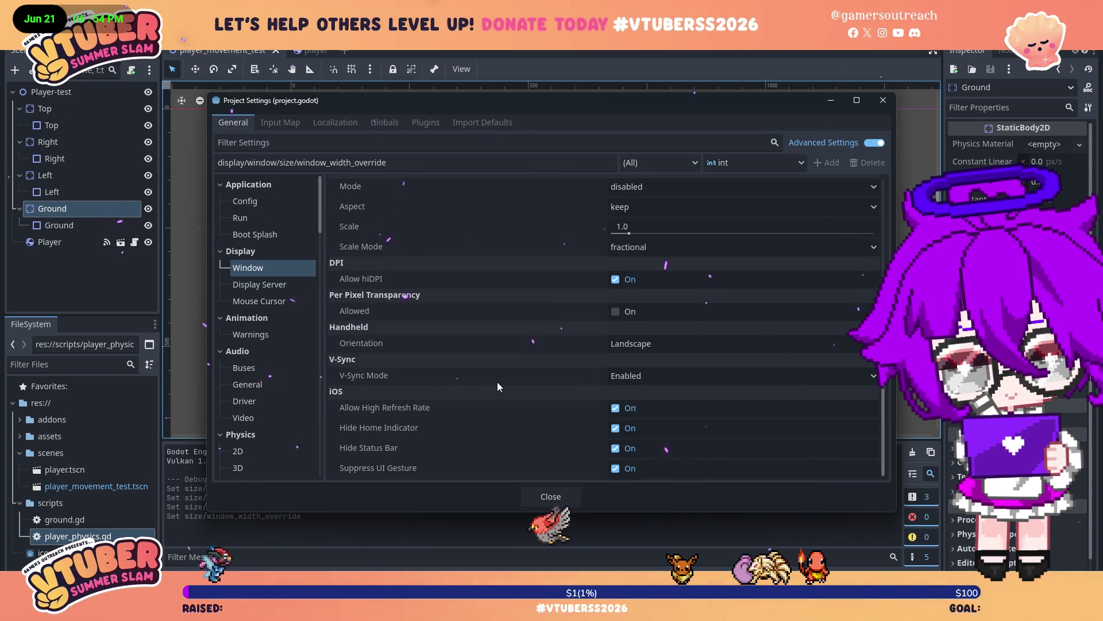
pyautogui.moveTo(524, 381)
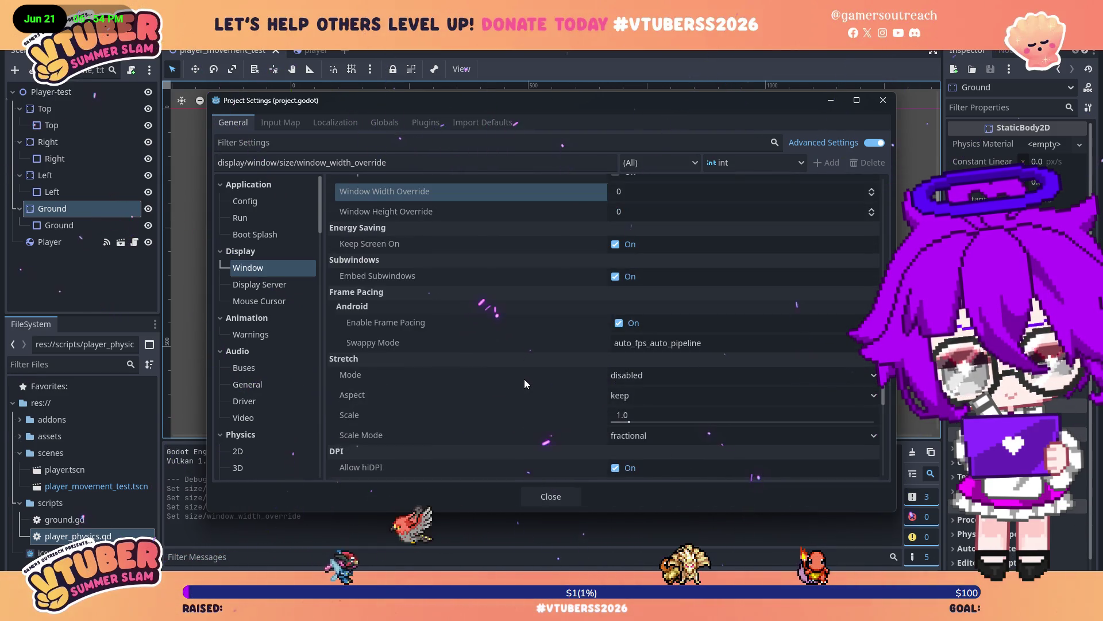
pyautogui.scroll(1, 524, 378)
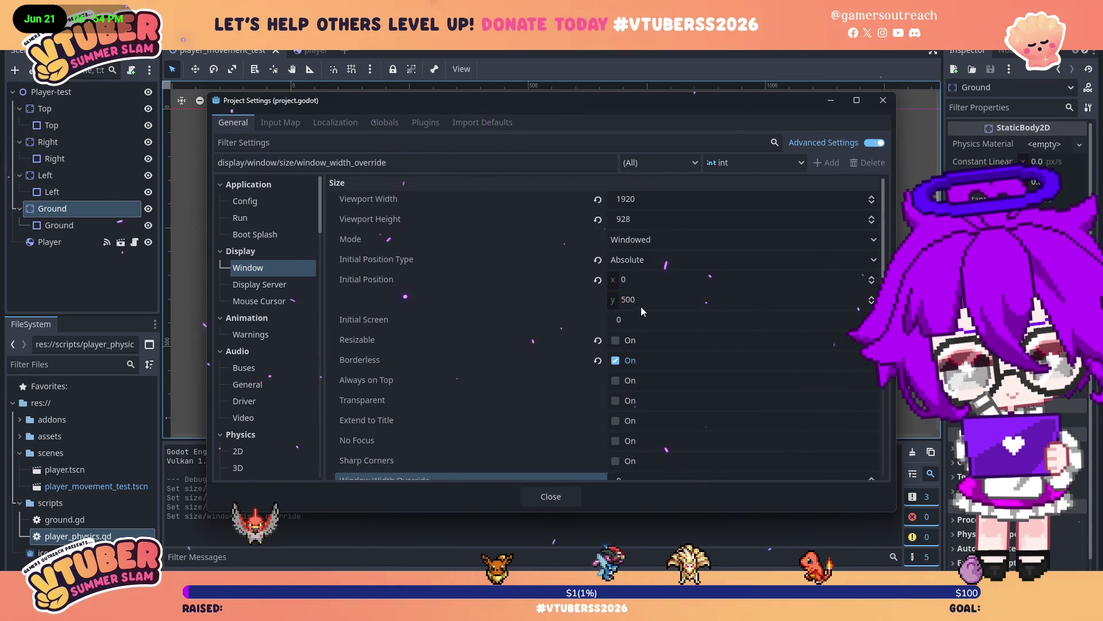
pyautogui.click(645, 281)
pyautogui.write('500')
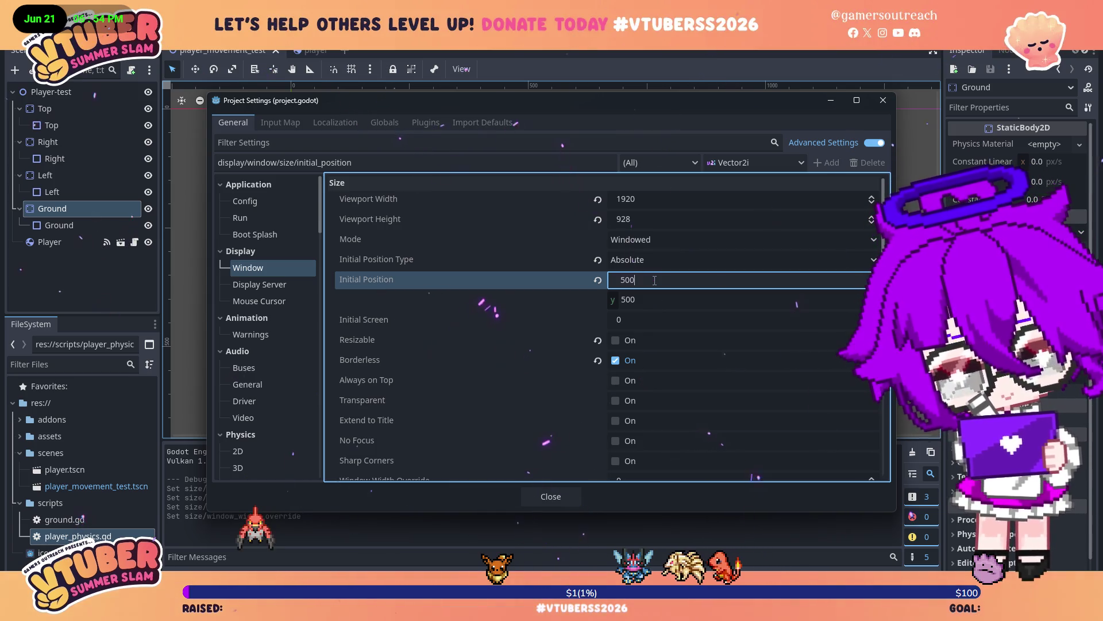
pyautogui.press('Return')
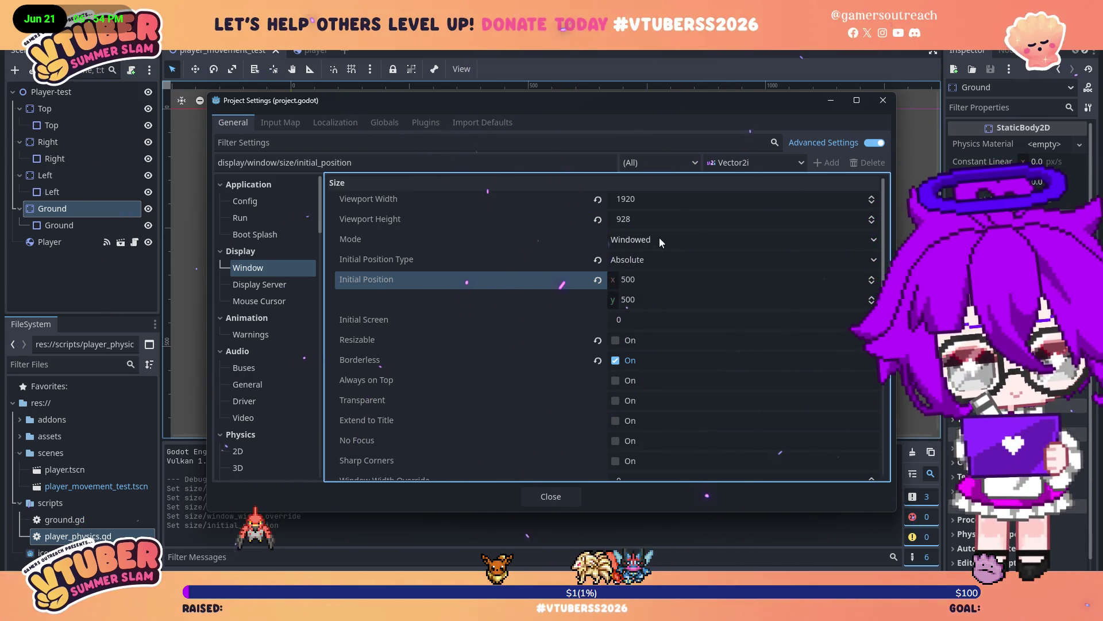
pyautogui.click(660, 240)
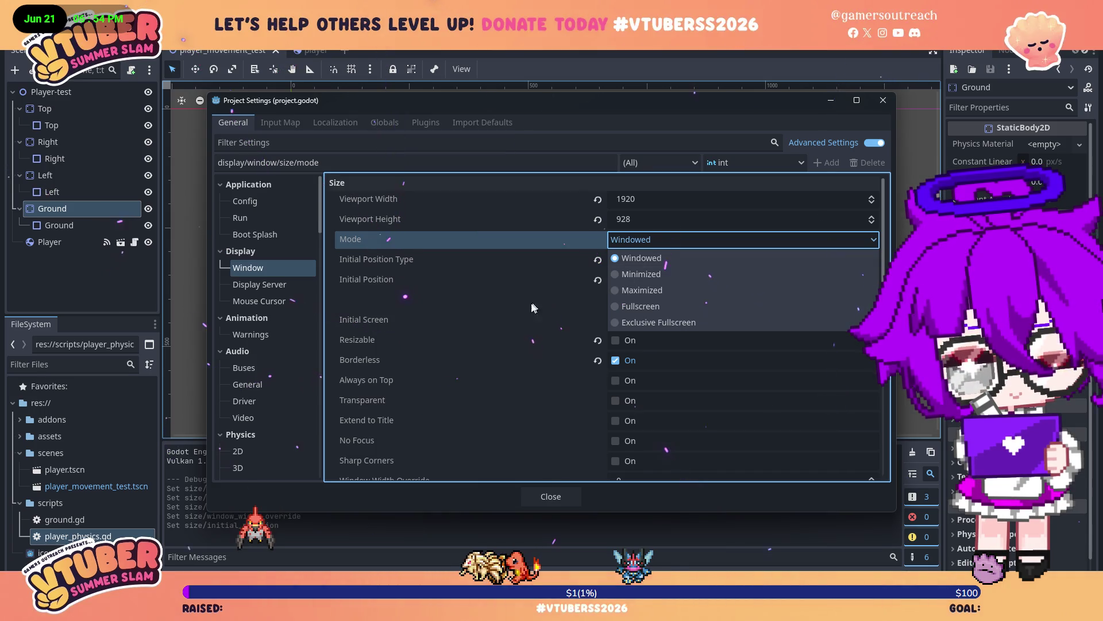
pyautogui.click(644, 259)
# Run the game at 500×500, steer the triangle left and right, stop it, and reopen Project Settings
pyautogui.click(569, 498)
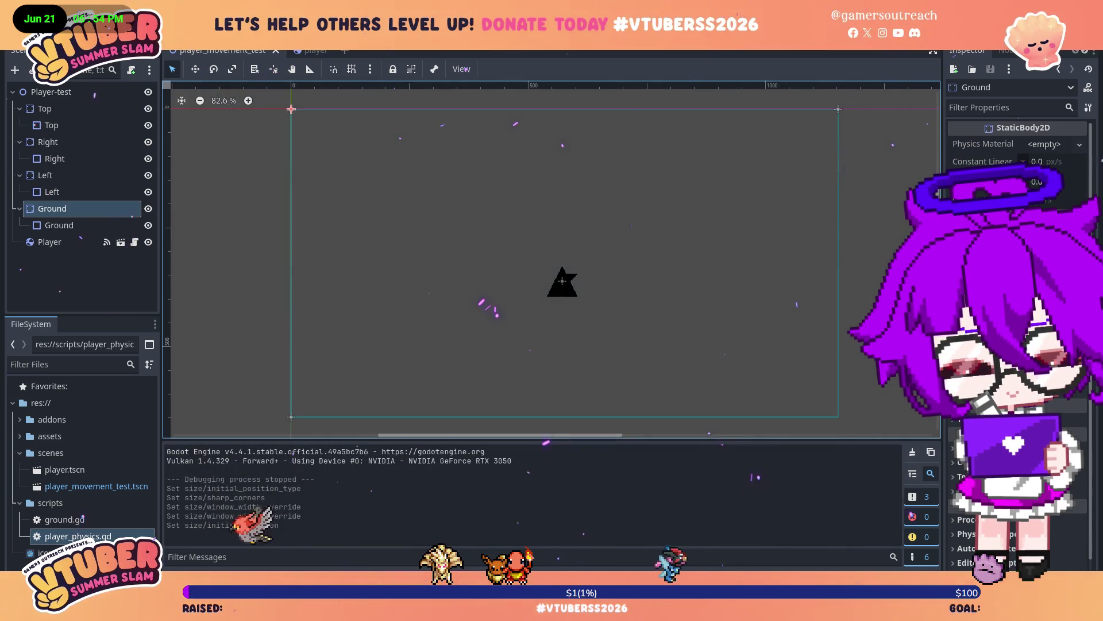
pyautogui.press('F5')
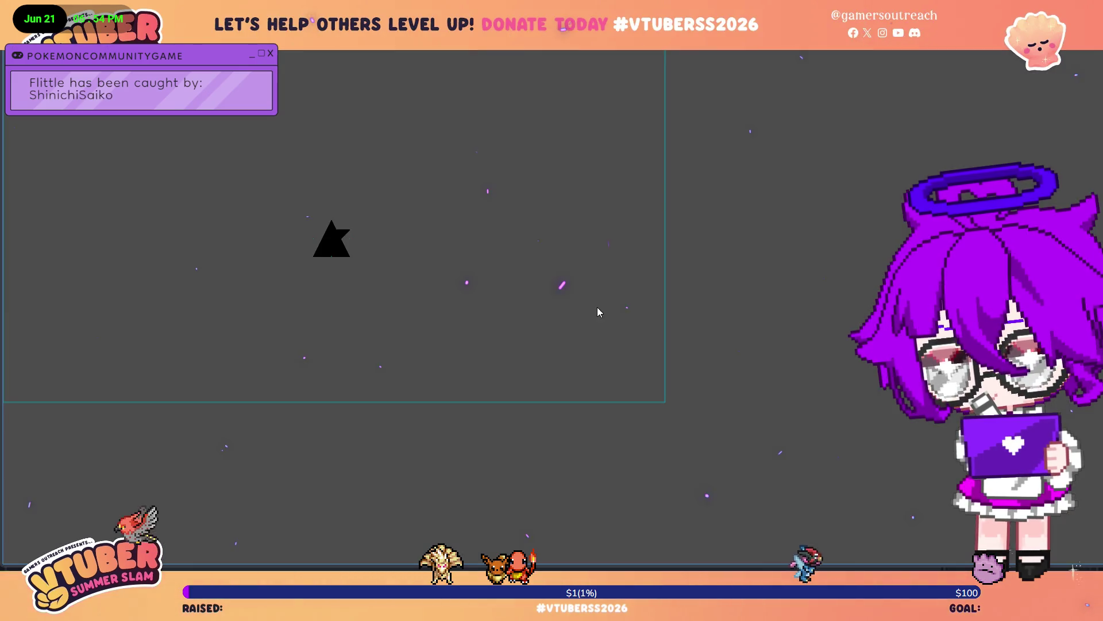
pyautogui.press('Right')
pyautogui.press('Left')
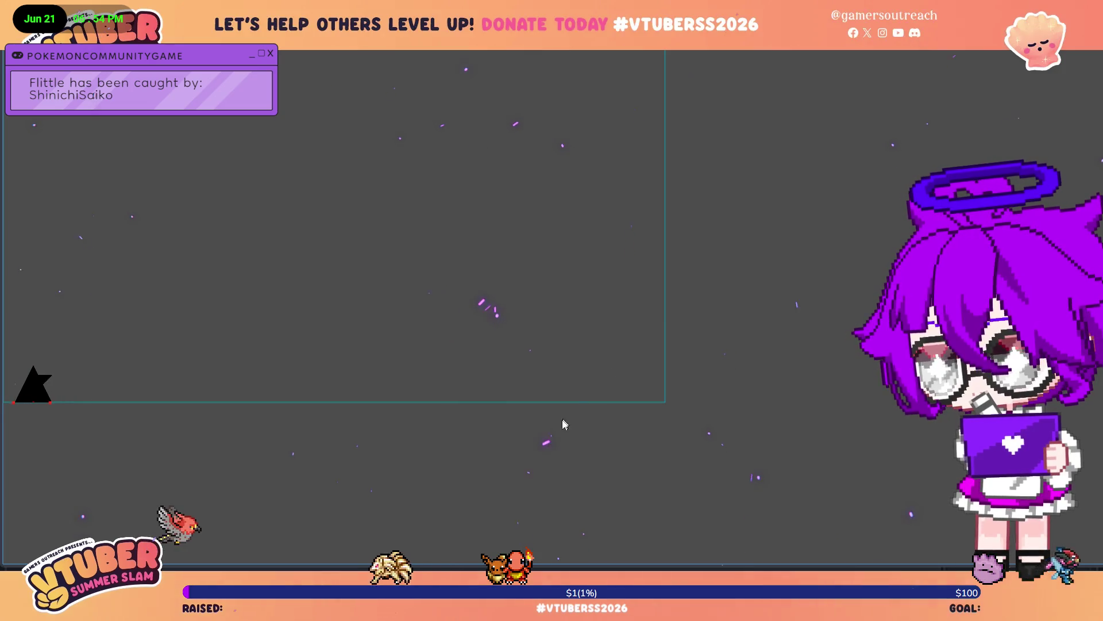
pyautogui.press('Right')
pyautogui.press('Left')
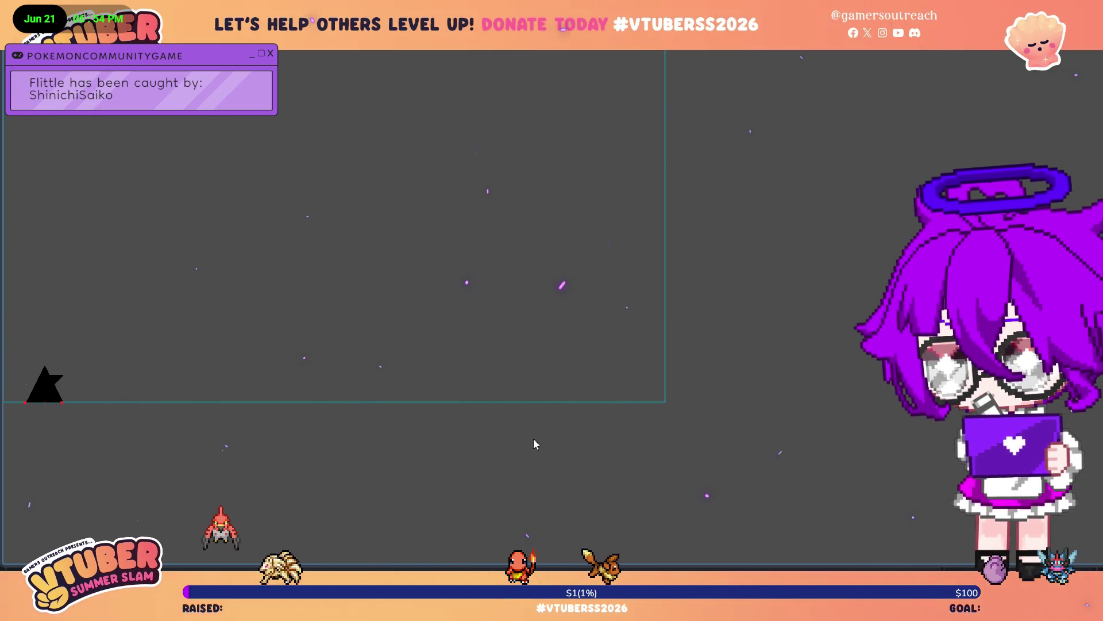
pyautogui.press('Right')
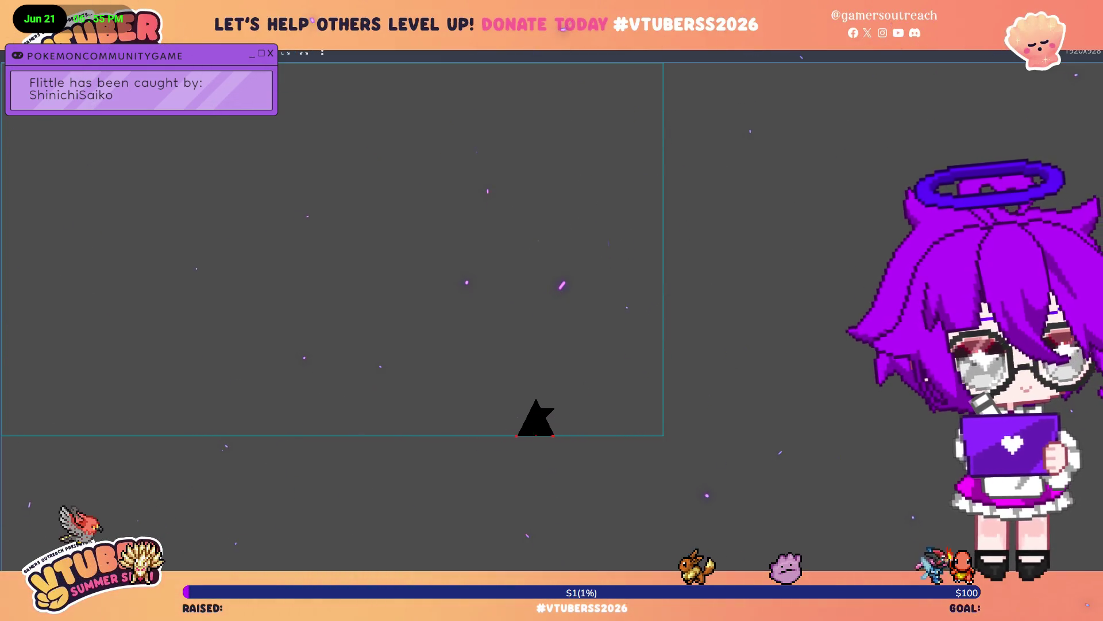
pyautogui.press('F8')
pyautogui.click(55, 40)
pyautogui.click(69, 66)
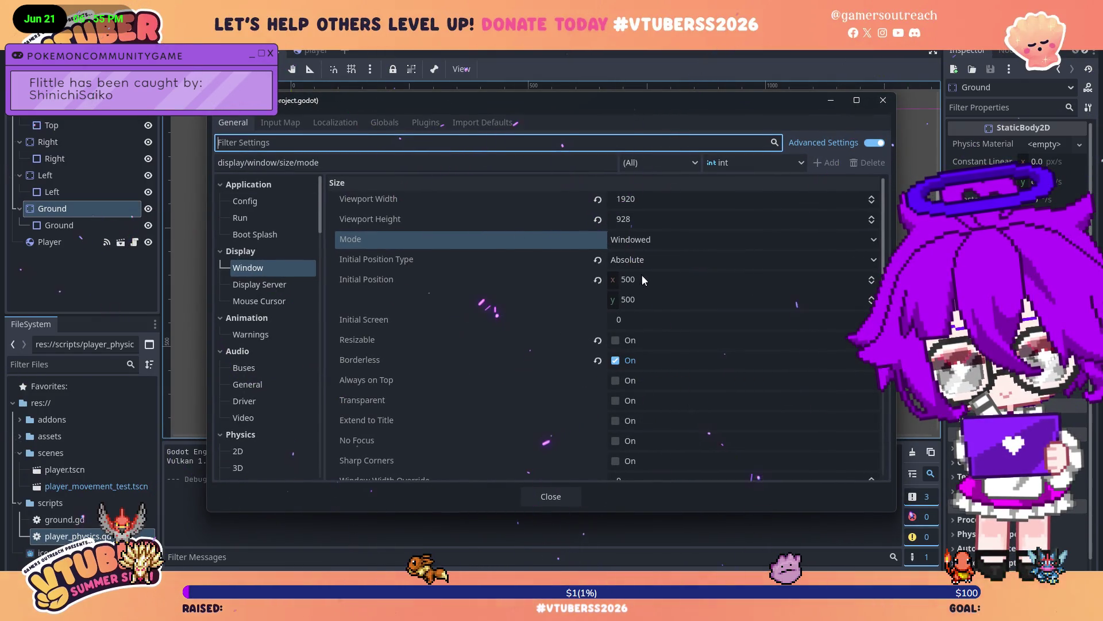
# Close settings, quit to the project list and reload the project, then do a quick test run
pyautogui.click(883, 101)
pyautogui.click(54, 40)
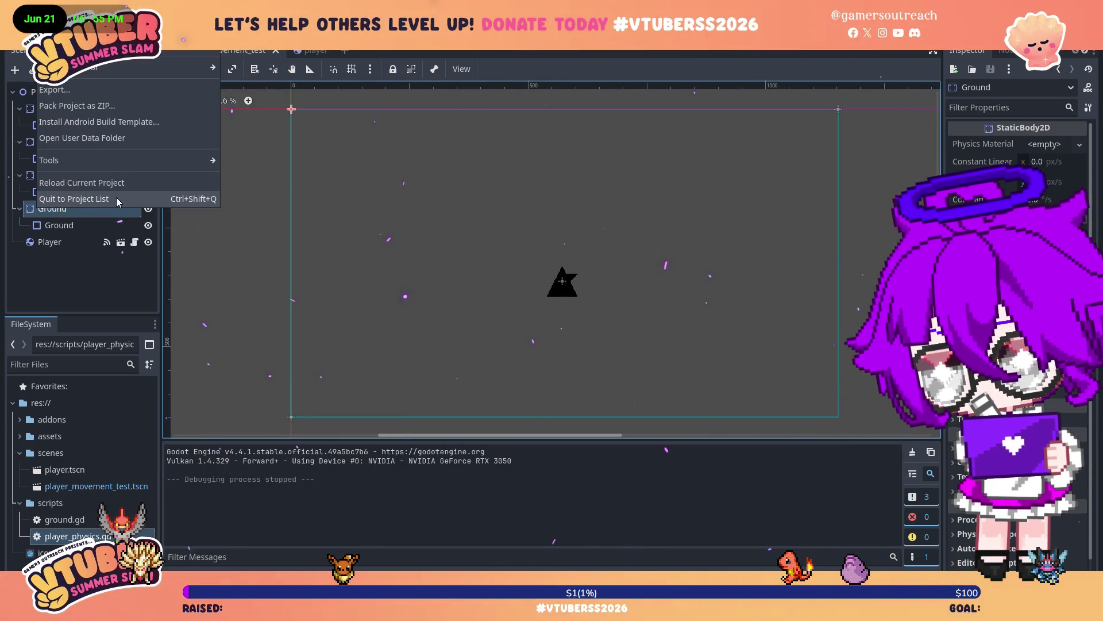
pyautogui.click(116, 197)
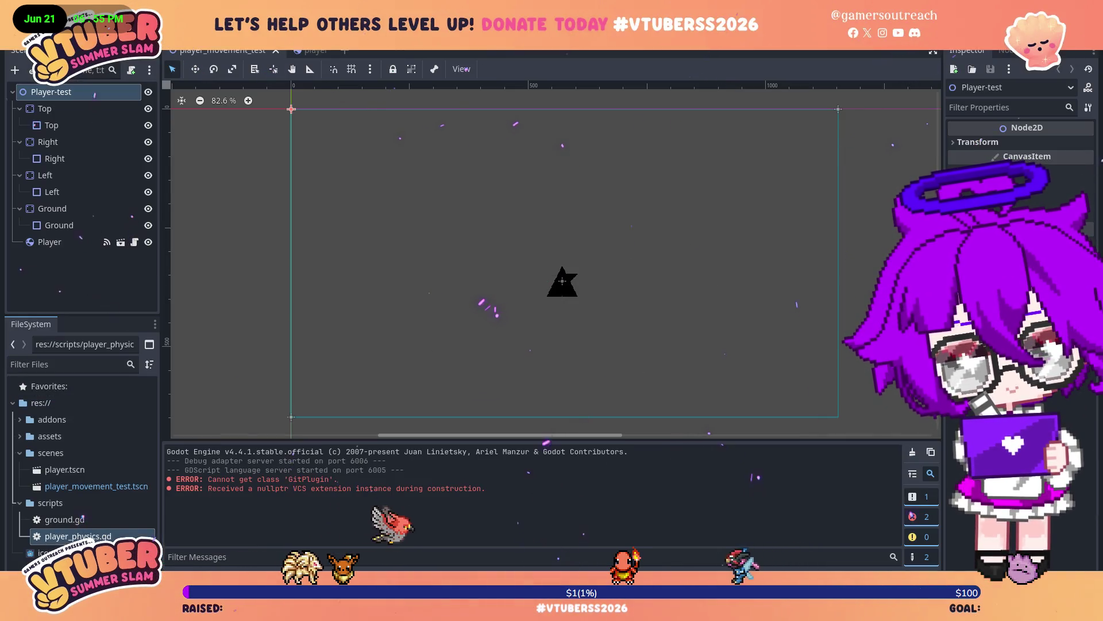
pyautogui.press('F5')
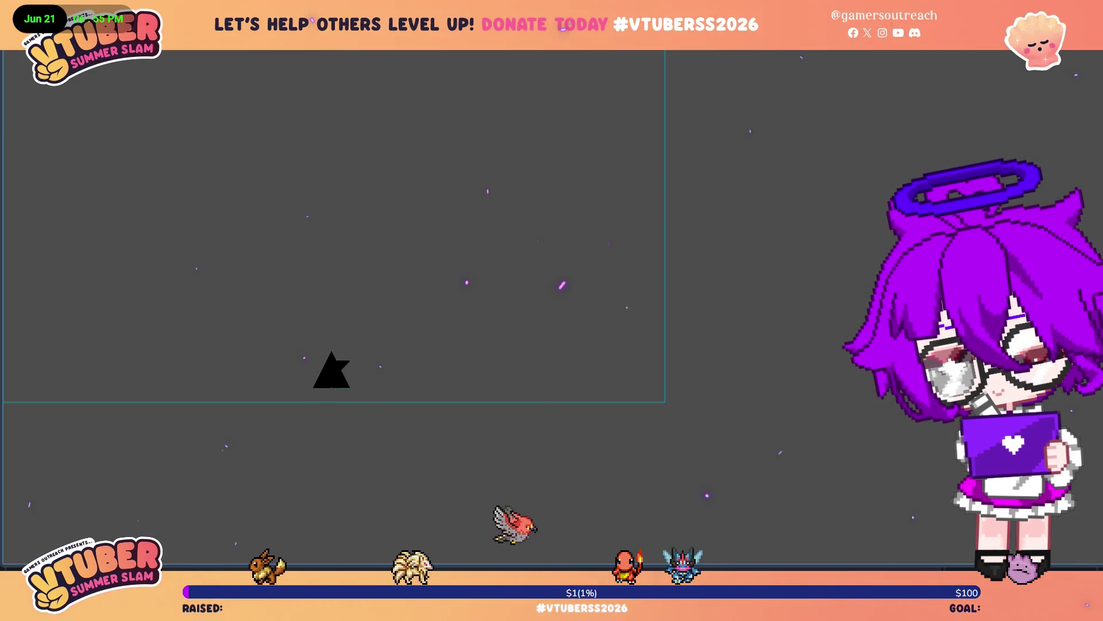
pyautogui.press('F8')
# Browse the Run, Config, Boot Splash, Window, Display Server and Mouse Cursor settings, ending on Window
pyautogui.click(50, 11)
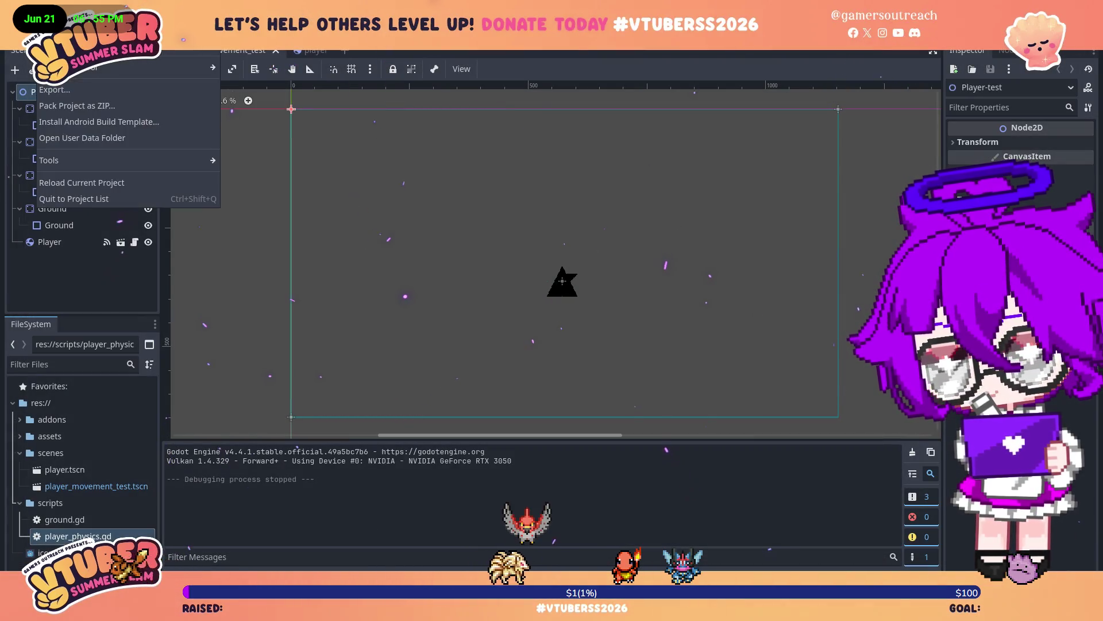
pyautogui.click(75, 53)
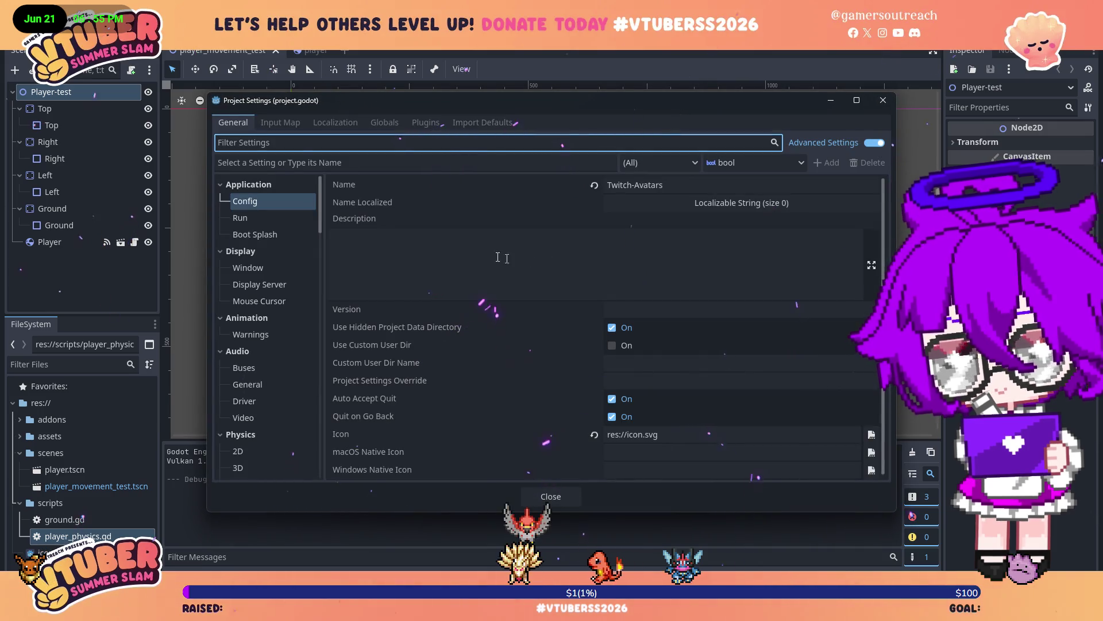
pyautogui.click(266, 222)
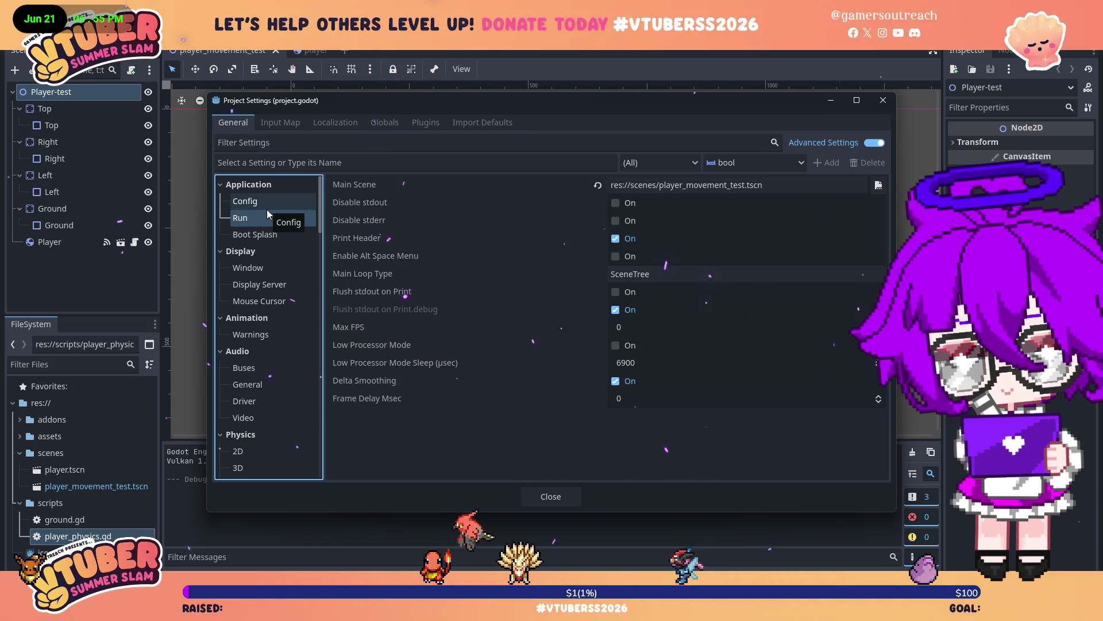
pyautogui.click(267, 208)
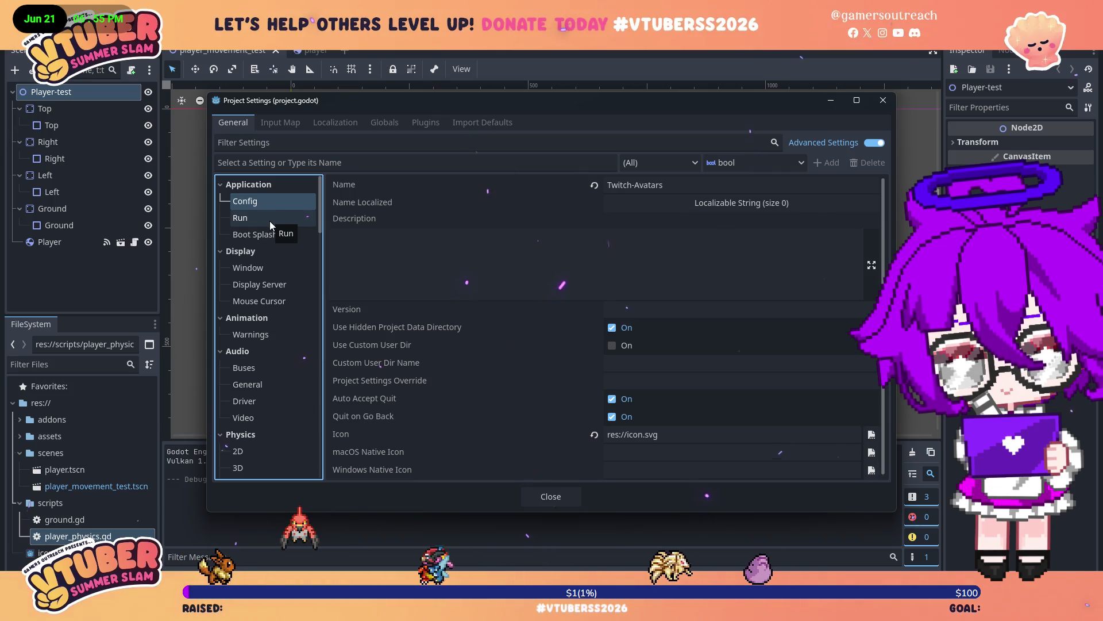
pyautogui.click(270, 233)
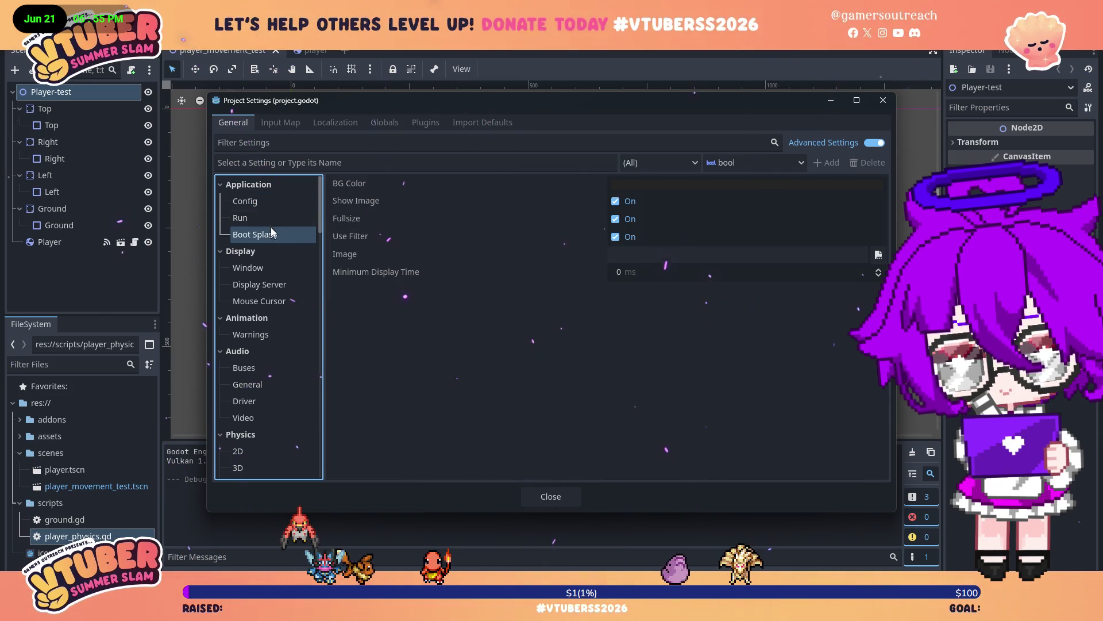
pyautogui.click(270, 217)
pyautogui.click(269, 204)
pyautogui.click(273, 234)
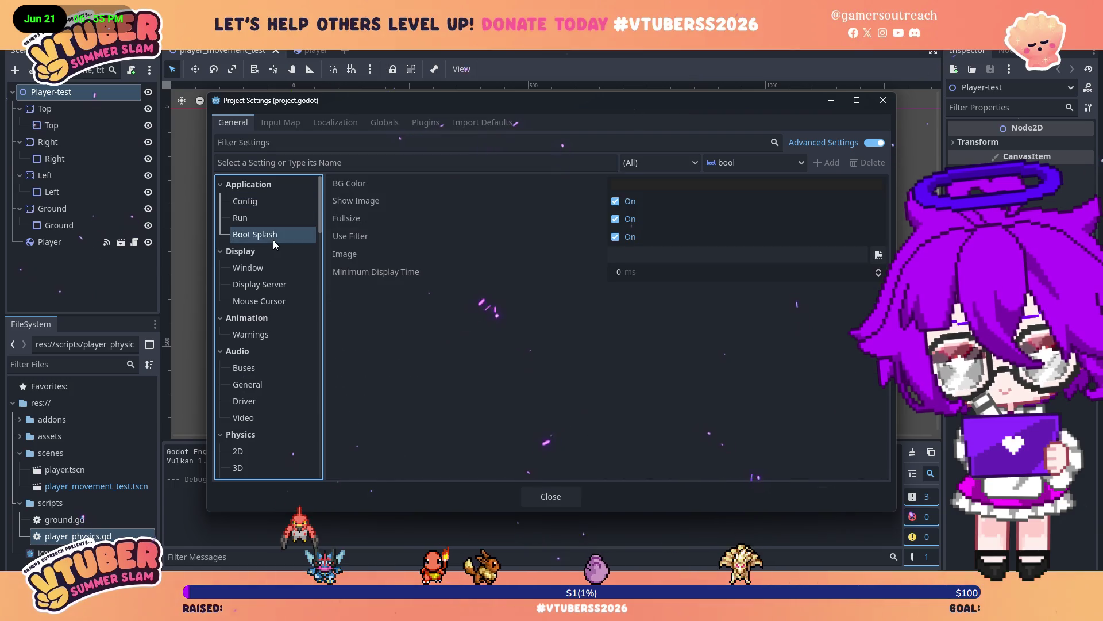
pyautogui.click(281, 270)
pyautogui.click(284, 284)
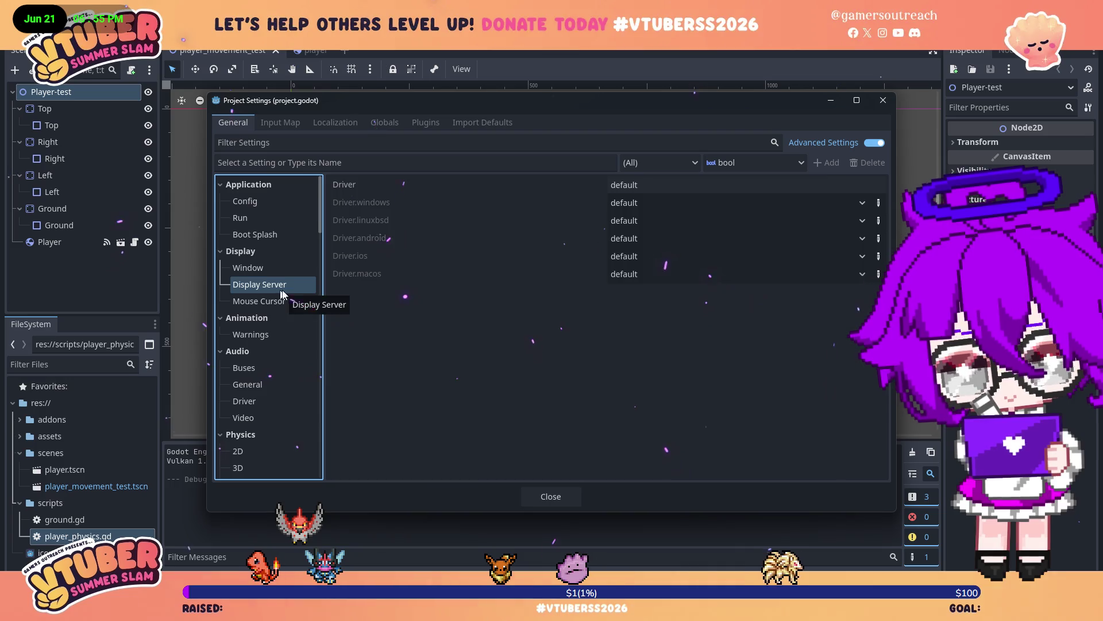
pyautogui.click(268, 302)
pyautogui.click(298, 285)
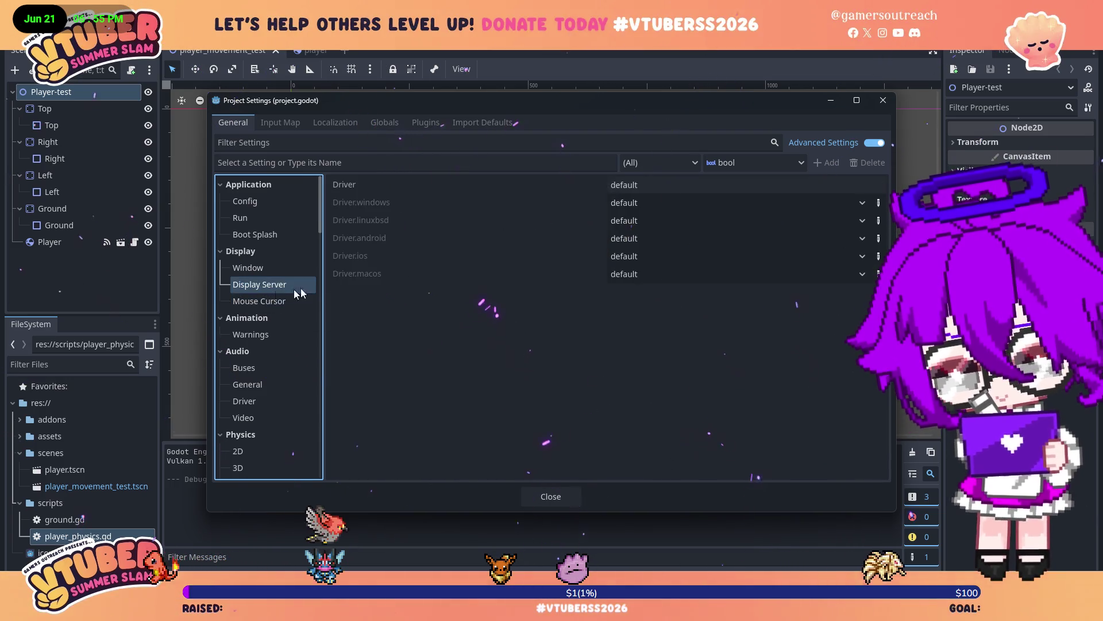
pyautogui.click(685, 183)
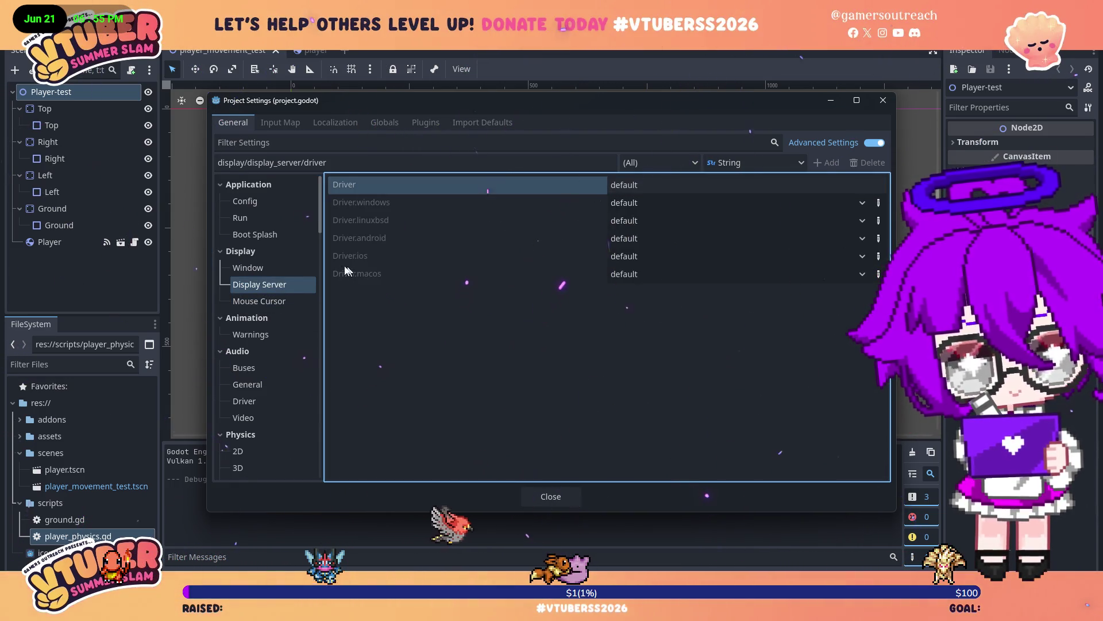
pyautogui.click(280, 269)
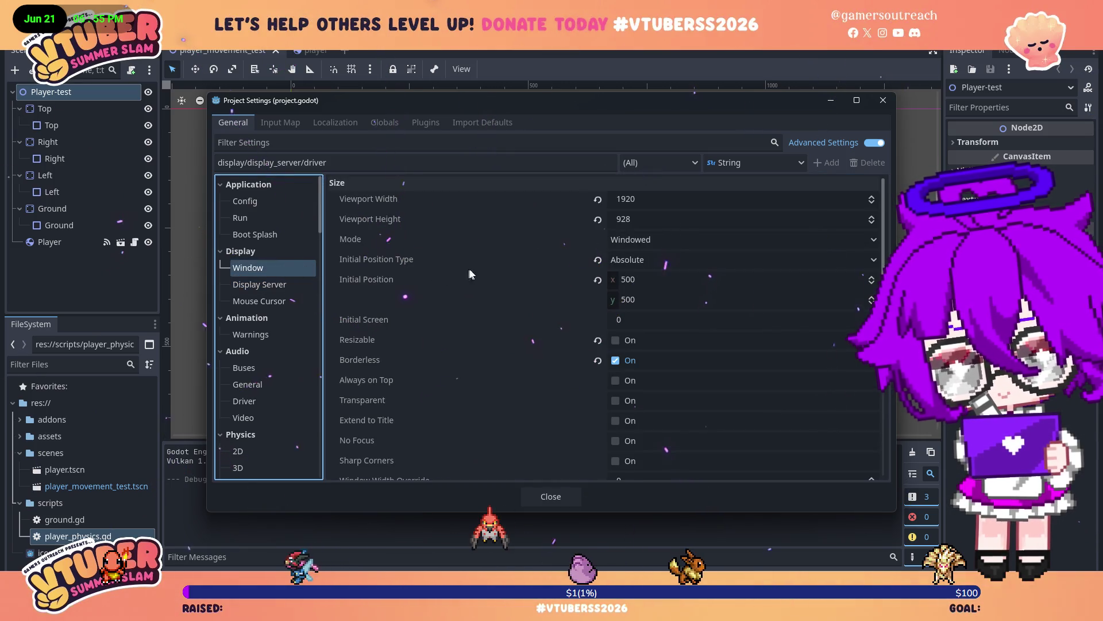
# Revert Initial Position Type to its default, close settings, and run the game
pyautogui.click(596, 259)
pyautogui.press('Escape')
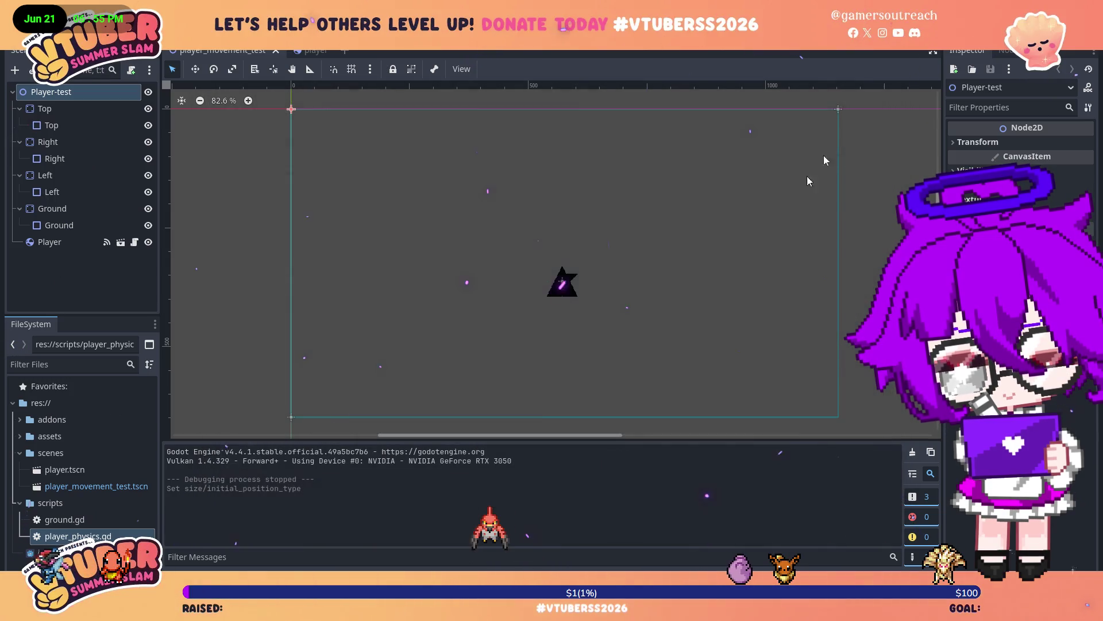
pyautogui.press('F5')
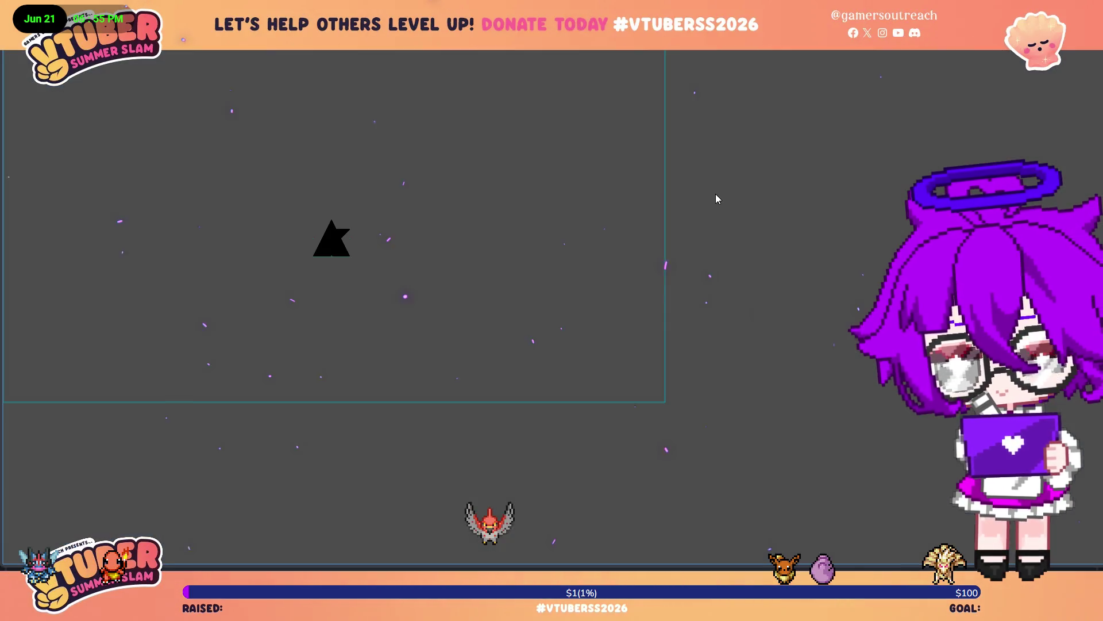
# Move the player left and right in the running game, then stop it
pyautogui.press('Left')
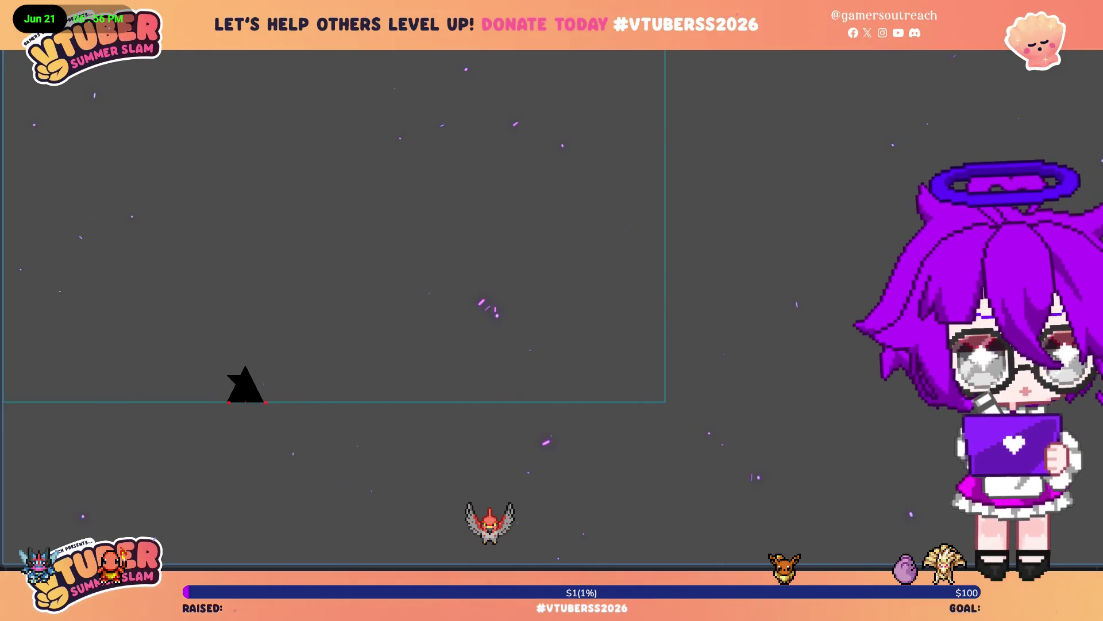
pyautogui.press('Left')
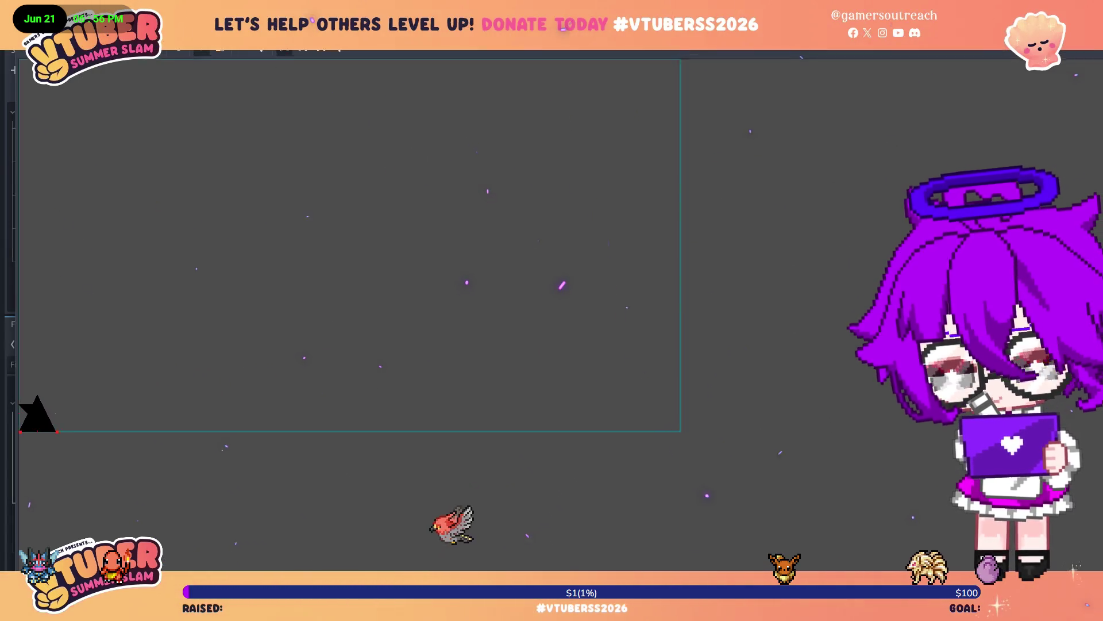
pyautogui.press('Right')
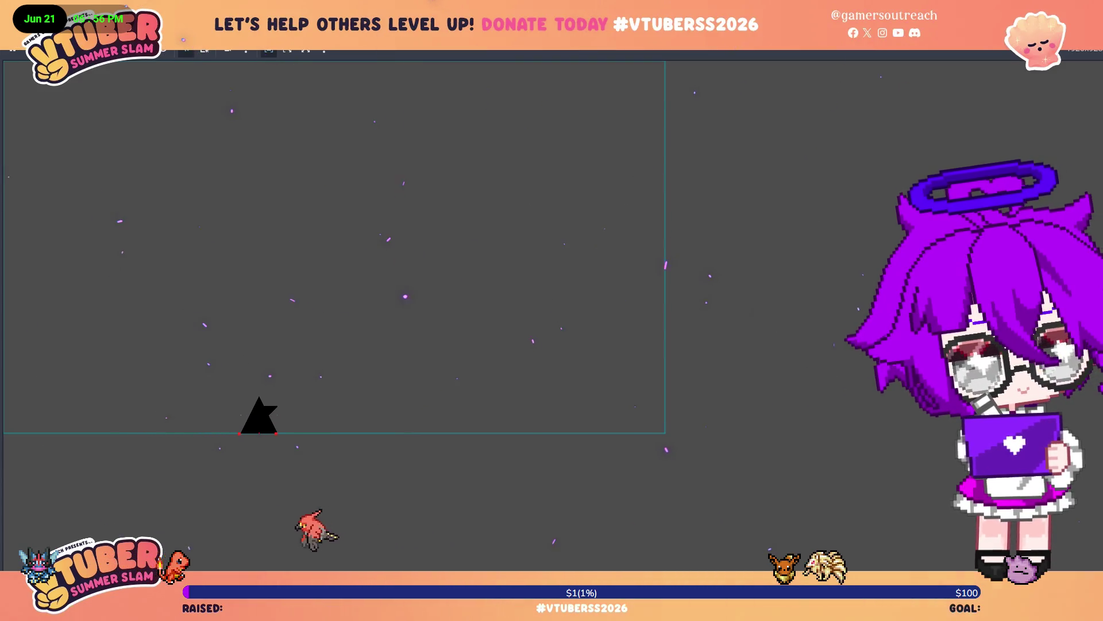
pyautogui.press('F8')
# Revert Resizable, Borderless, Initial Position and Initial Position Type to their defaults in Project Settings
pyautogui.click(55, 40)
pyautogui.click(75, 57)
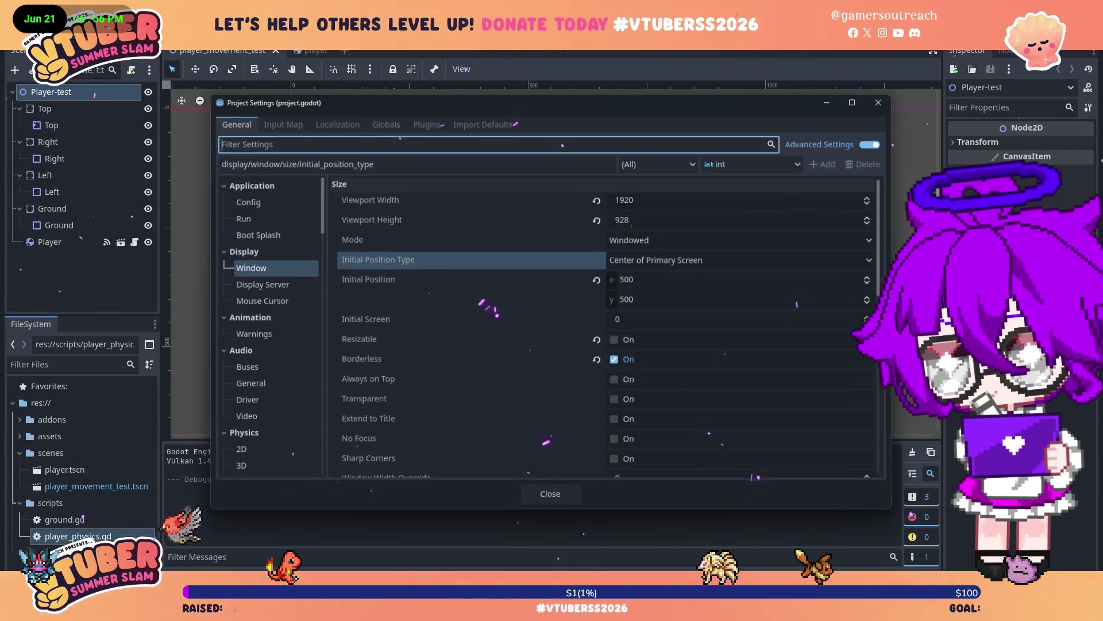
pyautogui.click(655, 263)
pyautogui.click(651, 276)
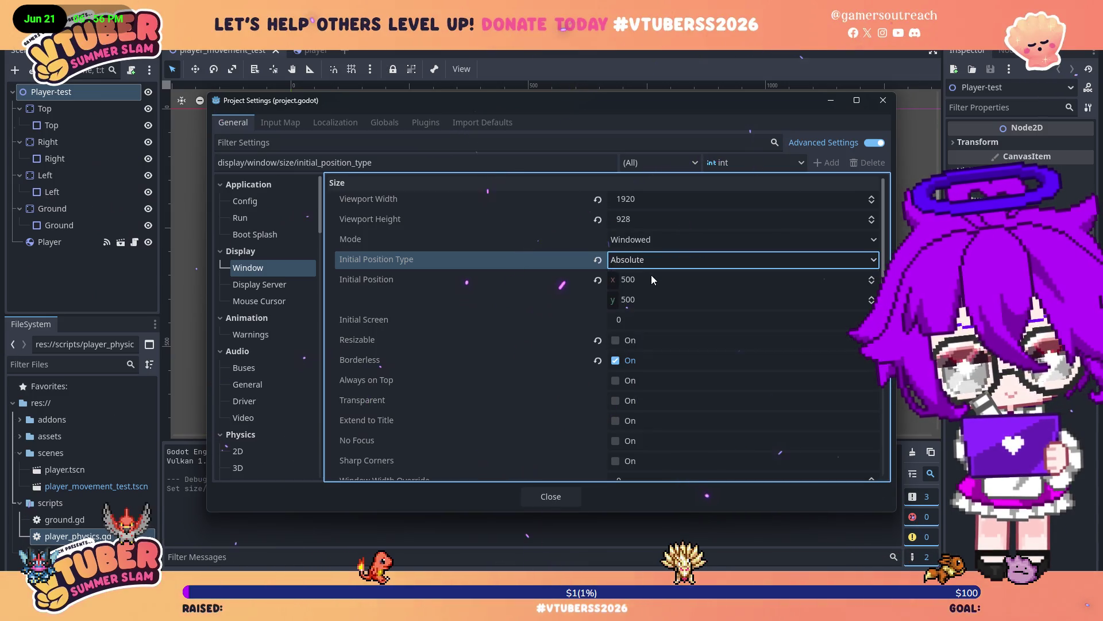
pyautogui.click(597, 340)
pyautogui.click(598, 360)
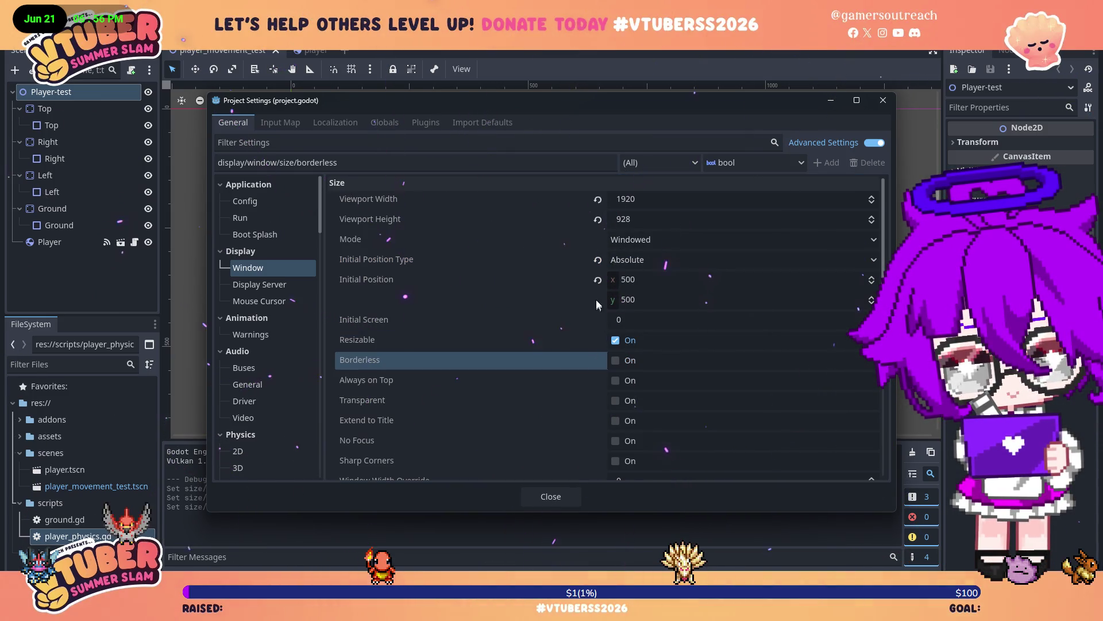
pyautogui.click(598, 280)
pyautogui.click(596, 262)
pyautogui.scroll(-3, 575, 287)
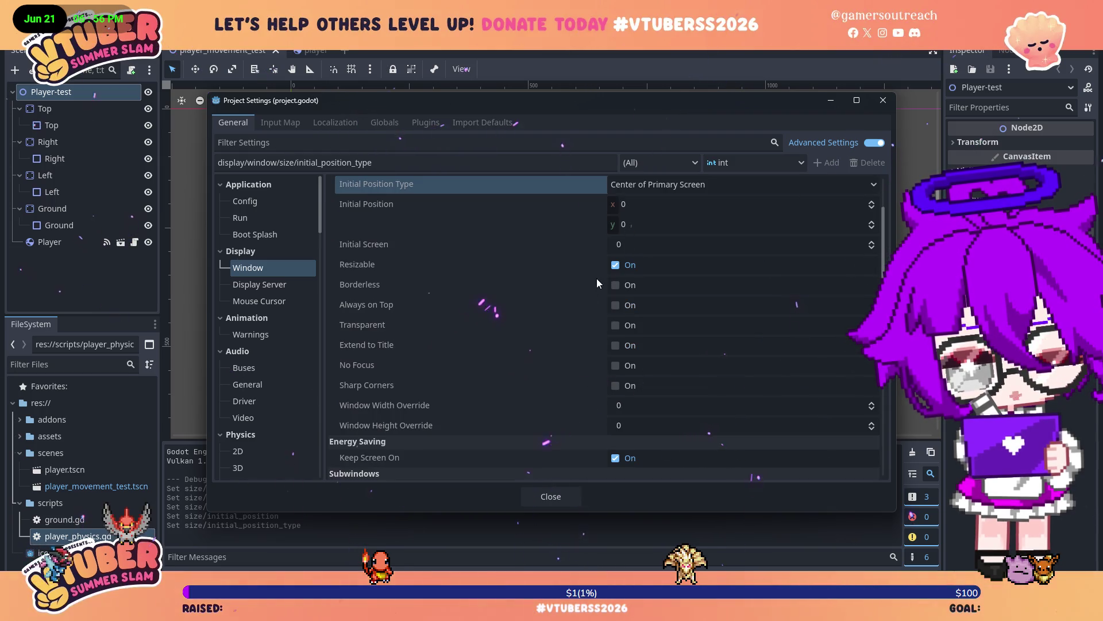
pyautogui.scroll(-3, 582, 300)
pyautogui.scroll(5, 590, 294)
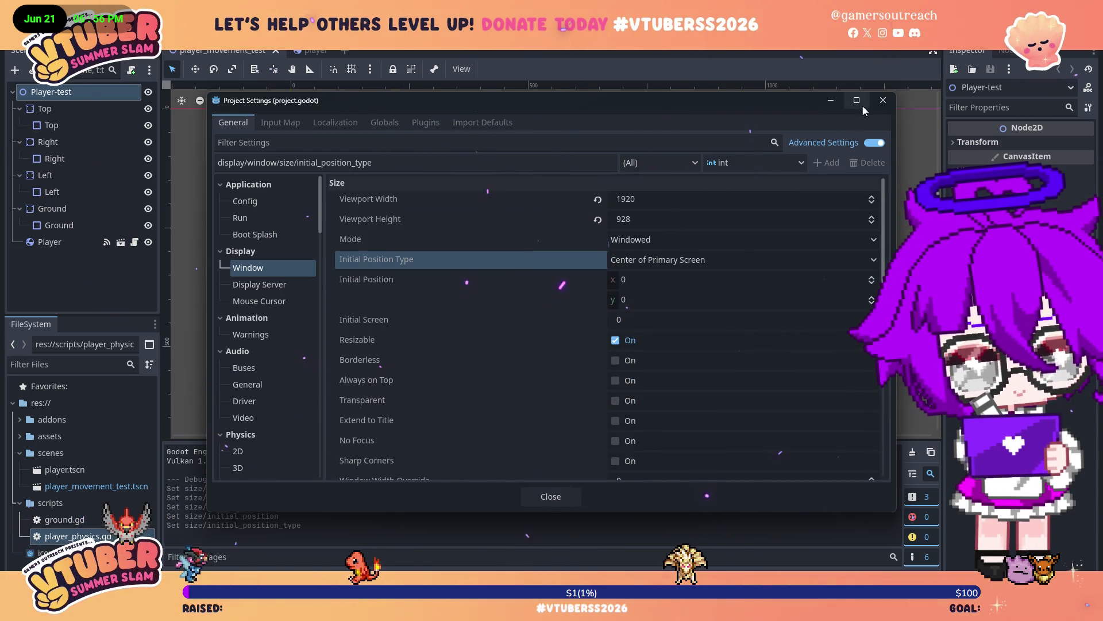
pyautogui.click(570, 500)
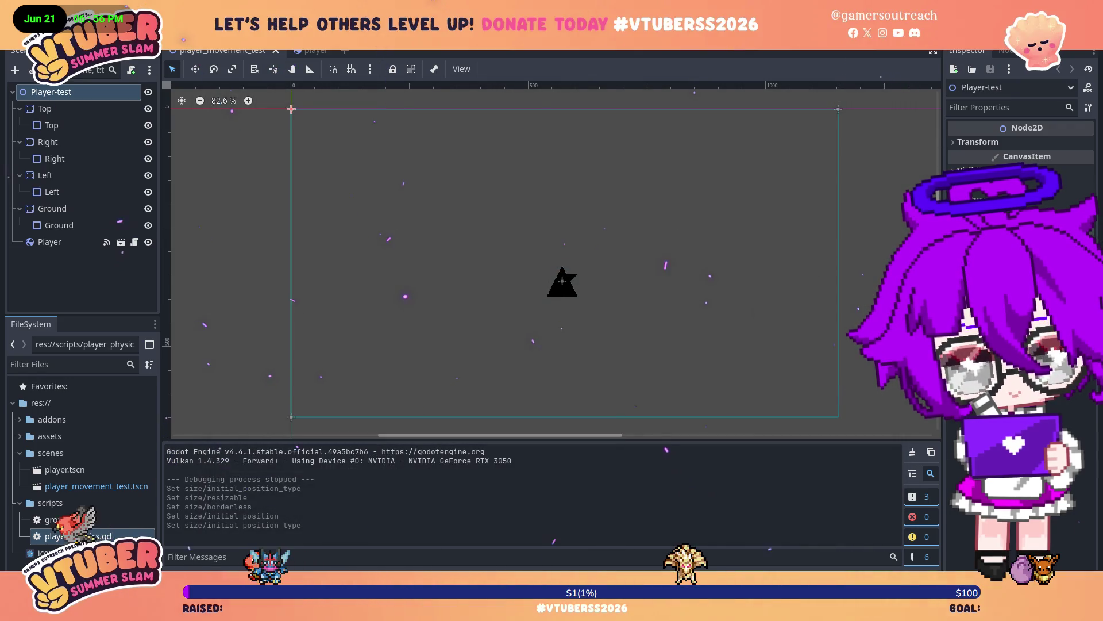
# Test-run the game, then set Initial Position Type to Center of Other Screen
pyautogui.press('F5')
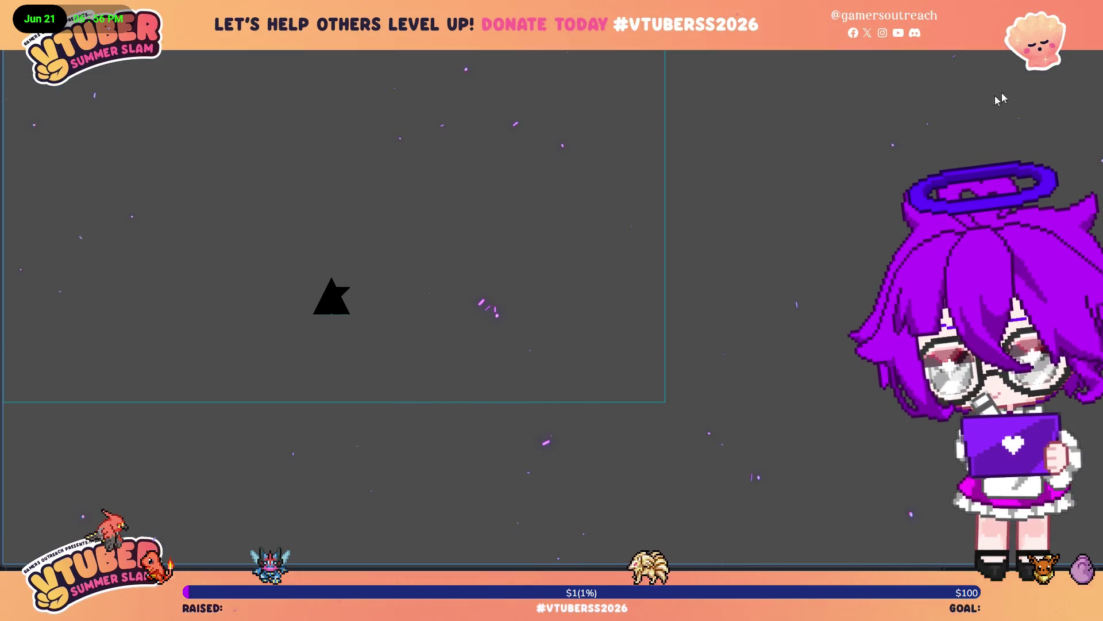
pyautogui.hotkey('alt', 'F4')
pyautogui.click(49, 9)
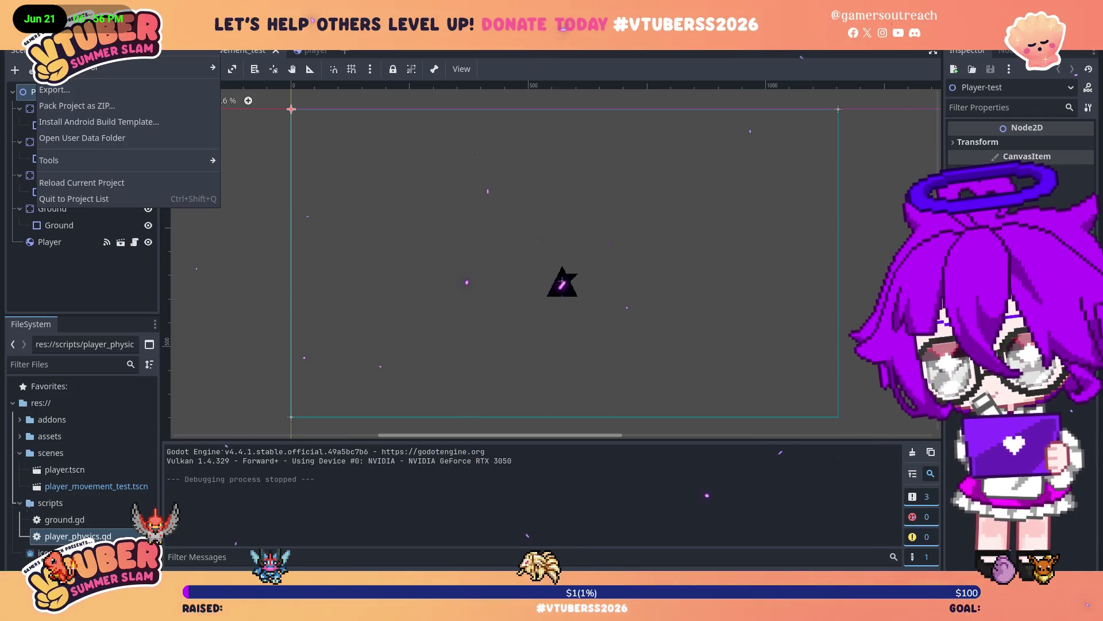
pyautogui.click(86, 53)
pyautogui.click(657, 259)
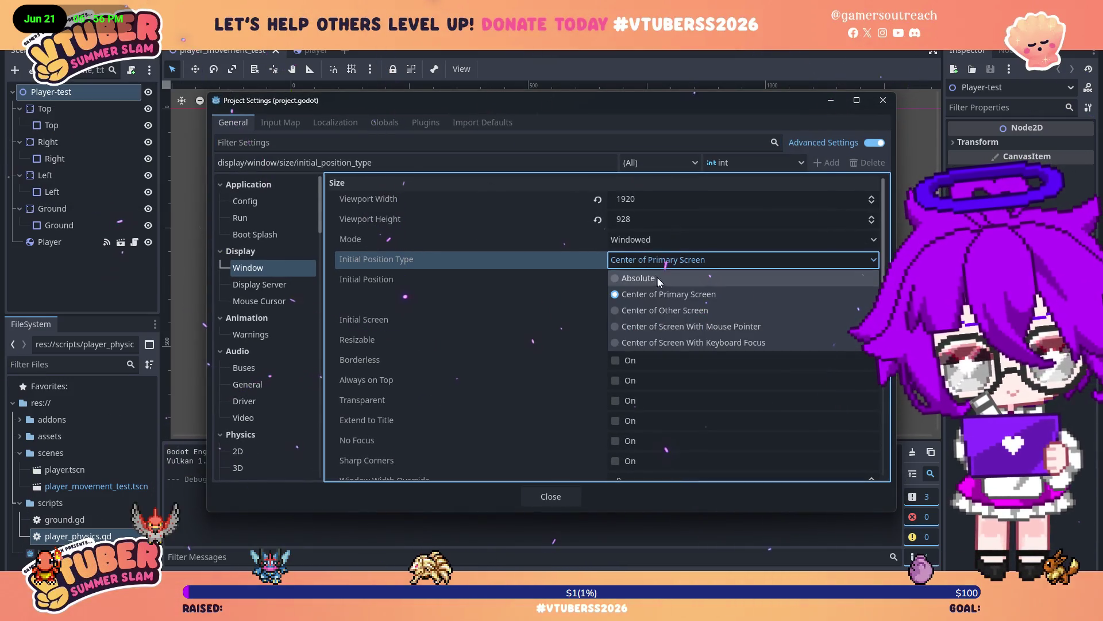
pyautogui.click(685, 309)
pyautogui.click(550, 496)
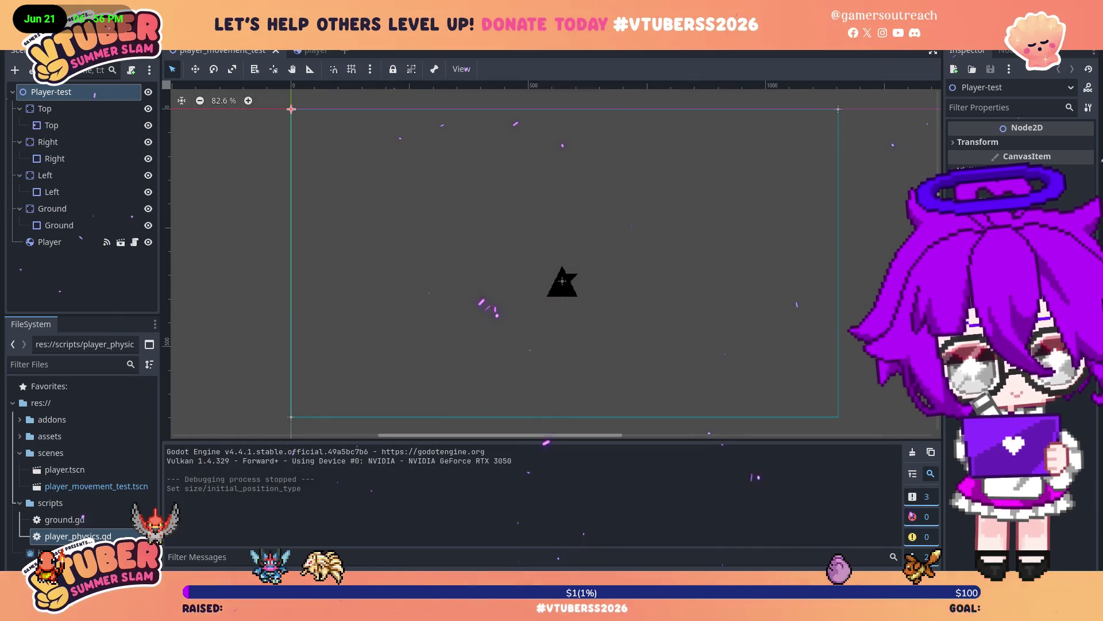
# Test the new placement, then set Initial Screen to 2
pyautogui.click(885, 31)
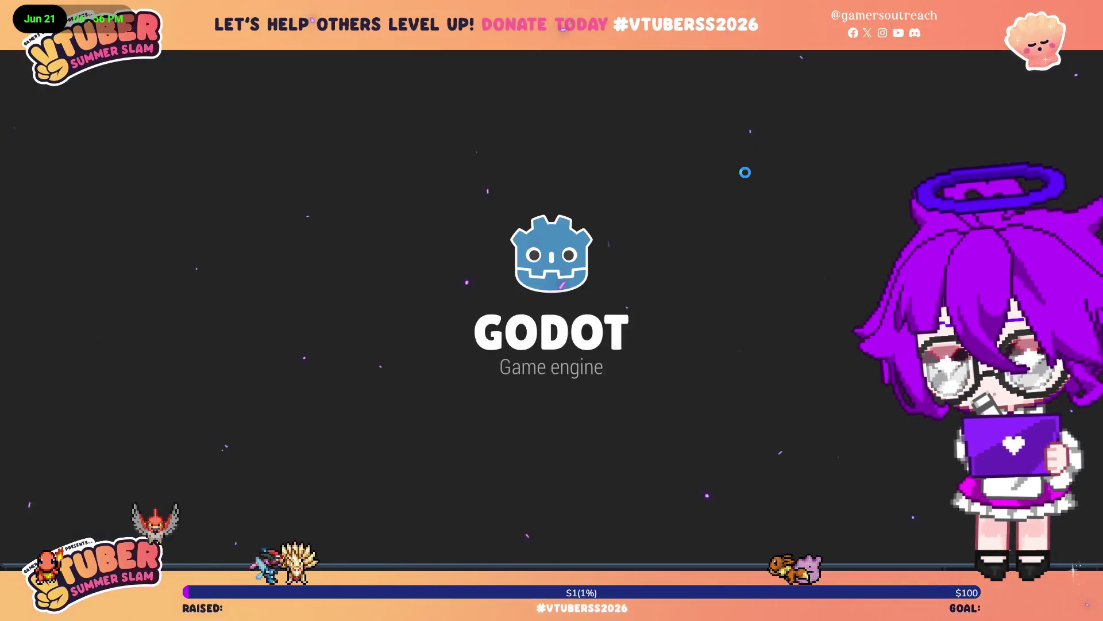
pyautogui.hotkey('alt', 'F4')
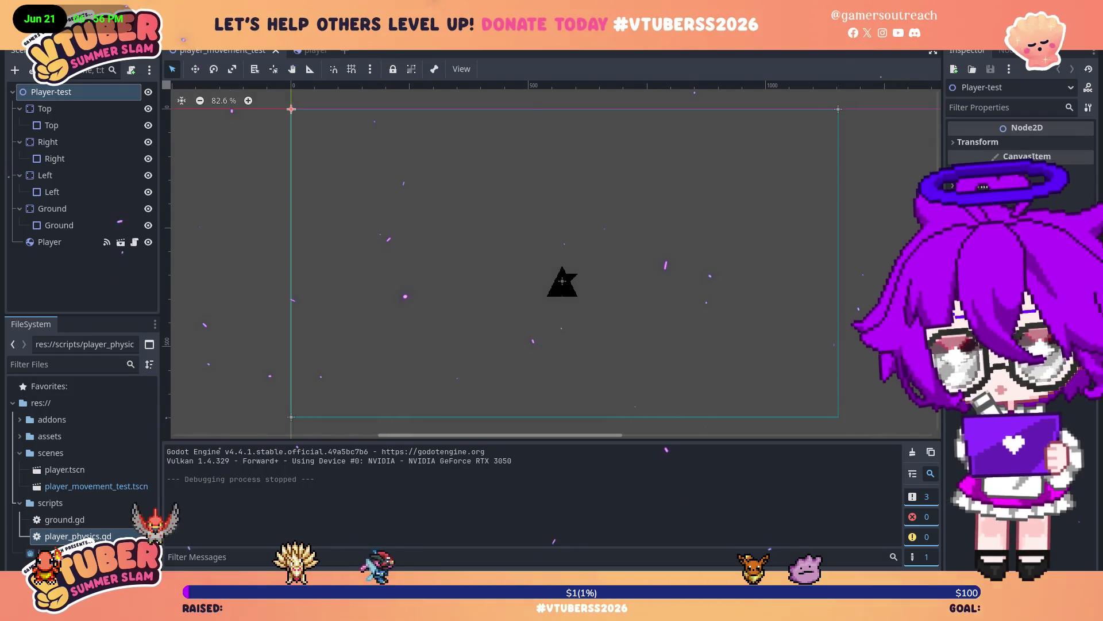
pyautogui.click(43, 34)
pyautogui.click(69, 106)
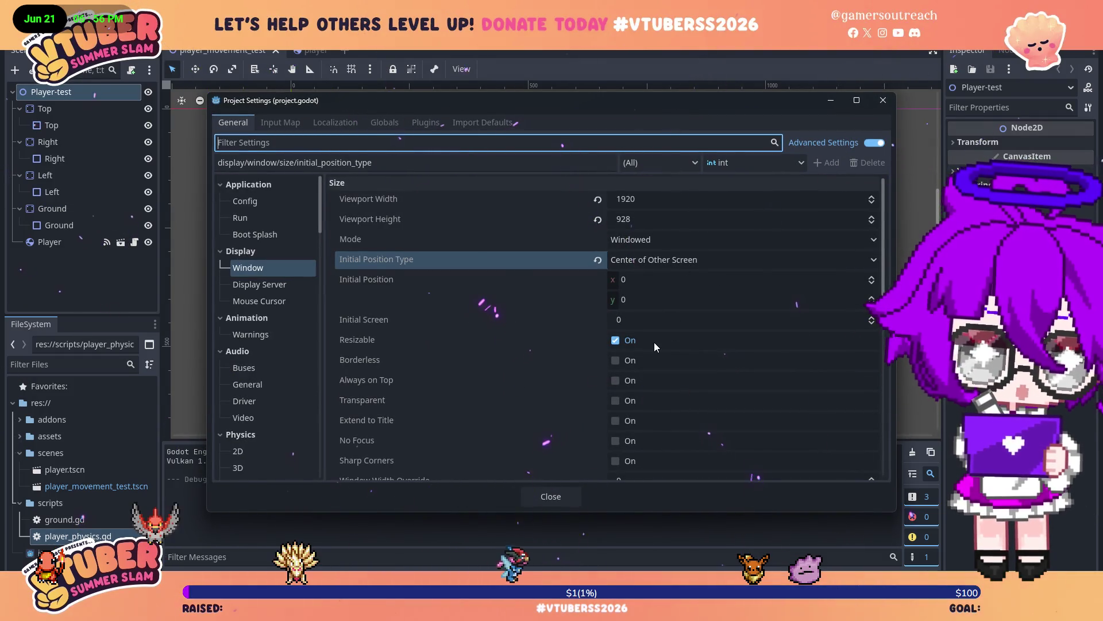
pyautogui.click(443, 292)
pyautogui.click(737, 264)
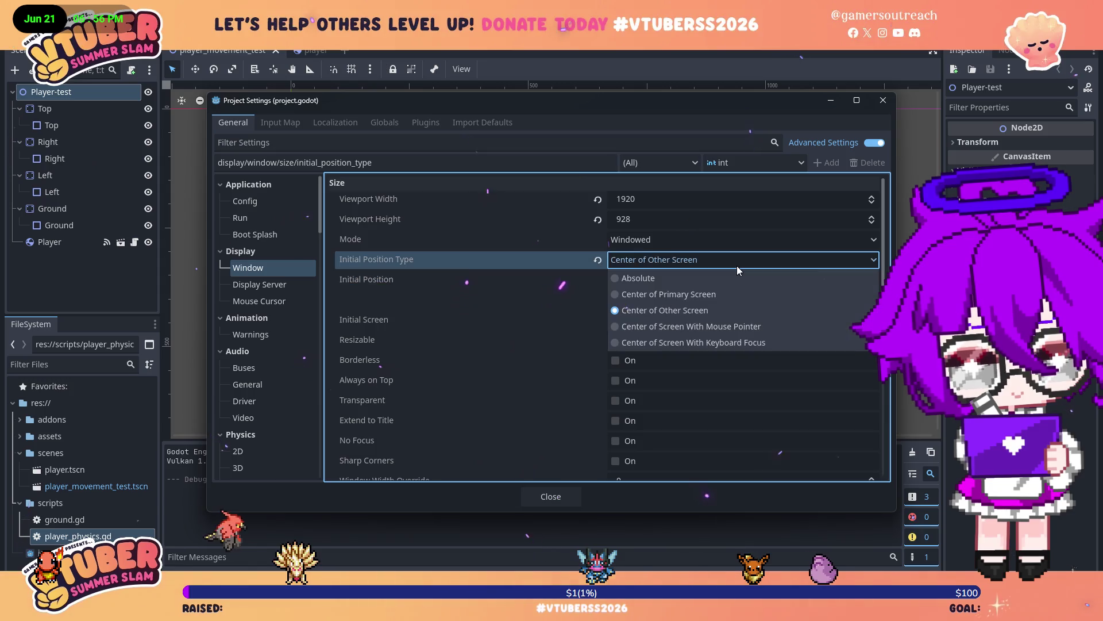
pyautogui.click(475, 306)
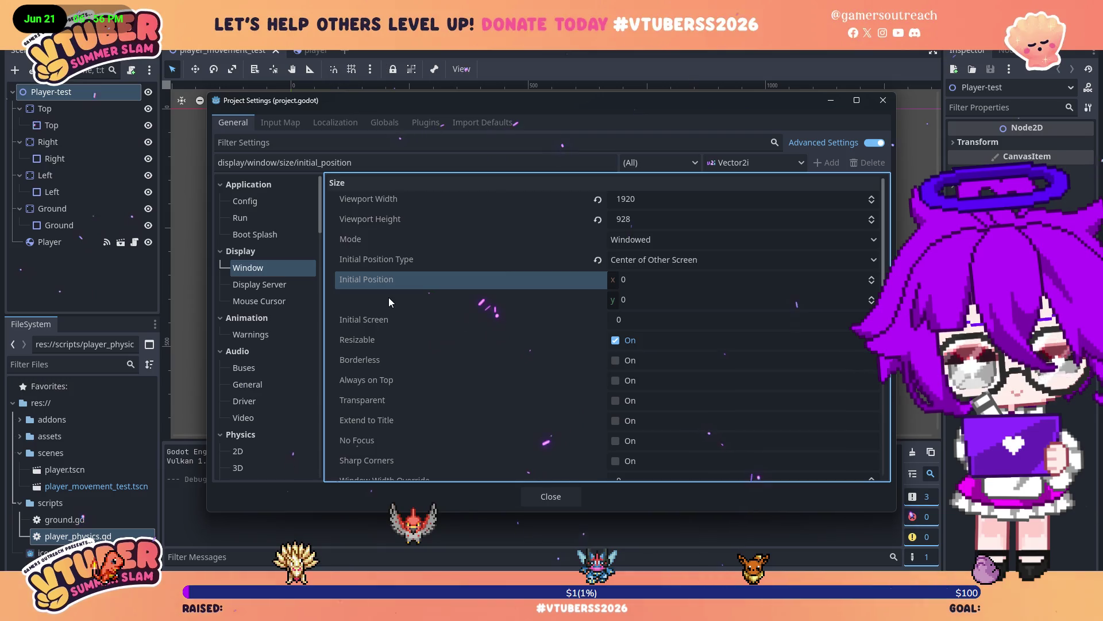
pyautogui.click(840, 320)
pyautogui.write('2')
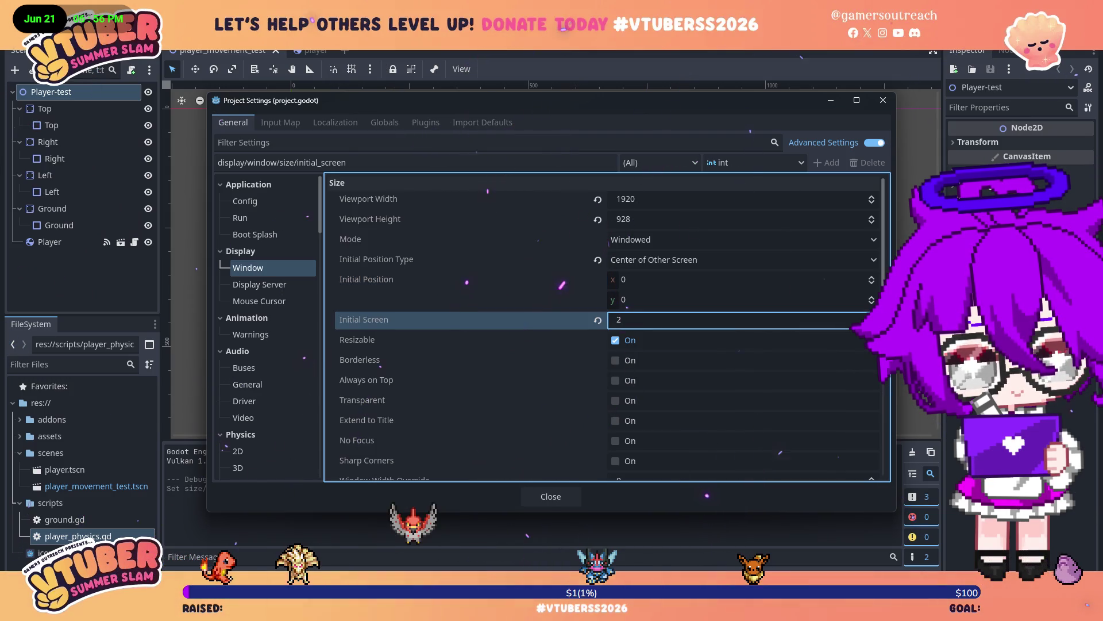
pyautogui.click(564, 495)
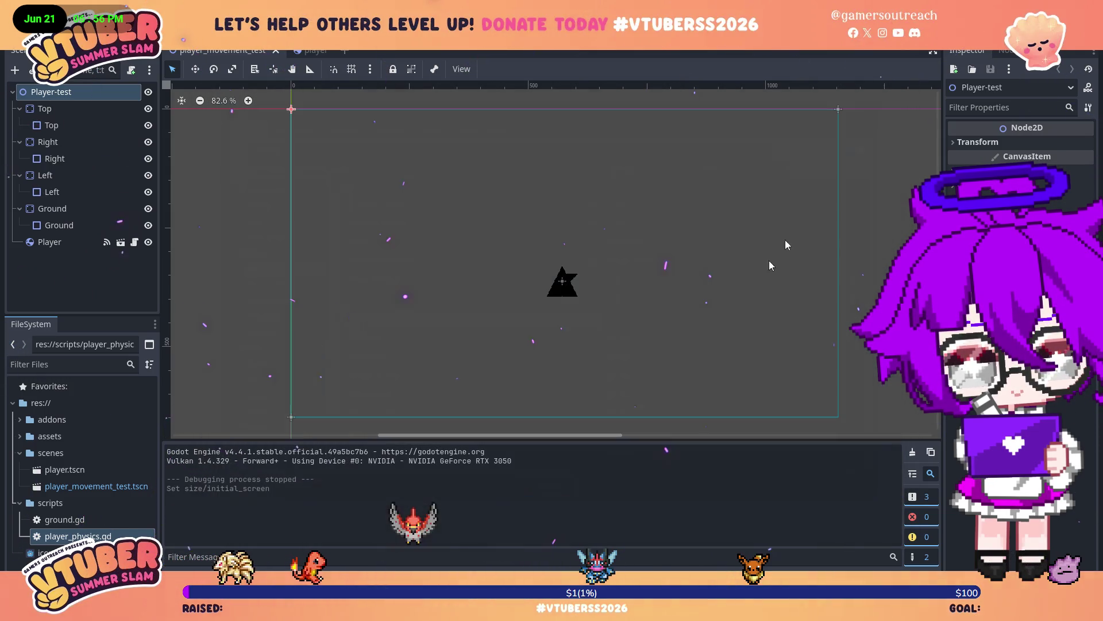
# Test-run again, then revert Initial Position Type and Initial Screen (back to 0) to defaults
pyautogui.press('F5')
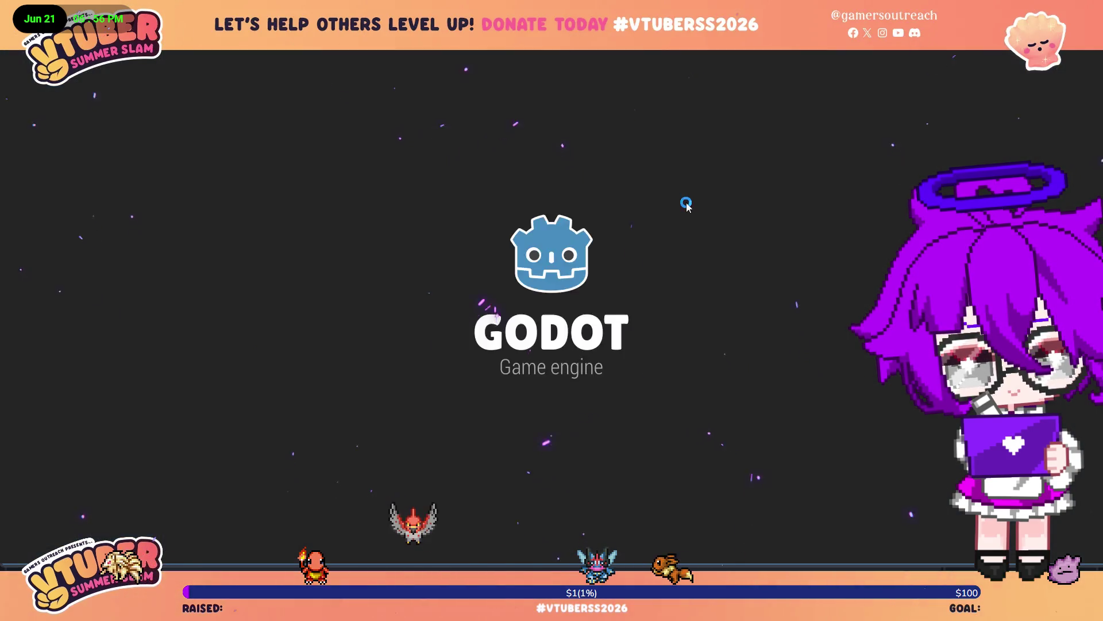
pyautogui.press('F8')
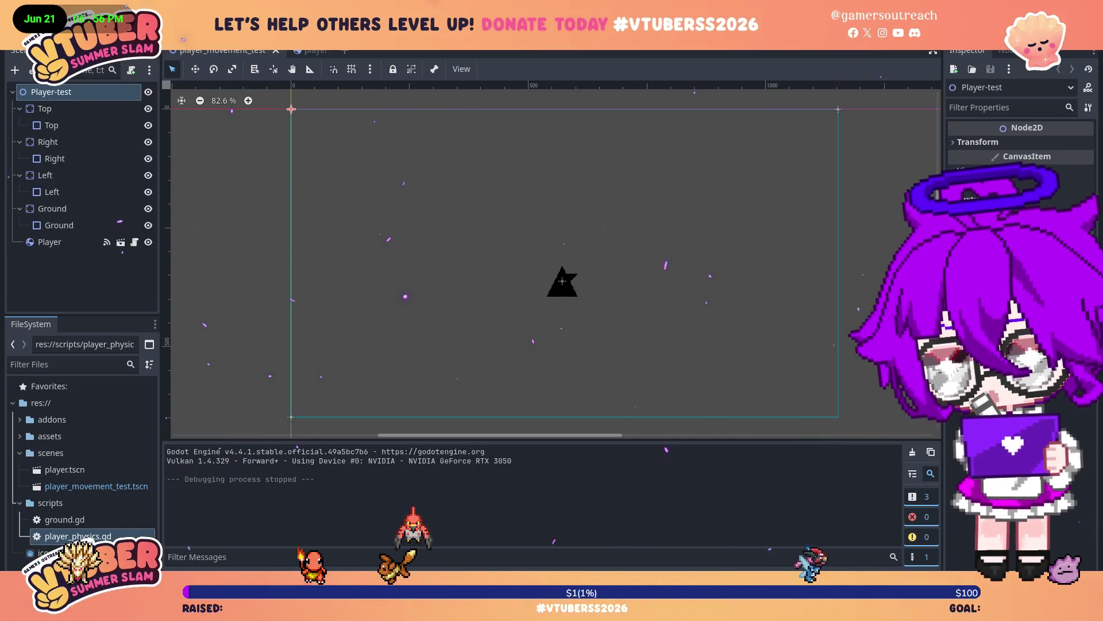
pyautogui.click(51, 43)
pyautogui.click(63, 60)
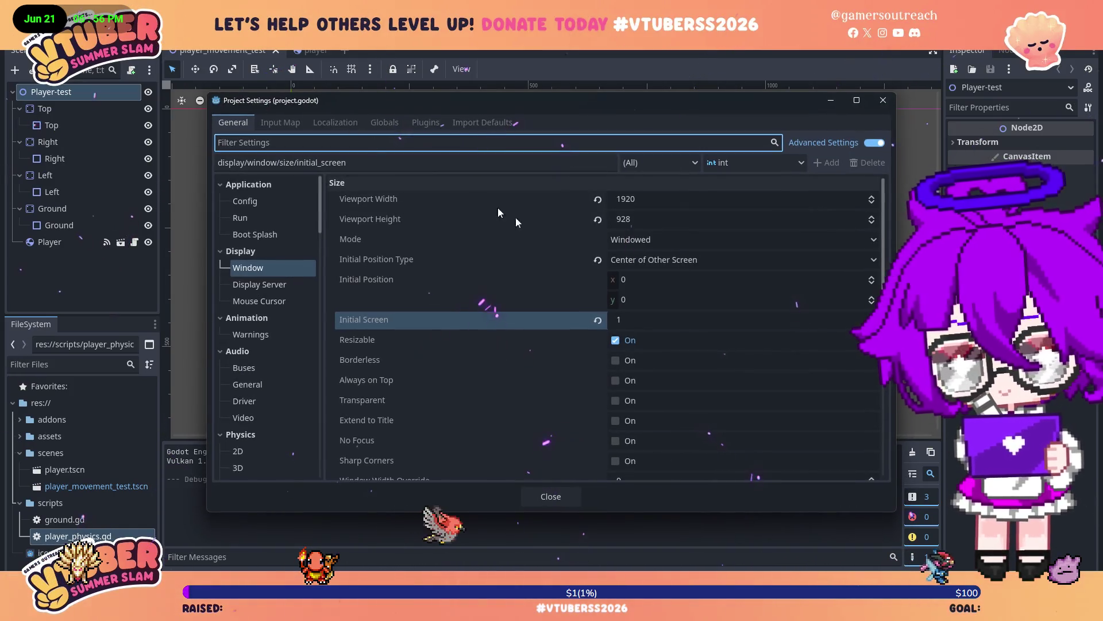
pyautogui.click(594, 261)
pyautogui.click(437, 299)
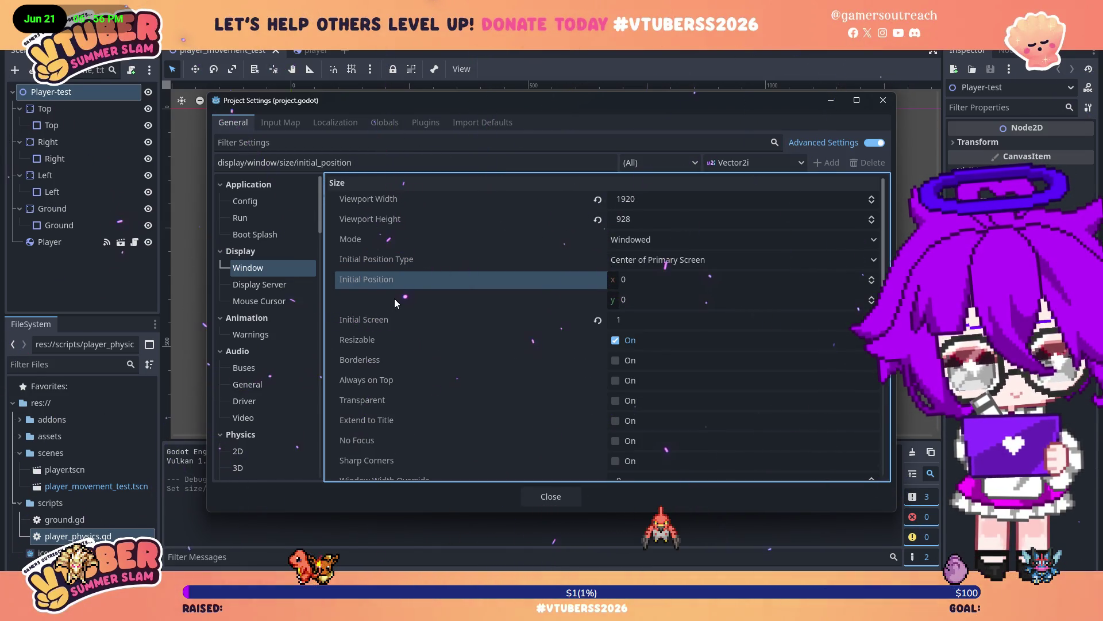
pyautogui.click(597, 320)
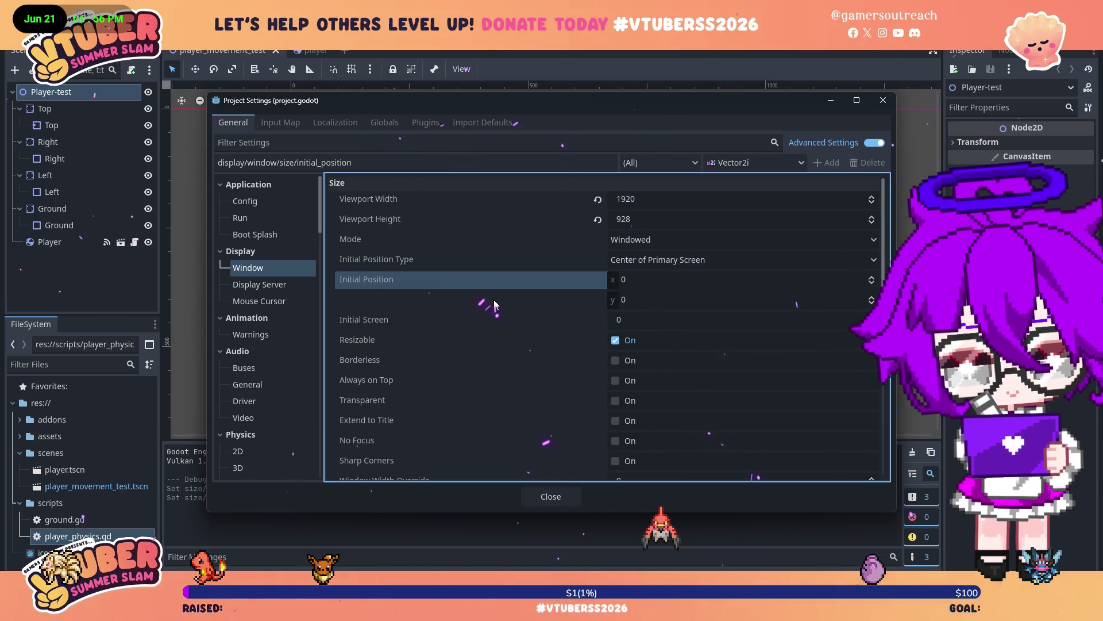
# Change Player-test's node type to TileMapLayer via Change Type, searching 'tile'
pyautogui.click(571, 496)
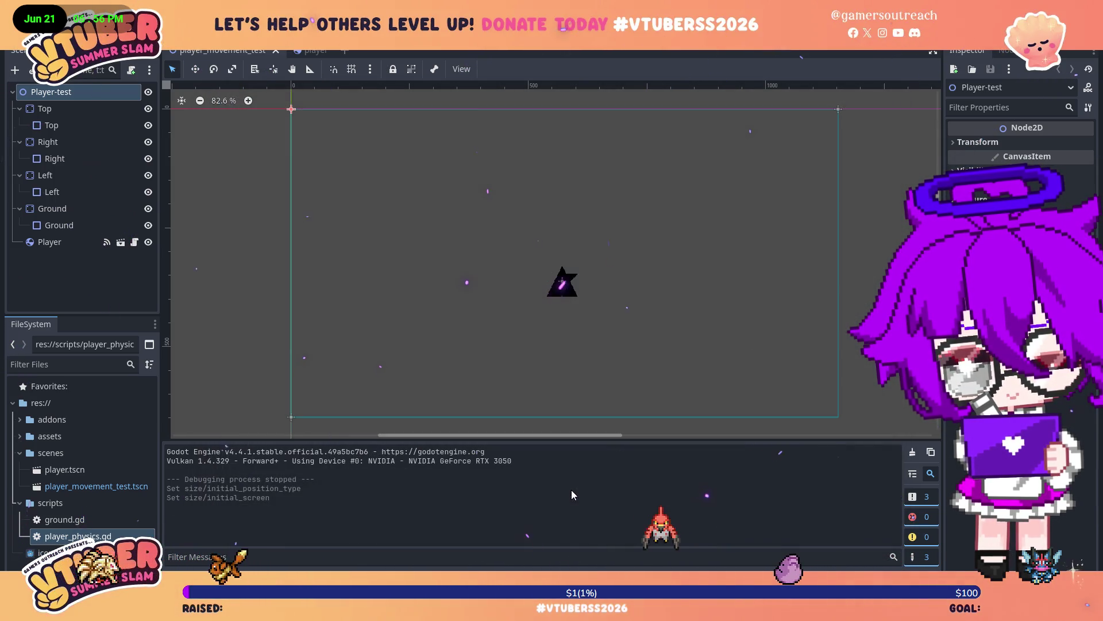
pyautogui.scroll(-2, 567, 337)
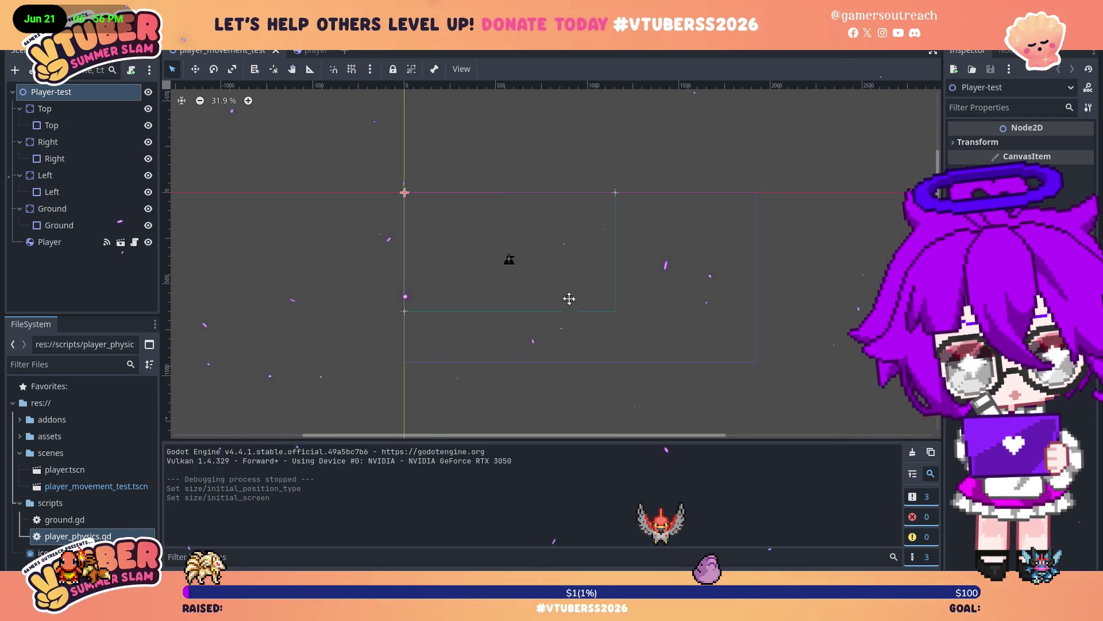
pyautogui.rightClick(74, 95)
pyautogui.click(133, 236)
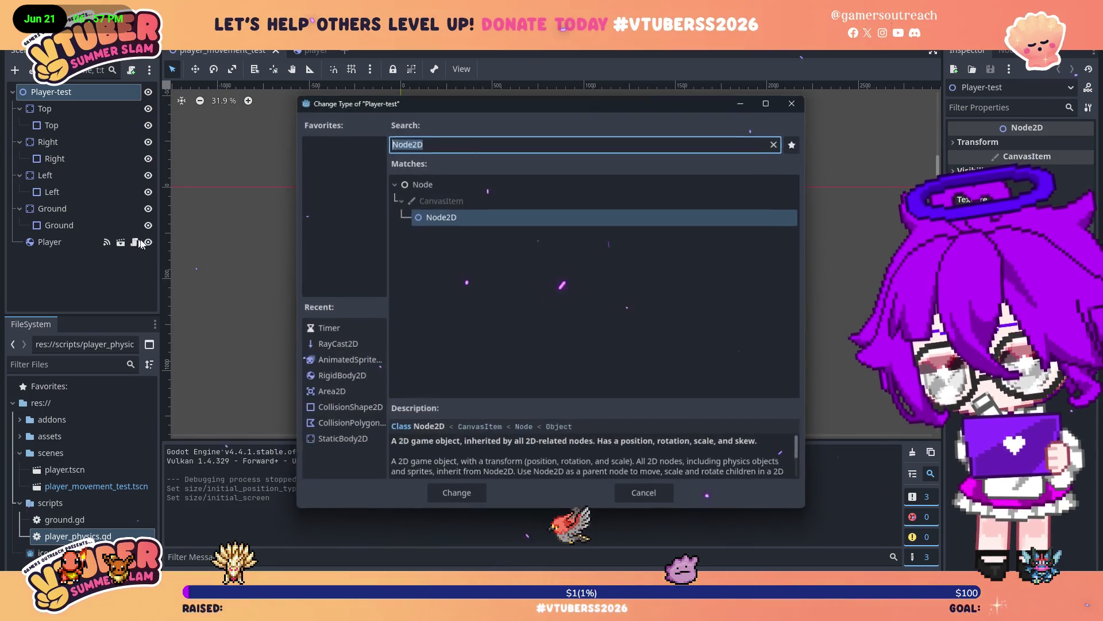
pyautogui.write('tile')
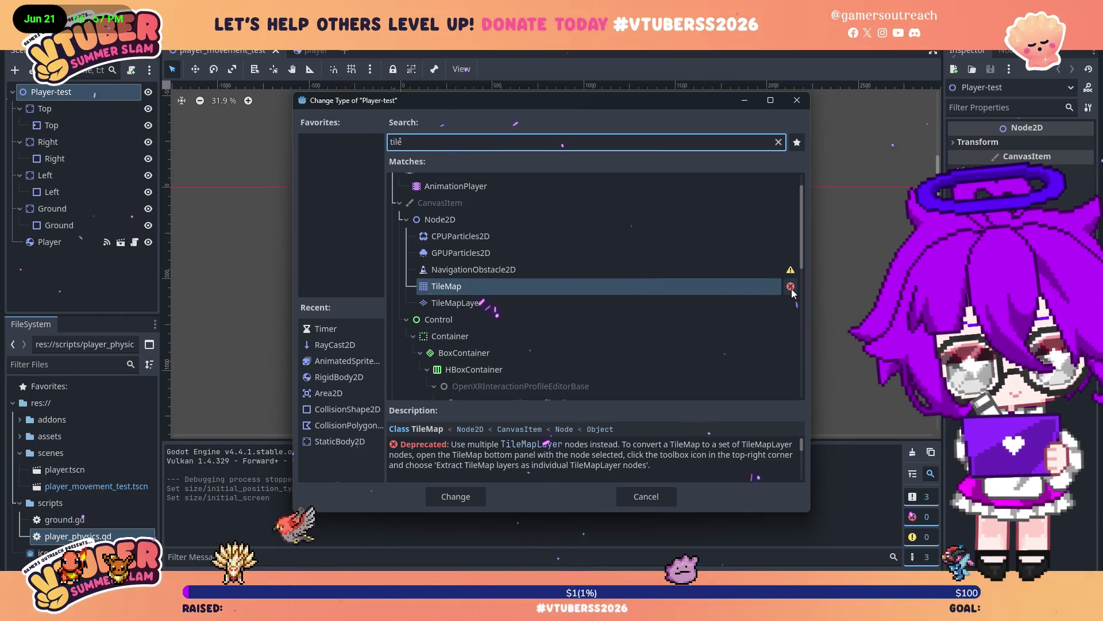
pyautogui.click(565, 302)
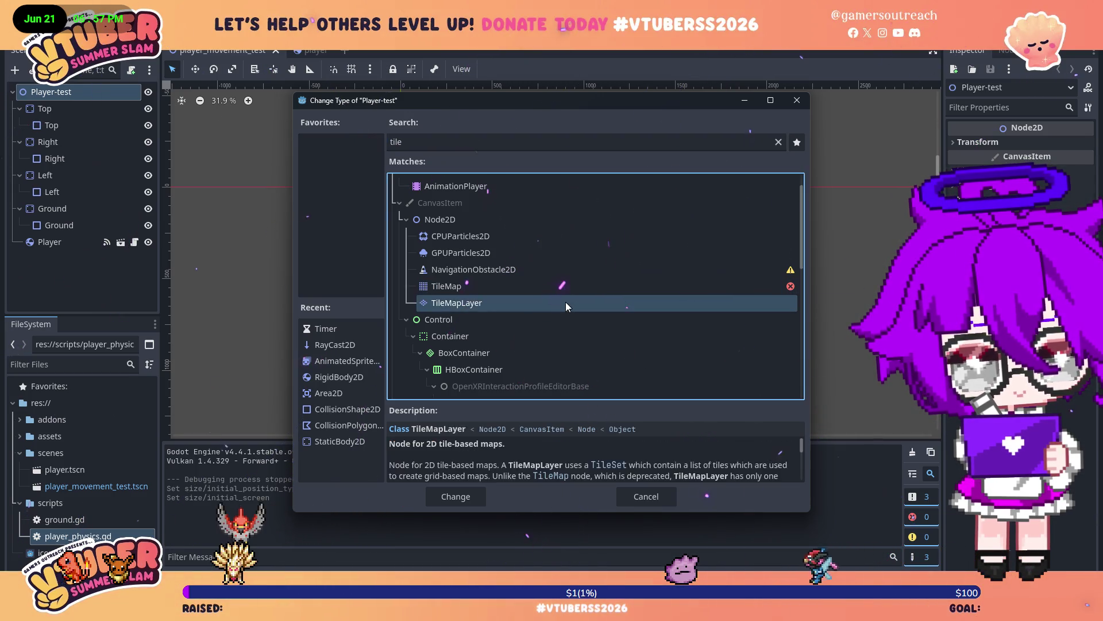
pyautogui.doubleClick(565, 301)
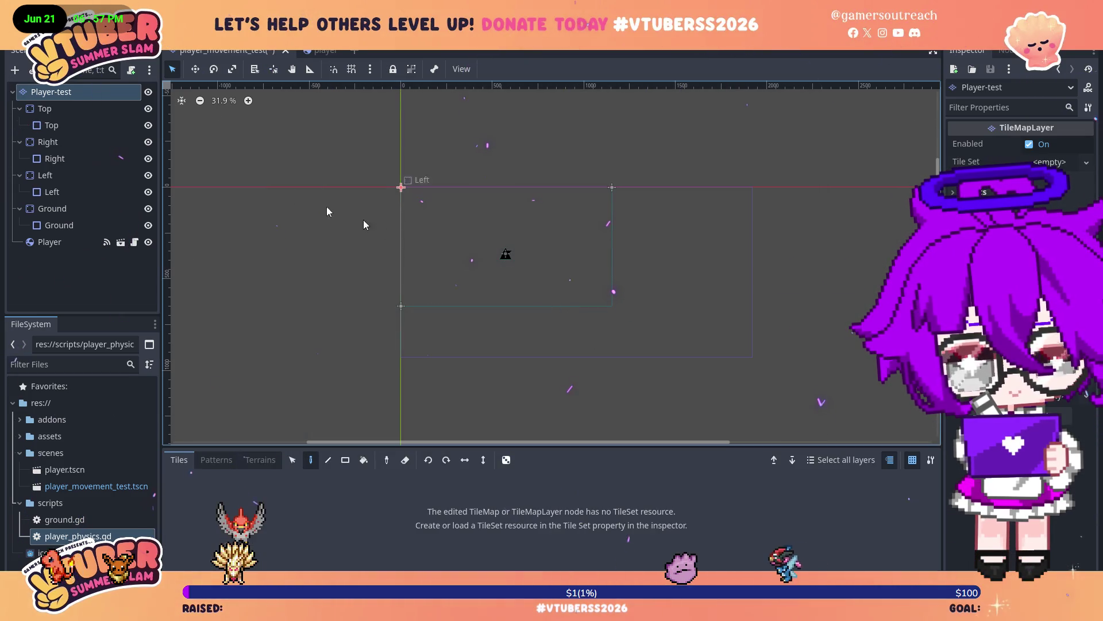
# Delete the Top through Ground nodes and save the scene
pyautogui.click(71, 105)
pyautogui.keyDown('shift'); pyautogui.click(78, 208); pyautogui.keyUp('shift')
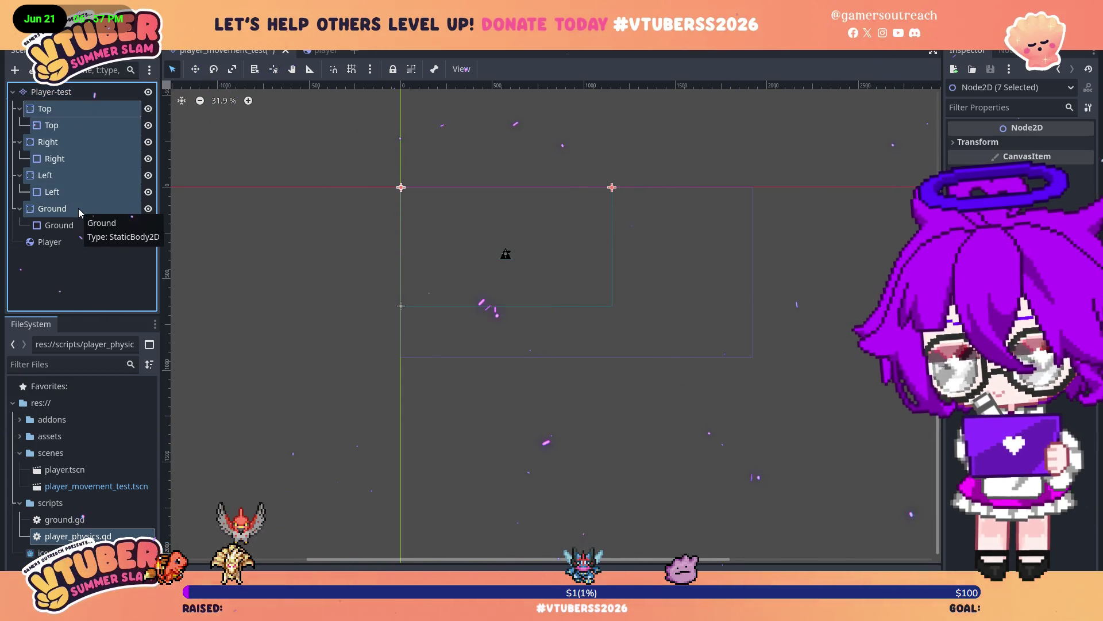
pyautogui.press('Delete')
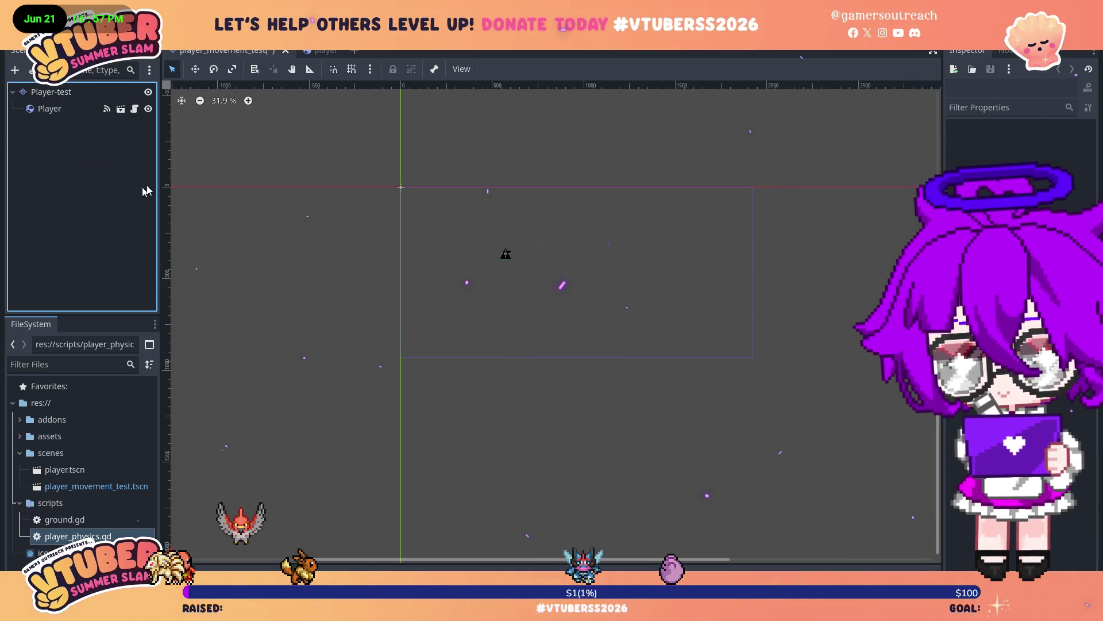
pyautogui.hotkey('ctrl', 's')
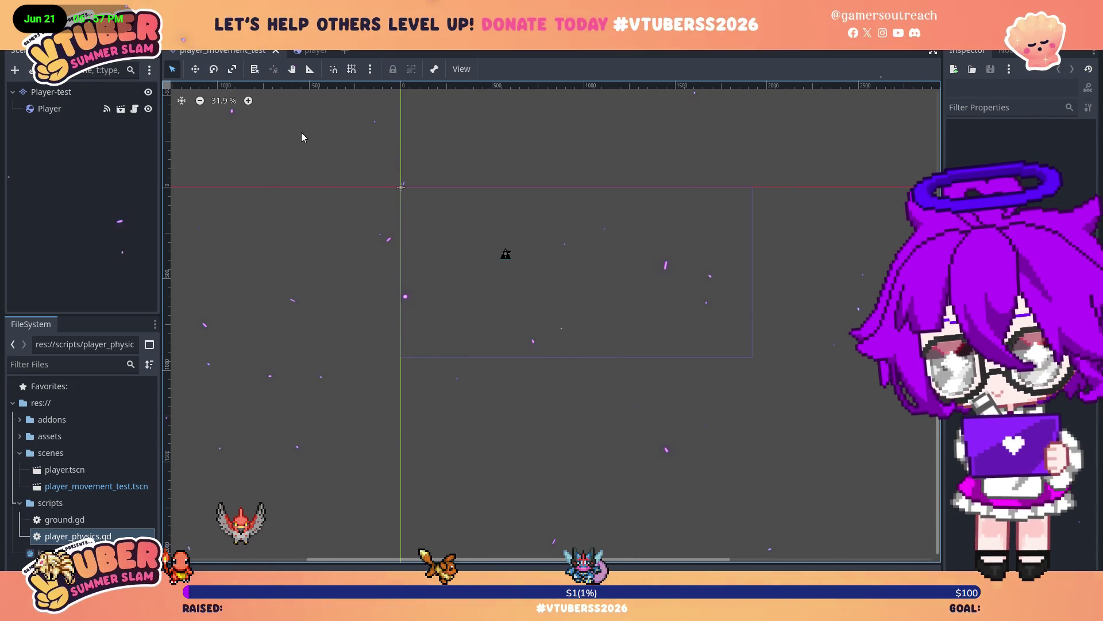
# Undo the deletion to restore the nodes, inspect Ground and Left, and save again
pyautogui.hotkey('ctrl', 'z')
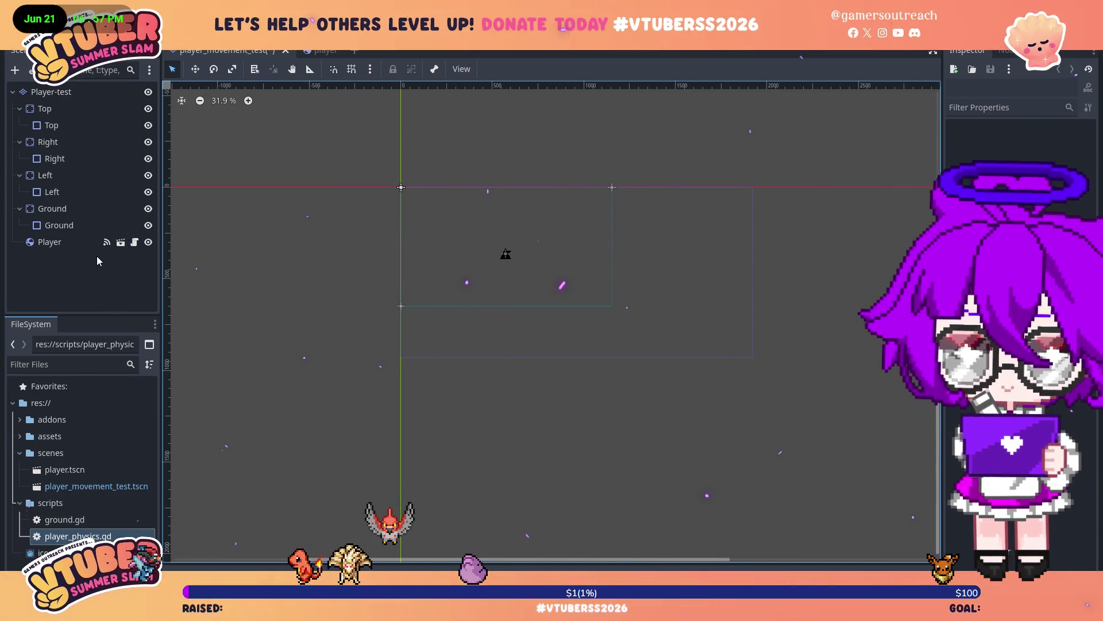
pyautogui.click(82, 212)
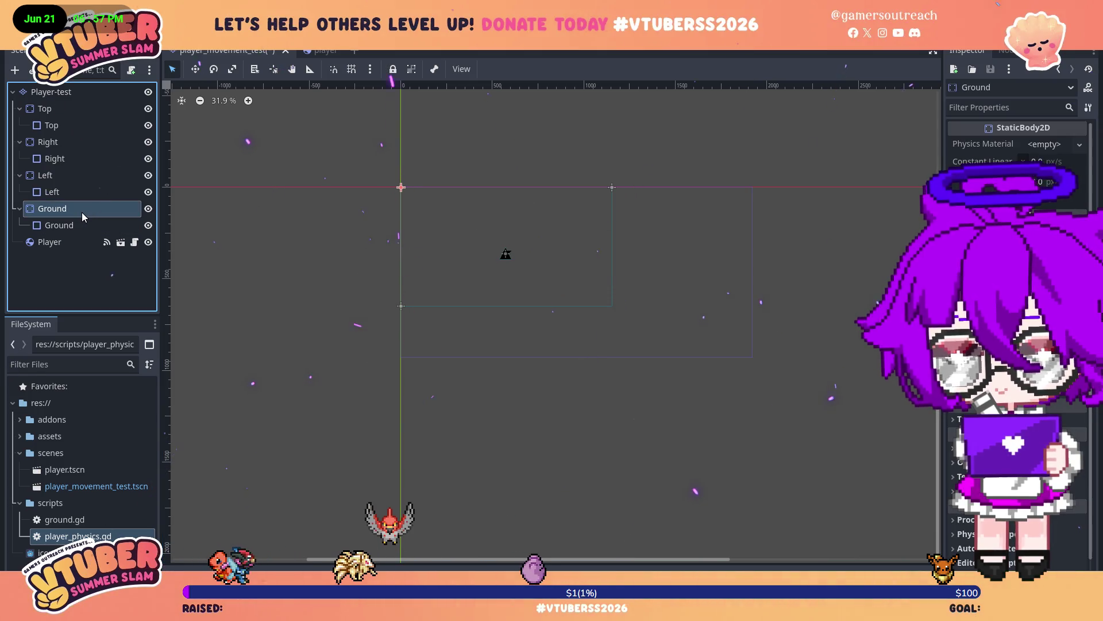
pyautogui.click(82, 175)
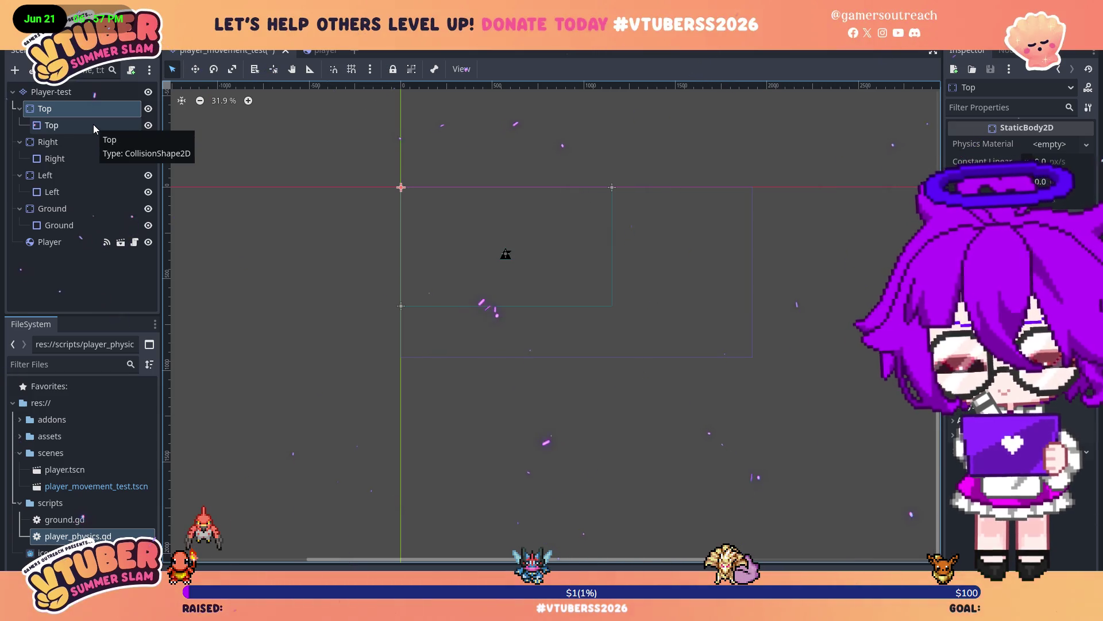
pyautogui.hotkey('ctrl', 's')
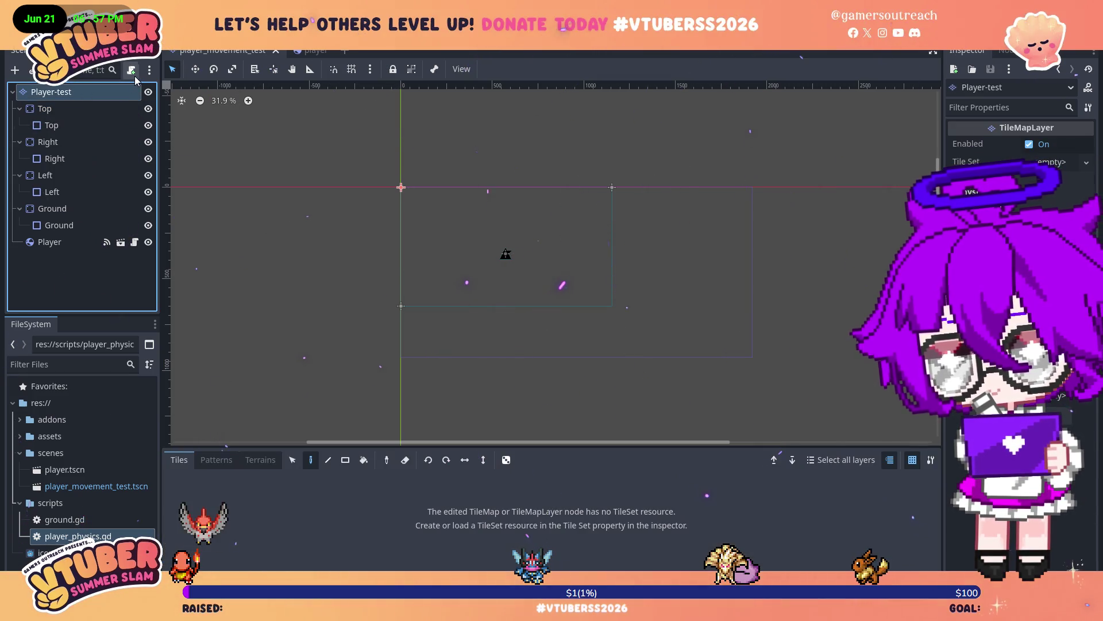
# Attach a new script to Player-test at res://scripts/player_movement_test.gd
pyautogui.click(133, 73)
pyautogui.click(674, 295)
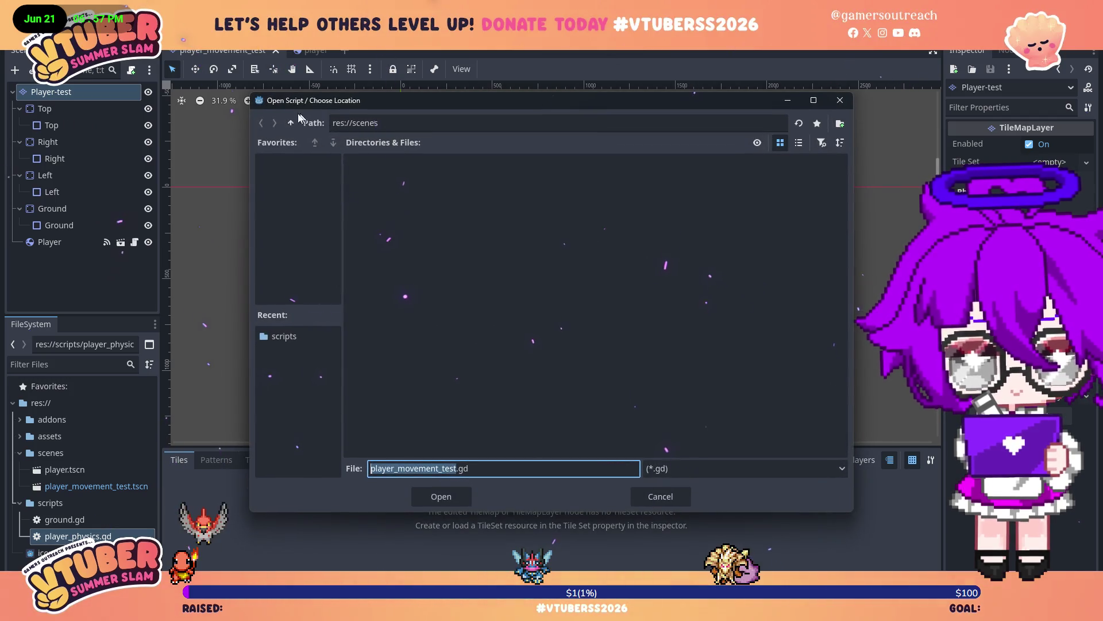
pyautogui.click(290, 123)
pyautogui.doubleClick(559, 196)
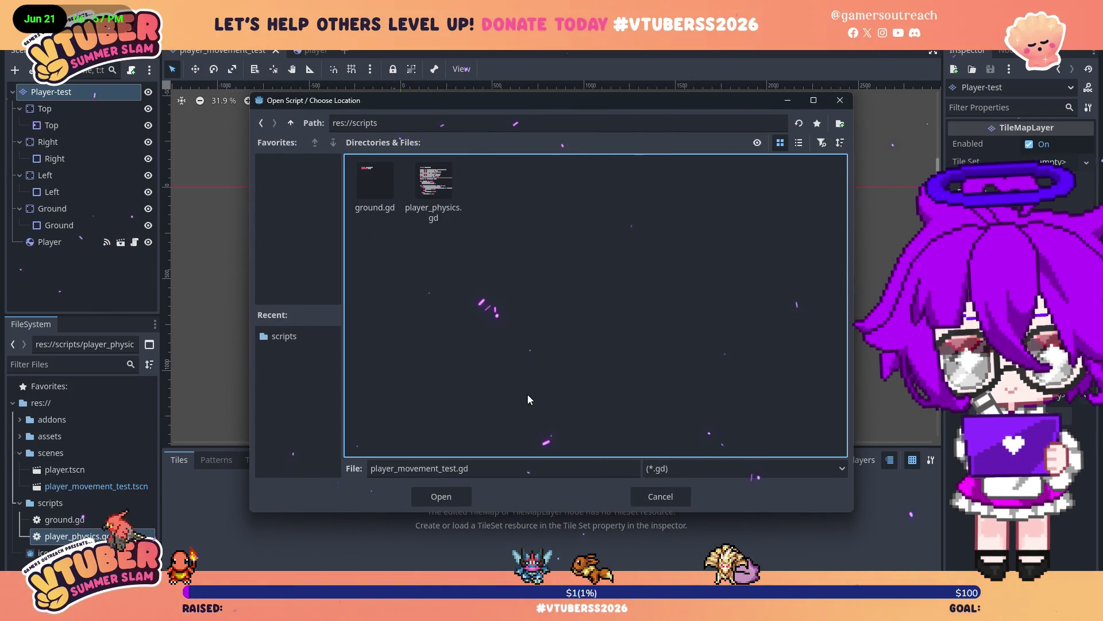
pyautogui.click(457, 492)
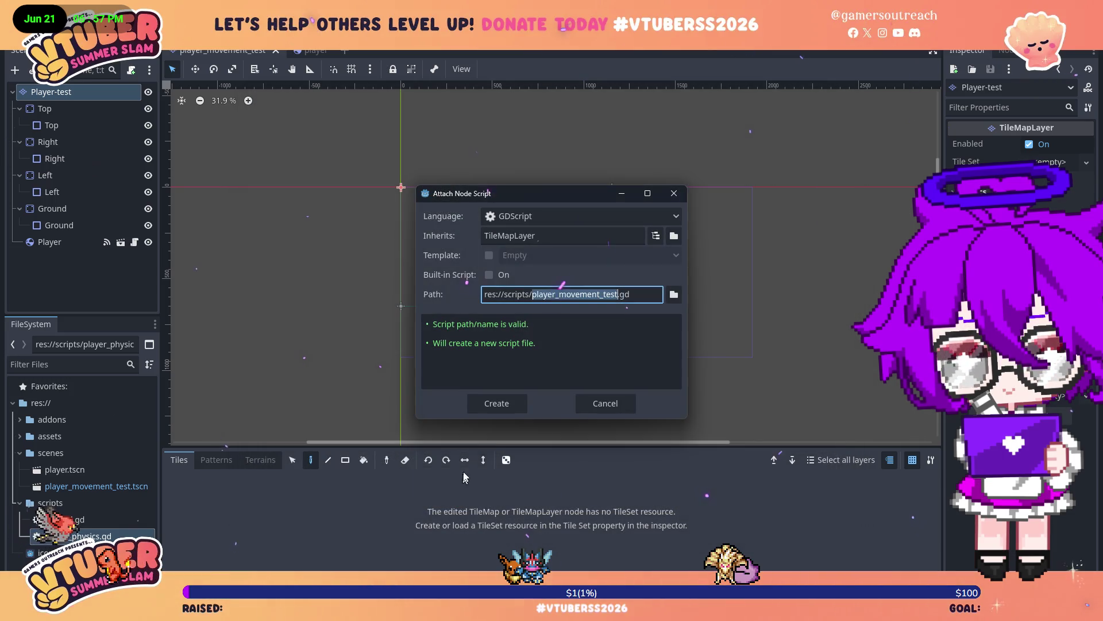
pyautogui.click(510, 404)
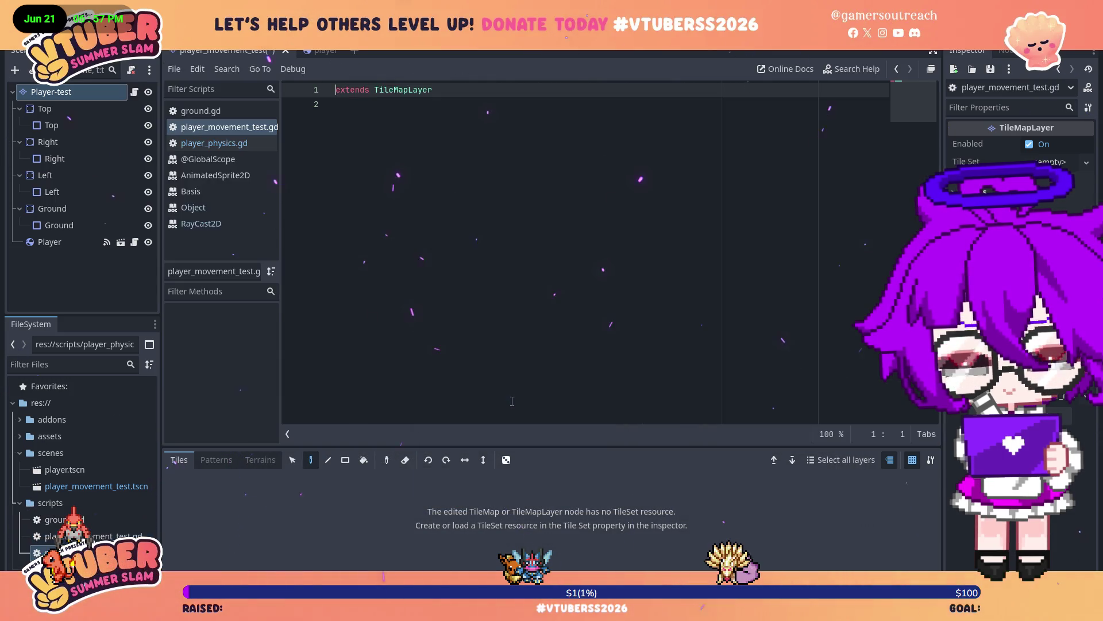
# Add a func _ready() -> void: declaration below the extends line
pyautogui.click(387, 104)
pyautogui.press('Return')
pyautogui.write('func ')
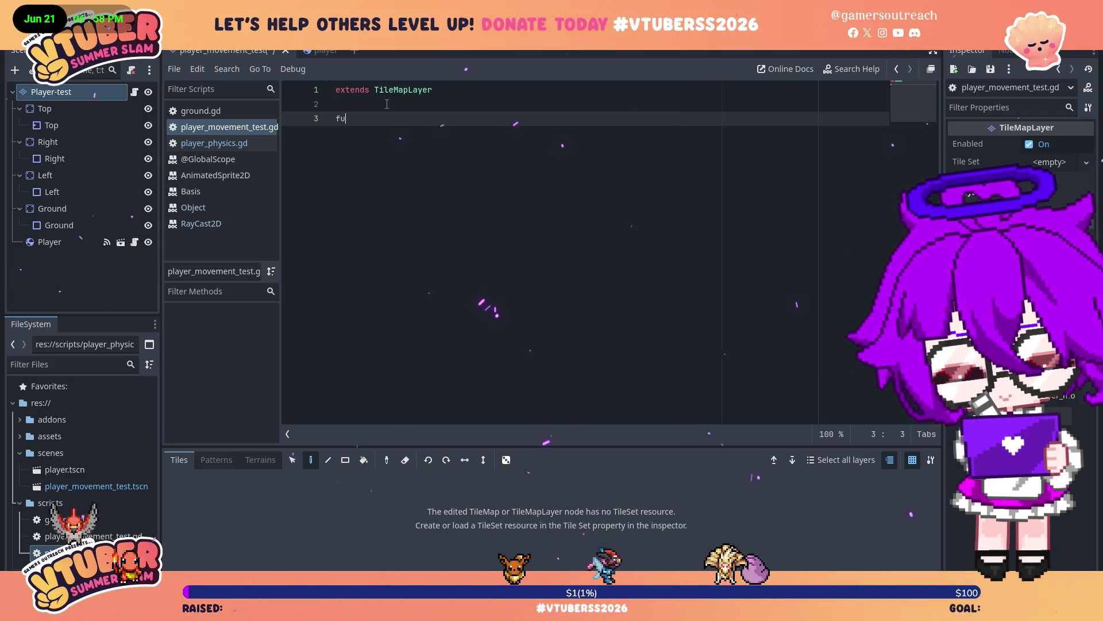
pyautogui.write('_r')
pyautogui.press('Return')
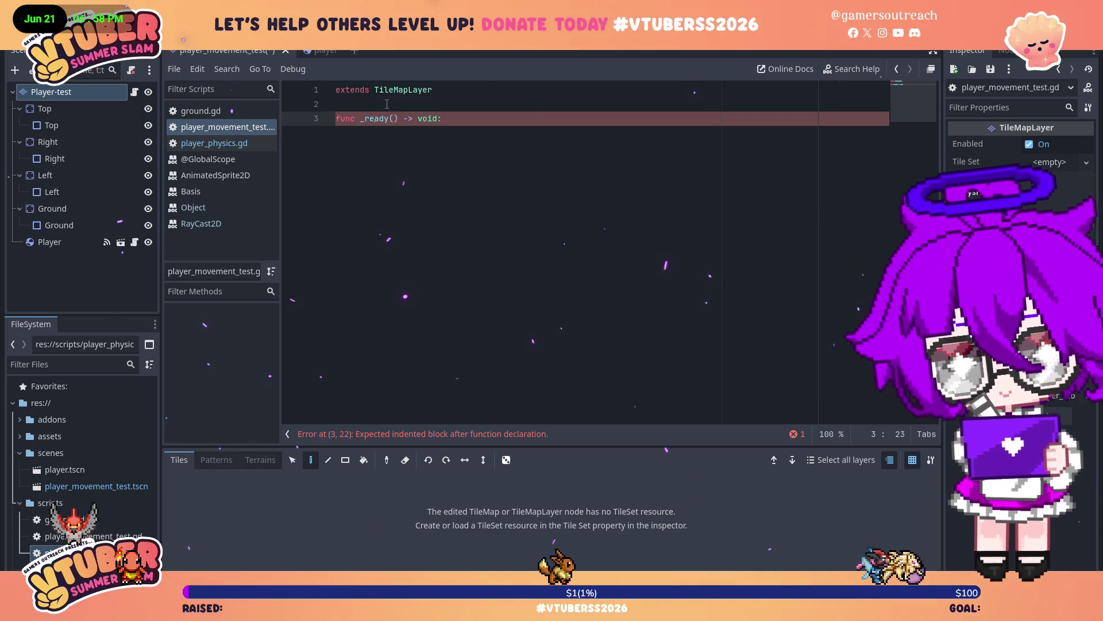
pyautogui.press('Return')
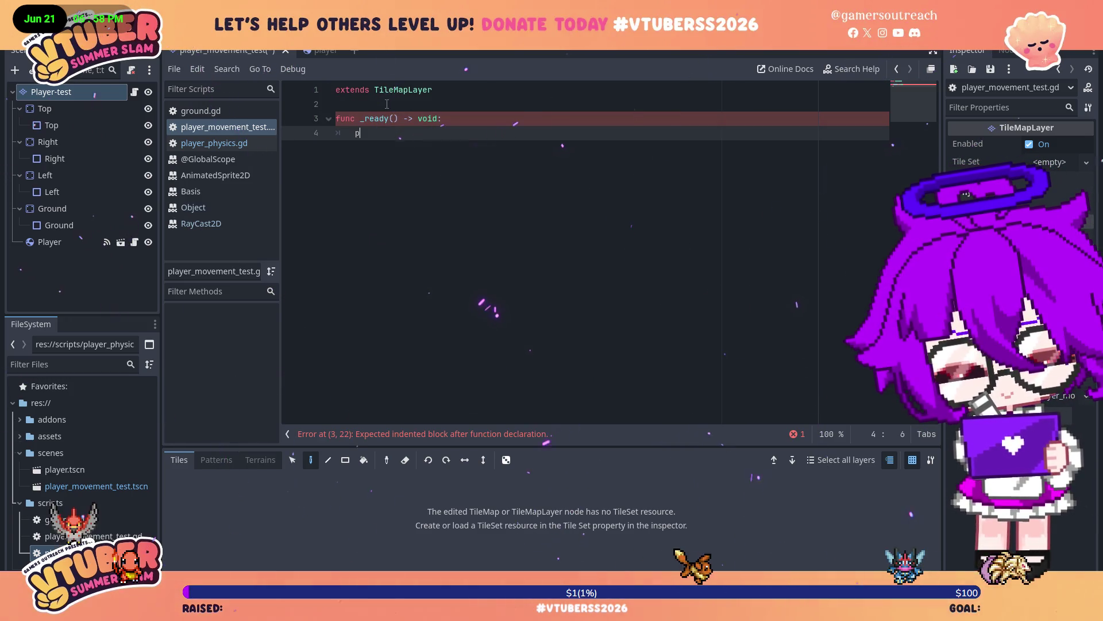
pyautogui.write('p')
pyautogui.press('BackSpace')
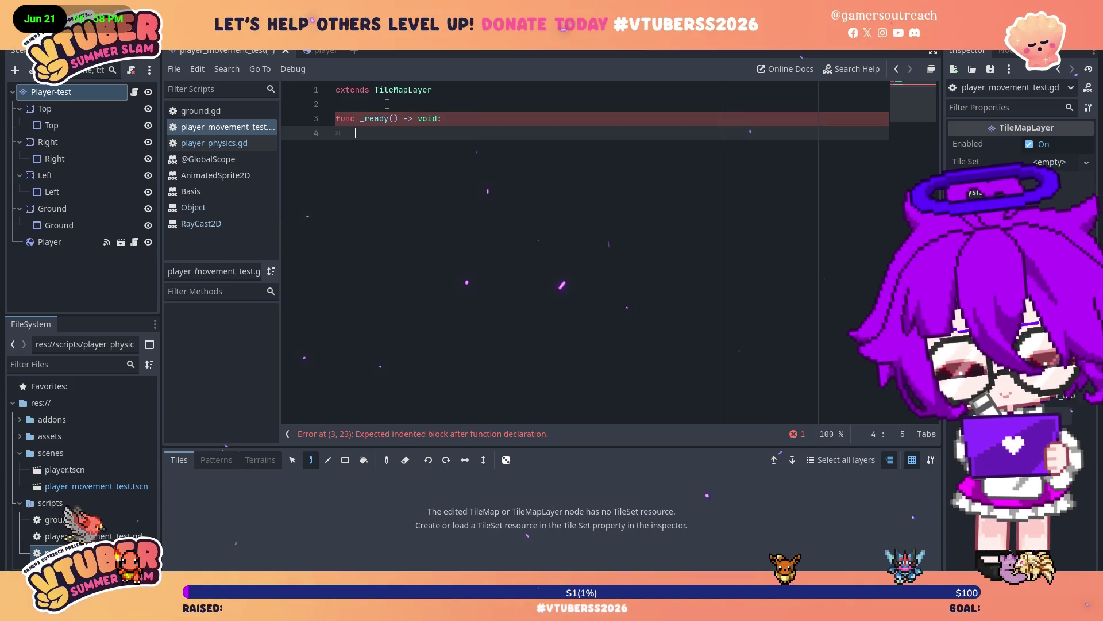
# Search the help for 'window size' and select DisplayServer's window_get_size result
pyautogui.click(828, 66)
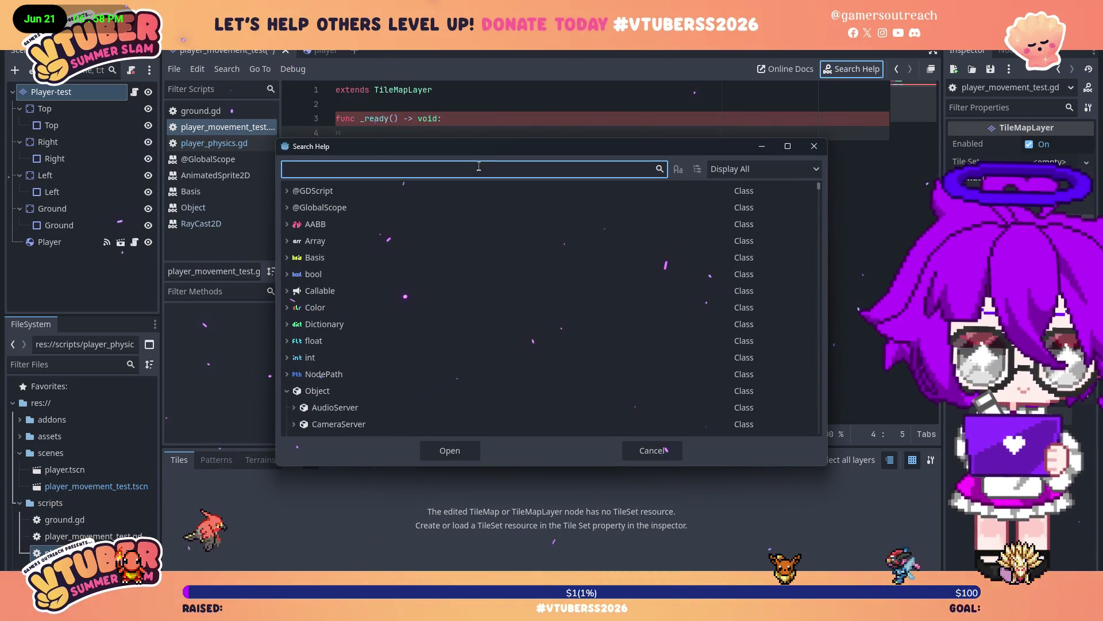
pyautogui.write('wind')
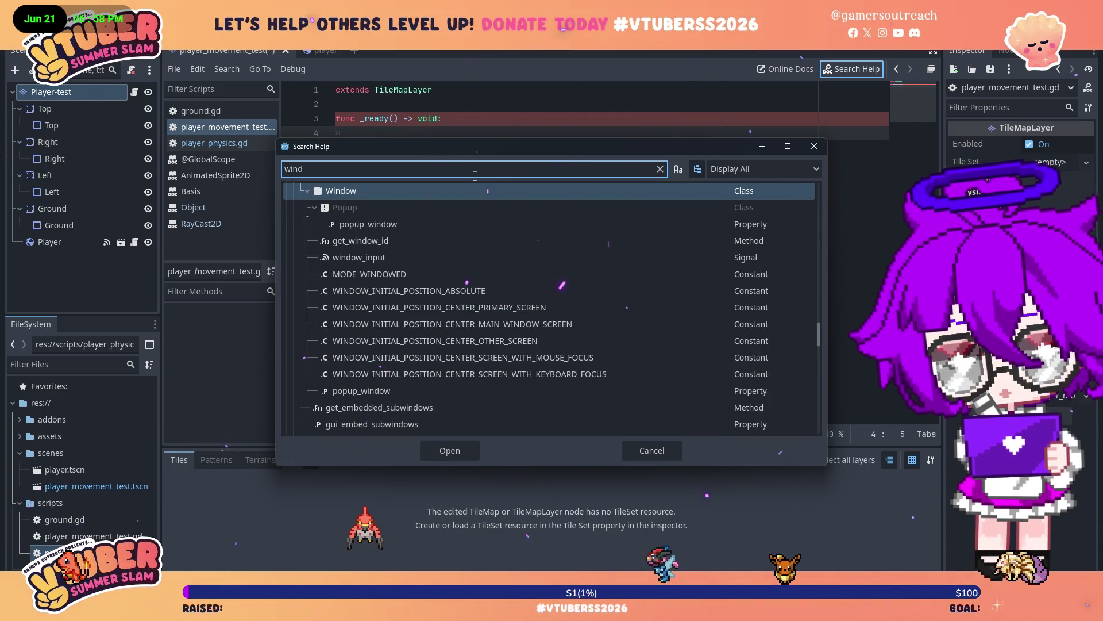
pyautogui.scroll(-1, 469, 385)
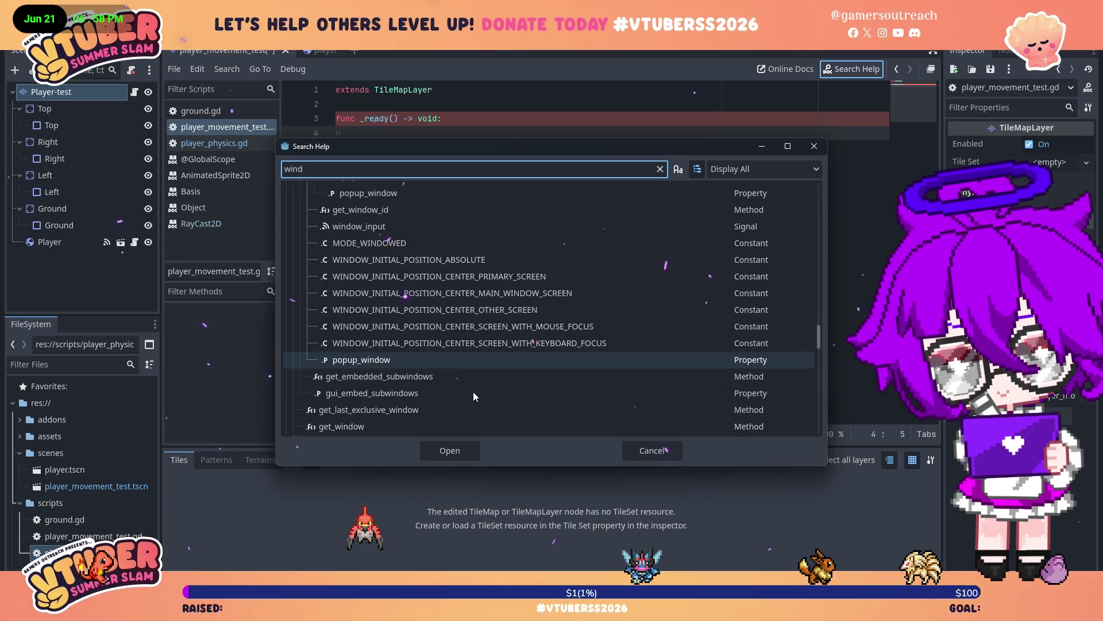
pyautogui.scroll(5, 474, 391)
pyautogui.scroll(2, 467, 366)
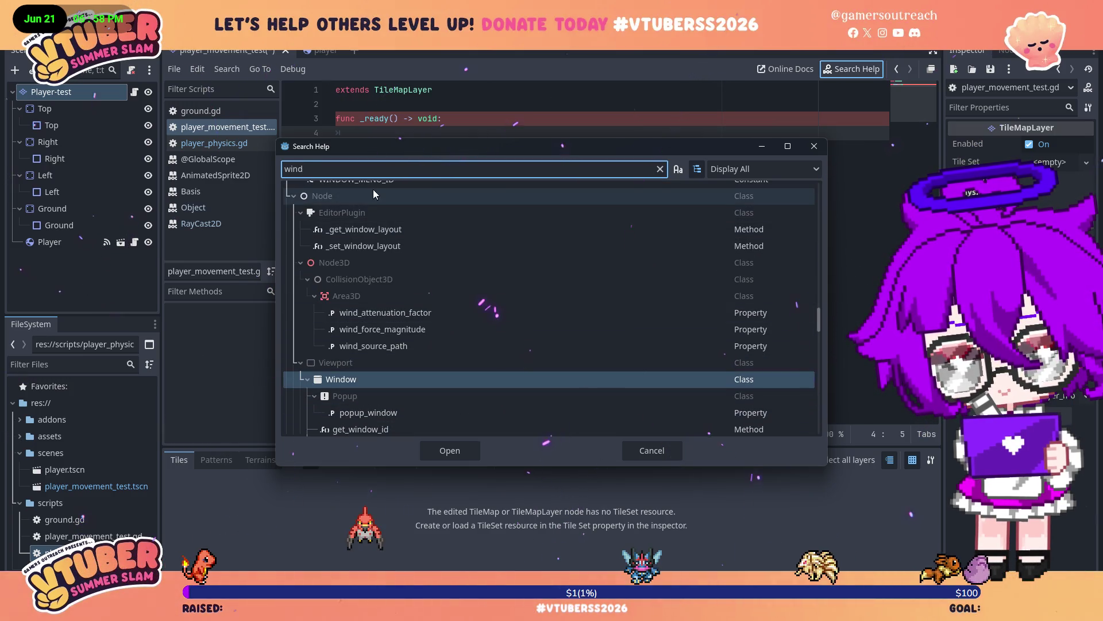
pyautogui.scroll(5, 412, 243)
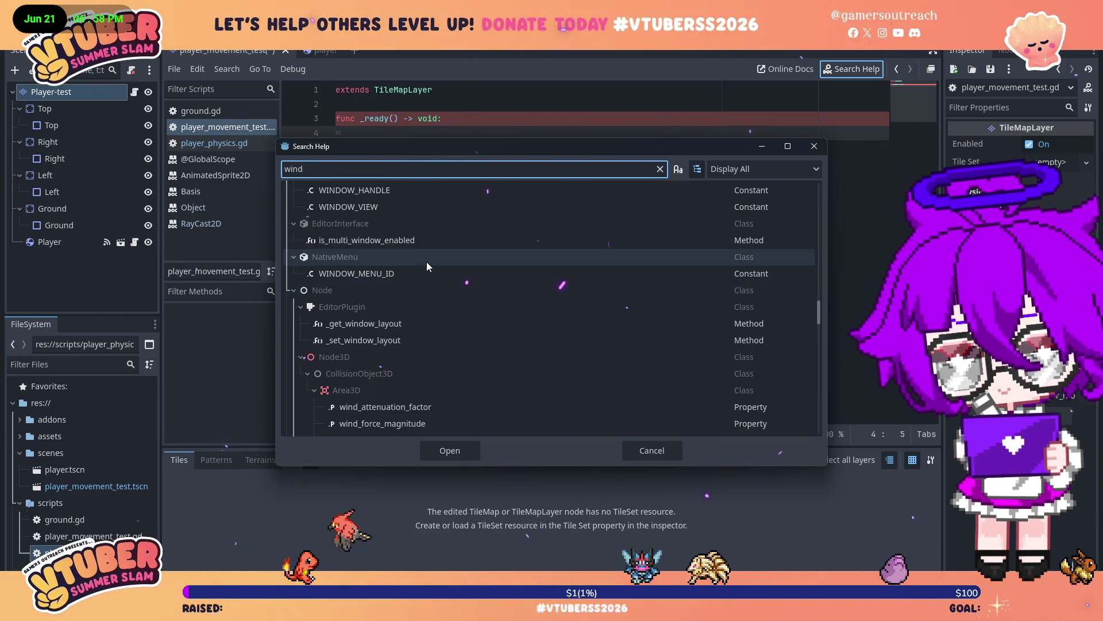
pyautogui.scroll(10, 429, 270)
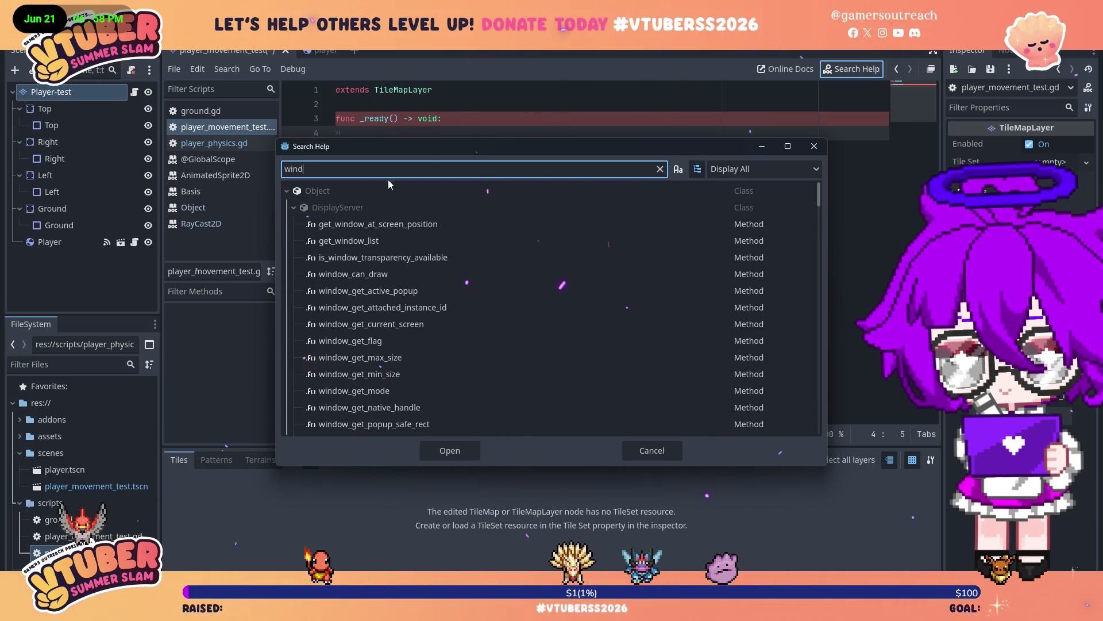
pyautogui.write('ow ')
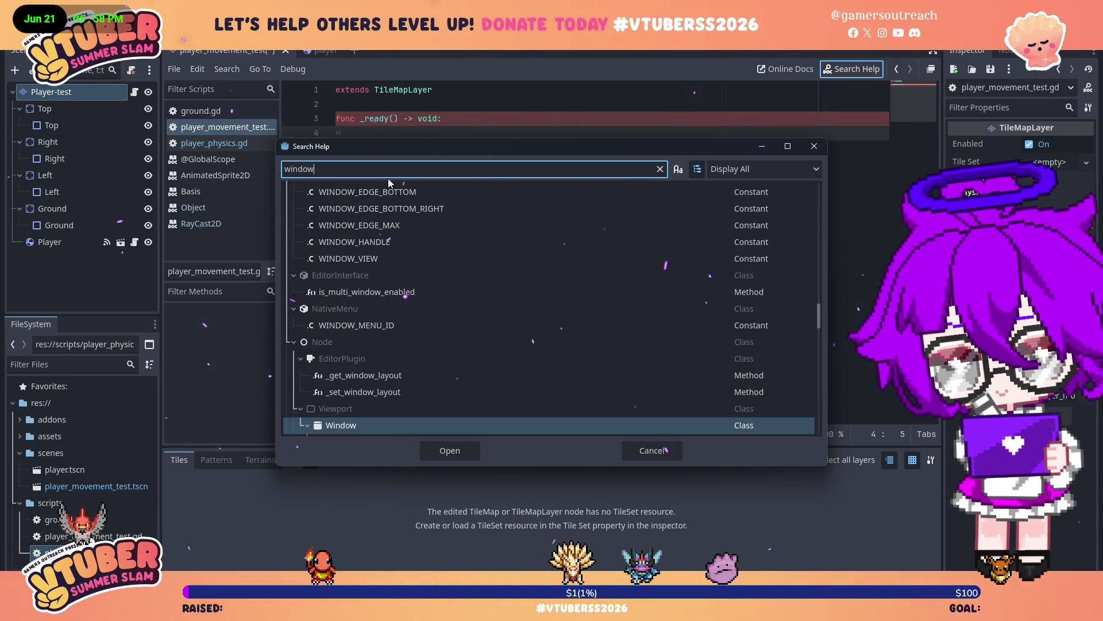
pyautogui.write('si')
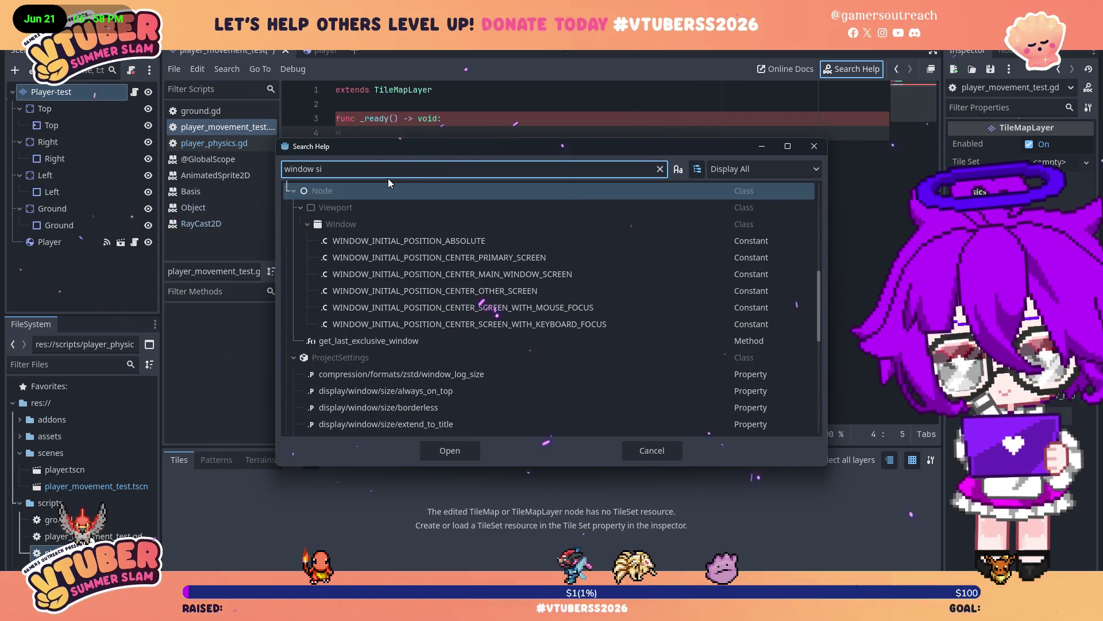
pyautogui.write('ze')
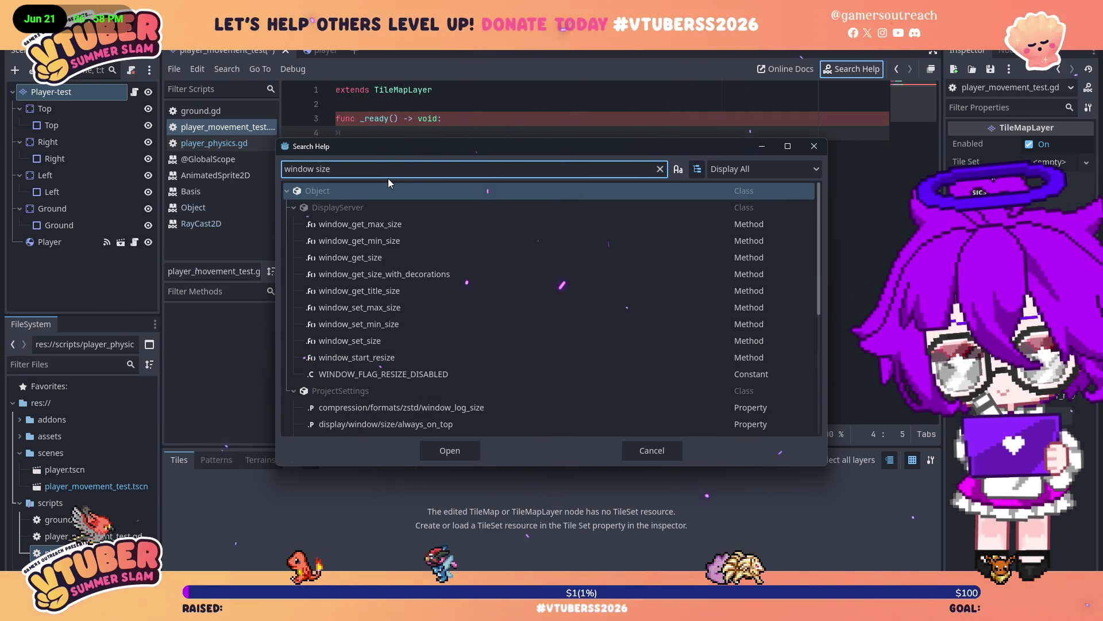
pyautogui.click(406, 254)
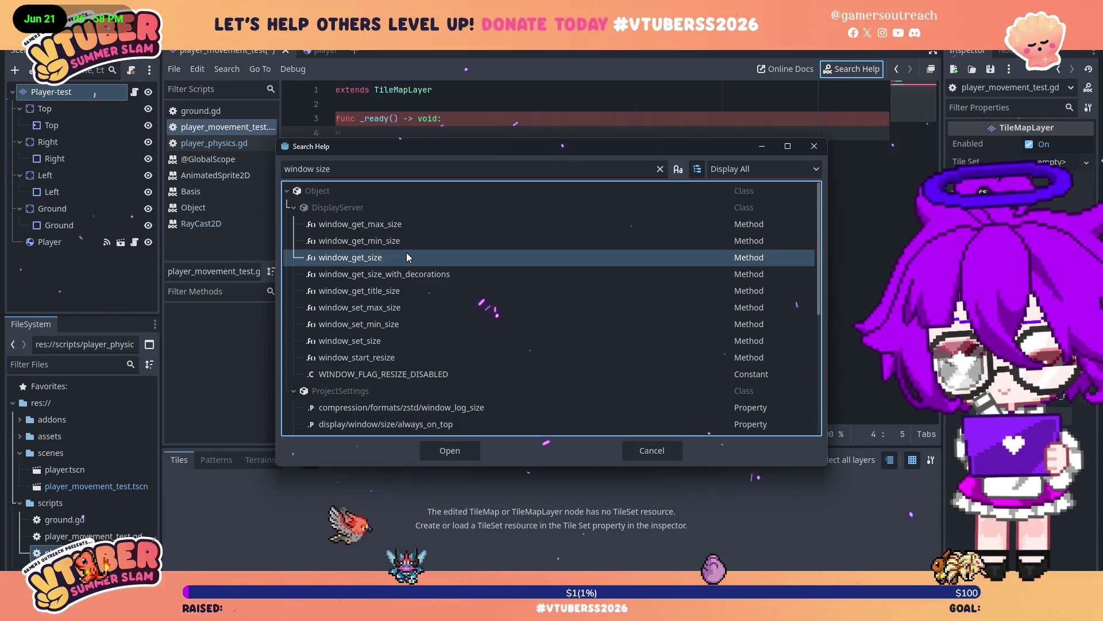
# Open the DisplayServer docs at window_get_size and scroll up to the class description
pyautogui.doubleClick(405, 253)
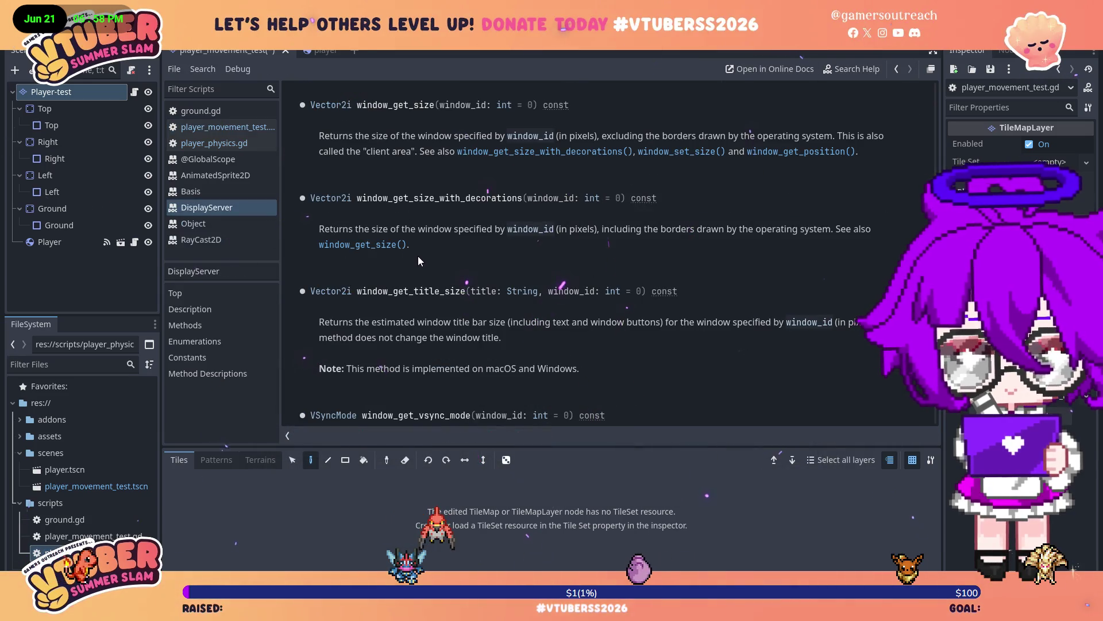
pyautogui.scroll(3, 417, 254)
pyautogui.scroll(20, 414, 253)
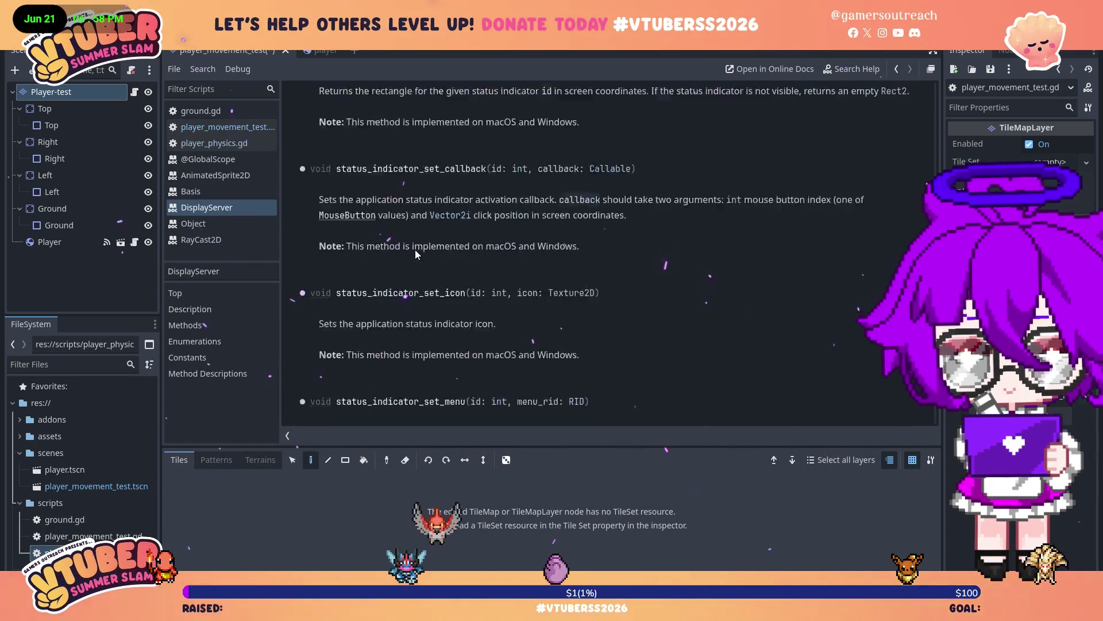
pyautogui.scroll(20, 419, 252)
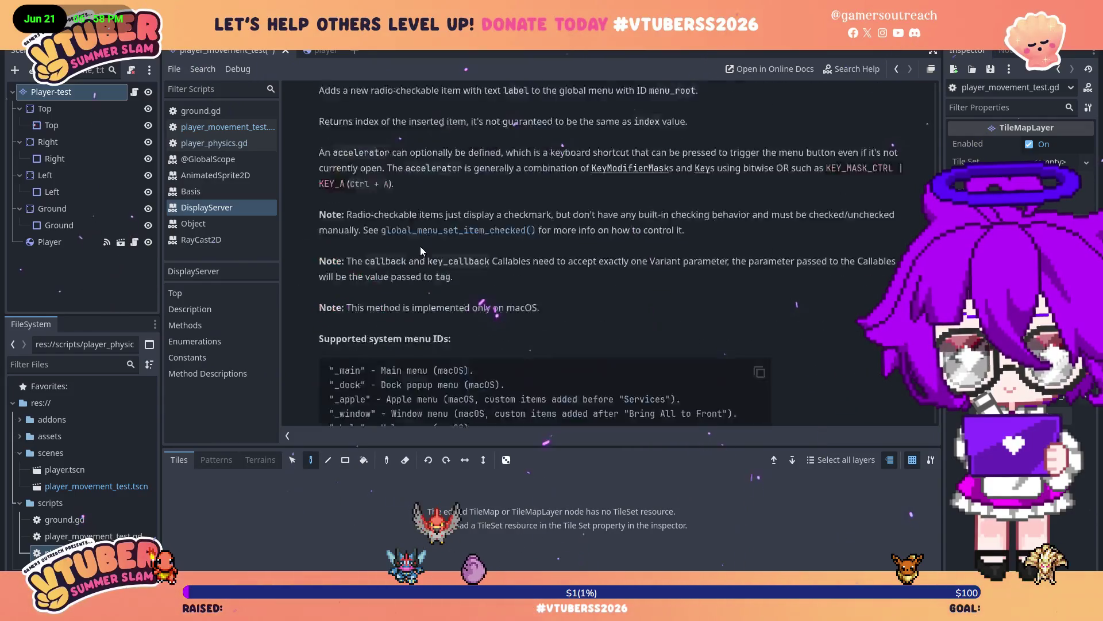
pyautogui.scroll(20, 420, 248)
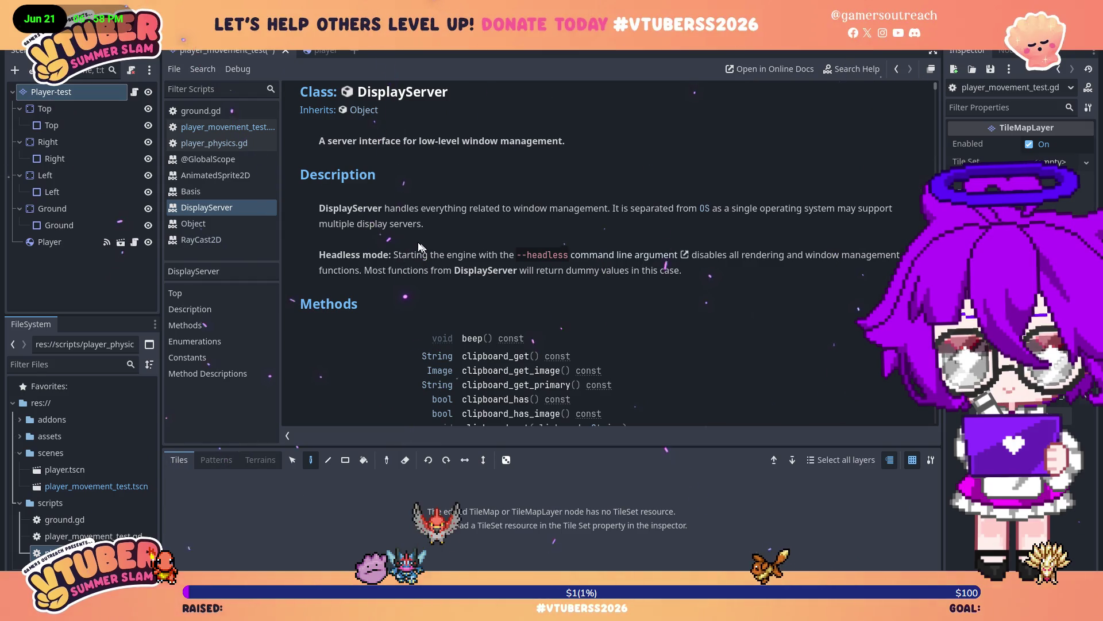
# Start the _ready() body with get_window() from autocomplete, followed by a partial member name
pyautogui.click(221, 127)
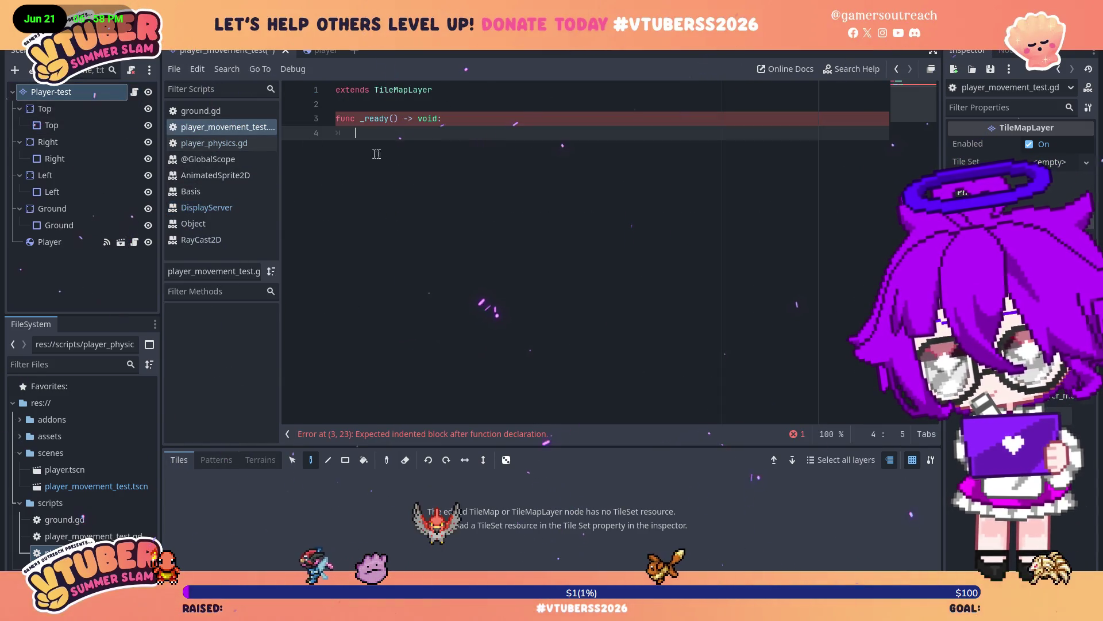
pyautogui.write('windwo')
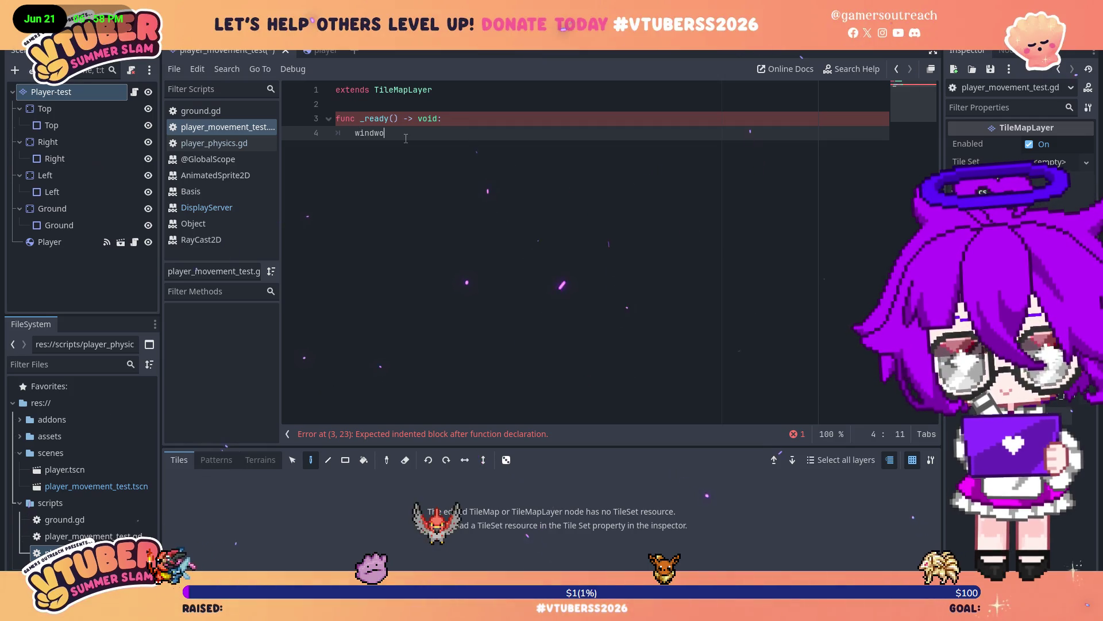
pyautogui.press('BackSpace')
pyautogui.press('BackSpace')
pyautogui.write('ow')
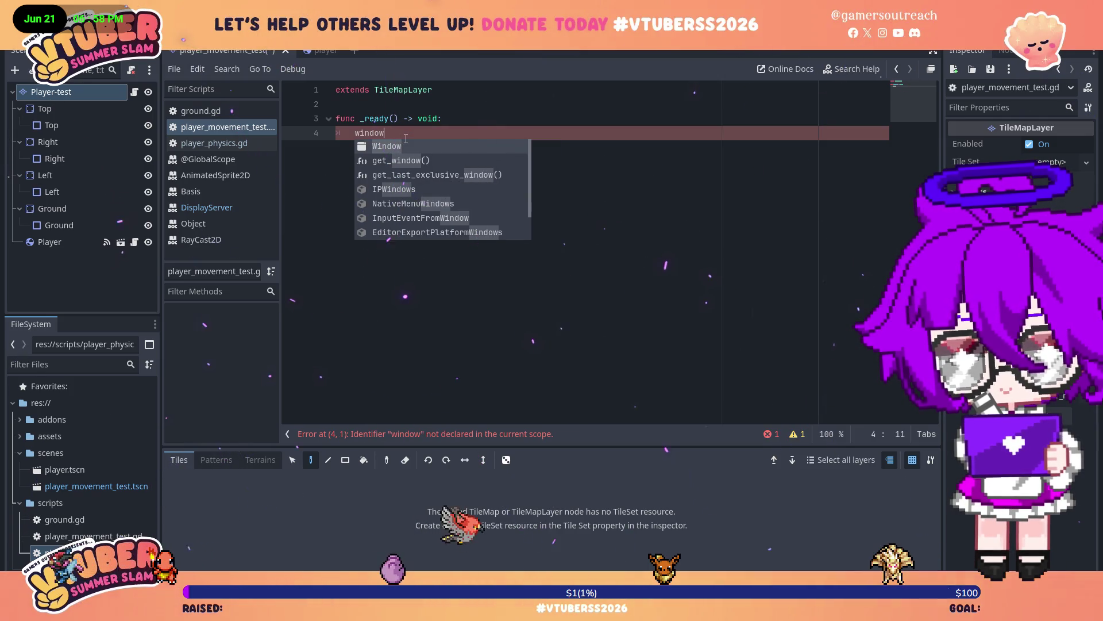
pyautogui.click(423, 162)
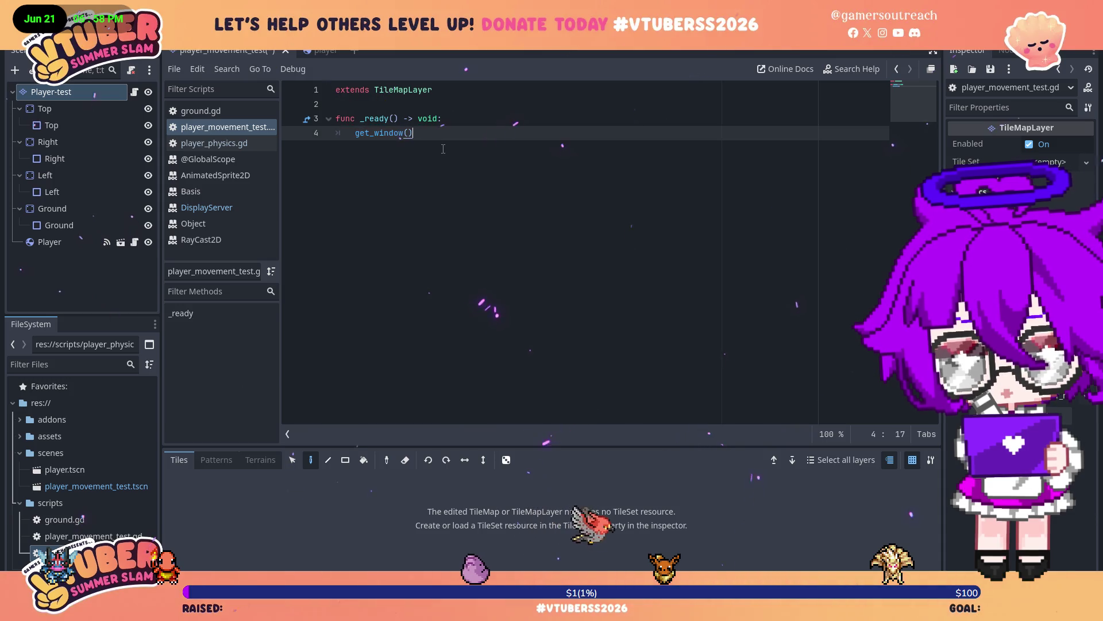
pyautogui.write('ge')
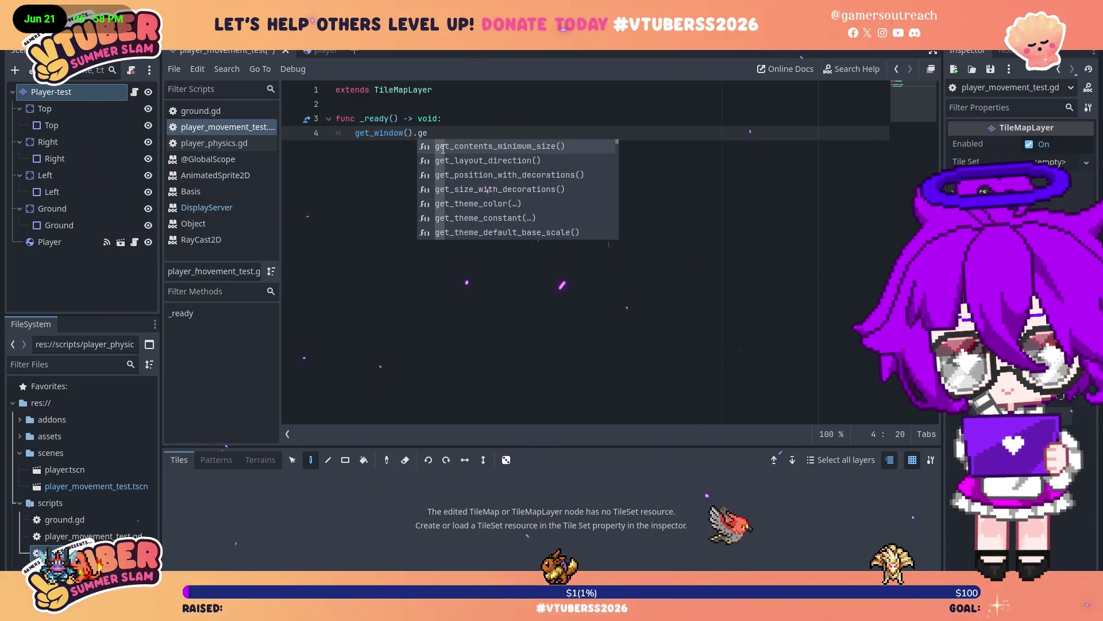
pyautogui.write('t_wind')
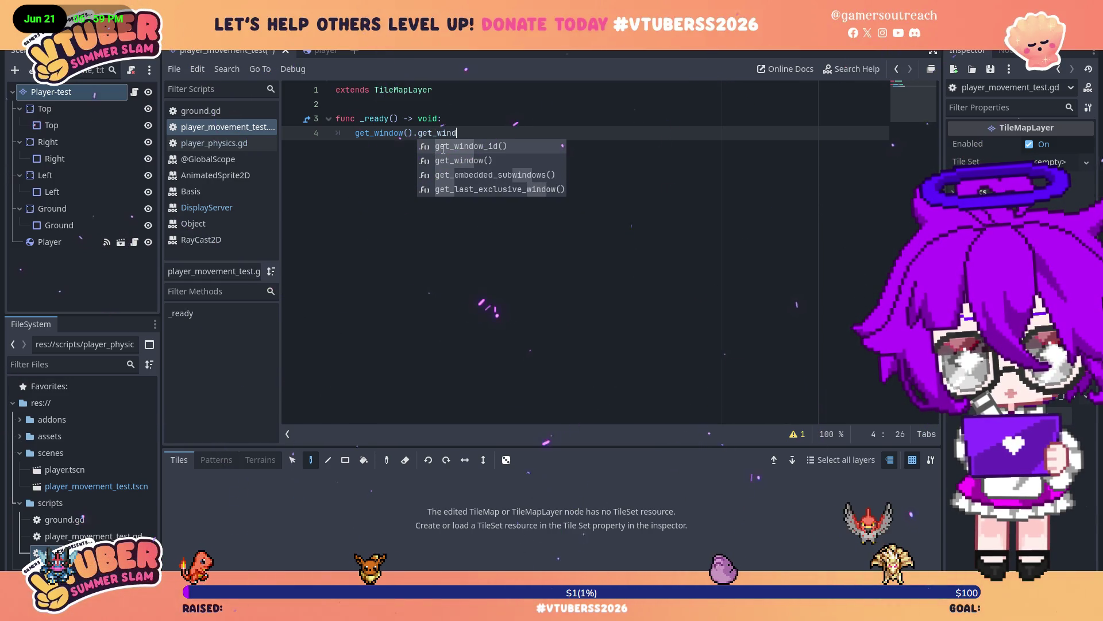
pyautogui.press('BackSpace')
pyautogui.press('BackSpace')
pyautogui.press('BackSpace')
pyautogui.write('wi')
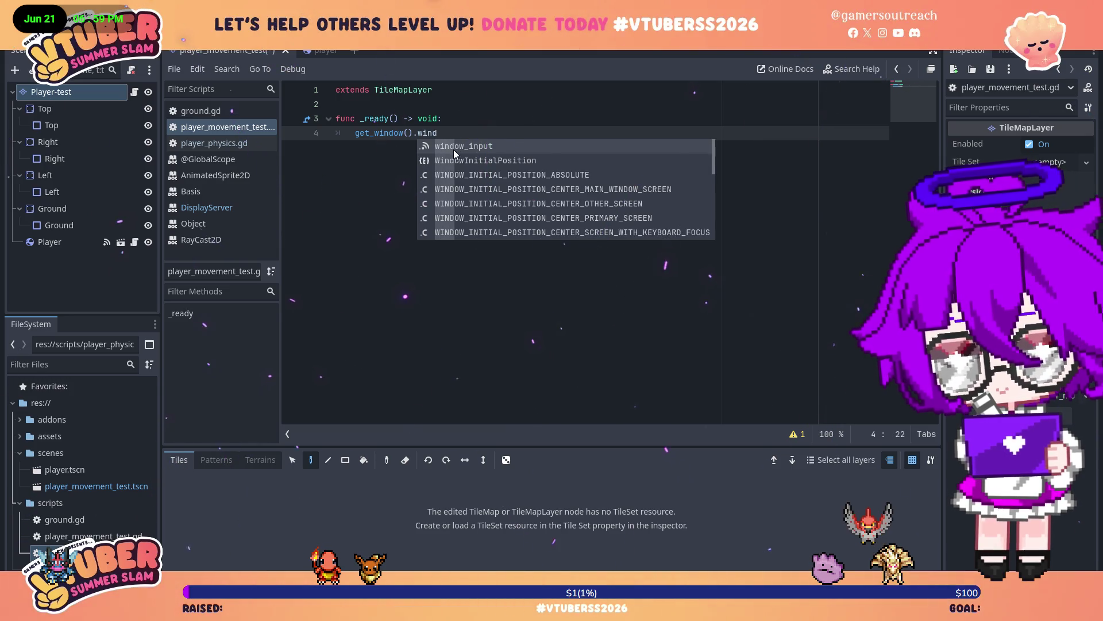
# Close the DisplayServer and other open doc pages, then search the help for 'window'
pyautogui.click(215, 208)
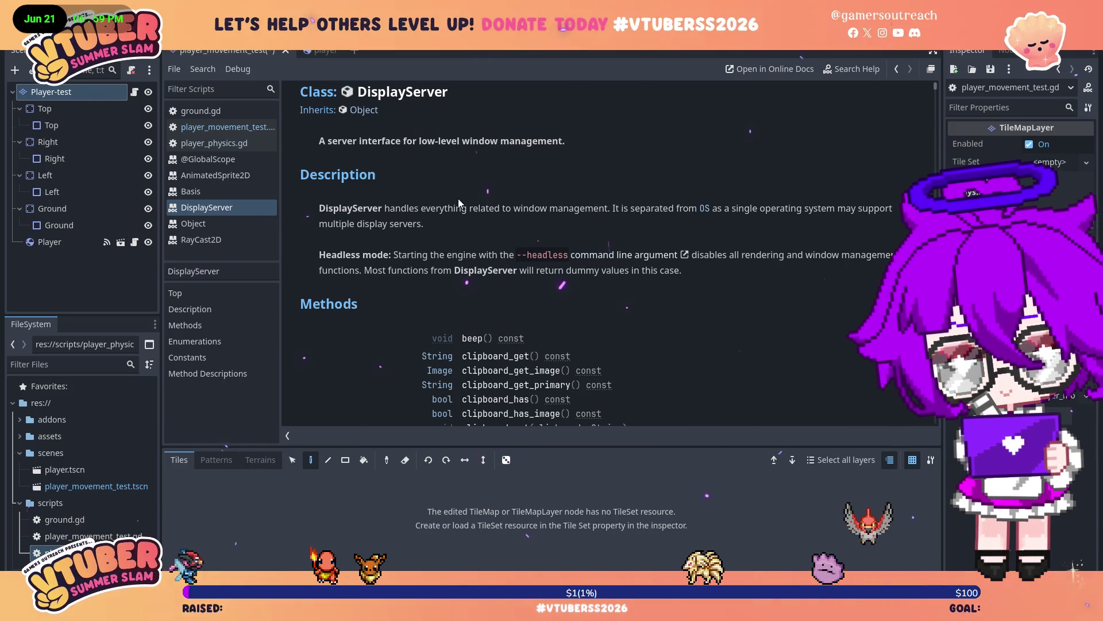
pyautogui.rightClick(219, 206)
pyautogui.click(232, 213)
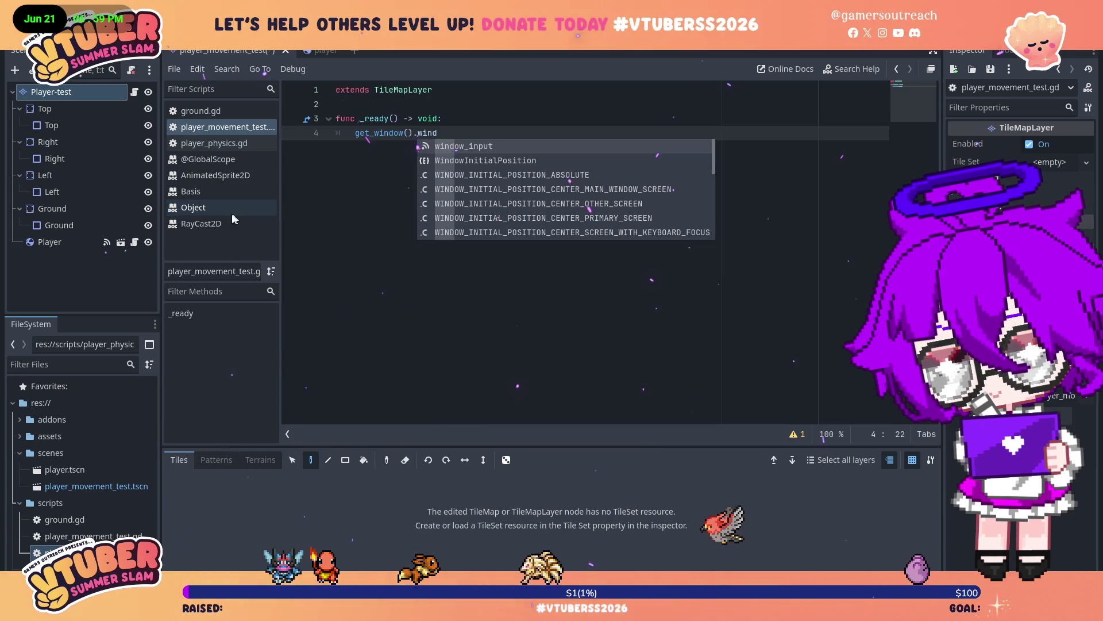
pyautogui.rightClick(226, 177)
pyautogui.click(267, 233)
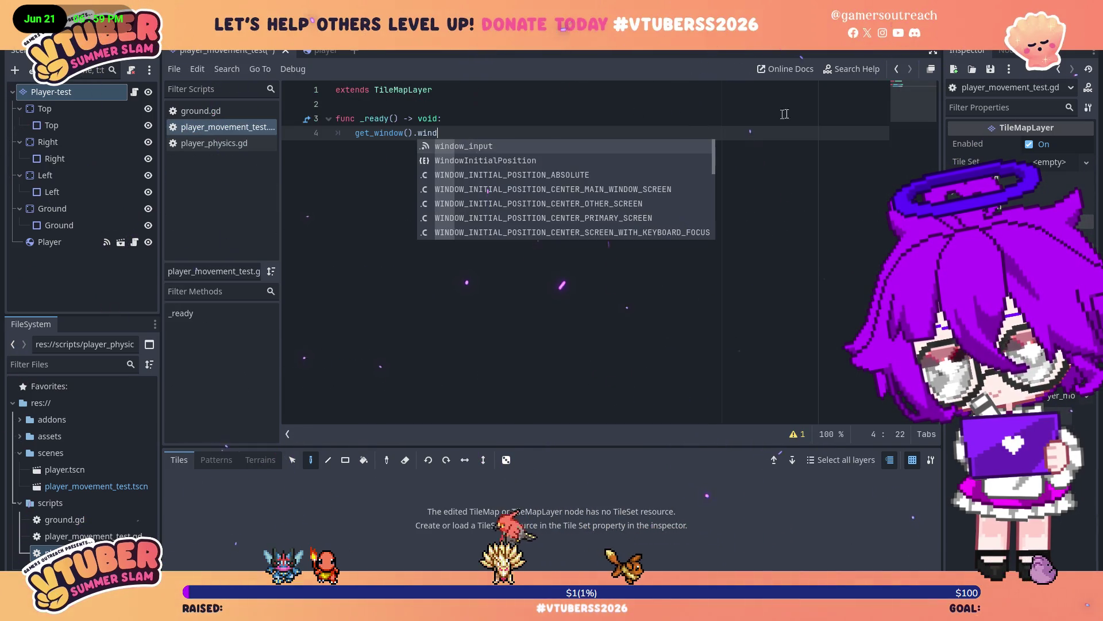
pyautogui.click(852, 69)
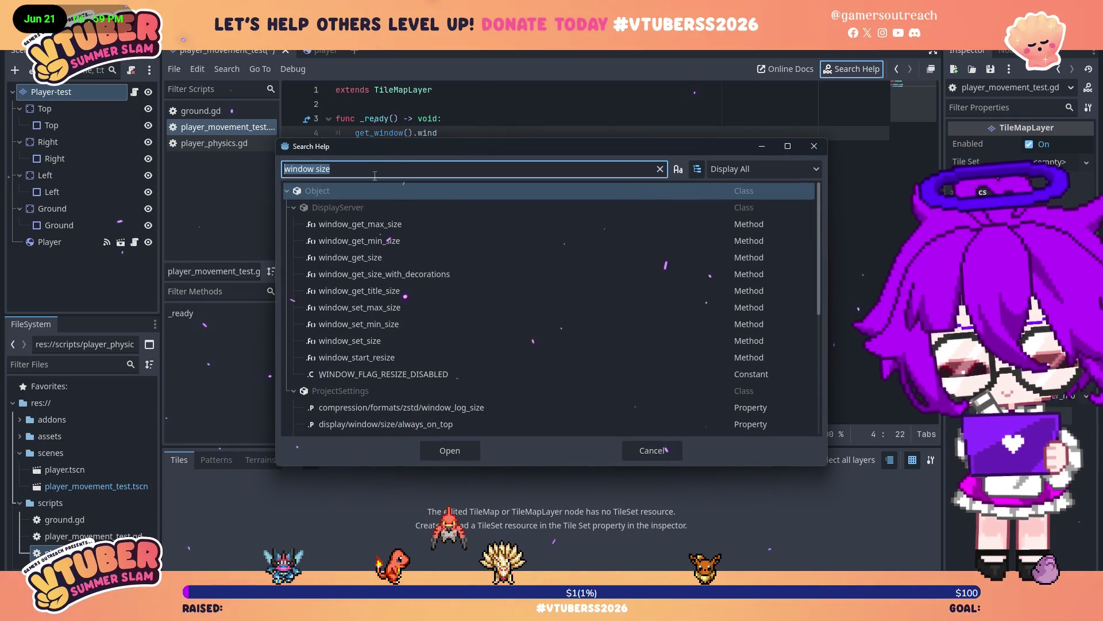
pyautogui.write('window')
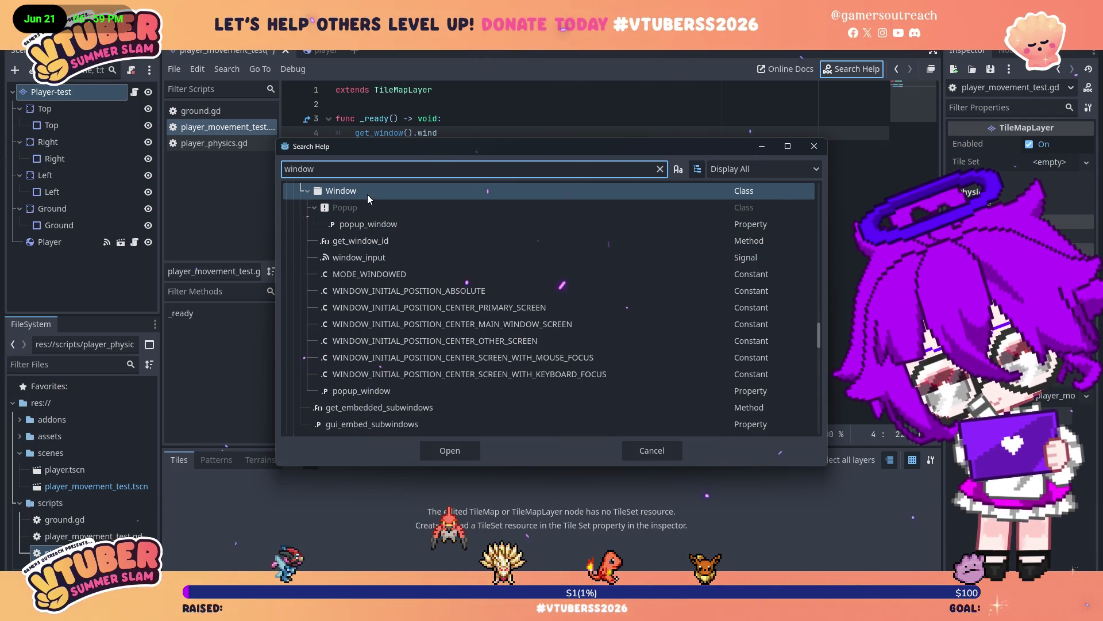
# Open the Window class reference and scroll through Properties and Methods to reset_size()
pyautogui.doubleClick(368, 194)
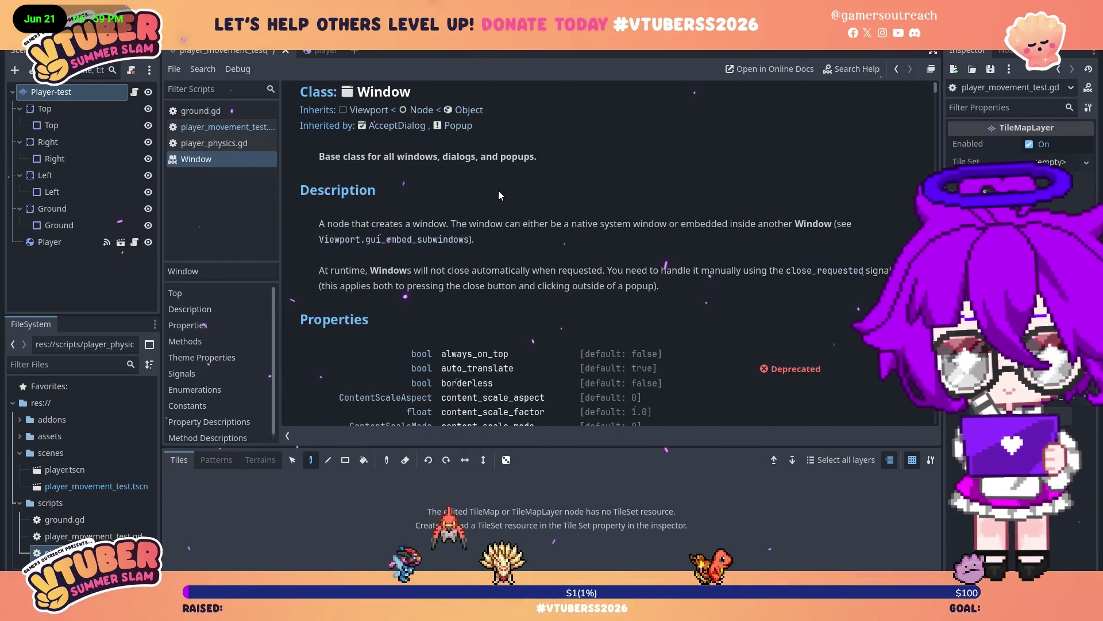
pyautogui.scroll(-2, 545, 263)
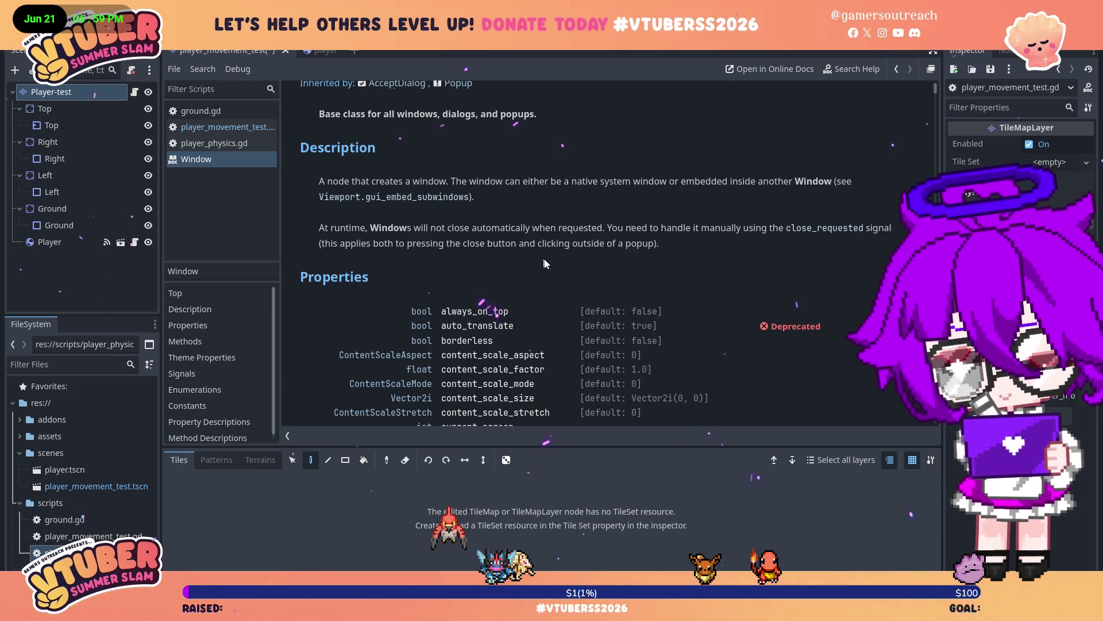
pyautogui.scroll(-4, 549, 266)
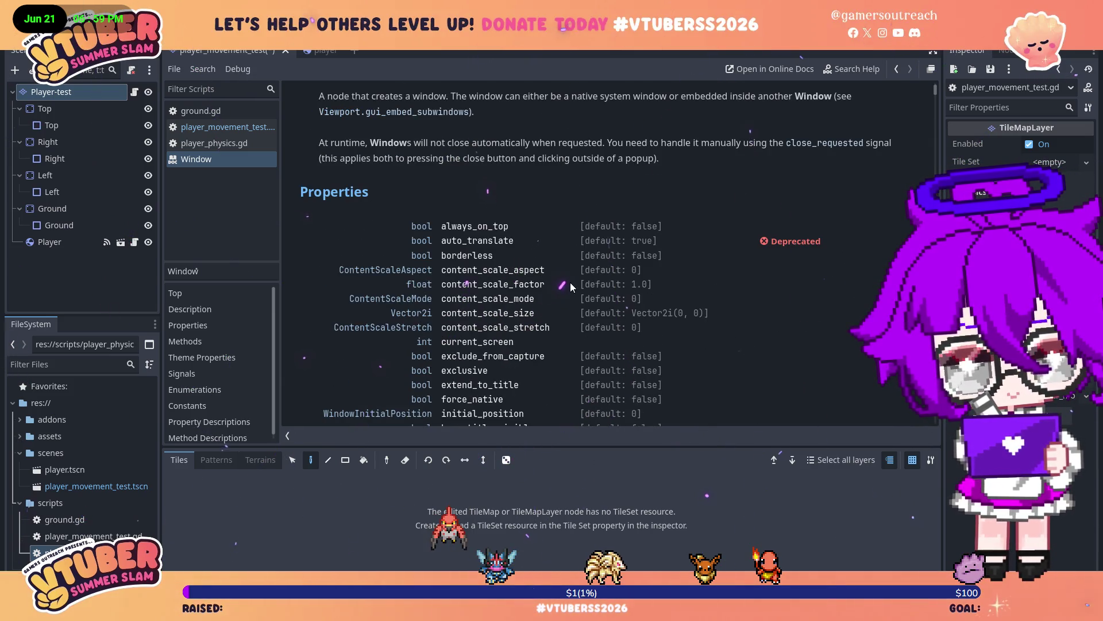
pyautogui.scroll(-10, 568, 291)
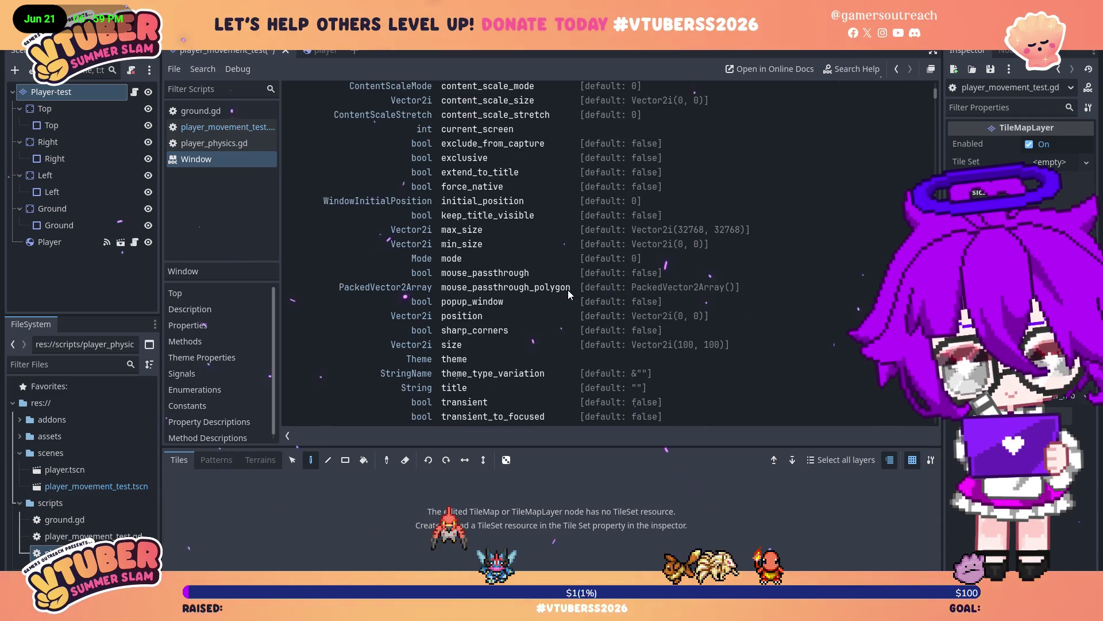
pyautogui.scroll(-2, 553, 307)
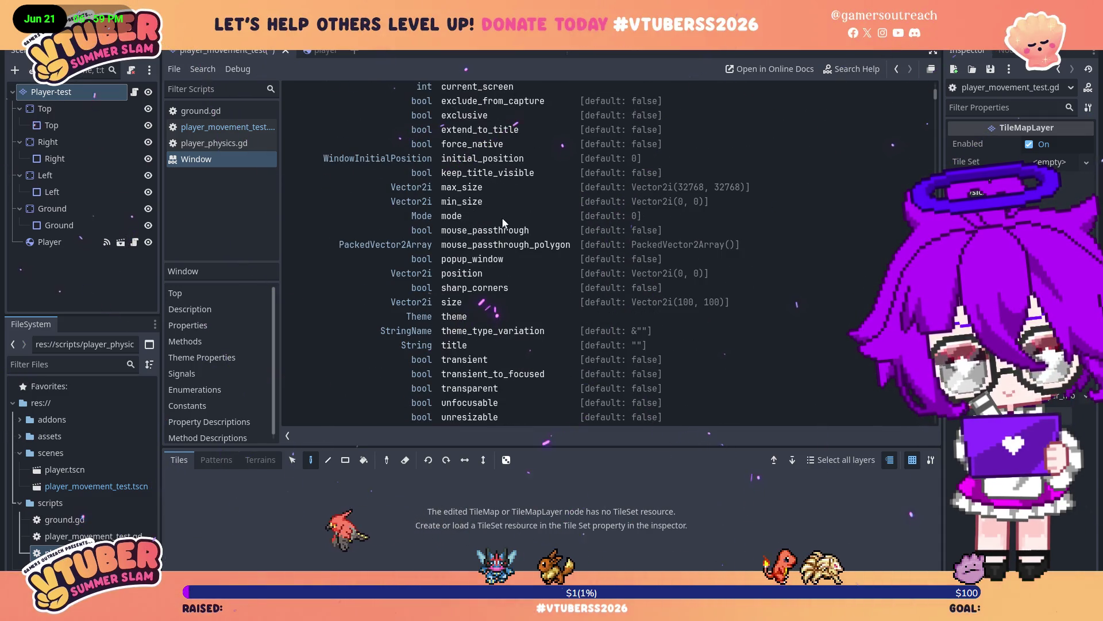
pyautogui.scroll(-12, 539, 267)
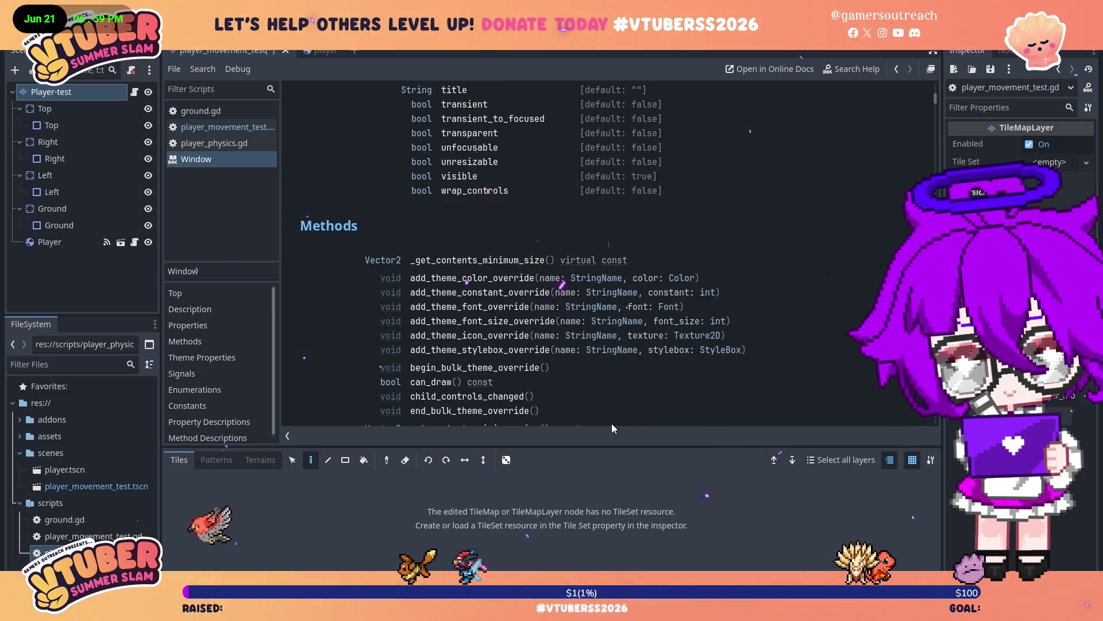
pyautogui.scroll(-4, 578, 385)
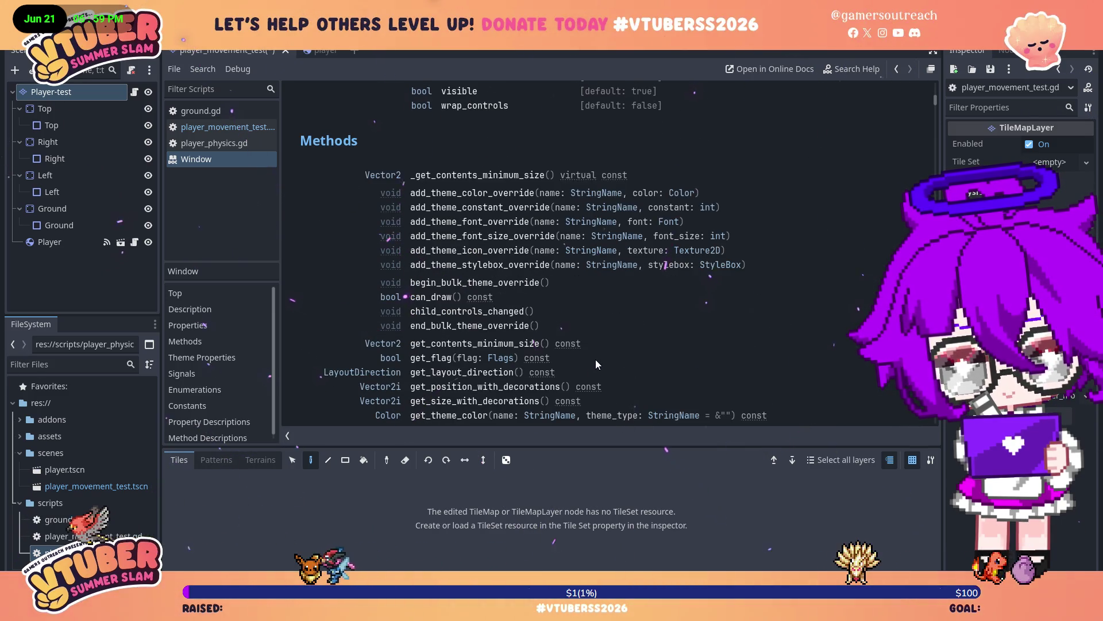
pyautogui.scroll(-4, 596, 359)
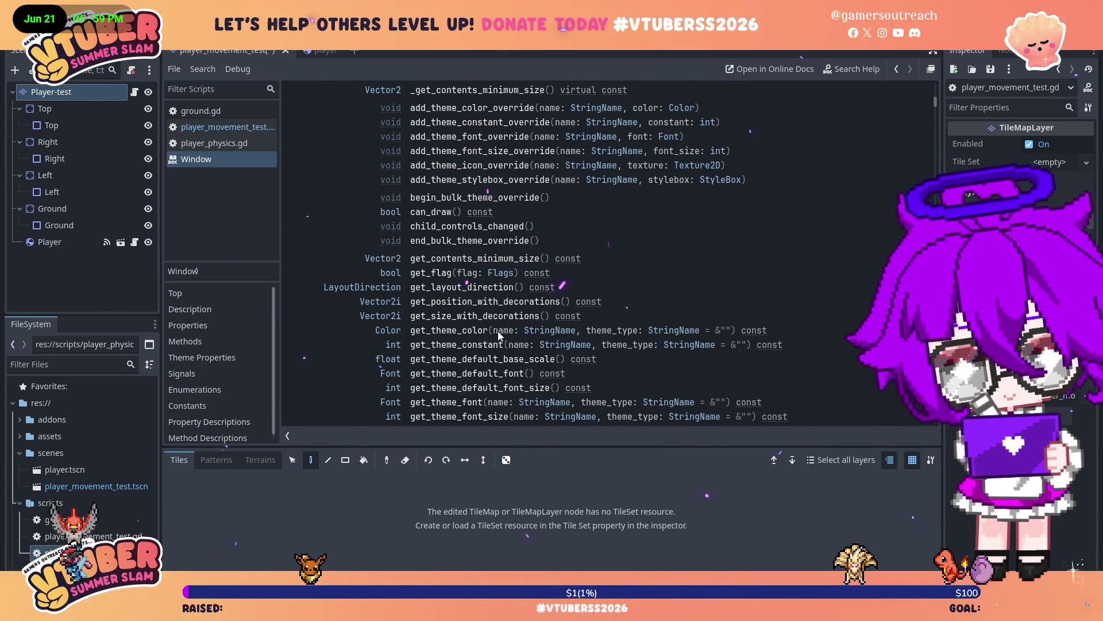
pyautogui.scroll(-4, 518, 351)
pyautogui.scroll(-10, 523, 368)
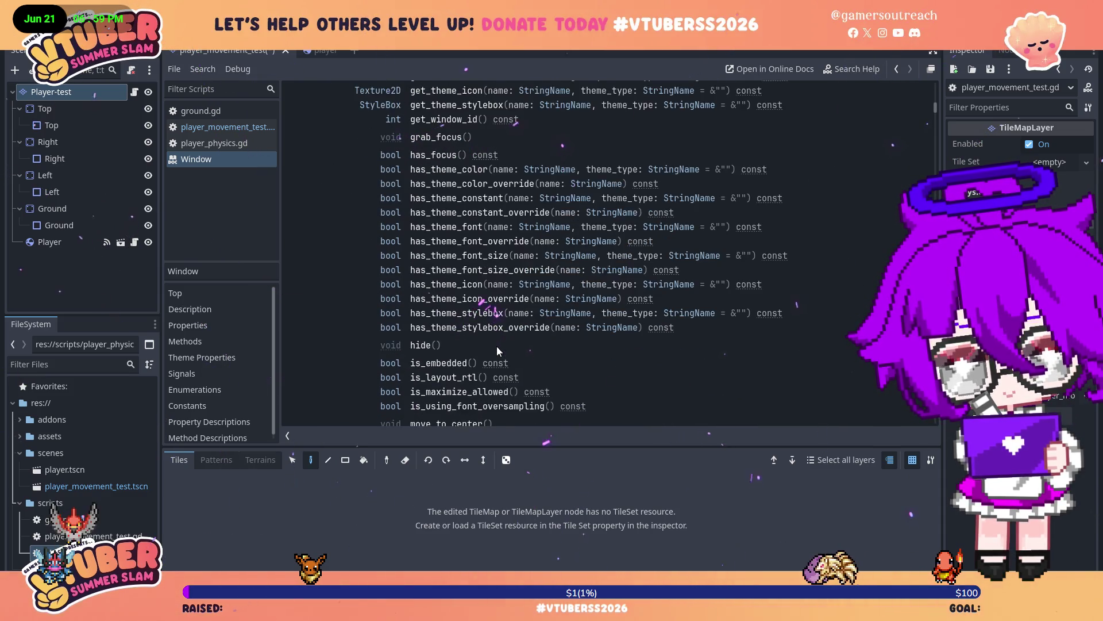
pyautogui.scroll(-4, 496, 346)
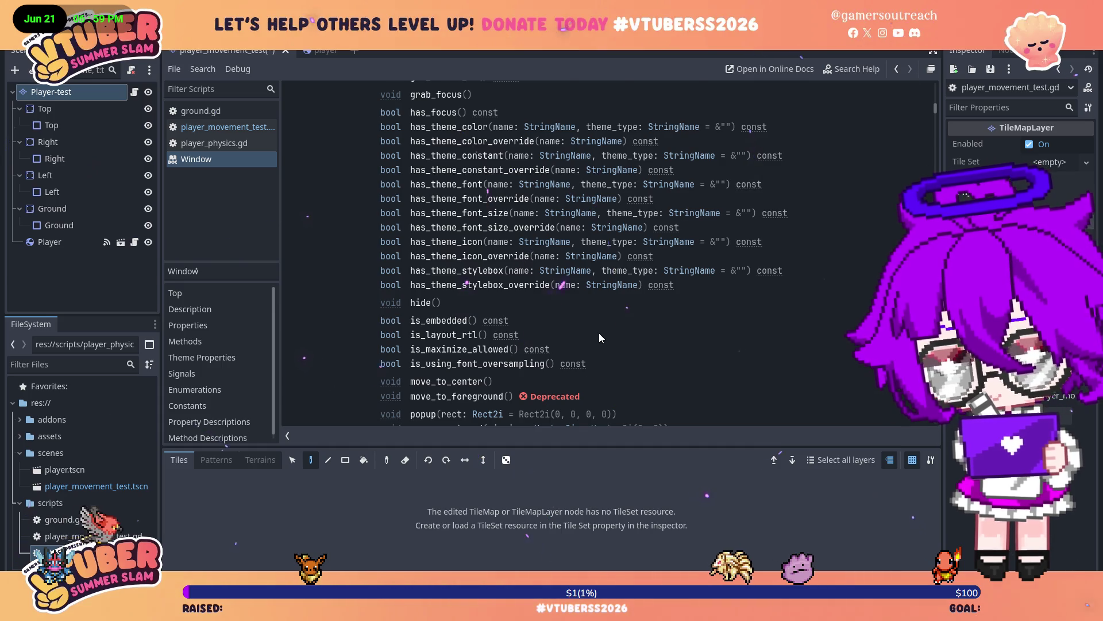
pyautogui.scroll(-4, 598, 334)
pyautogui.scroll(-12, 599, 334)
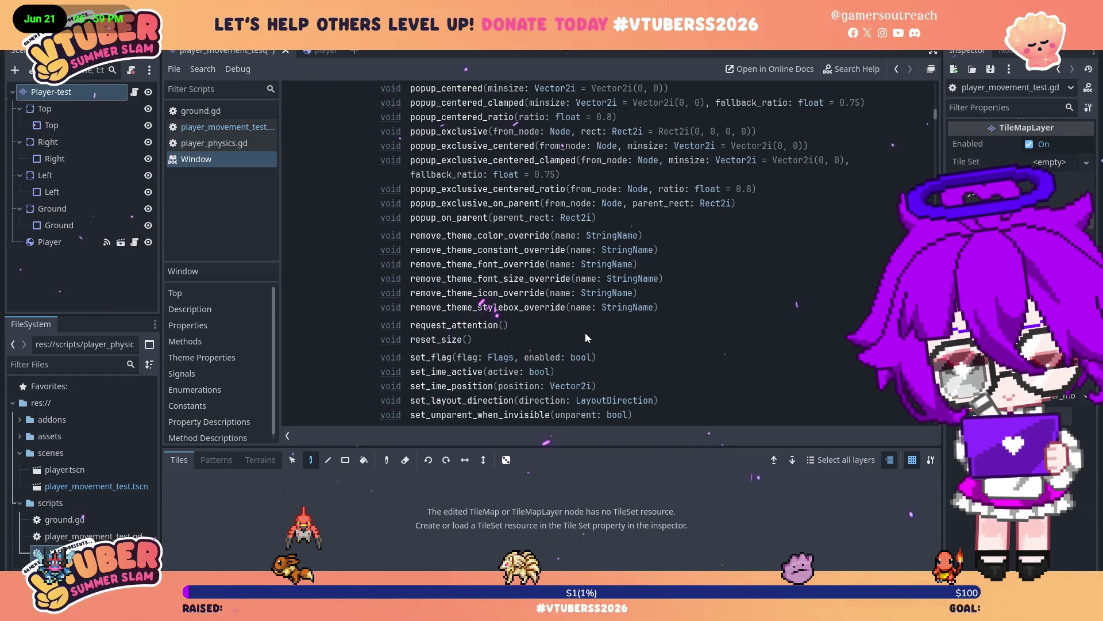
pyautogui.click(447, 339)
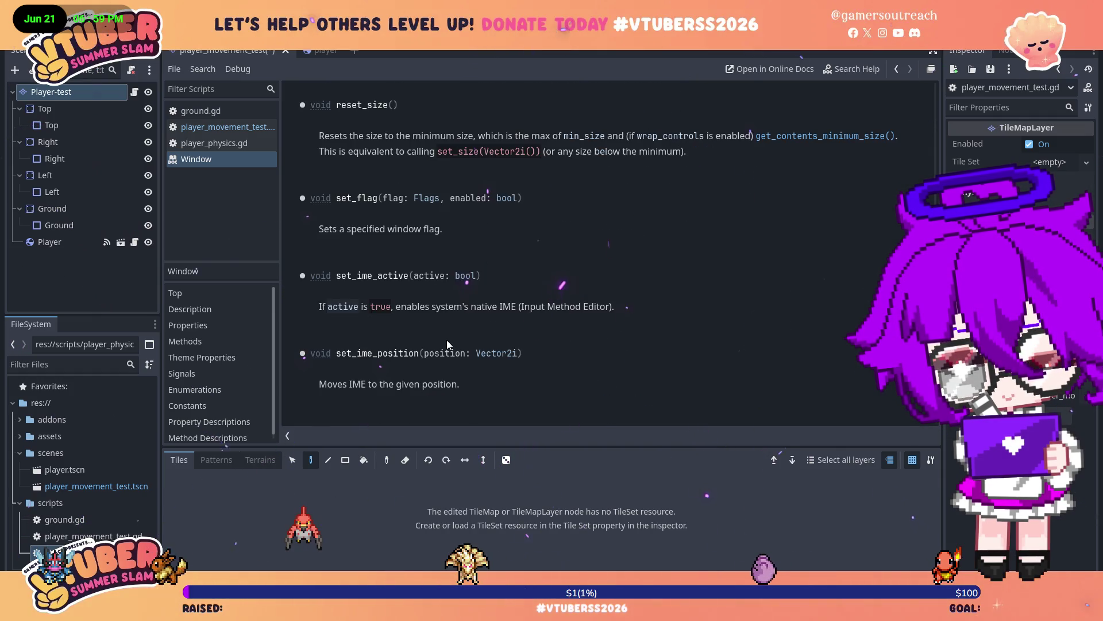
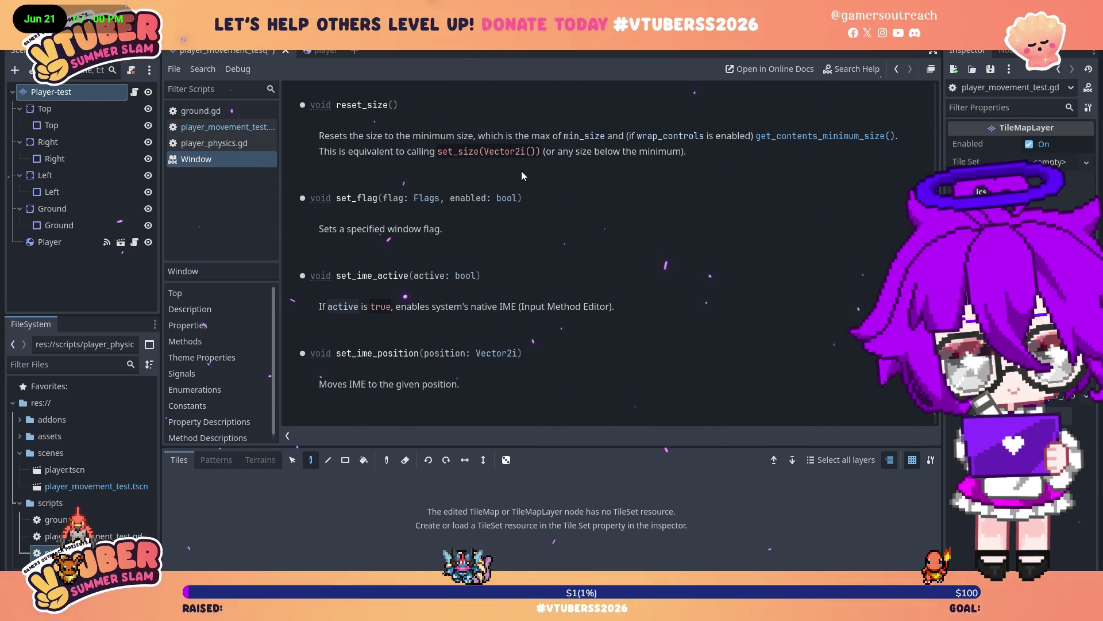
# Browse the Window class properties and open the size description (default Vector2i(100, 100))
pyautogui.click(799, 136)
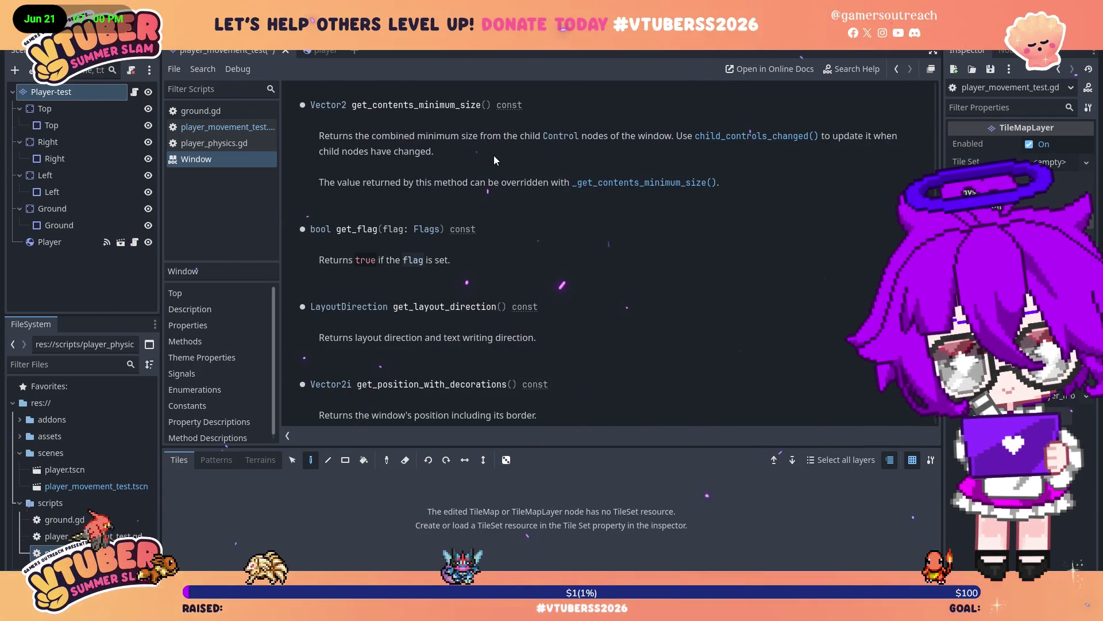
pyautogui.click(237, 164)
pyautogui.scroll(20, 488, 237)
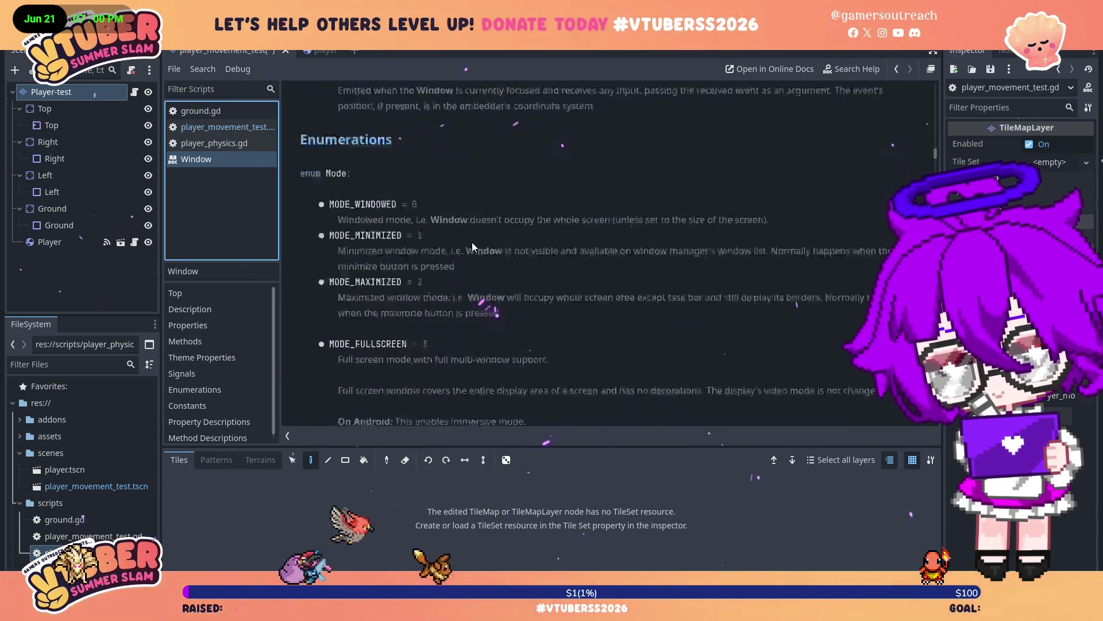
pyautogui.scroll(10, 473, 240)
pyautogui.scroll(-4, 521, 219)
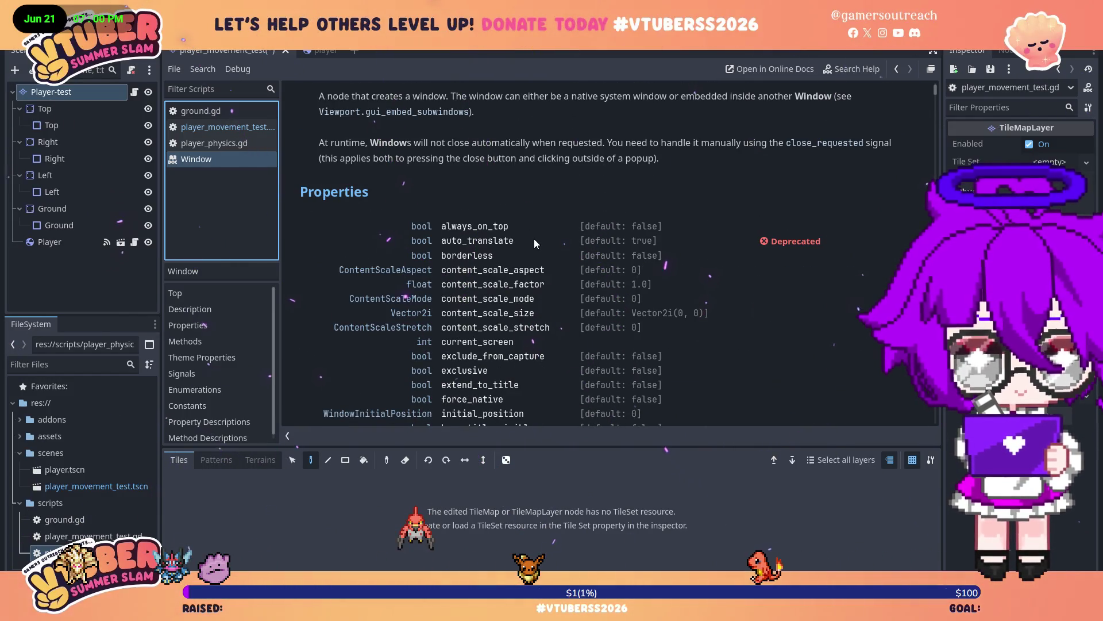
pyautogui.scroll(-8, 529, 298)
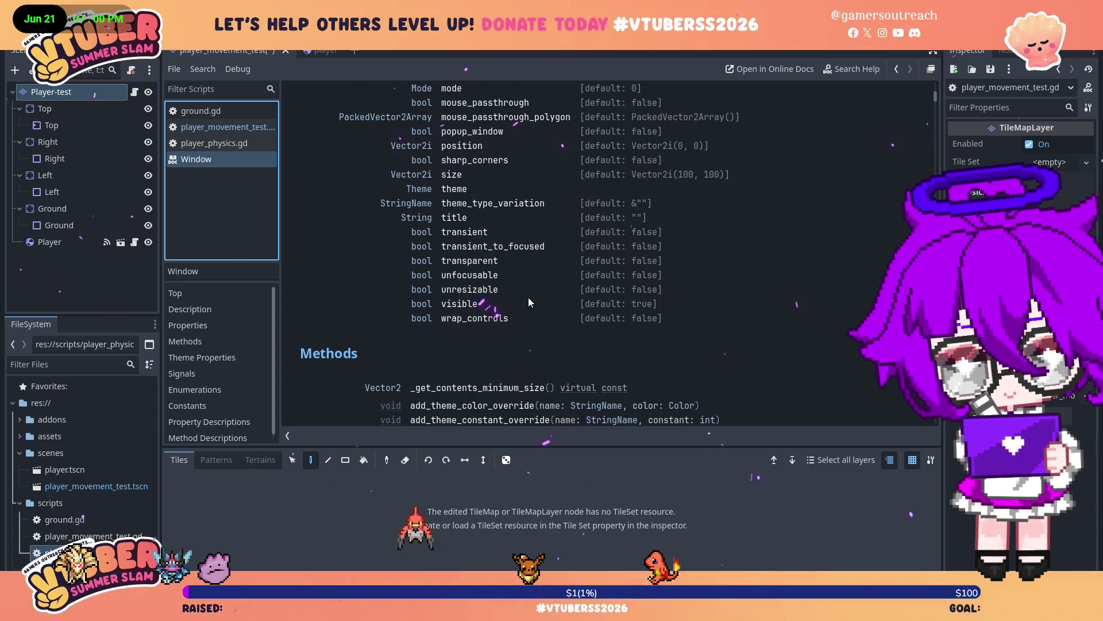
pyautogui.scroll(-4, 529, 297)
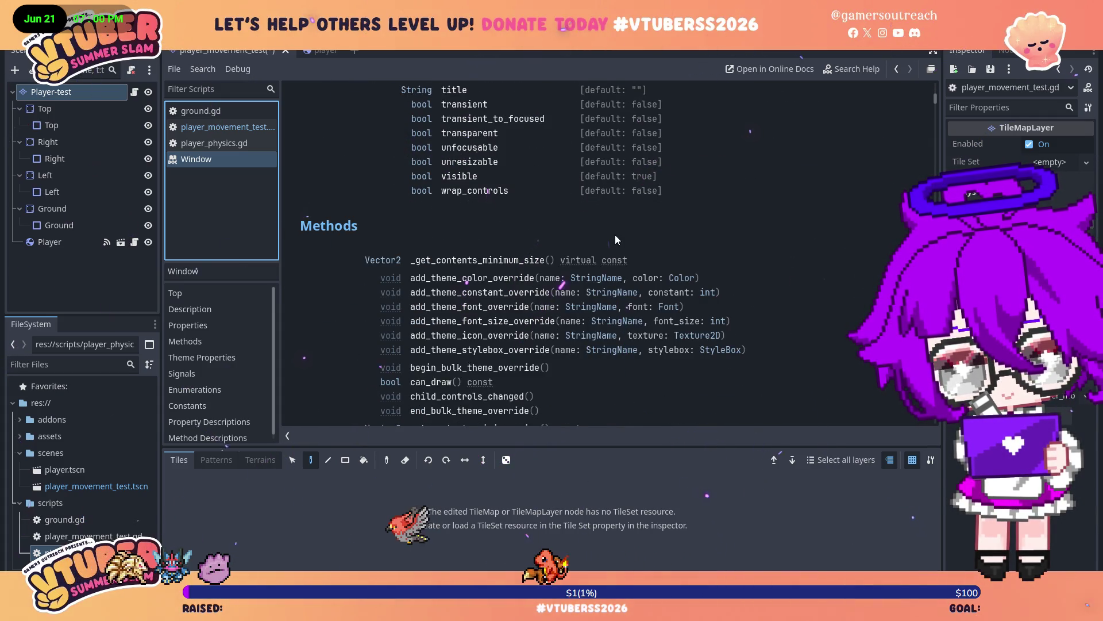
pyautogui.scroll(5, 552, 244)
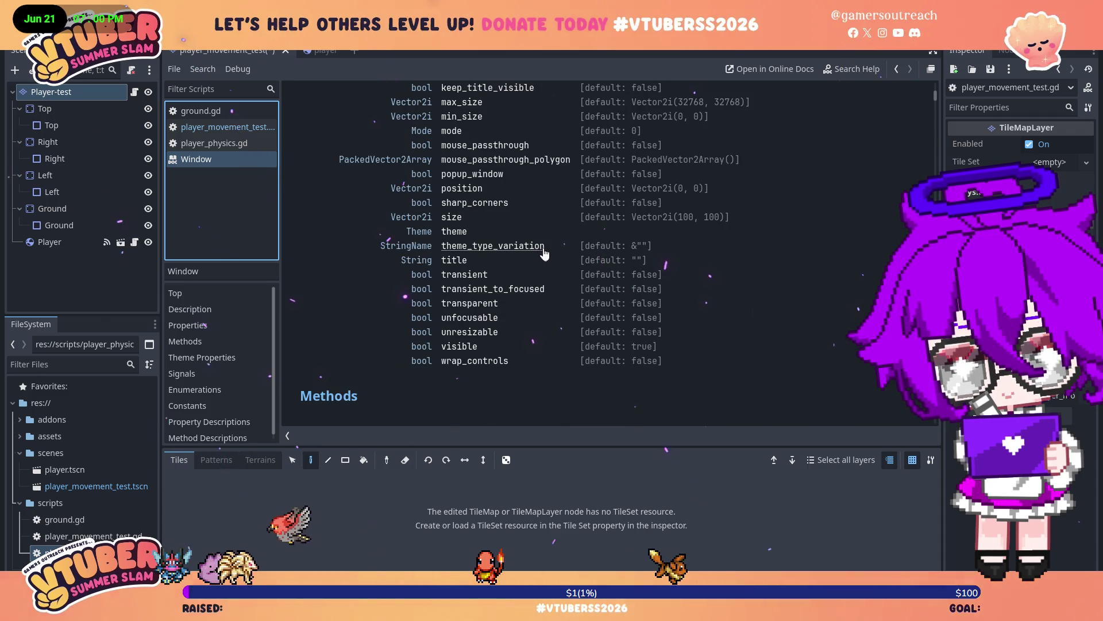
pyautogui.click(452, 219)
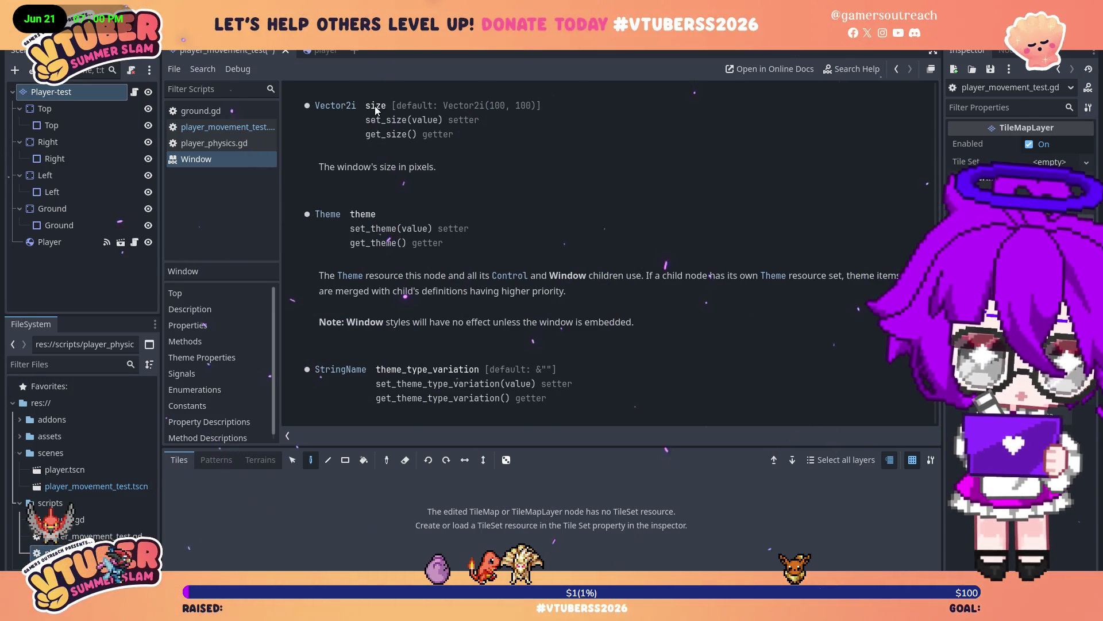
# Make line 4 in _ready print get_window().size, checking the get_window and size docs
pyautogui.click(225, 126)
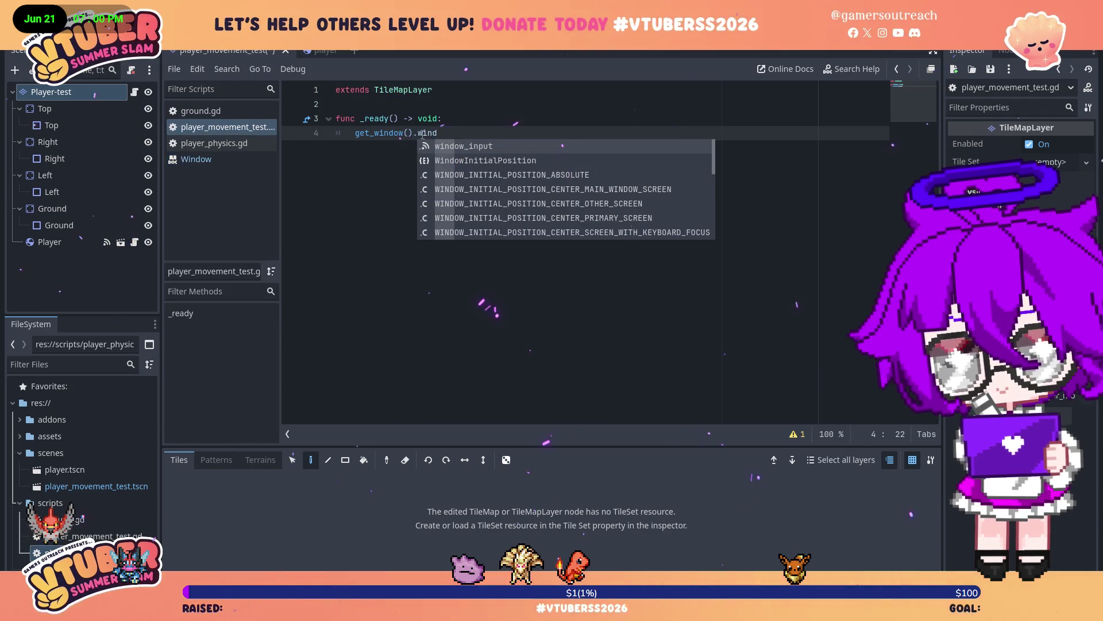
pyautogui.press('Left')
pyautogui.press('Left')
pyautogui.press('Left')
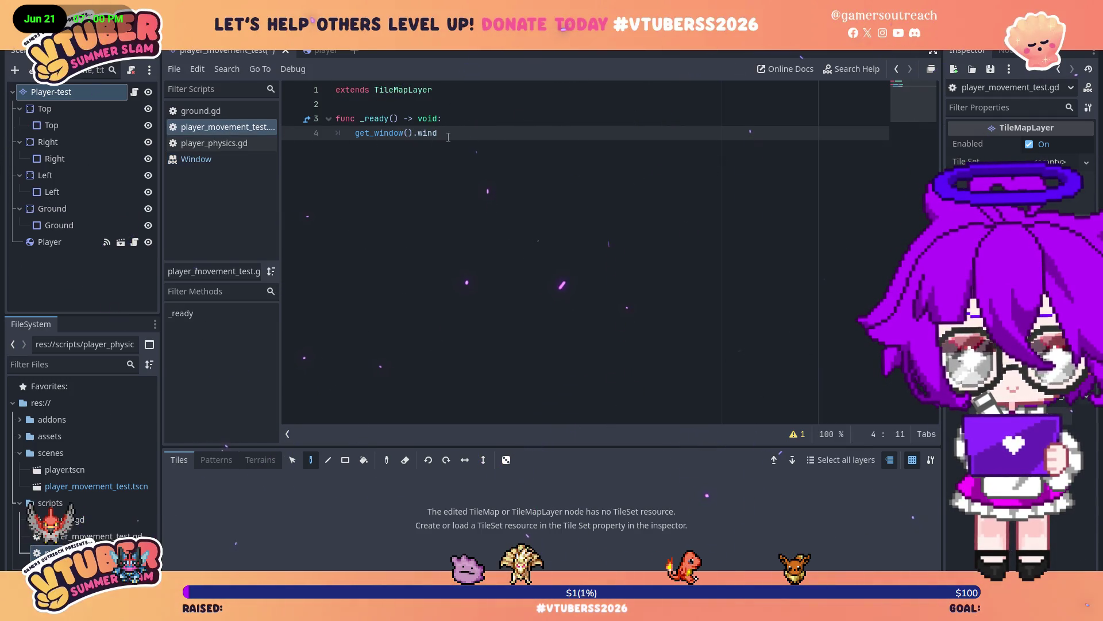
pyautogui.press('End')
pyautogui.hotkey('ctrl', 'shift', 'Left')
pyautogui.hotkey('ctrl', 'shift', 'Left')
pyautogui.hotkey('ctrl', 'shift', 'Left')
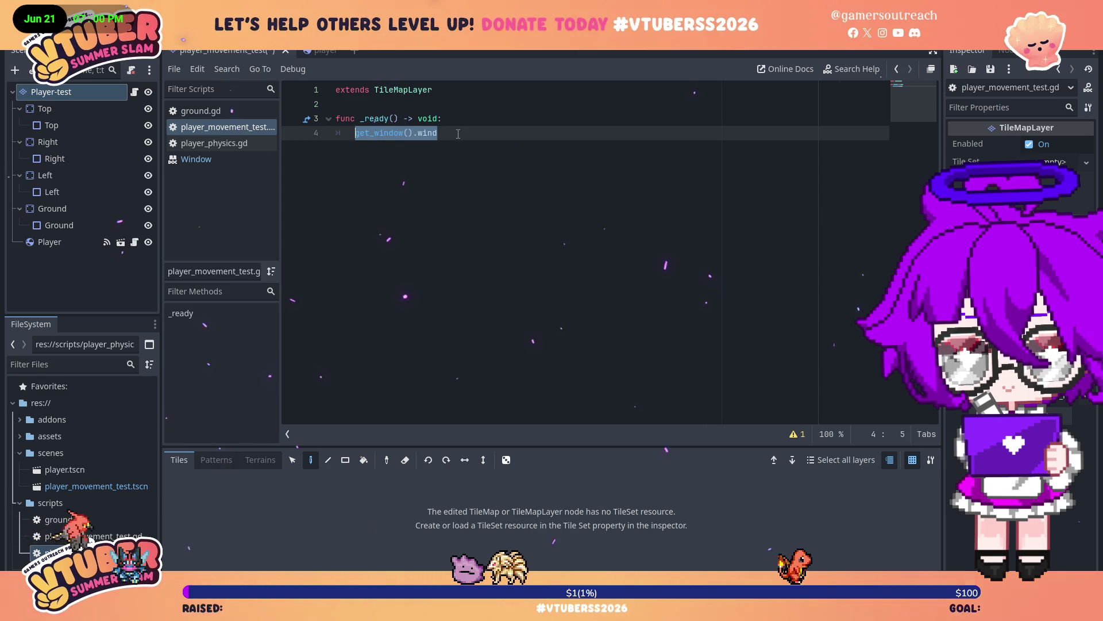
pyautogui.click(458, 134)
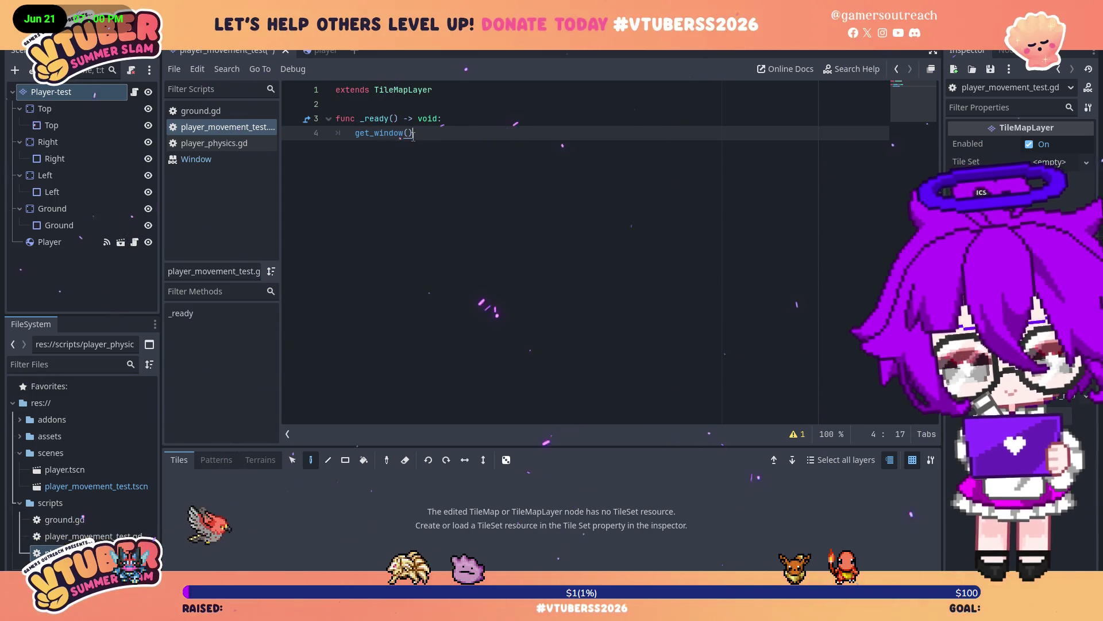
pyautogui.keyDown('ctrl'); pyautogui.click(362, 134); pyautogui.keyUp('ctrl')
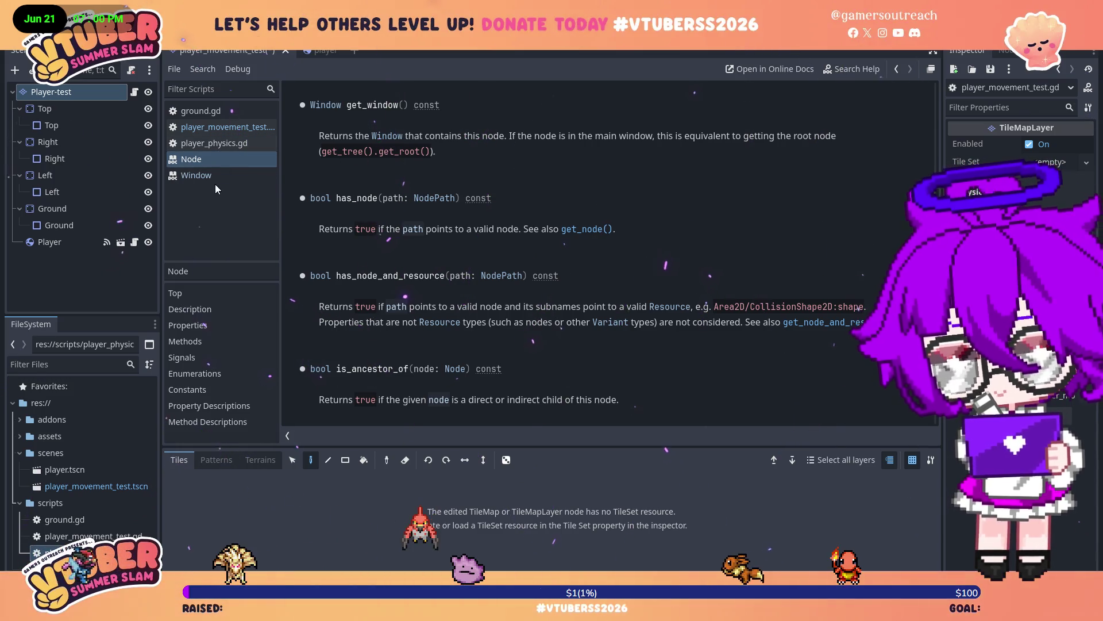
pyautogui.click(221, 127)
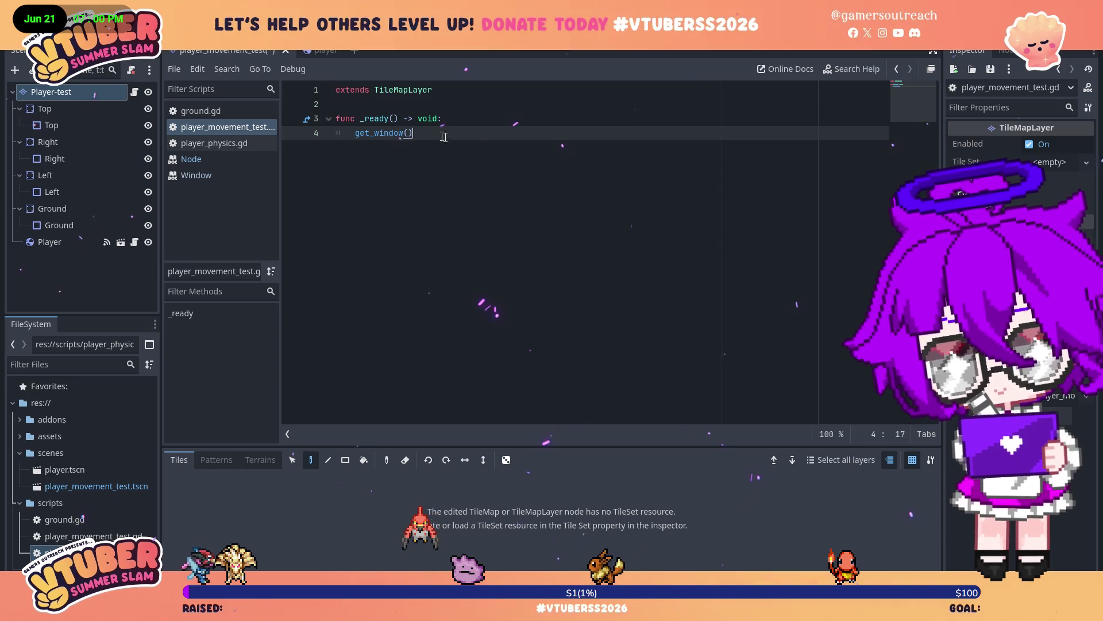
pyautogui.write('siz')
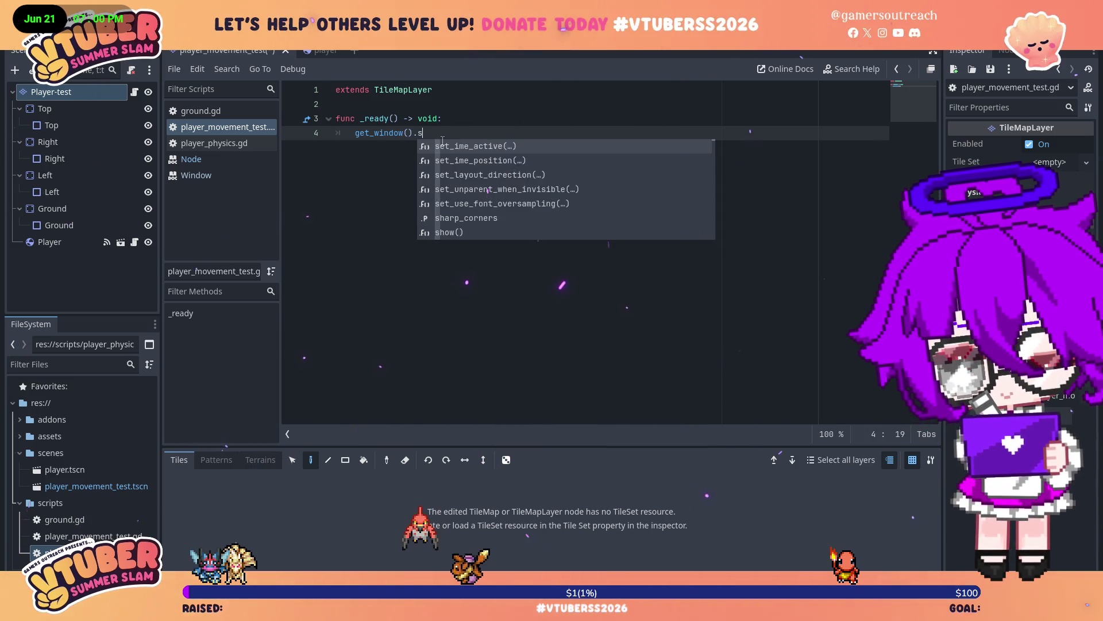
pyautogui.press('Return')
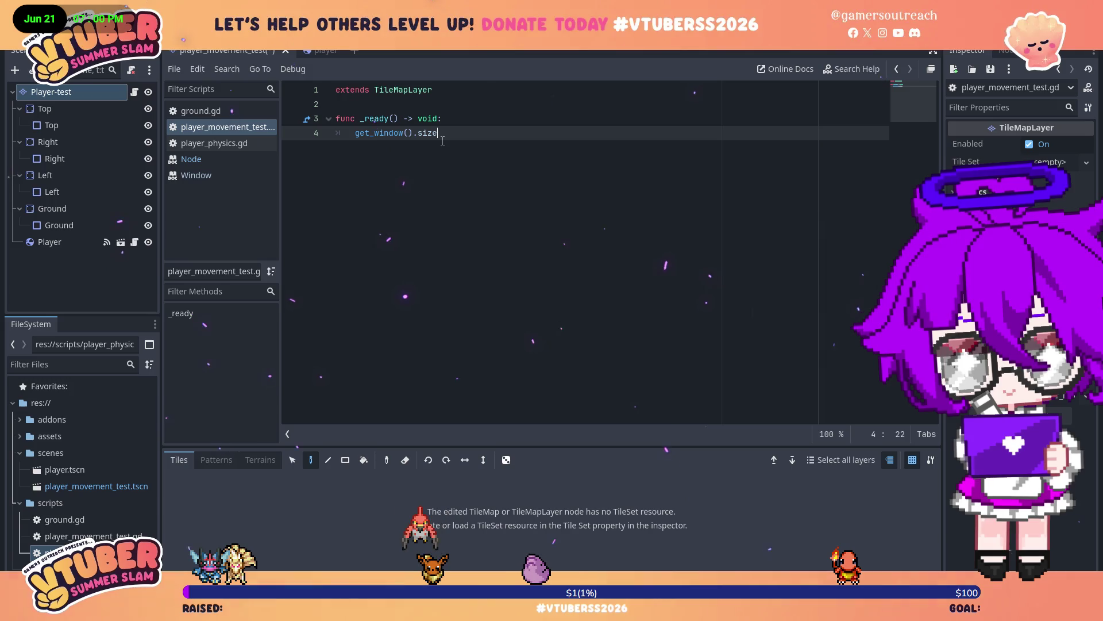
pyautogui.click(195, 174)
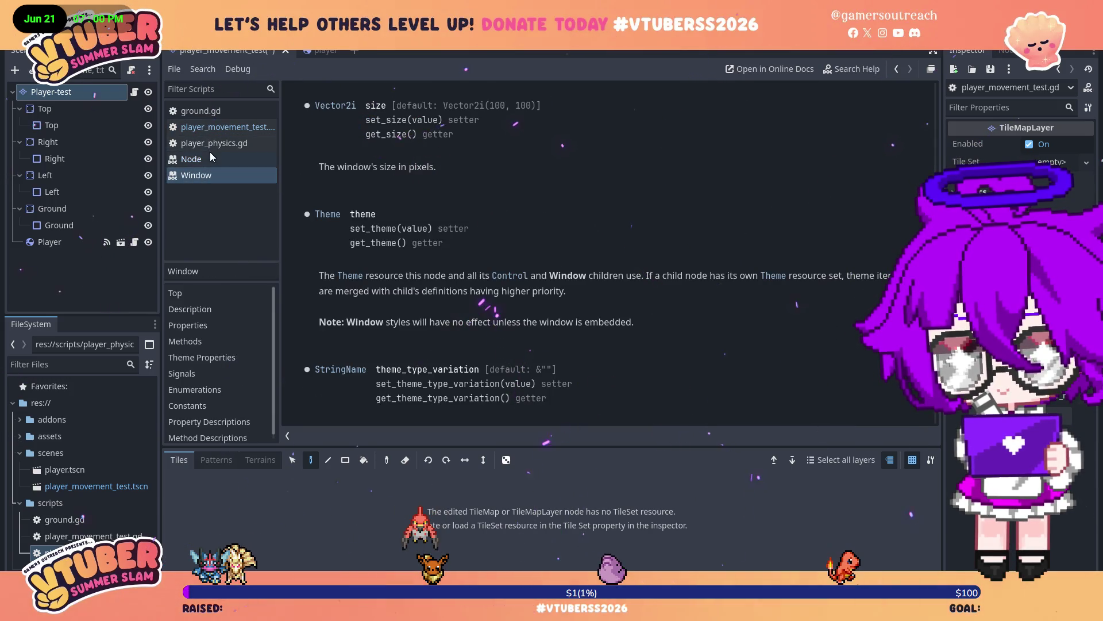
pyautogui.click(217, 128)
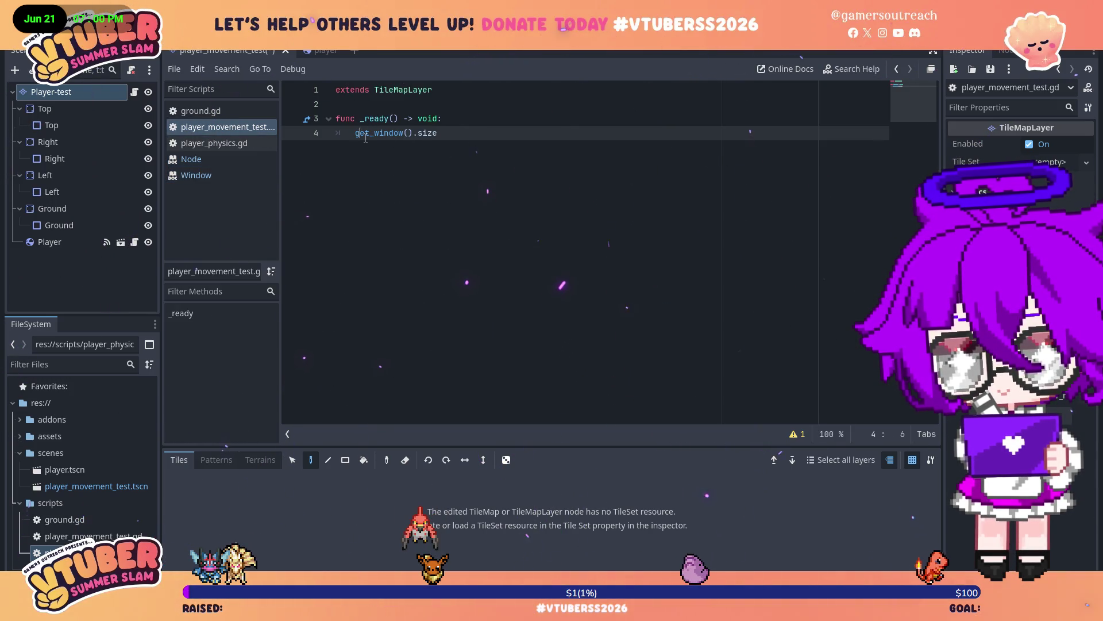
pyautogui.write('print(')
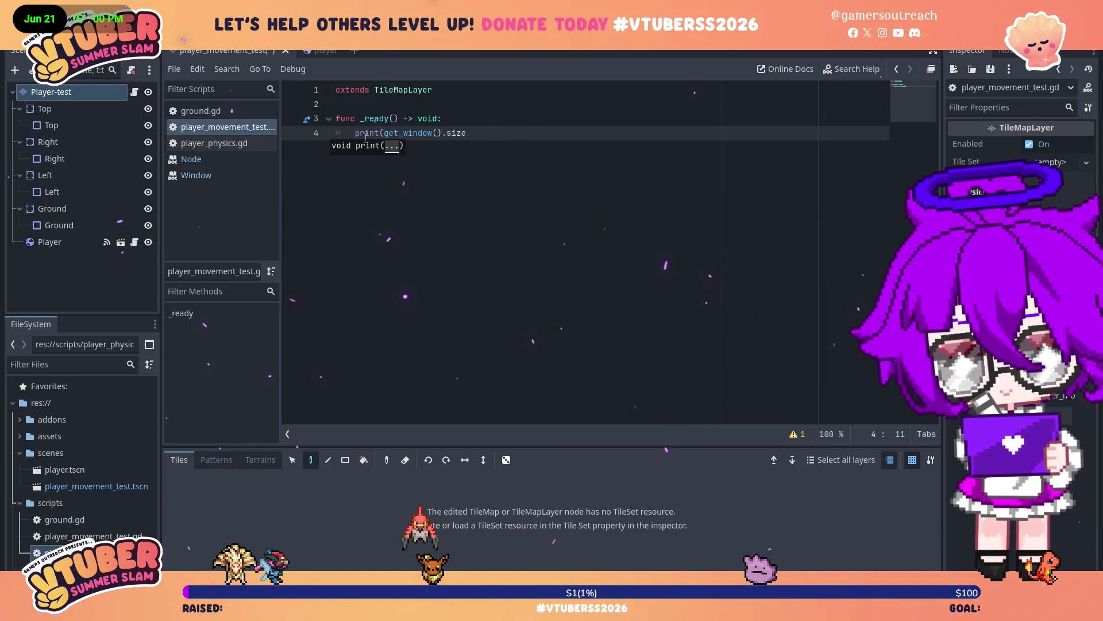
# Add a _process(delta) function that prints the same window size, save, and run the project
pyautogui.click(469, 133)
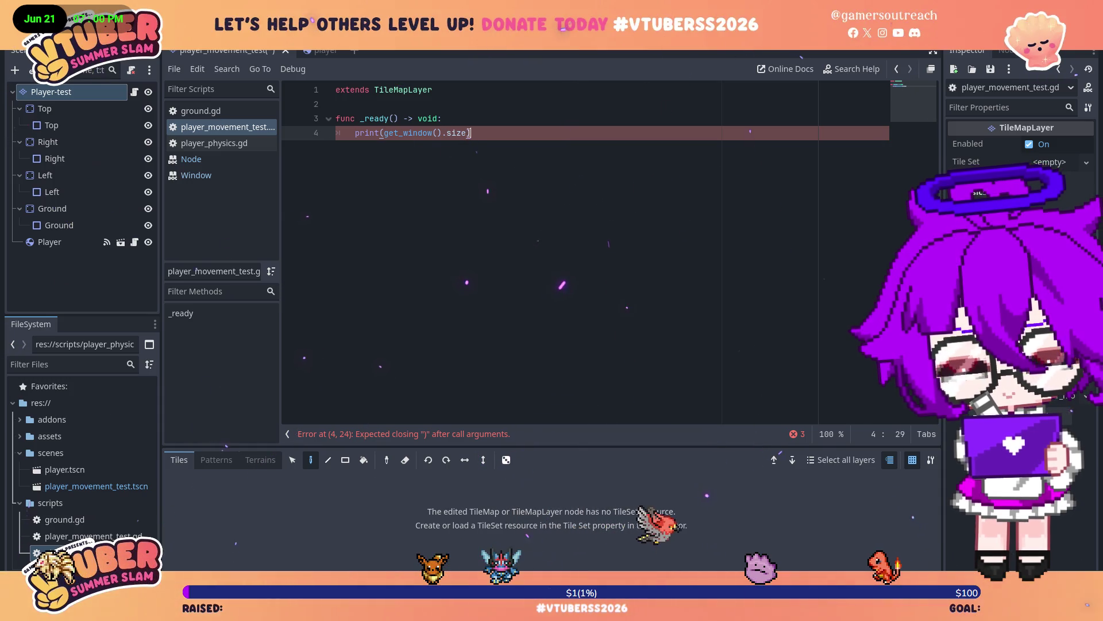
pyautogui.press('Return')
pyautogui.press('Return')
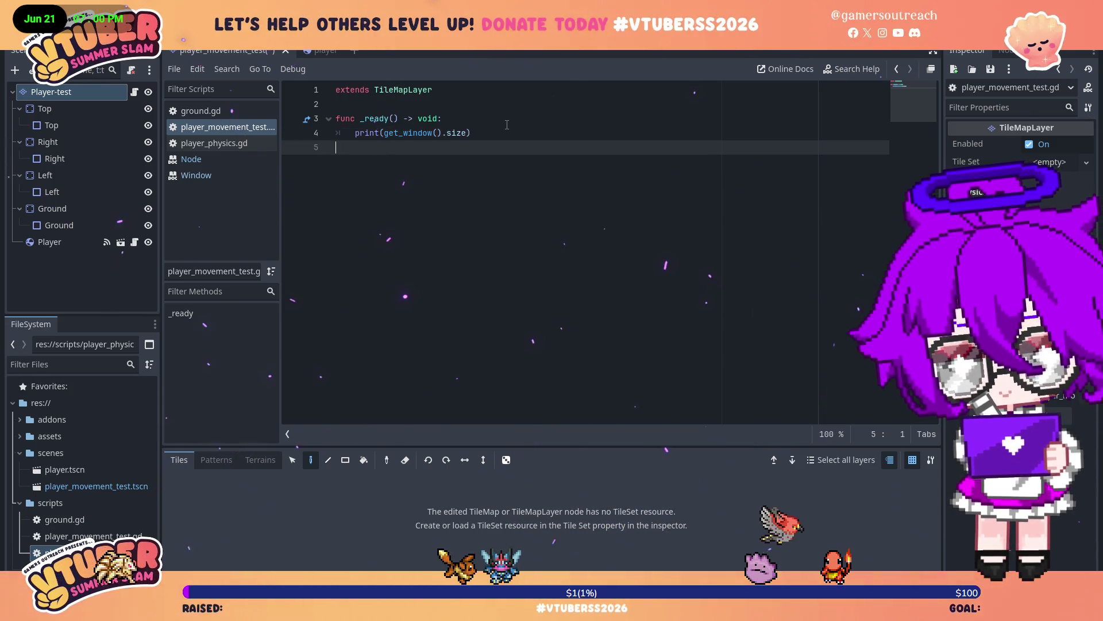
pyautogui.press('BackSpace')
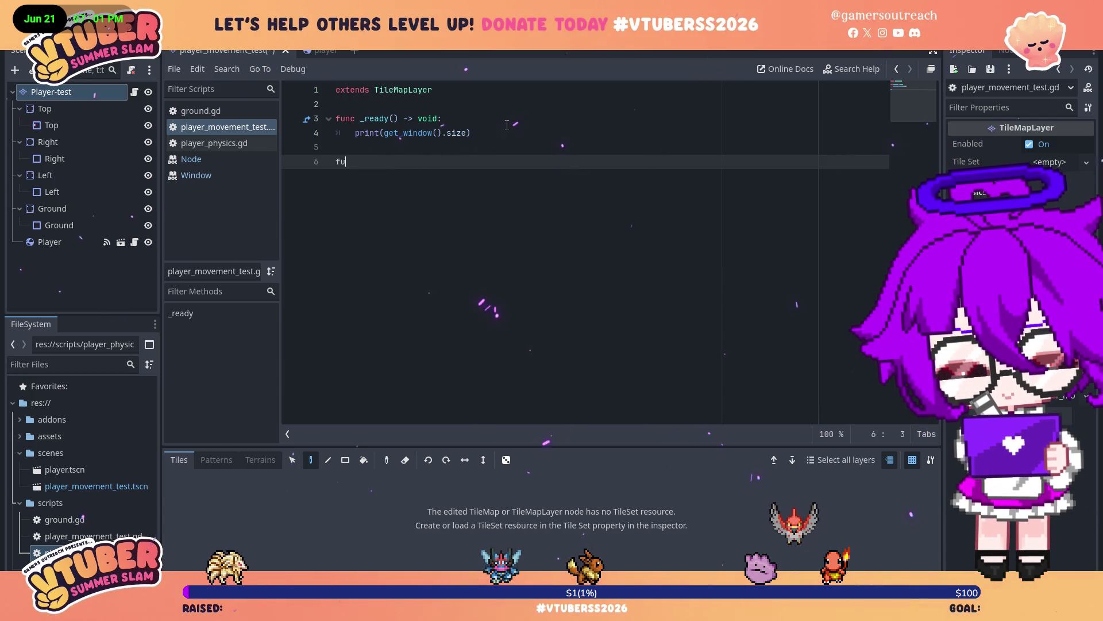
pyautogui.write('_pro')
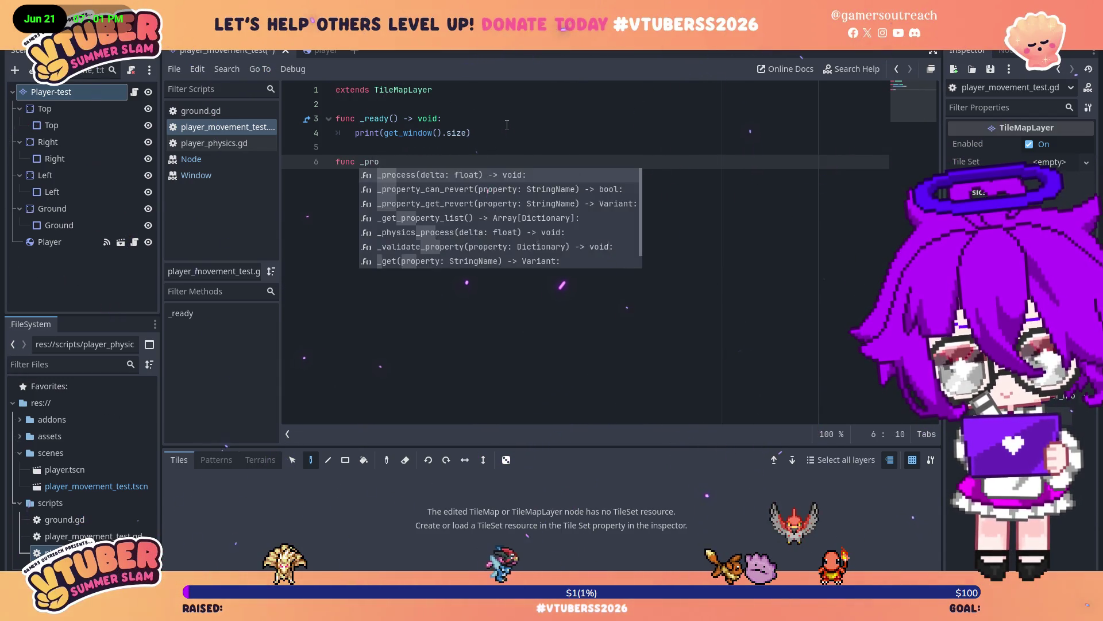
pyautogui.press('Return')
pyautogui.press('Return')
pyautogui.moveTo(509, 127); pyautogui.dragTo(354, 135)
pyautogui.click(396, 172)
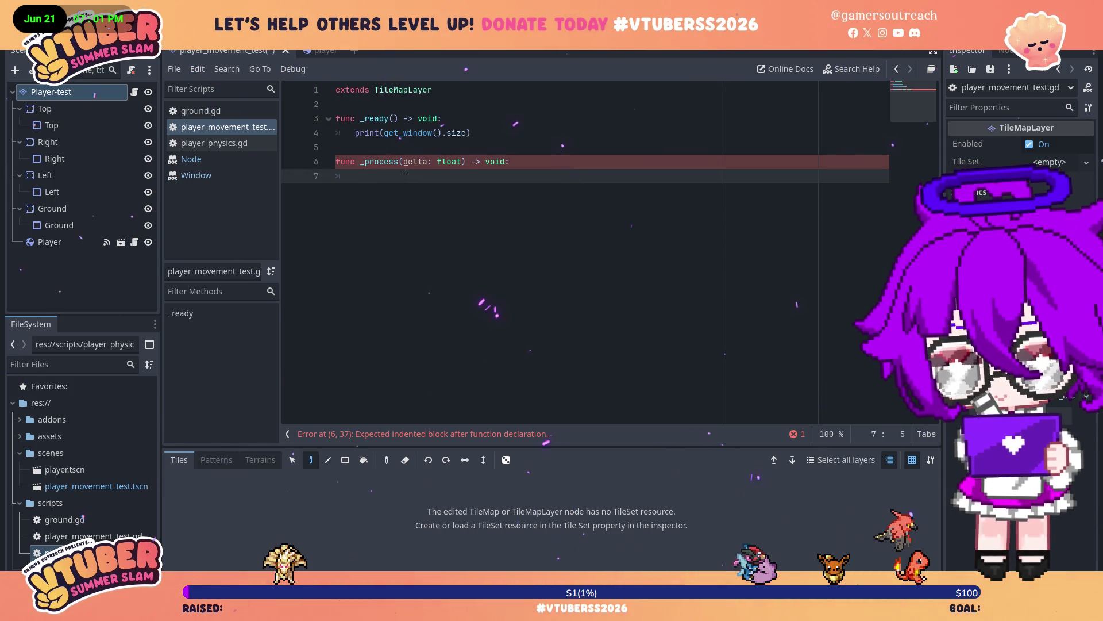
pyautogui.hotkey('ctrl', 's')
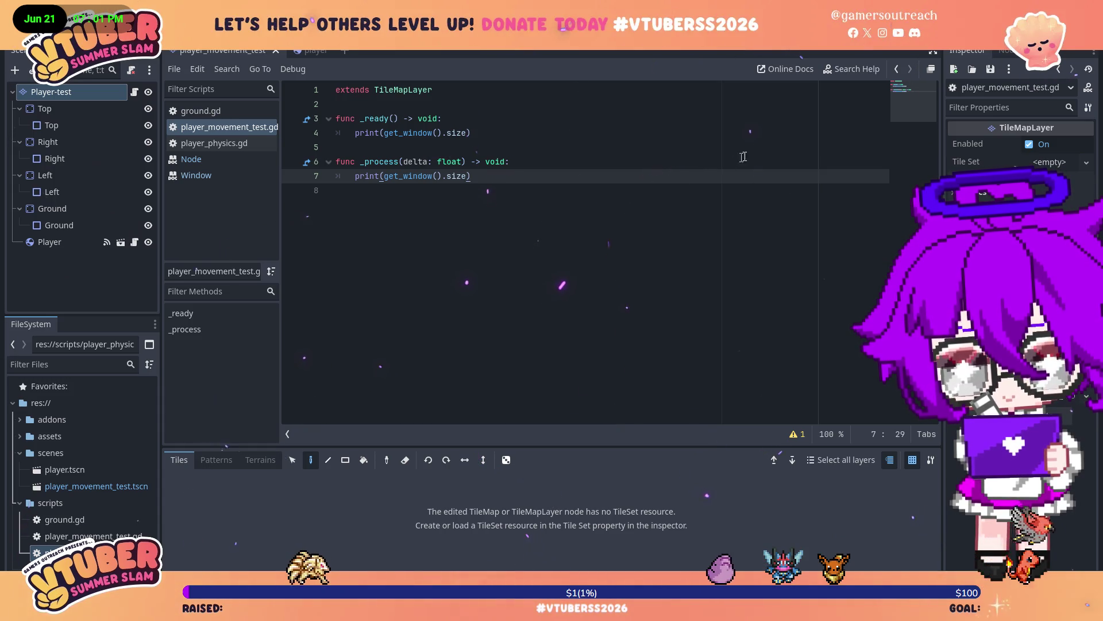
pyautogui.press('F5')
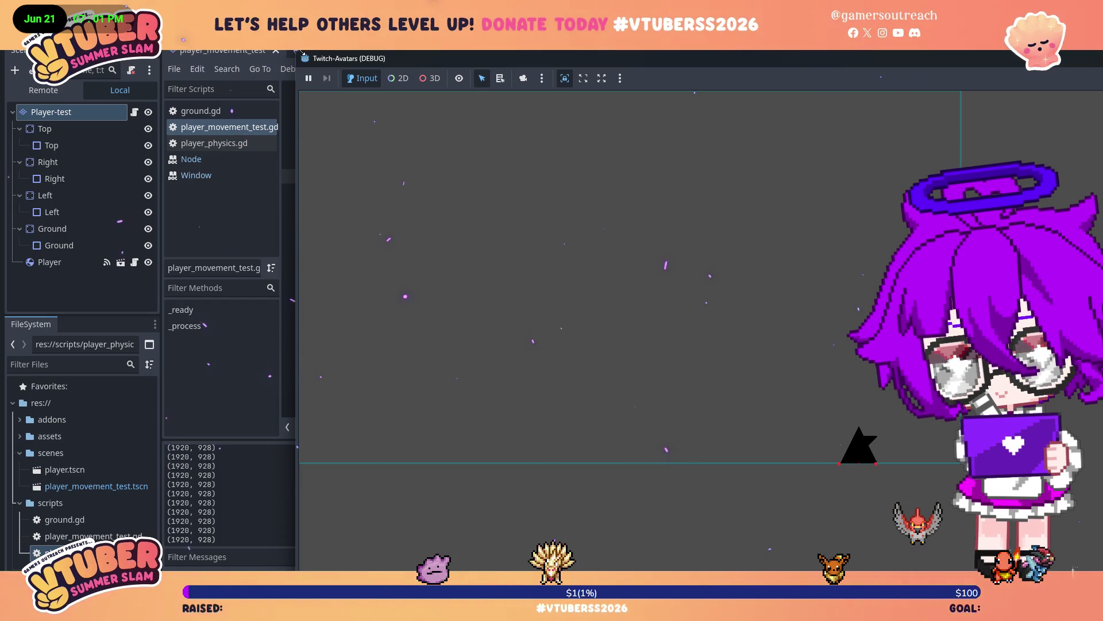
# Drag the game window smaller until the output reads (395, 191), then stop the game
pyautogui.moveTo(307, 54)
pyautogui.mouseDown()
pyautogui.moveTo(345, 89)
pyautogui.moveTo(485, 154)
pyautogui.moveTo(626, 252)
pyautogui.moveTo(696, 283)
pyautogui.moveTo(299, 109)
pyautogui.moveTo(319, 118)
pyautogui.moveTo(301, 286)
pyautogui.mouseUp()
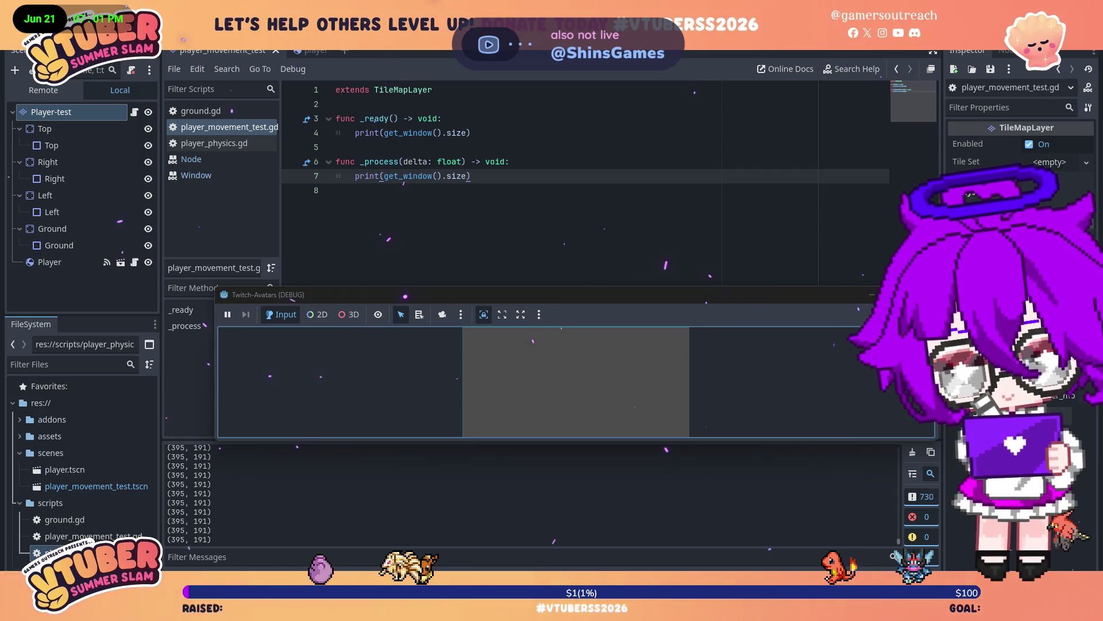
pyautogui.press('F8')
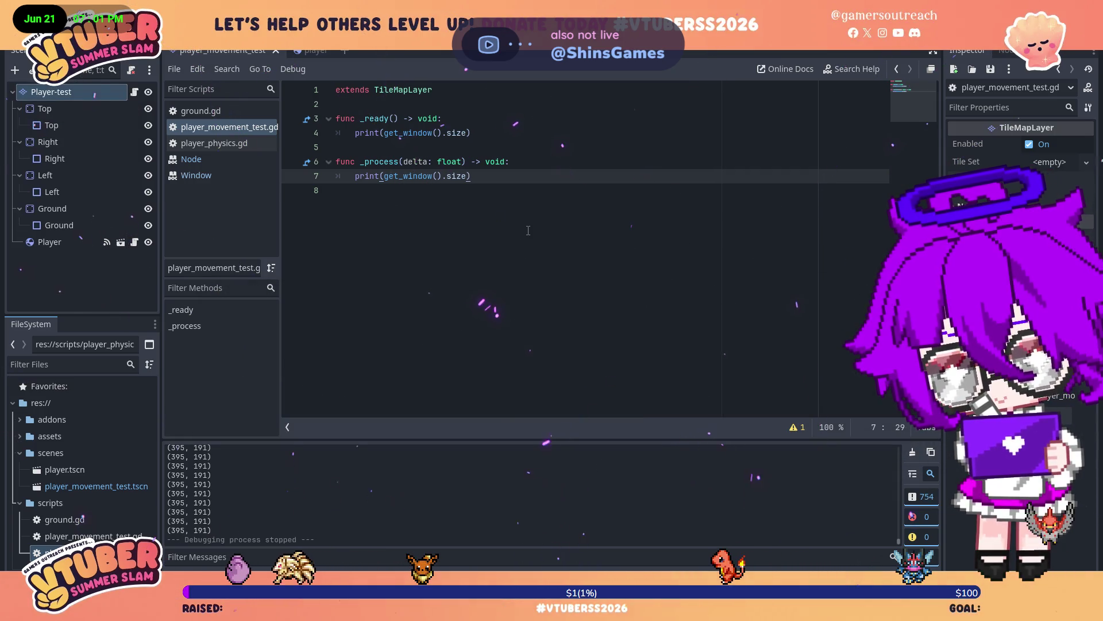
pyautogui.click(478, 134)
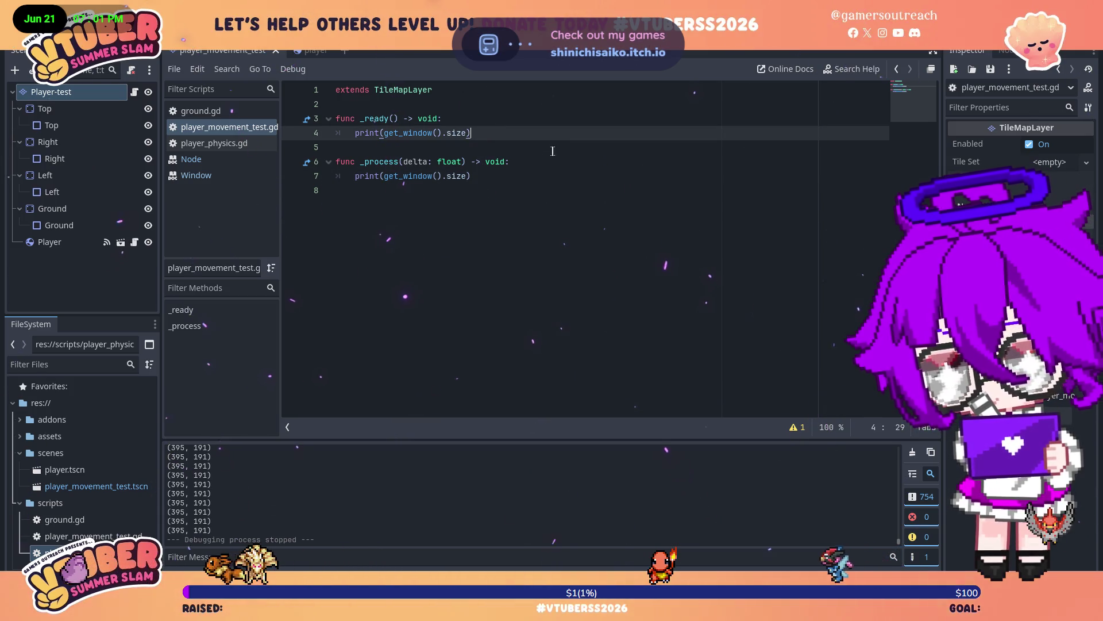
pyautogui.click(473, 112)
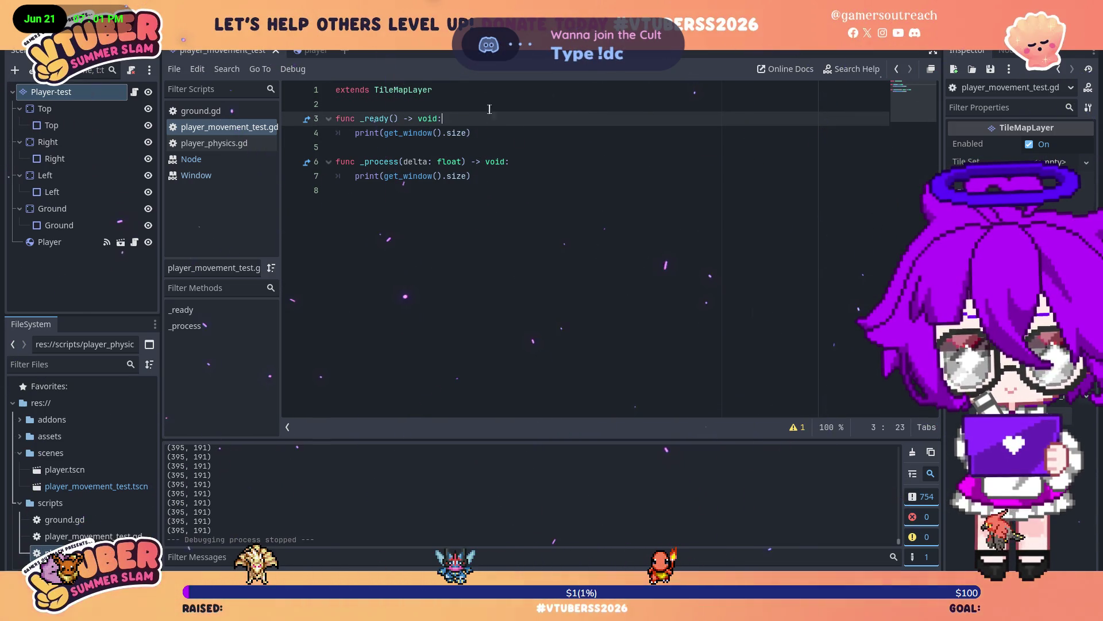
pyautogui.click(490, 109)
pyautogui.press('Return')
pyautogui.press('Up')
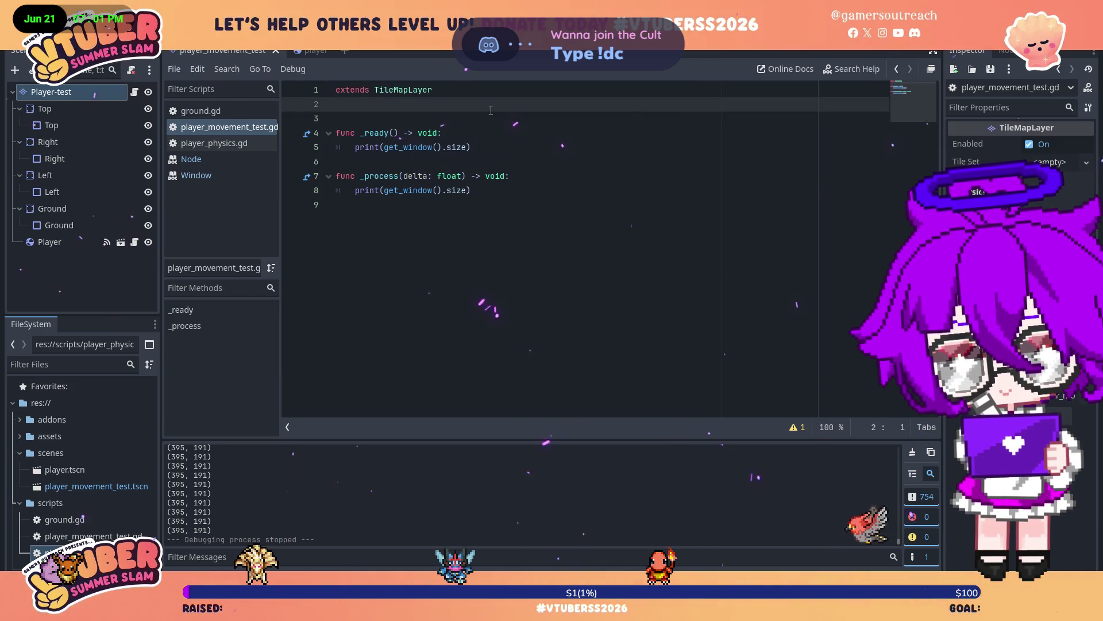
pyautogui.write('@export ')
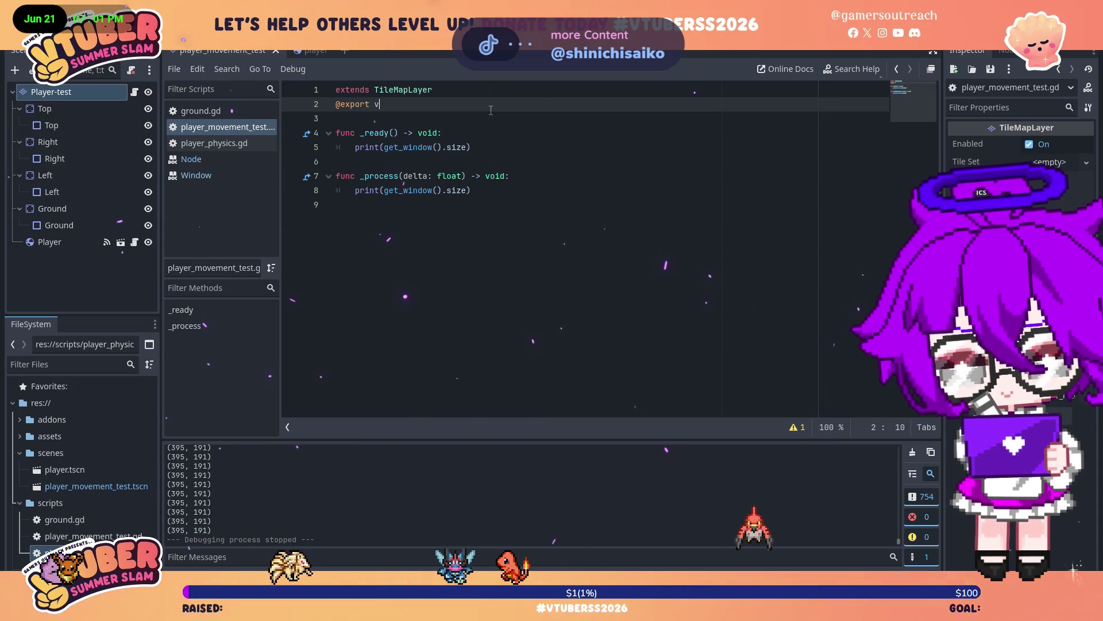
pyautogui.write('var win')
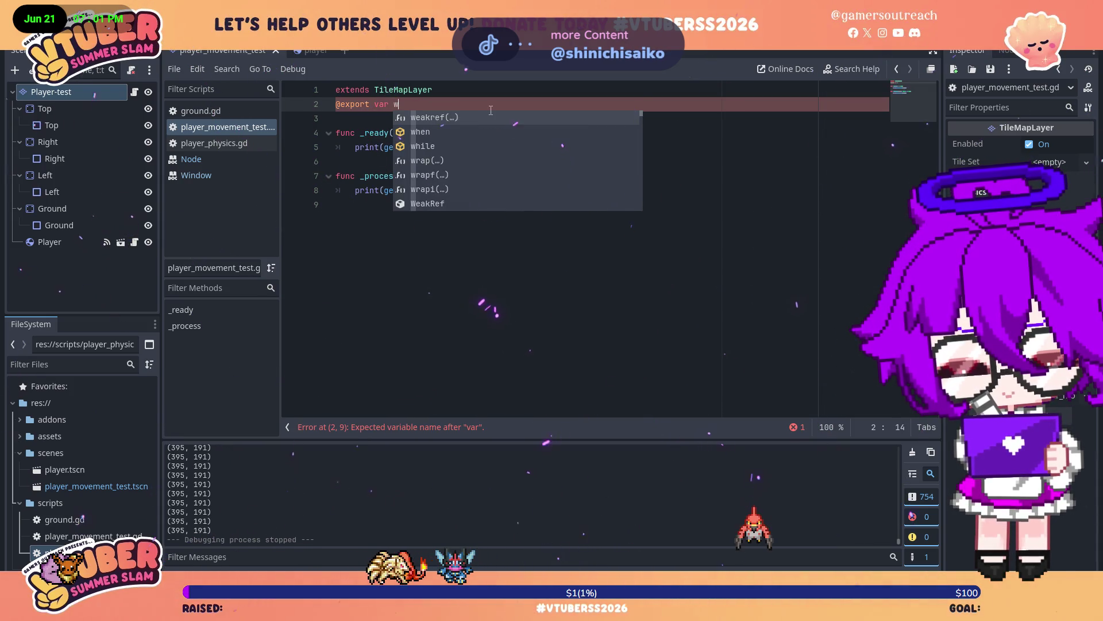
pyautogui.write('dow')
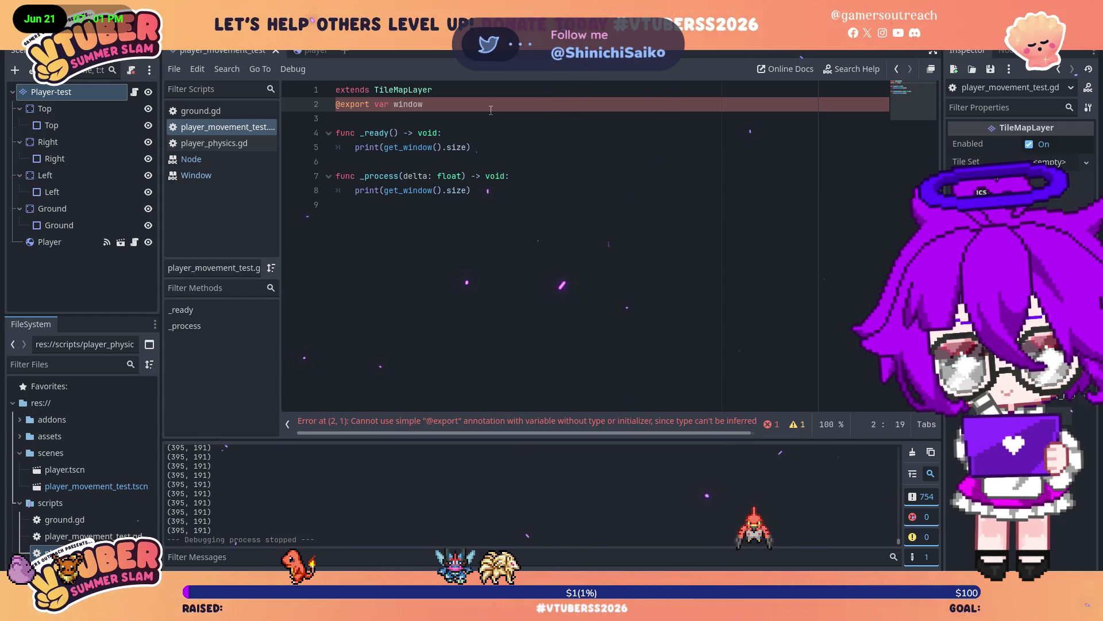
pyautogui.write('_min')
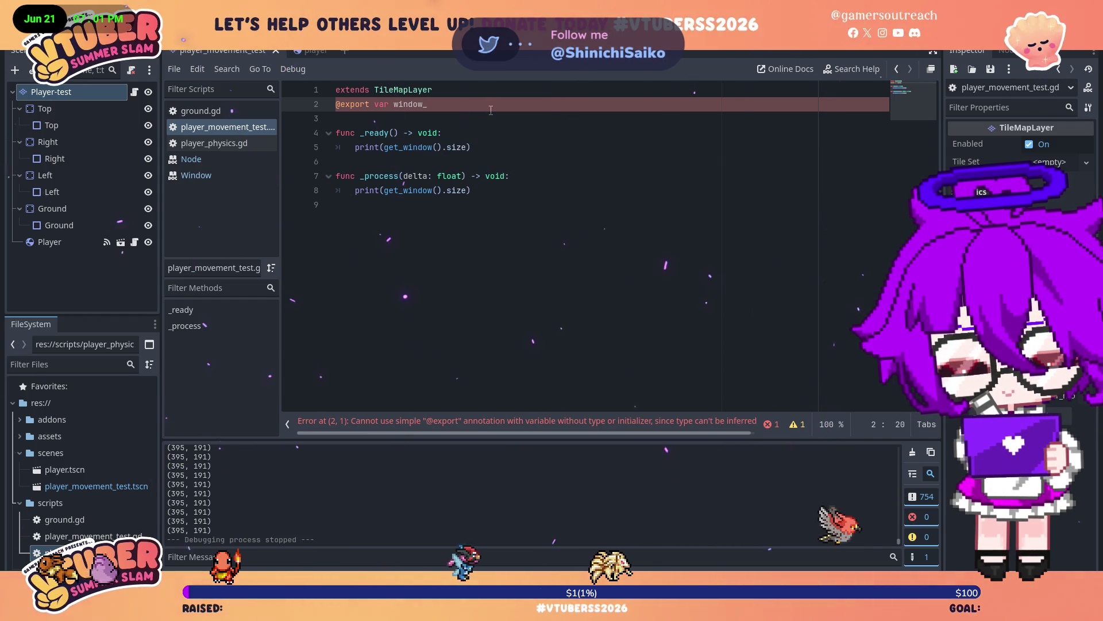
pyautogui.write('_')
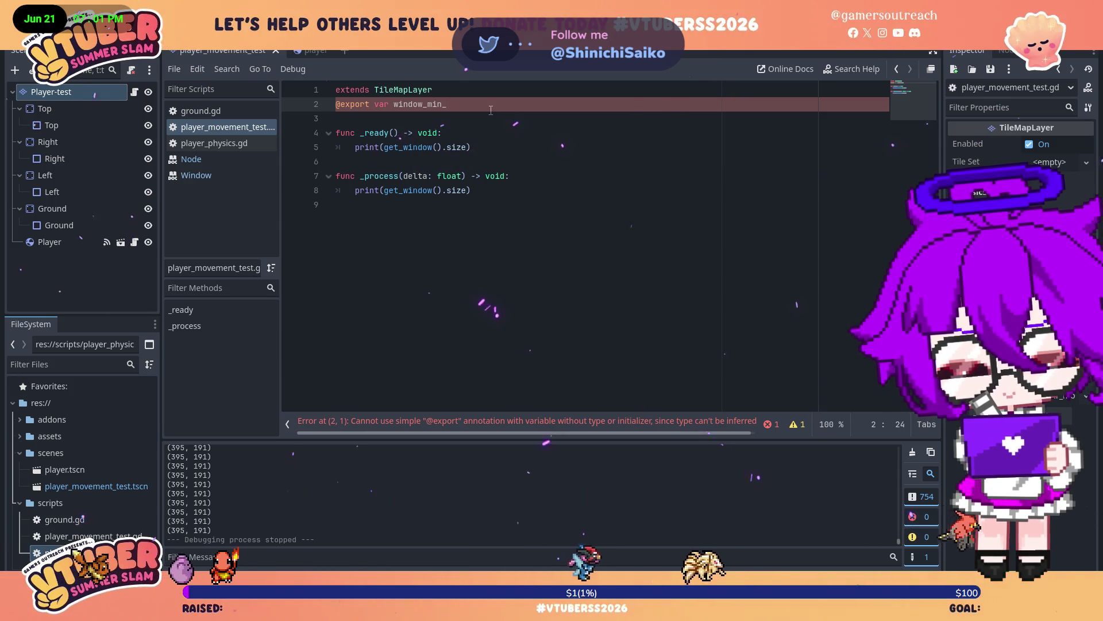
pyautogui.write('size(')
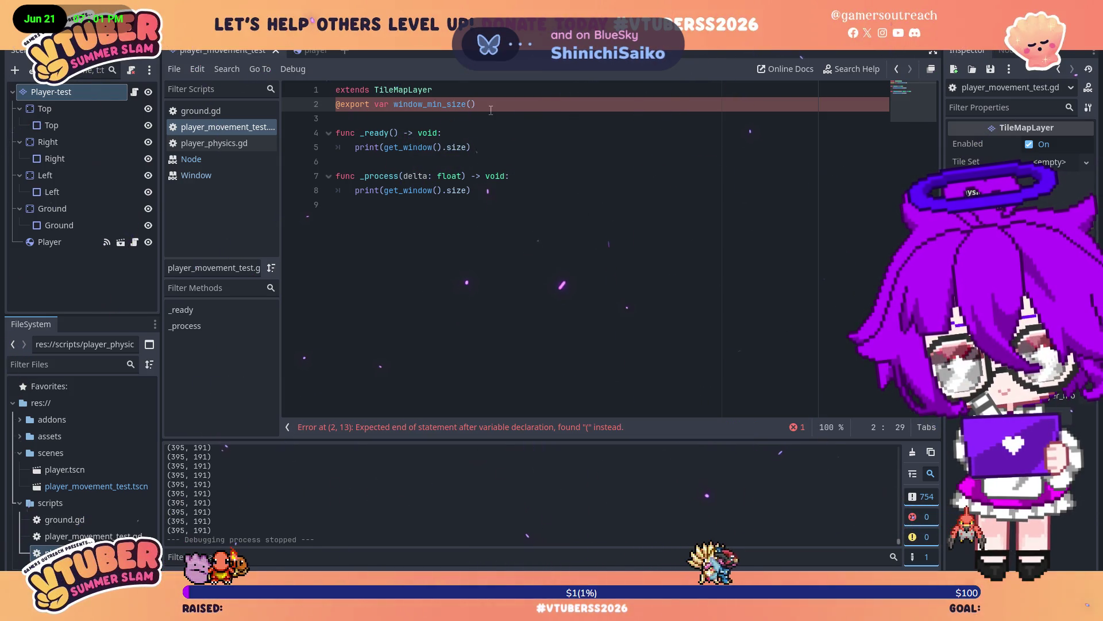
pyautogui.press('BackSpace')
pyautogui.press('BackSpace')
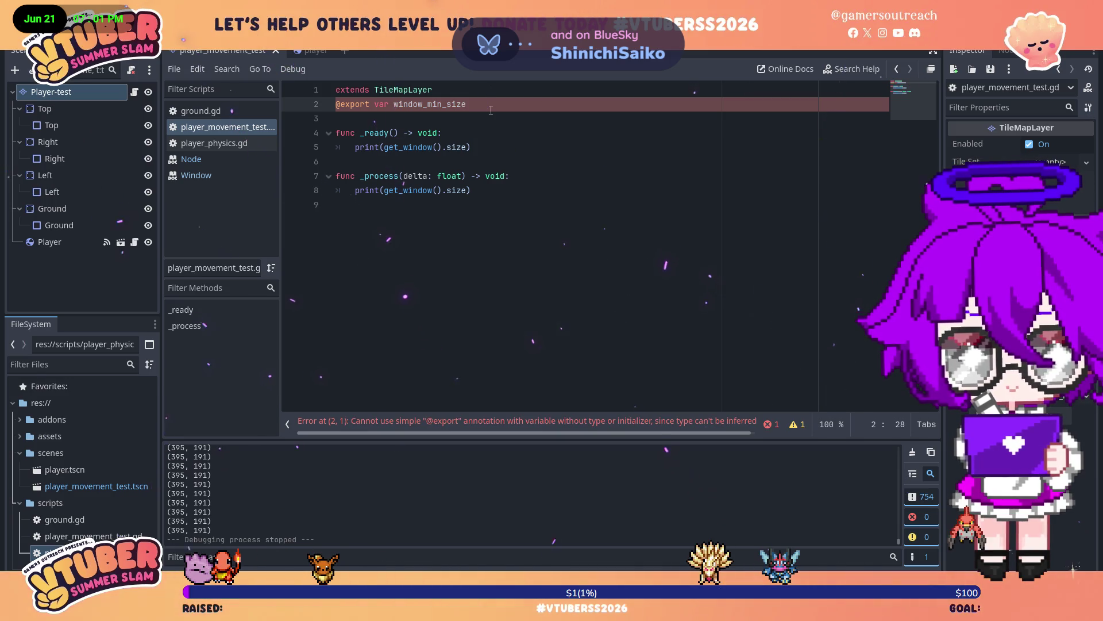
pyautogui.write('V')
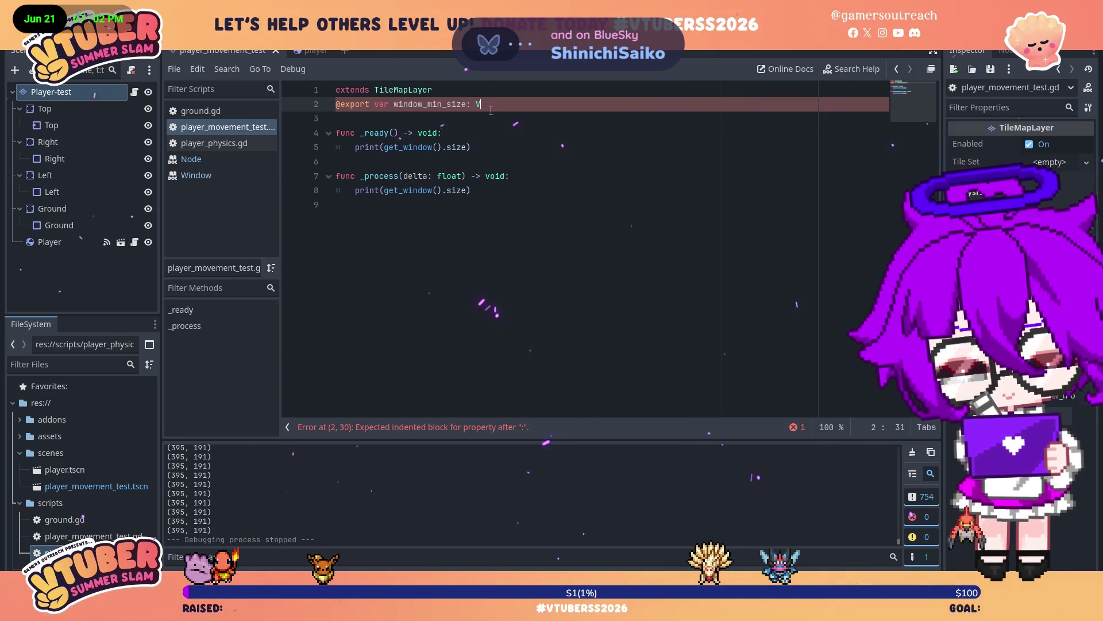
pyautogui.write('ector')
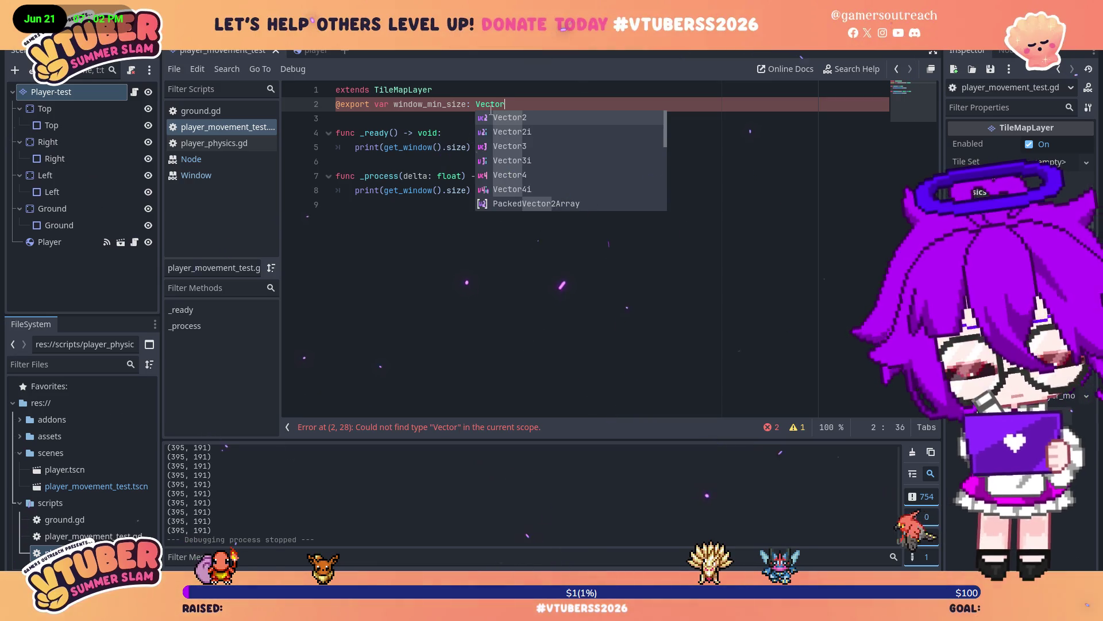
pyautogui.click(512, 131)
# Replace the print in _ready with 'window_min_size = get_window().size'
pyautogui.moveTo(471, 147); pyautogui.dragTo(355, 147)
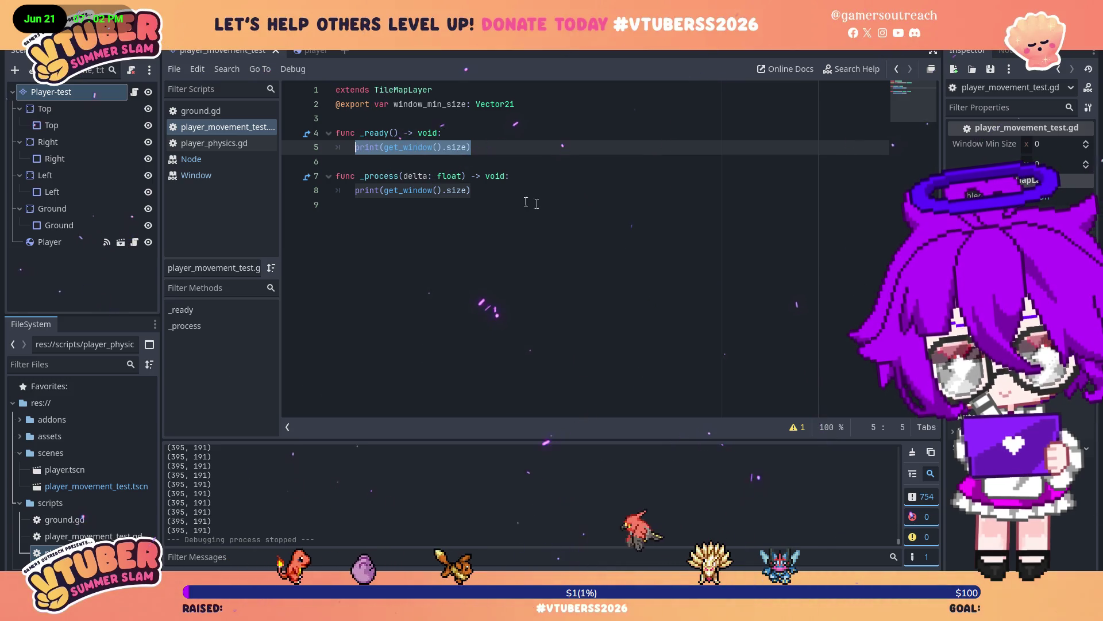
pyautogui.click(383, 147)
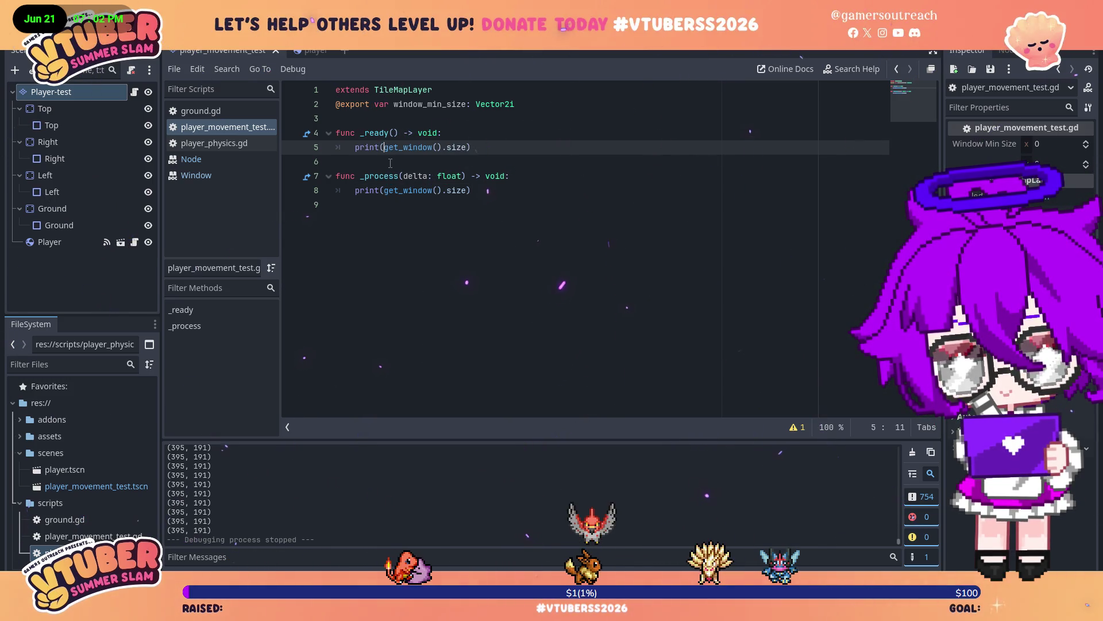
pyautogui.press('BackSpace')
pyautogui.press('BackSpace')
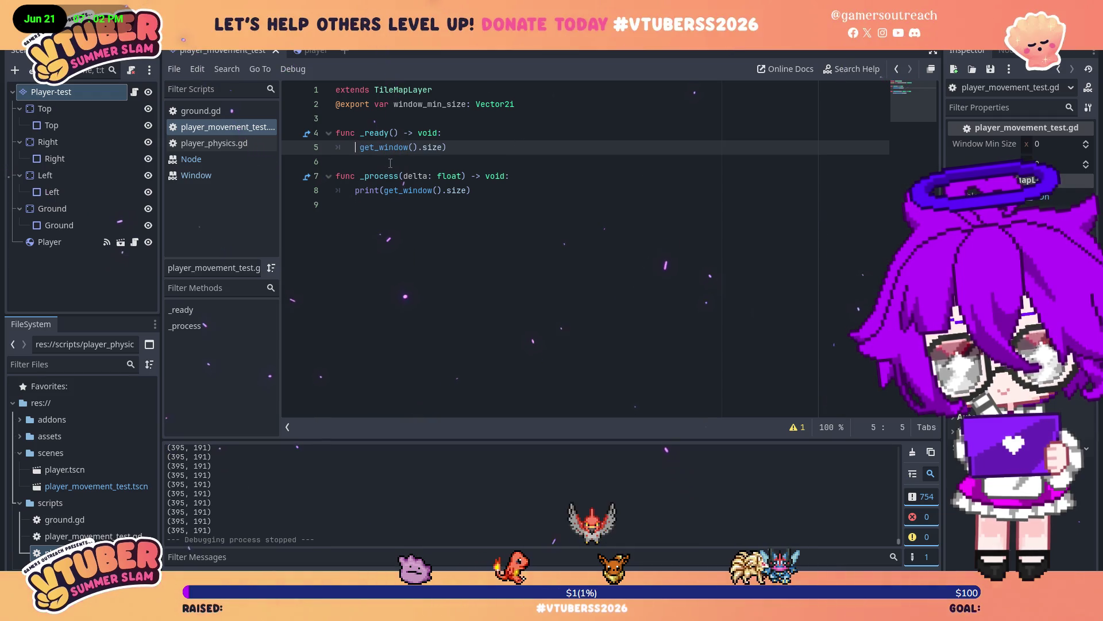
pyautogui.write('dow_min_size ')
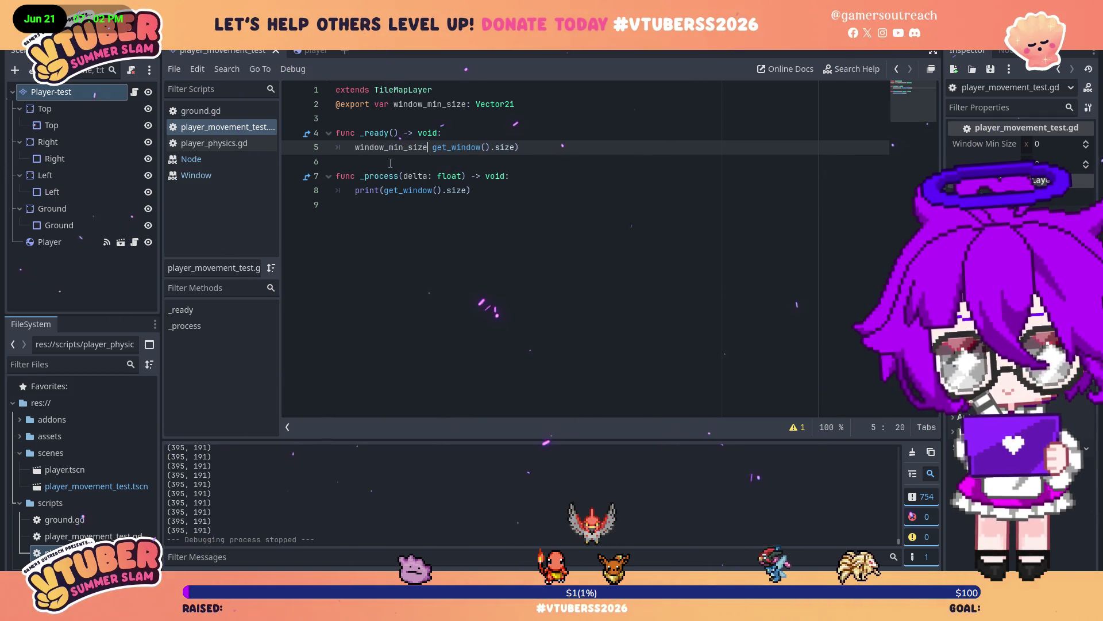
pyautogui.write('=')
pyautogui.press('Left')
pyautogui.press('Left')
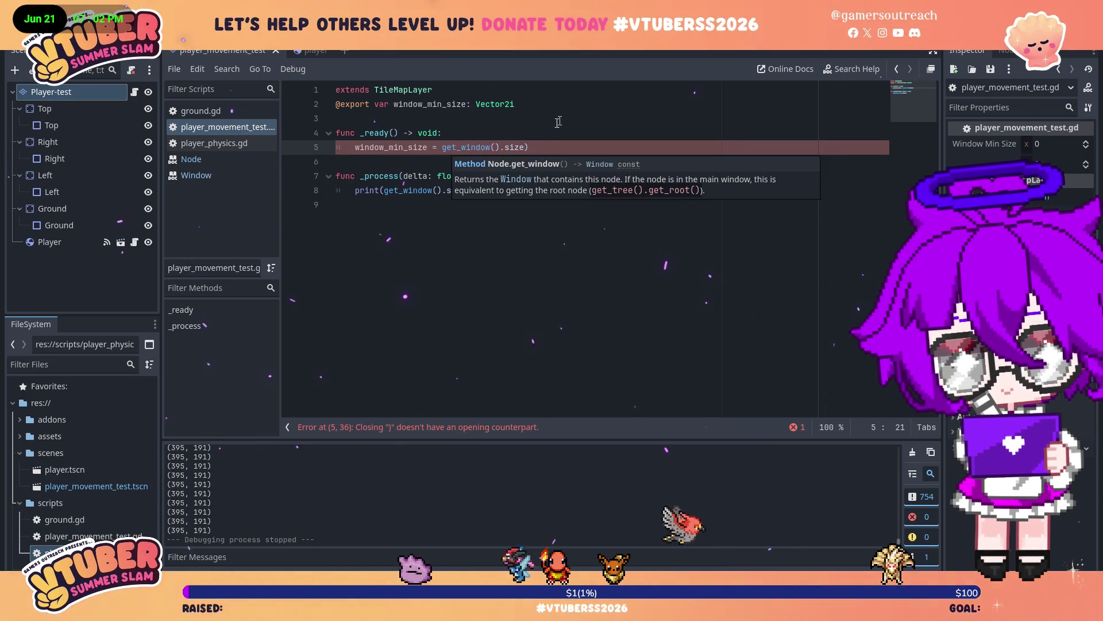
pyautogui.click(547, 142)
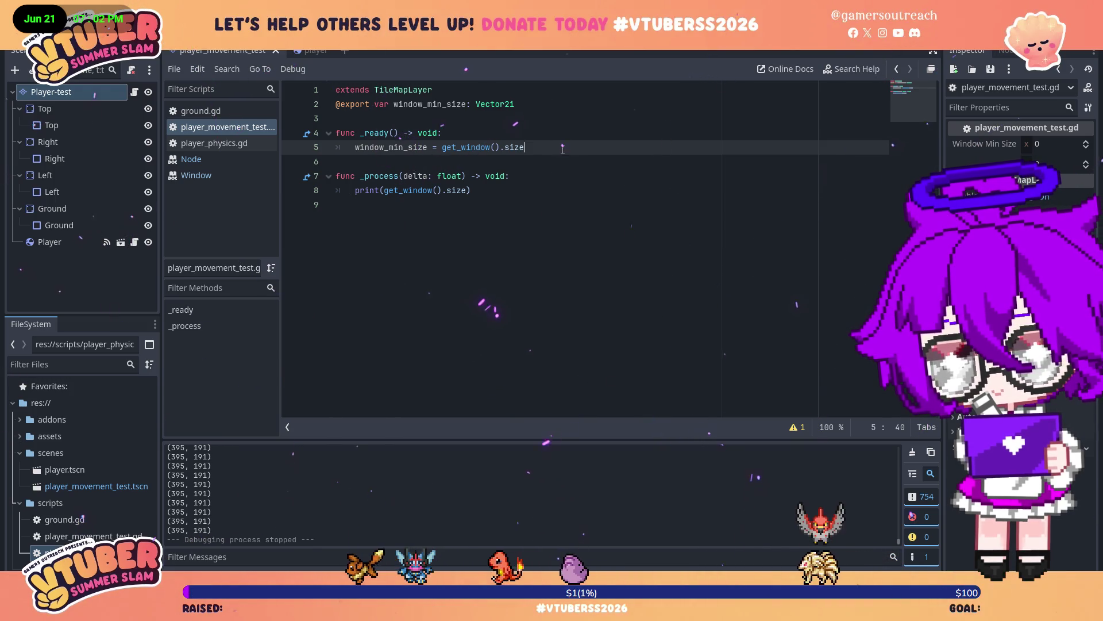
pyautogui.click(578, 91)
pyautogui.press('Return')
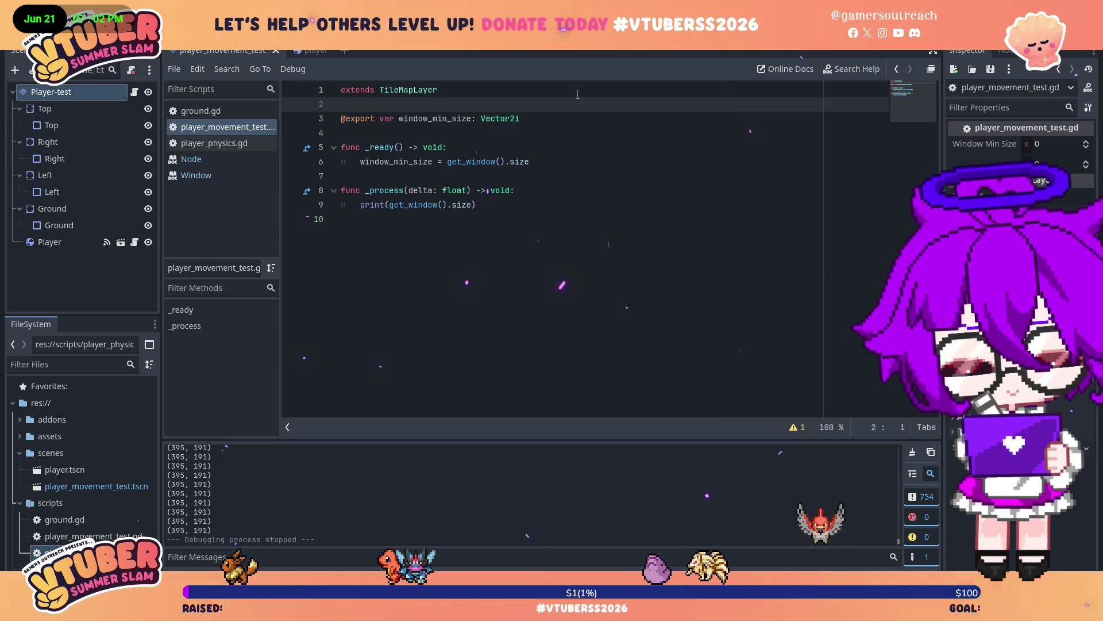
pyautogui.click(576, 122)
pyautogui.press('Return')
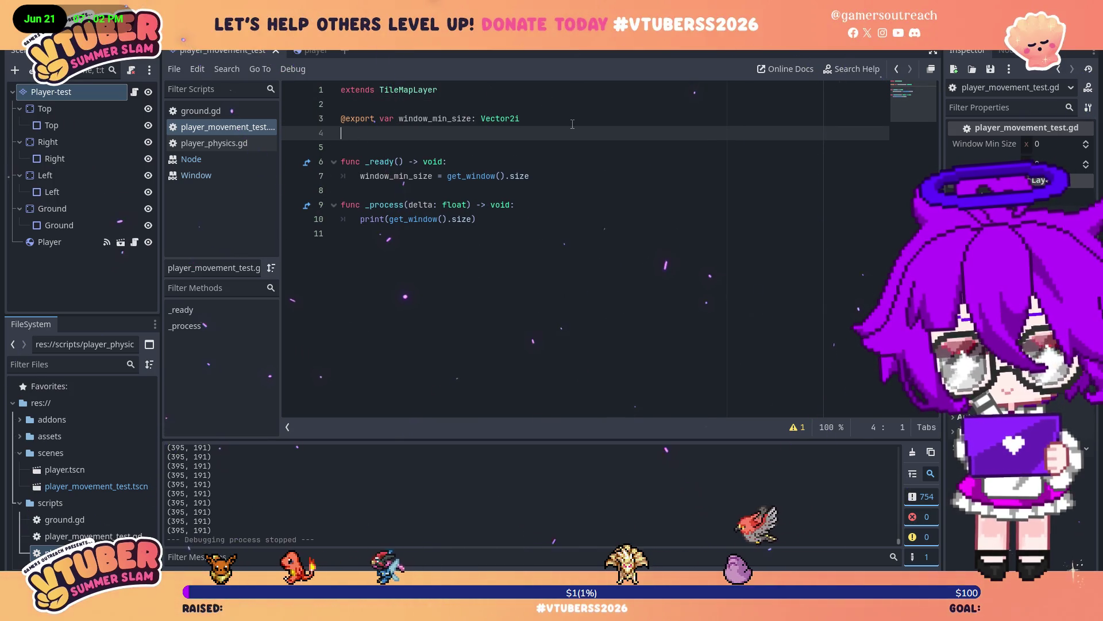
pyautogui.write('xport vat ')
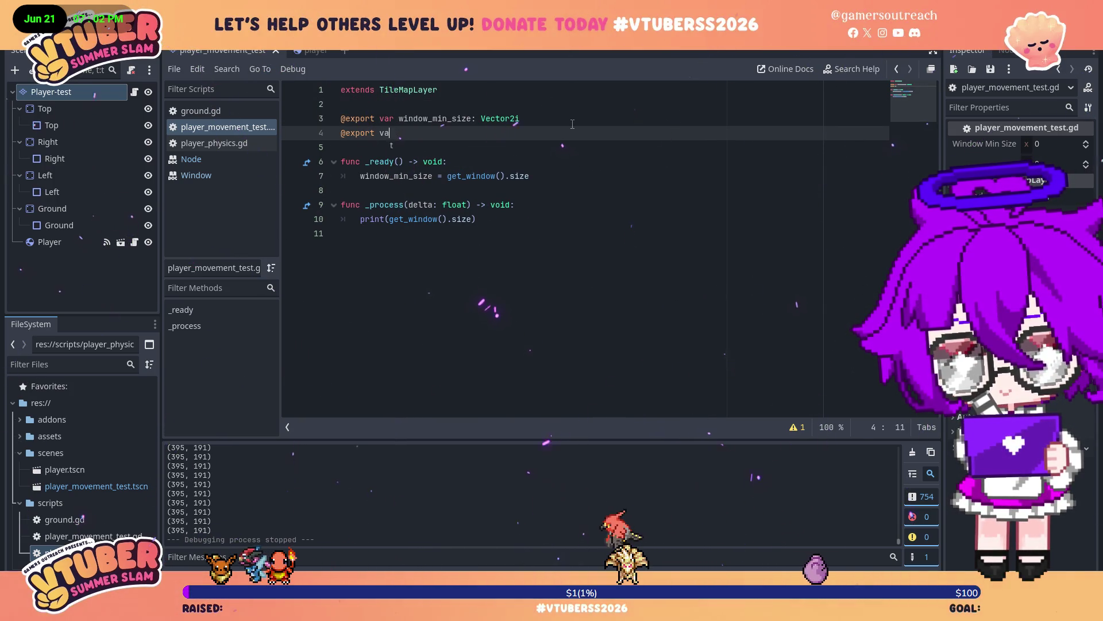
pyautogui.write('r top')
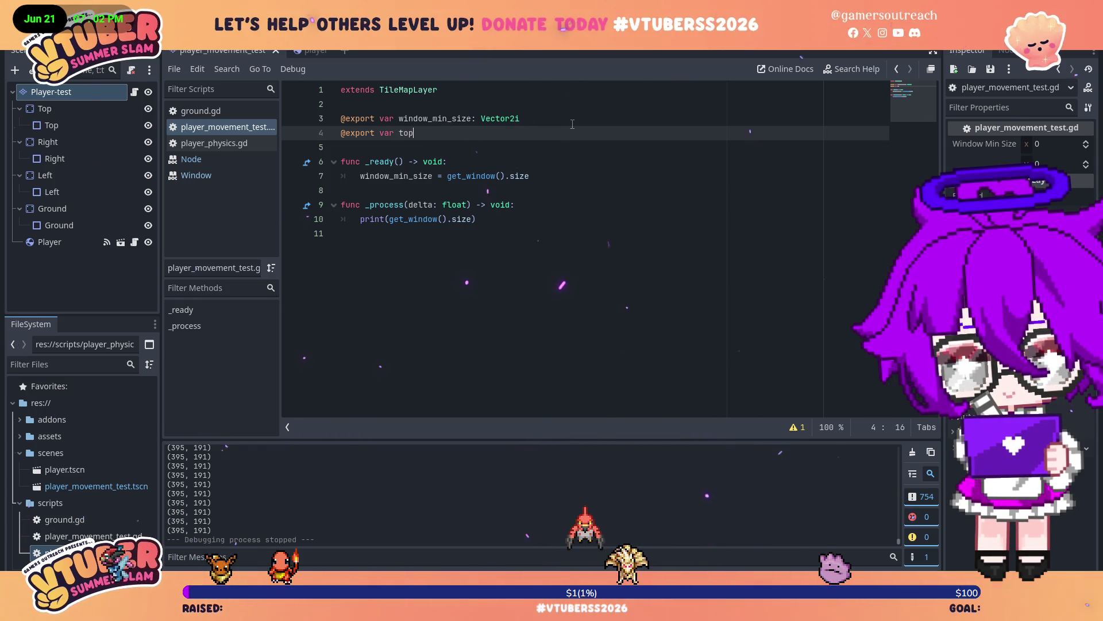
pyautogui.write('b')
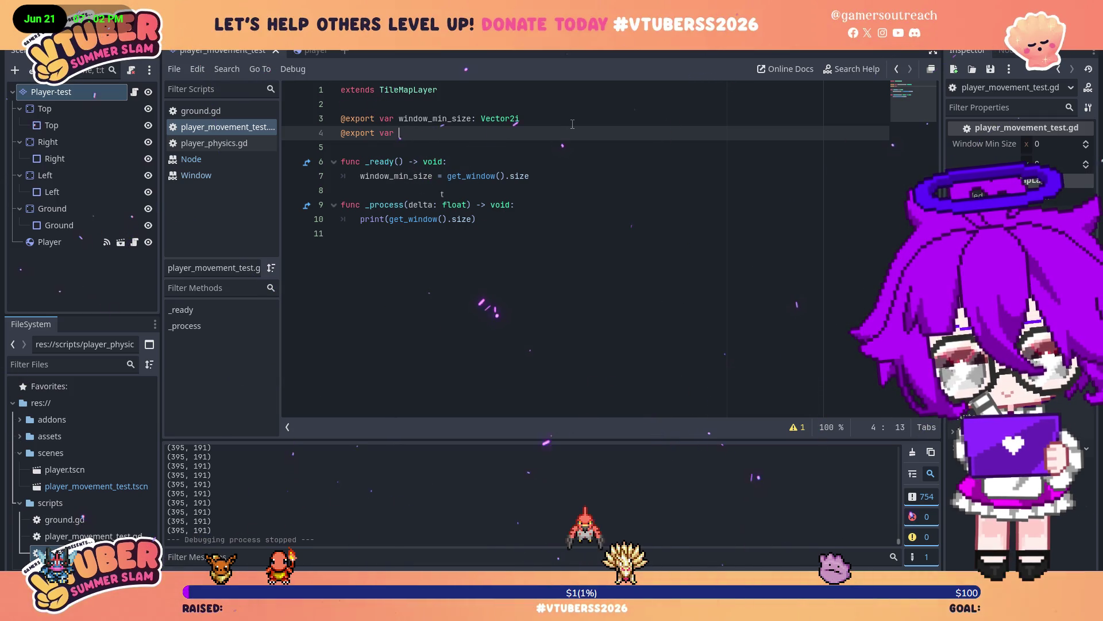
pyautogui.click(57, 109)
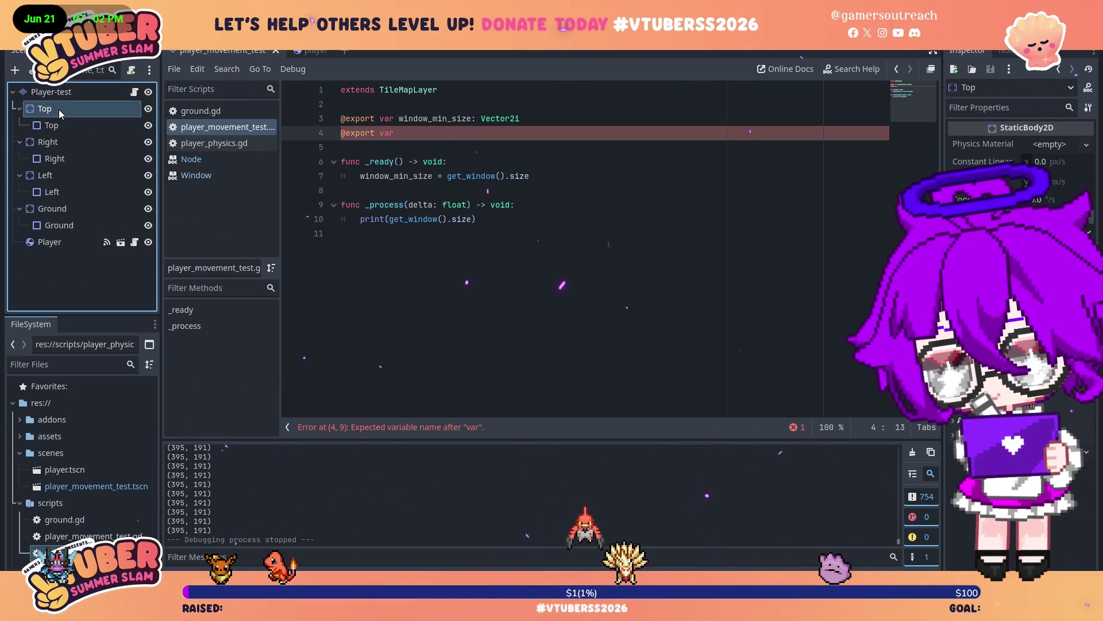
pyautogui.hotkey('ctrl', 'x')
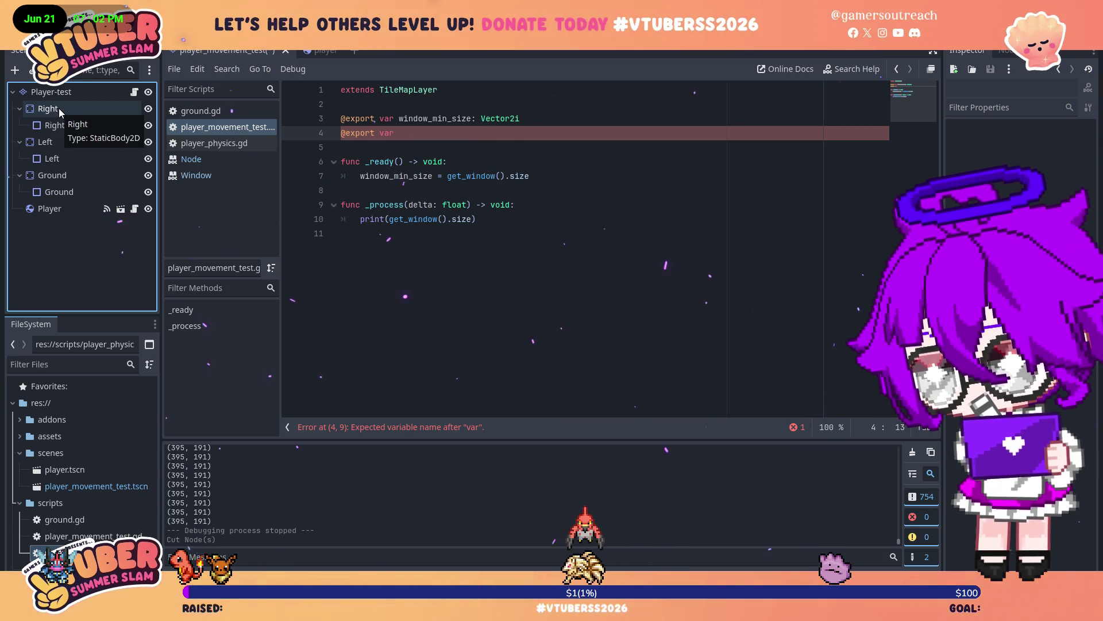
pyautogui.click(413, 134)
pyautogui.write('r')
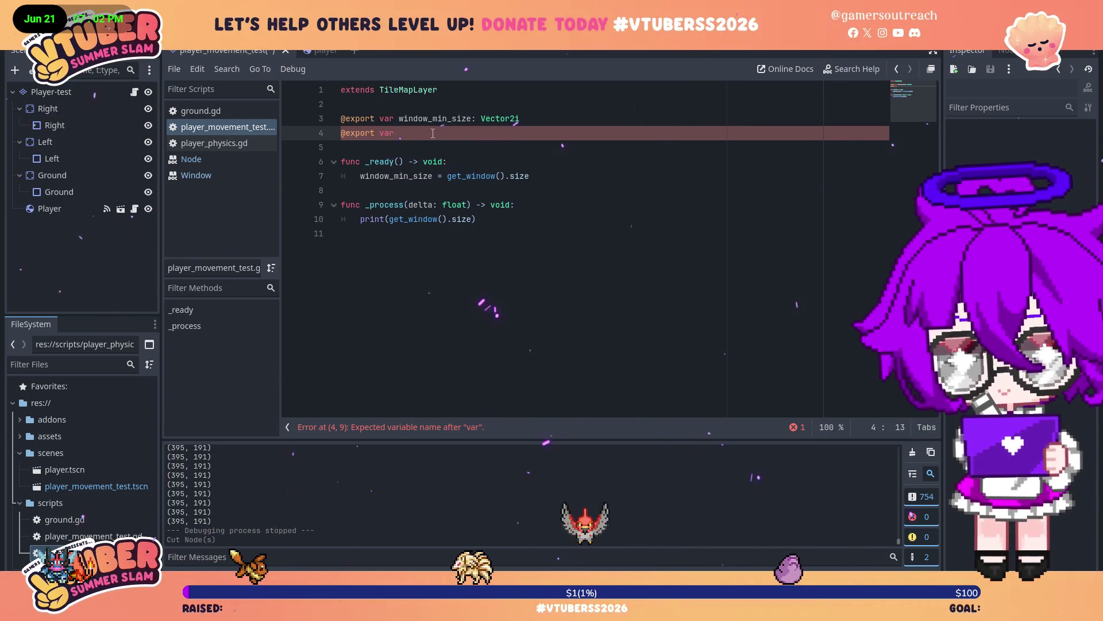
pyautogui.write('ight')
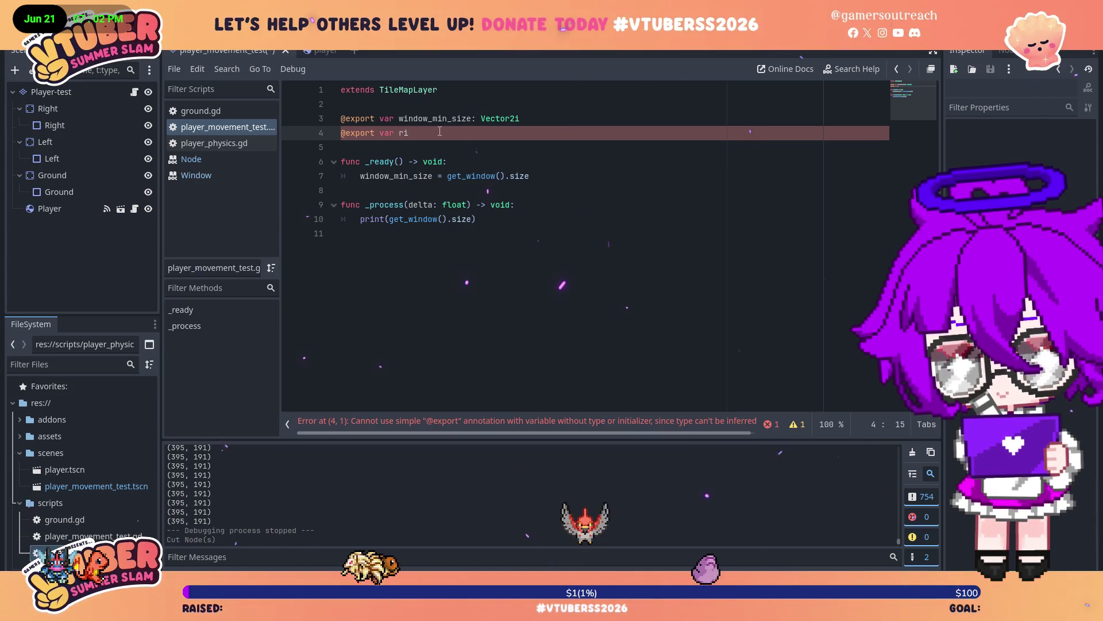
pyautogui.write('_bo')
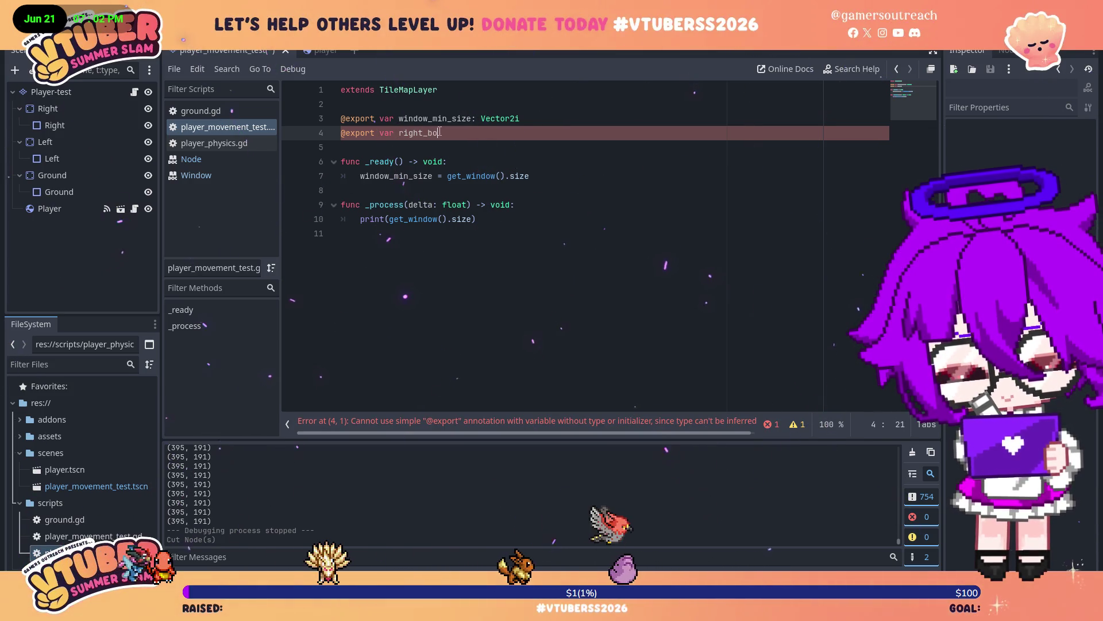
pyautogui.write('rder: S')
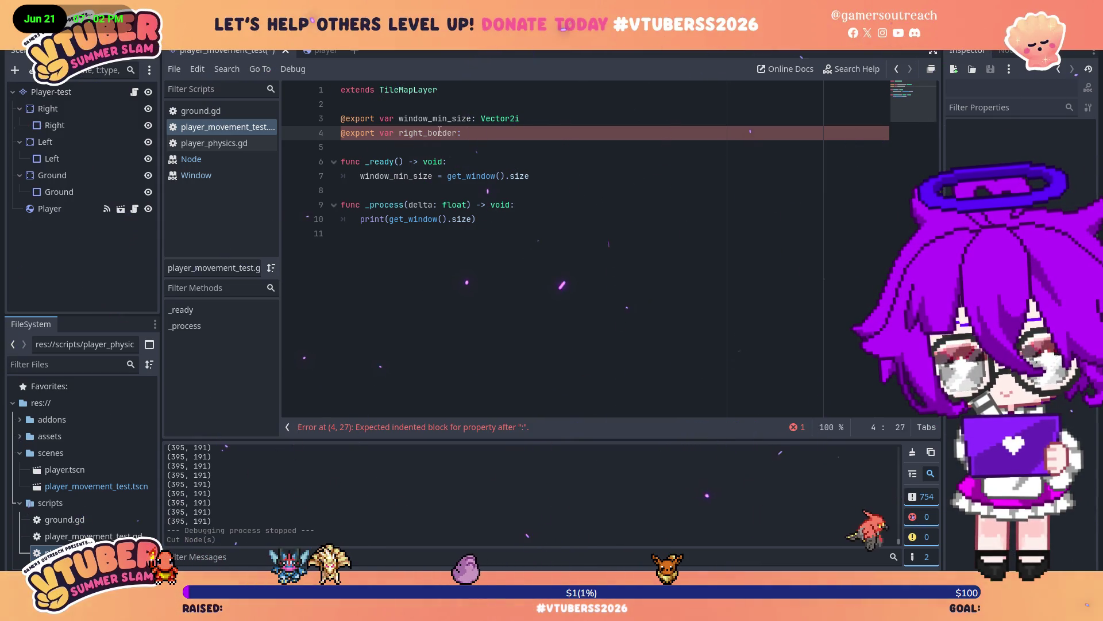
pyautogui.write('tat')
pyautogui.press('Return')
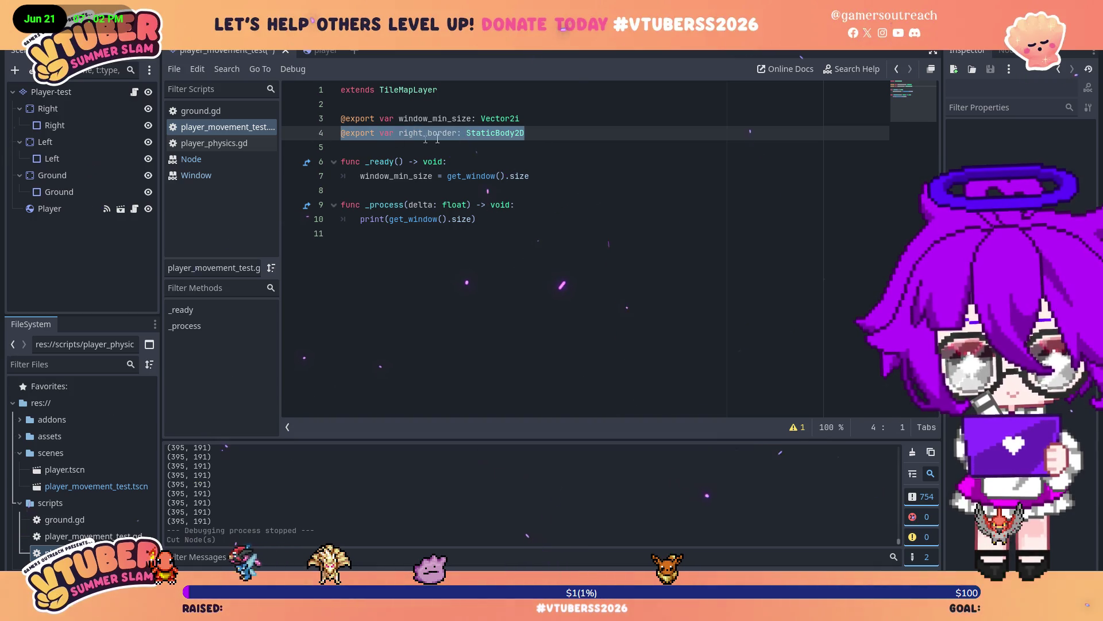
# Duplicate that line into left_border and ground_border declarations, then save the script
pyautogui.hotkey('ctrl', 'shift', 'd')
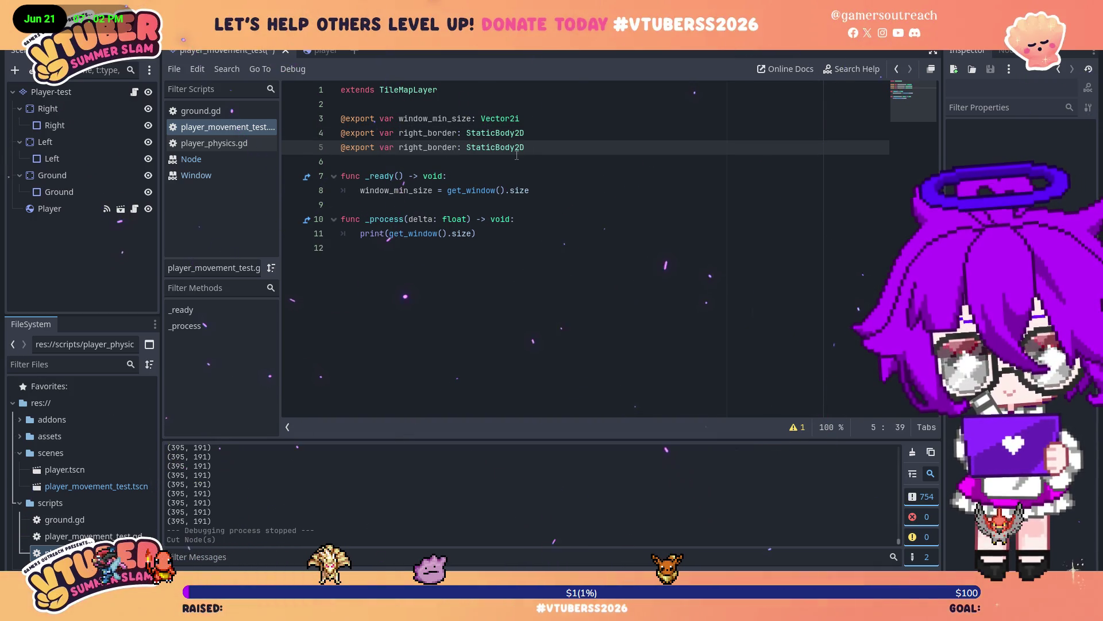
pyautogui.hotkey('ctrl', 'shift', 'd')
pyautogui.moveTo(424, 147); pyautogui.dragTo(398, 147)
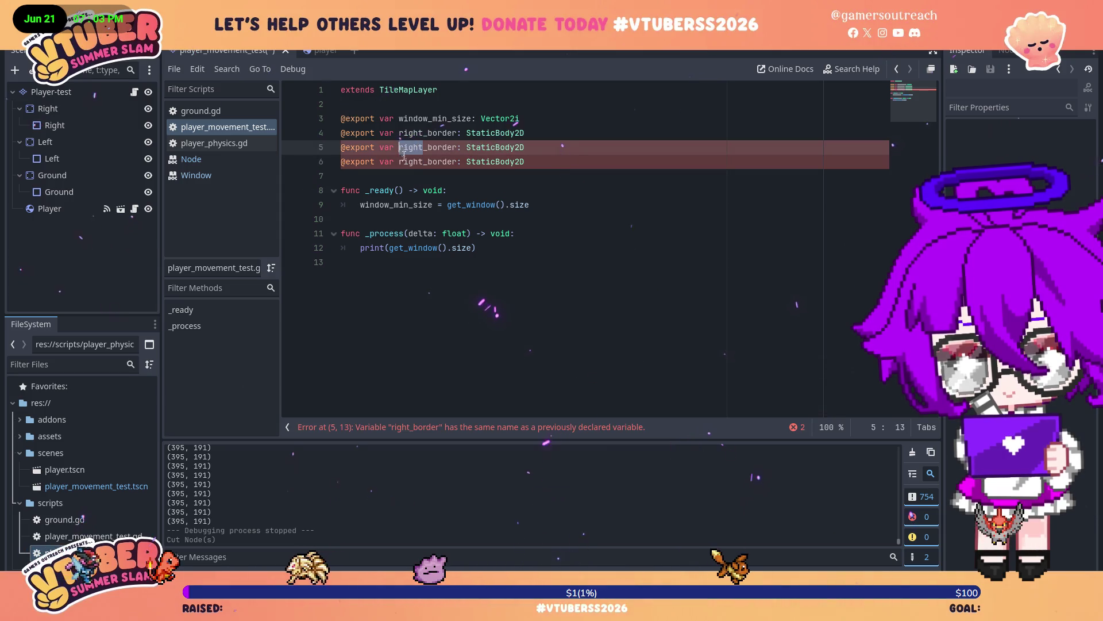
pyautogui.write('lef')
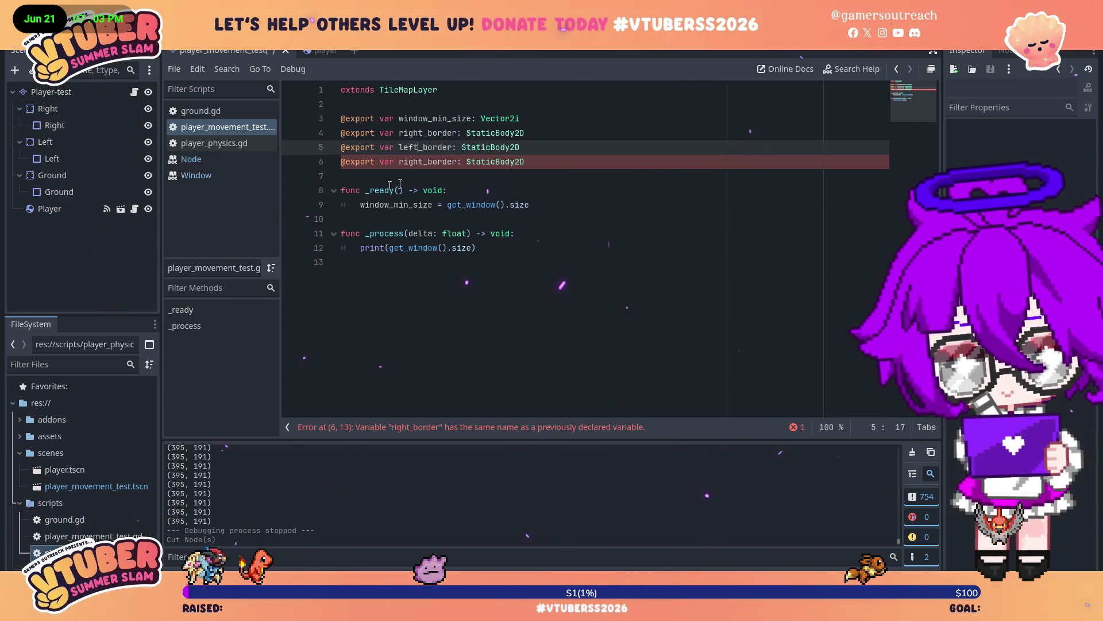
pyautogui.moveTo(423, 161); pyautogui.dragTo(399, 161)
pyautogui.write('gro')
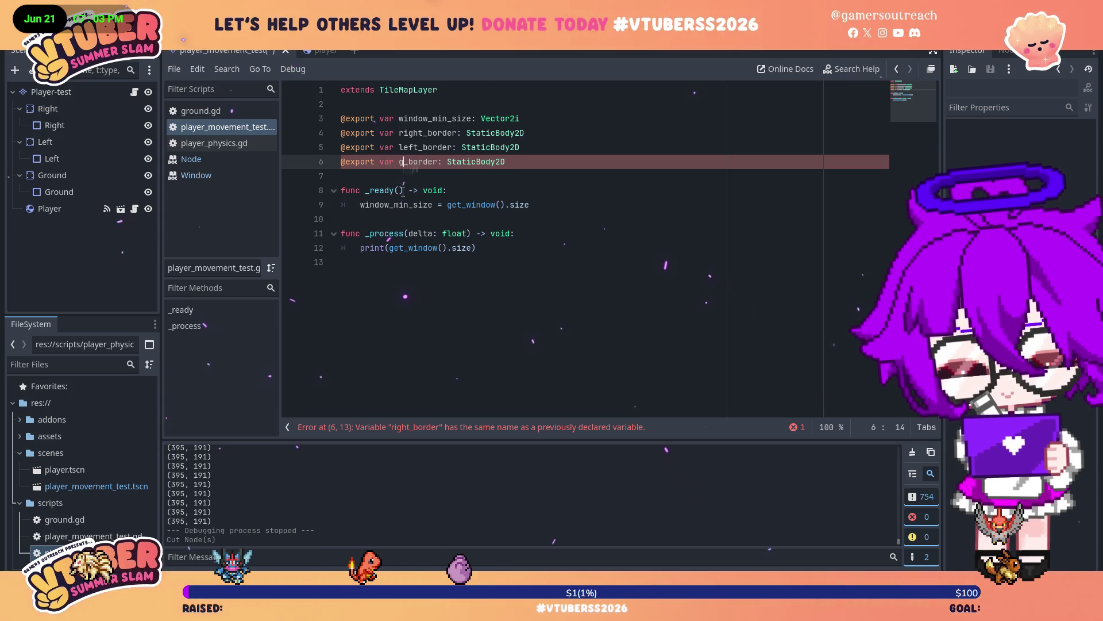
pyautogui.write('und')
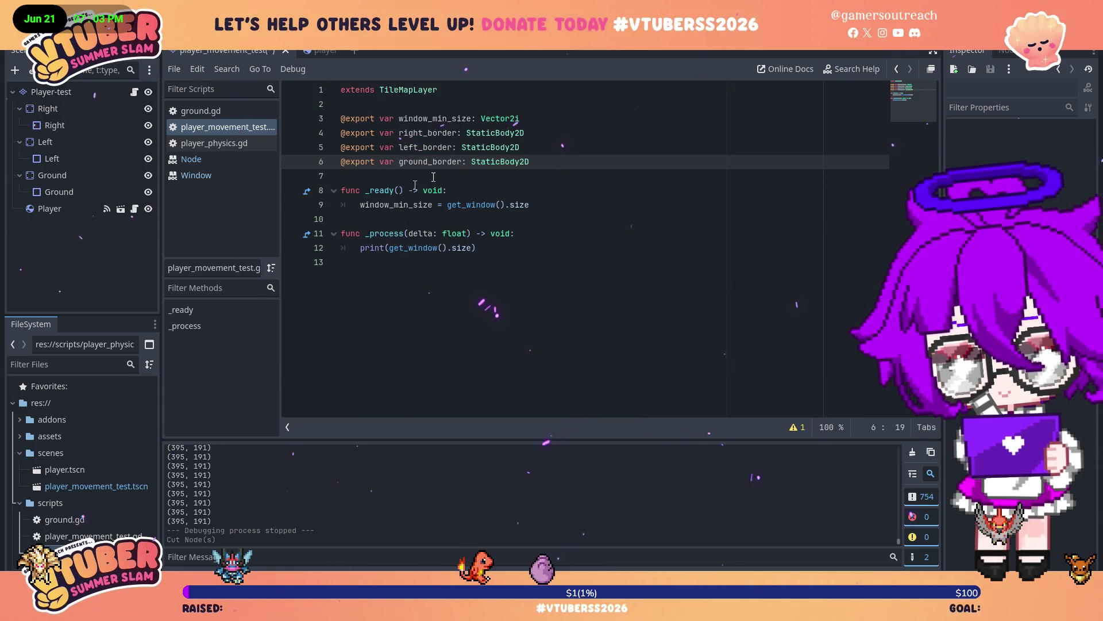
pyautogui.click(573, 162)
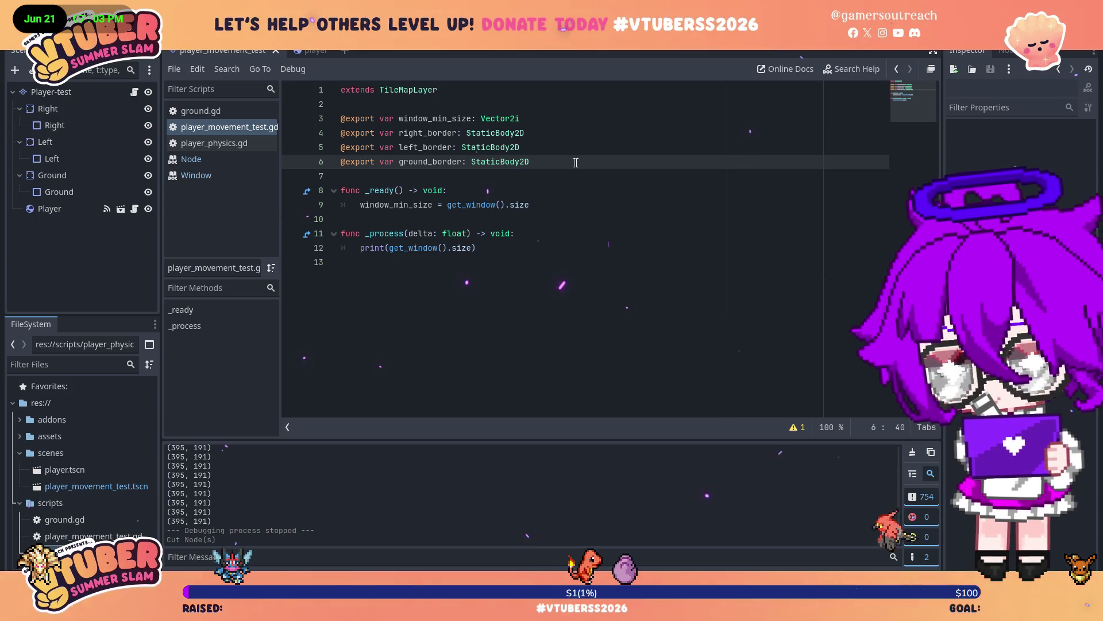
pyautogui.hotkey('ctrl', 's')
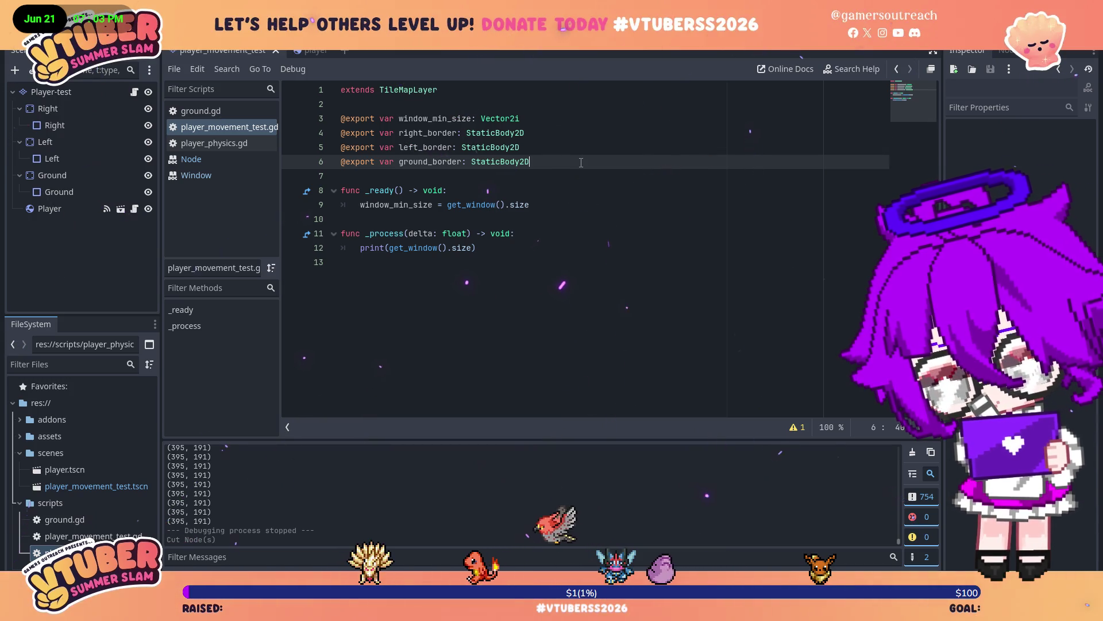
pyautogui.click(576, 205)
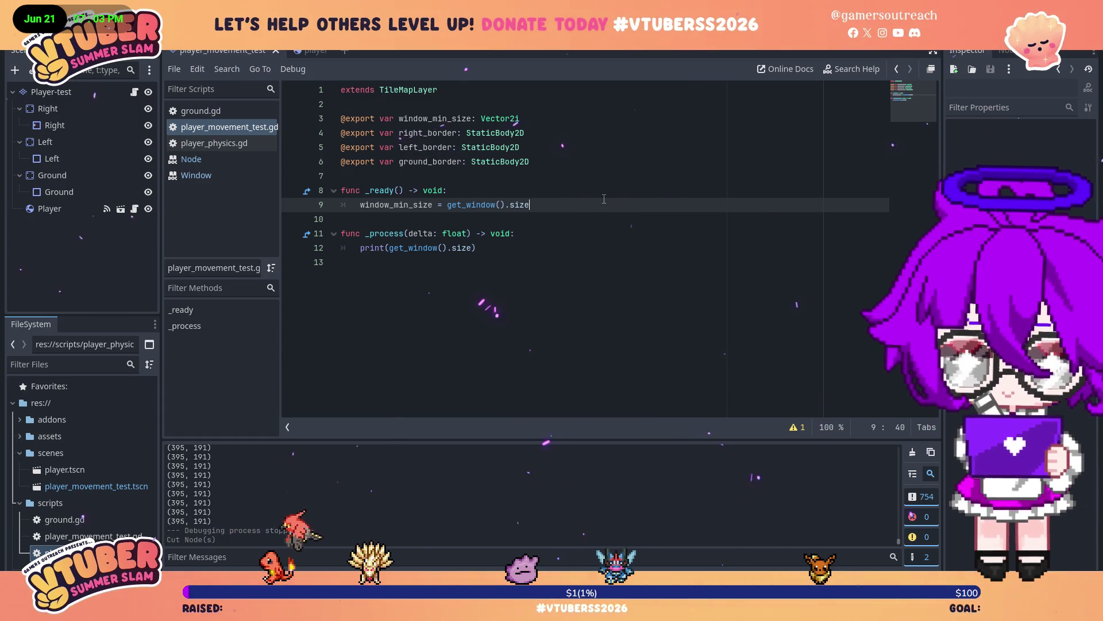
# In the 2D view, drag the Right and Left nodes into the Inspector border slots, save, and reopen the script
pyautogui.click(493, 35)
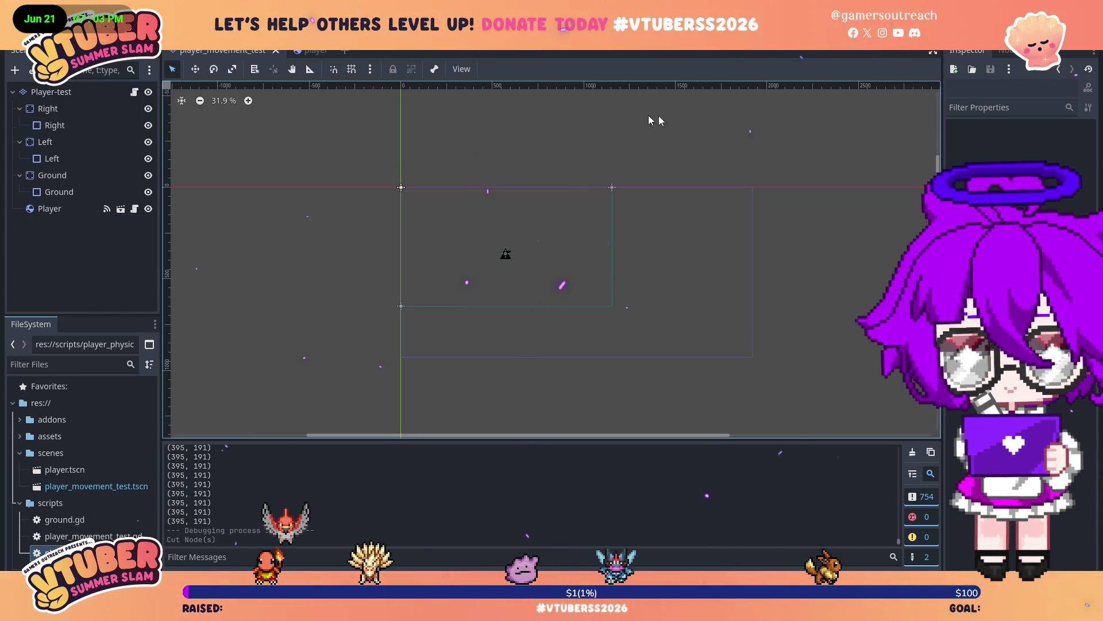
pyautogui.click(62, 109)
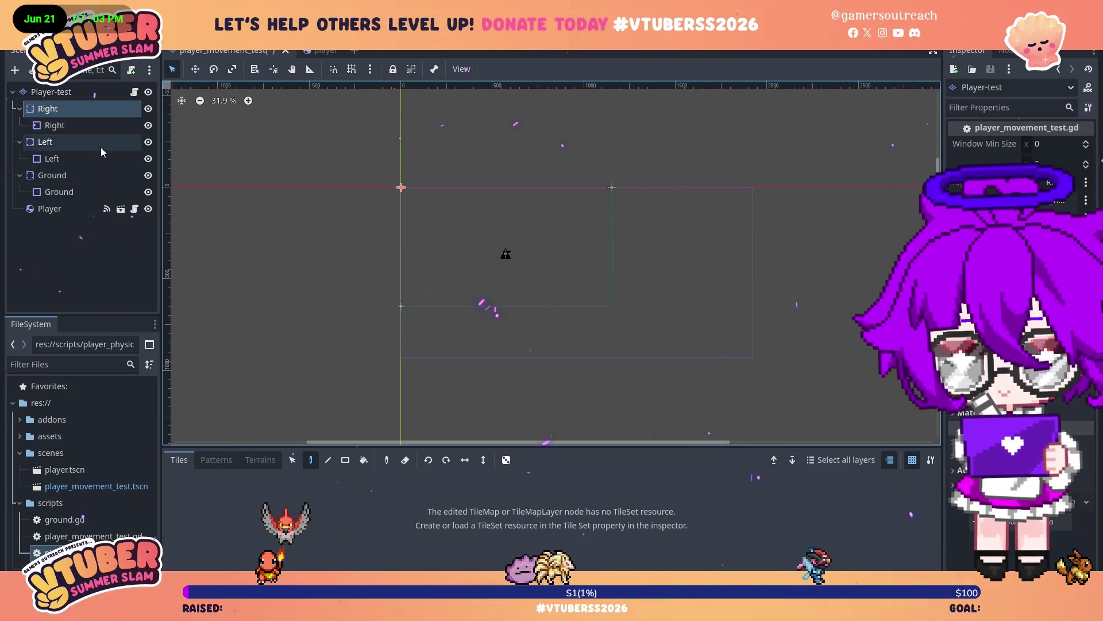
pyautogui.moveTo(101, 144)
pyautogui.mouseDown()
pyautogui.moveTo(248, 141)
pyautogui.moveTo(1069, 208)
pyautogui.mouseUp()
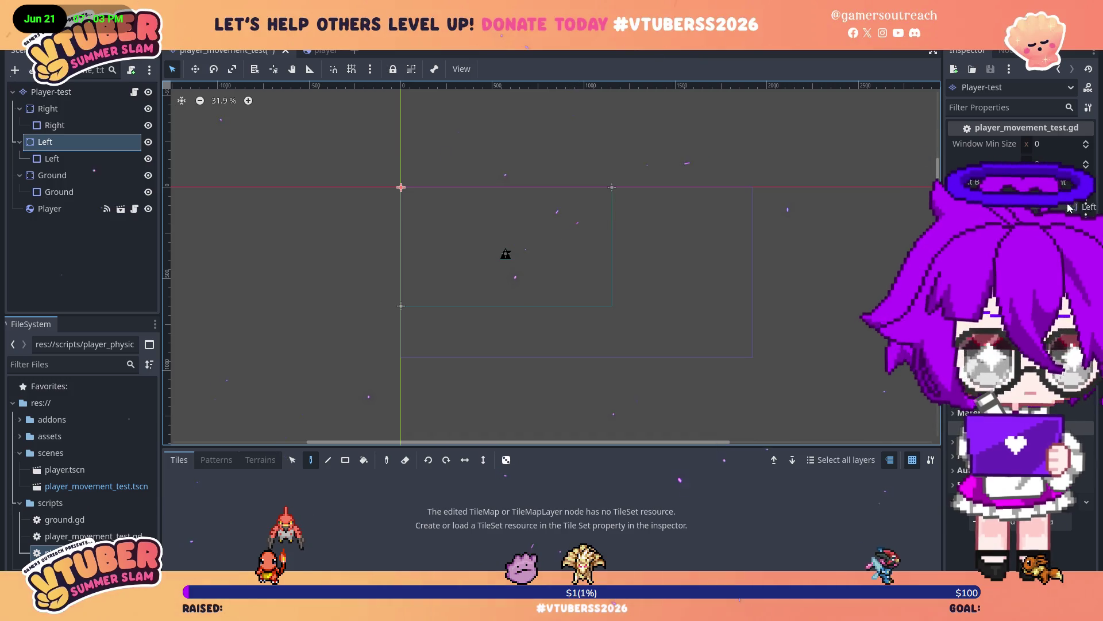
pyautogui.click(81, 176)
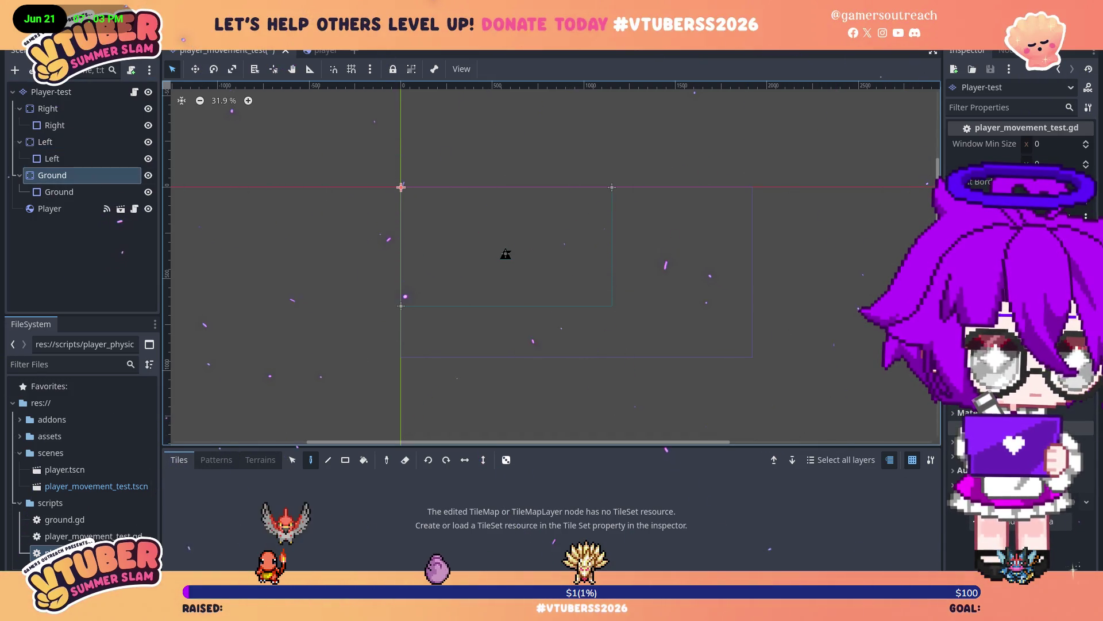
pyautogui.scroll(3, 528, 236)
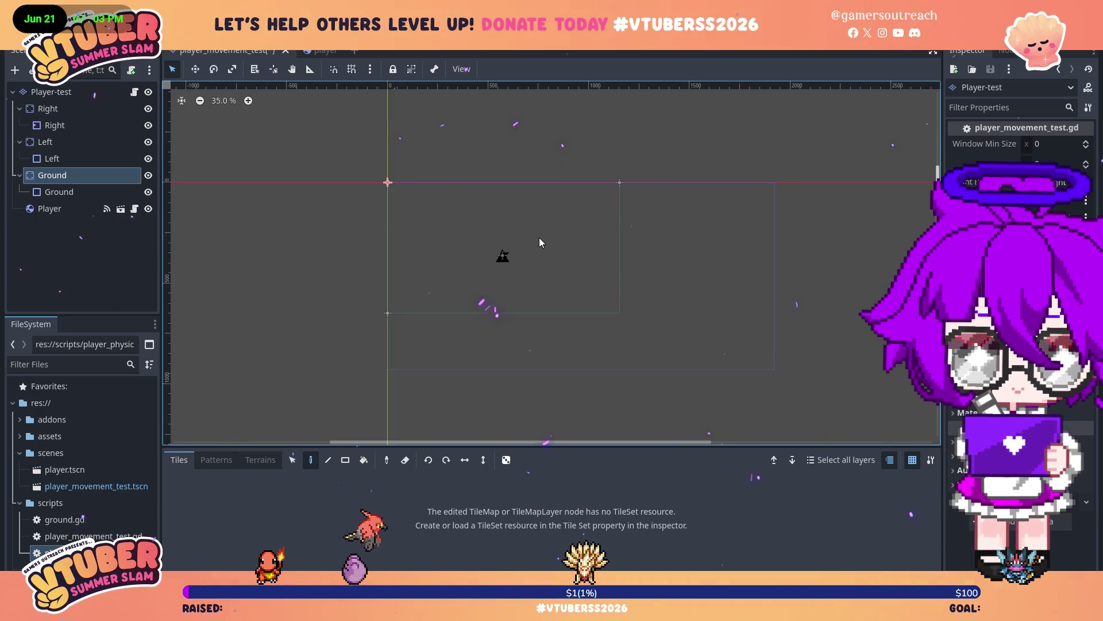
pyautogui.scroll(3, 543, 237)
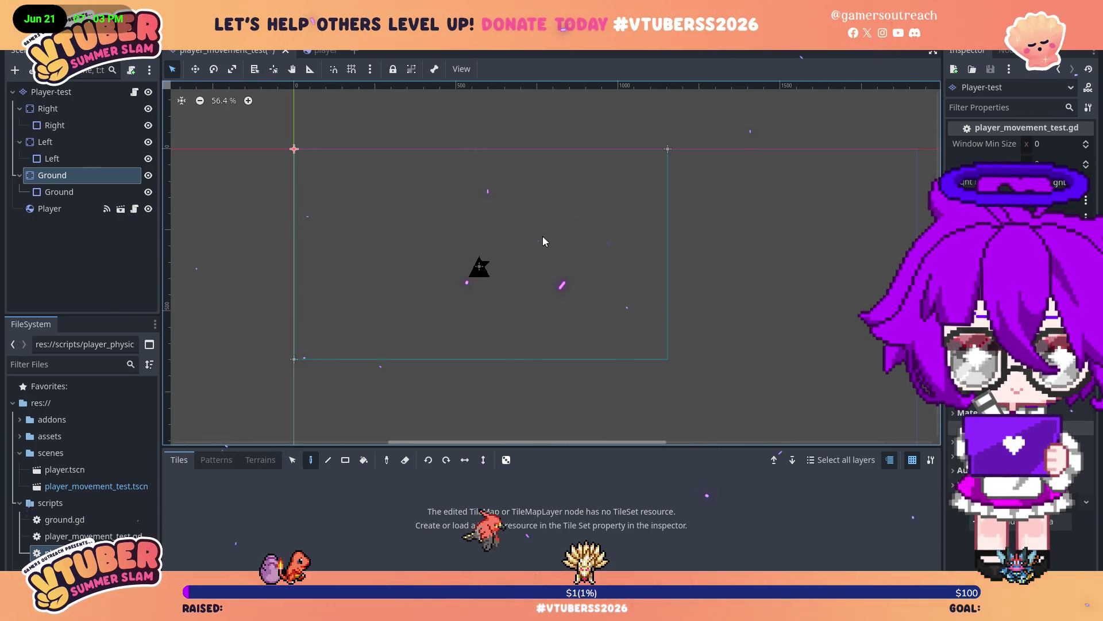
pyautogui.scroll(-2, 541, 236)
pyautogui.hotkey('ctrl', 's')
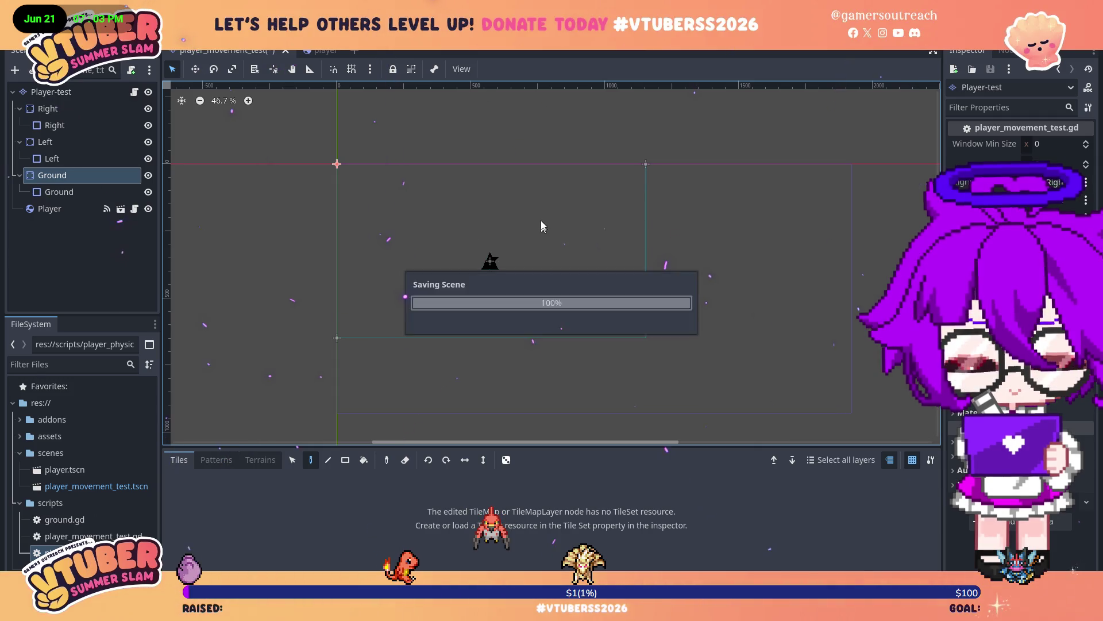
pyautogui.hotkey('ctrl', 'F3')
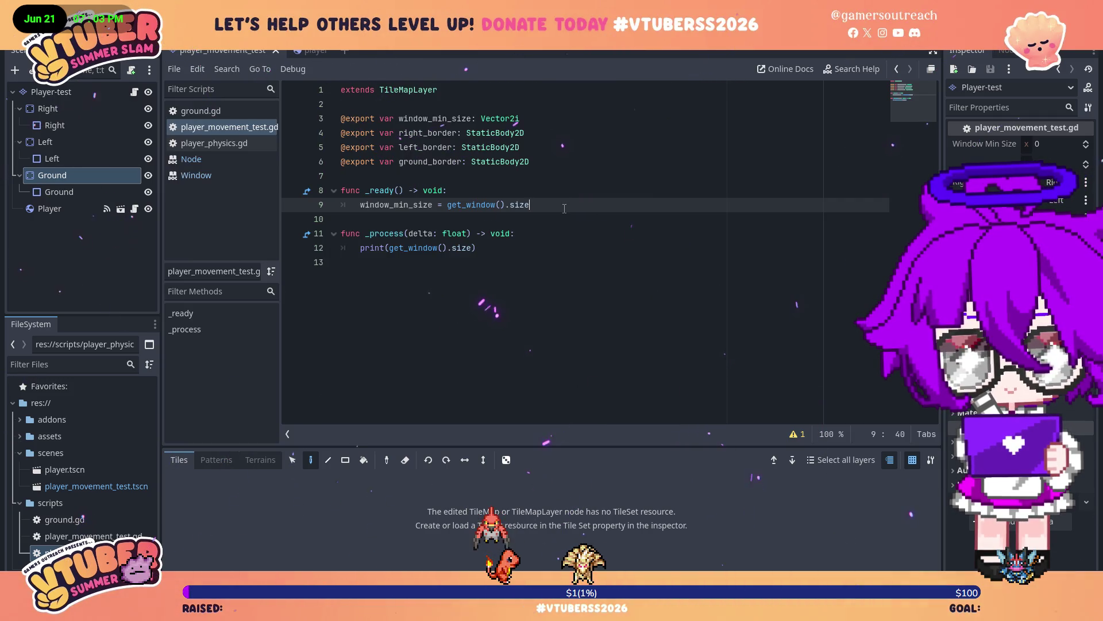
# Call set_border_size() in _ready and add 'func set_border_size() -> void:' below _process
pyautogui.press('Return')
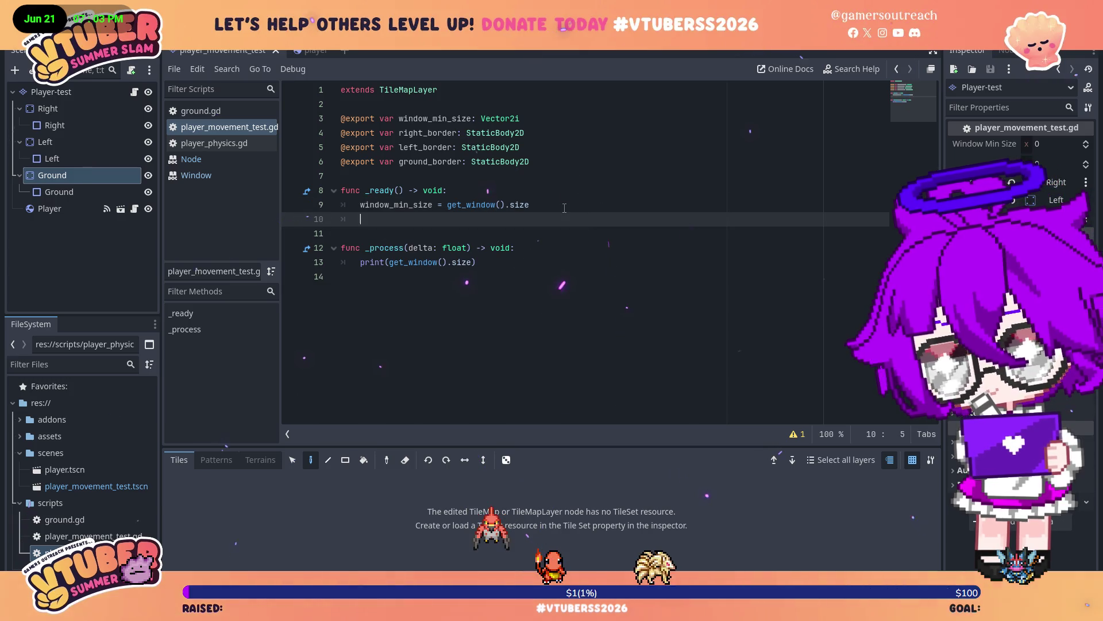
pyautogui.write('set_')
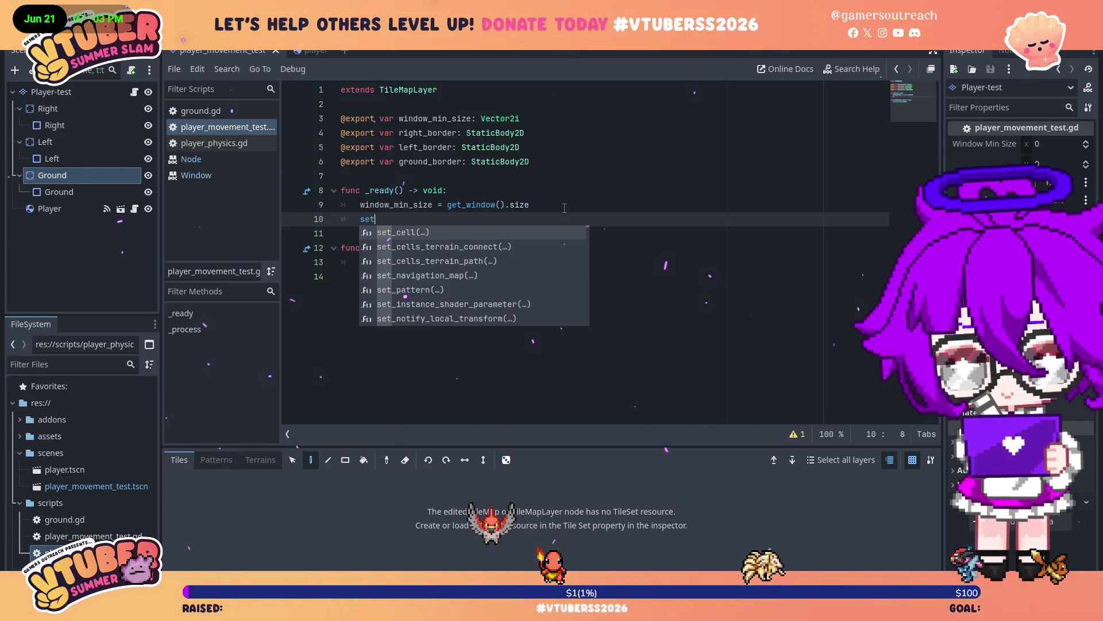
pyautogui.write('border_')
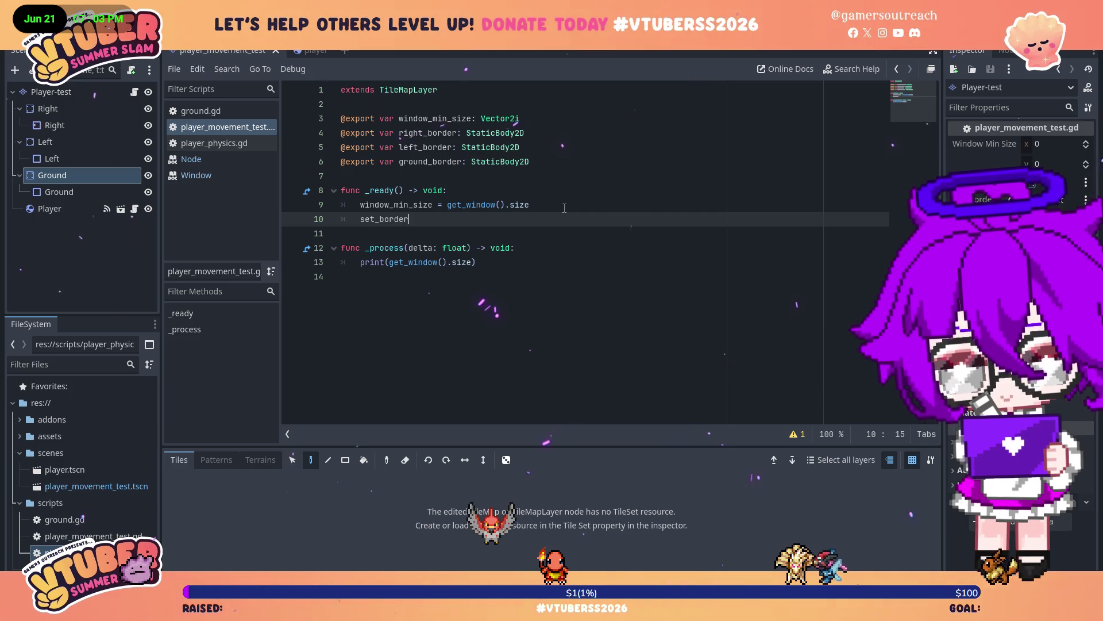
pyautogui.write('size(')
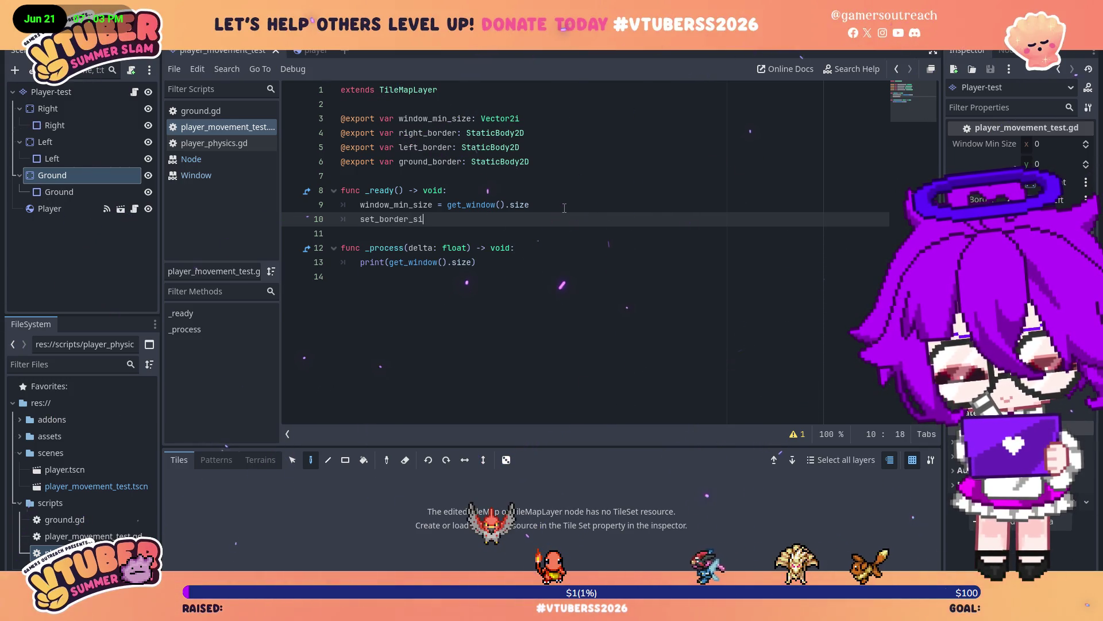
pyautogui.click(381, 283)
pyautogui.press('Return')
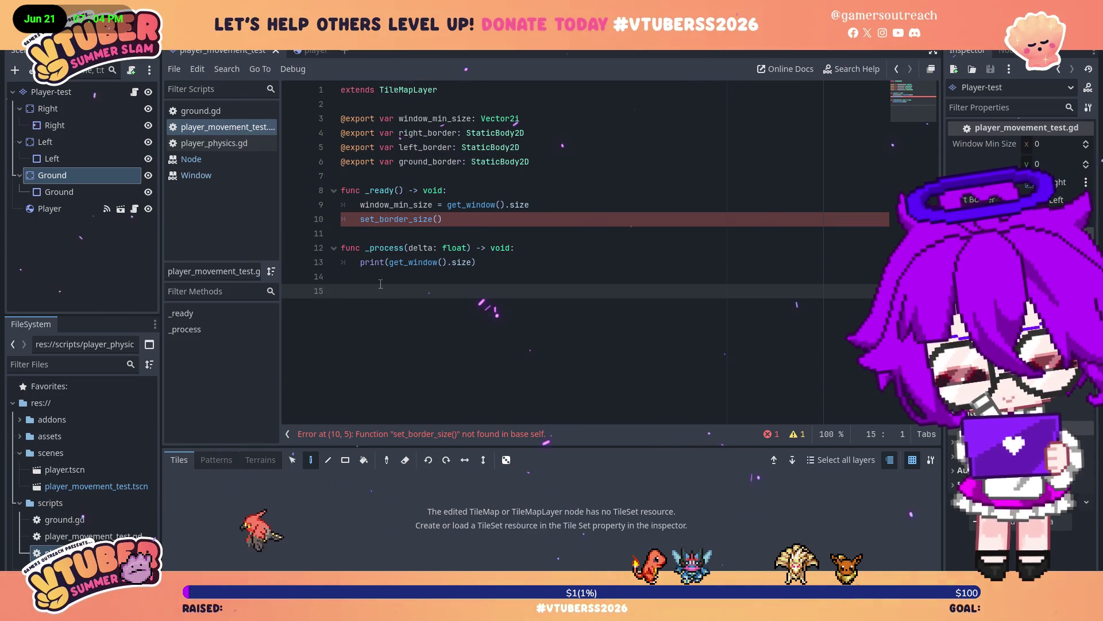
pyautogui.write('func set')
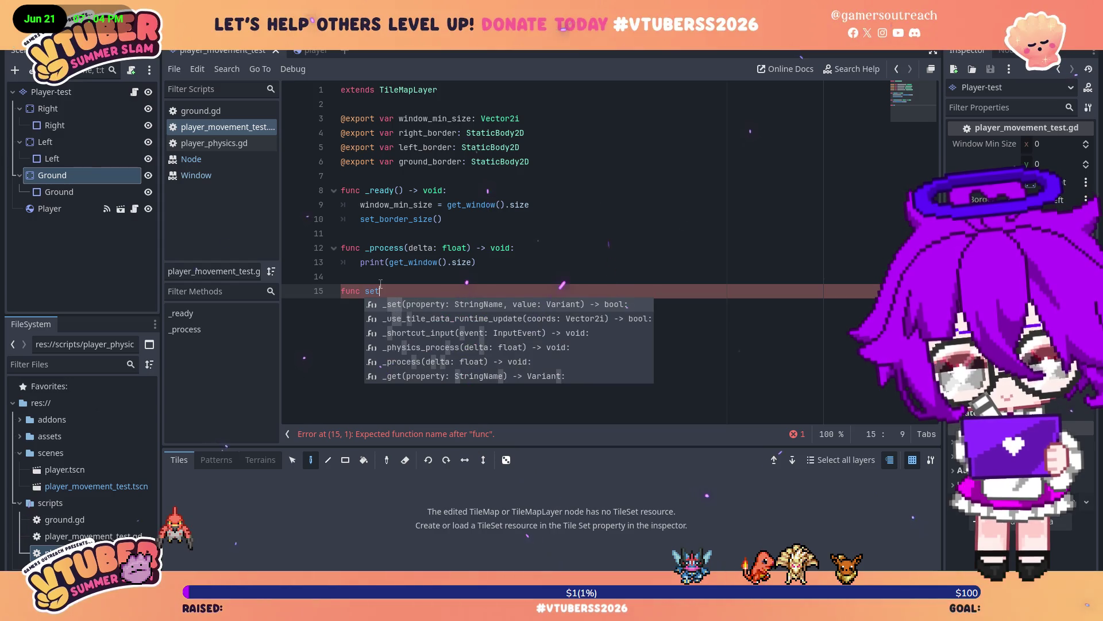
pyautogui.write('_border_size')
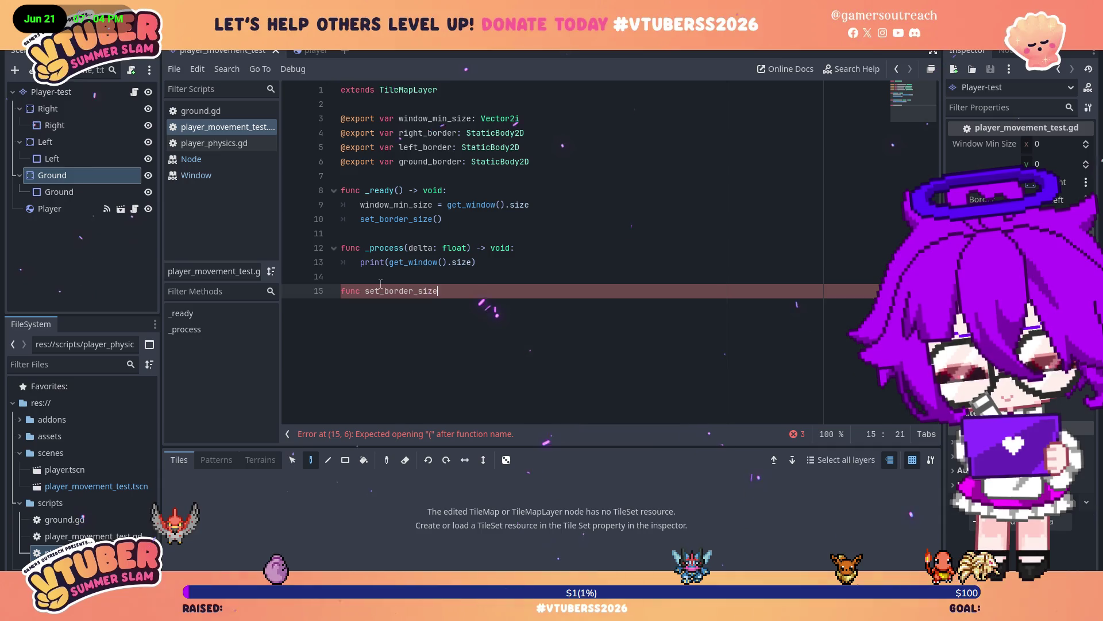
pyautogui.write('()')
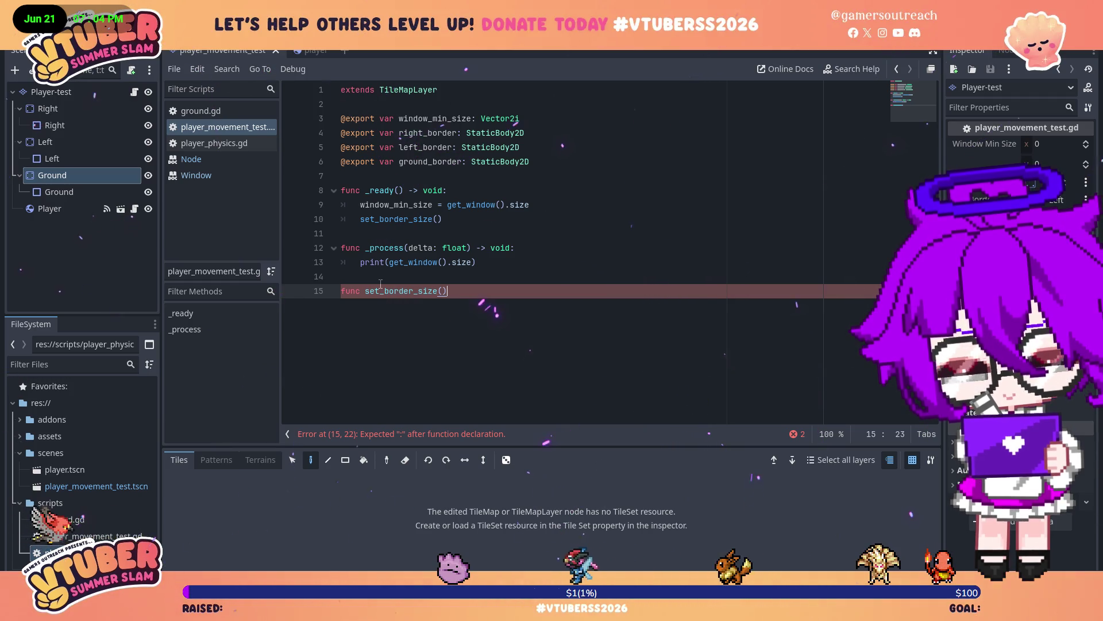
pyautogui.write('->')
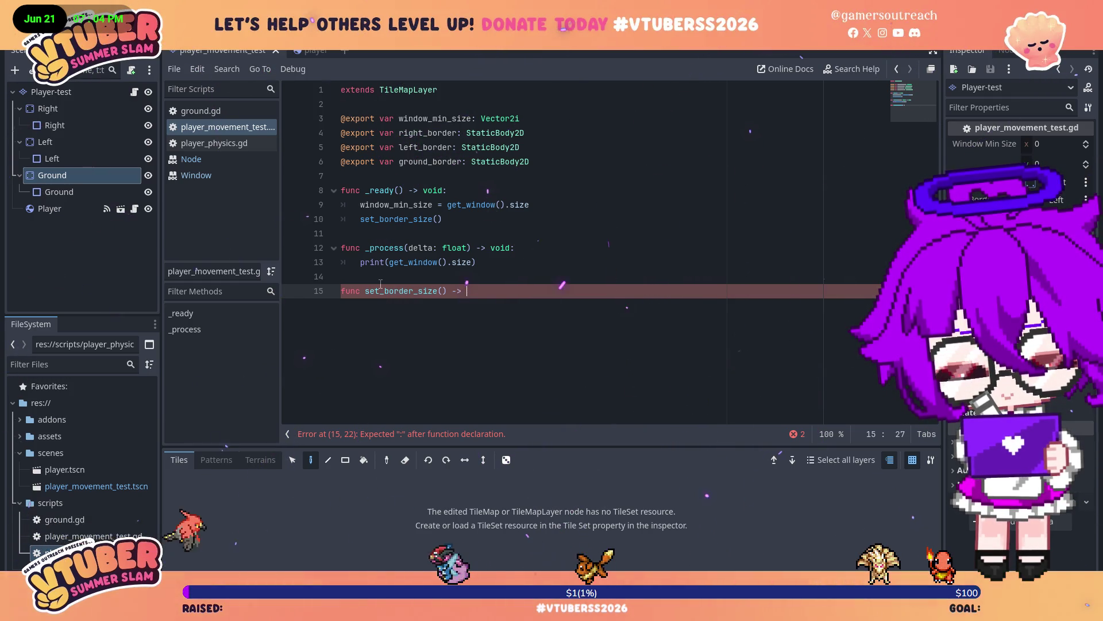
pyautogui.write(' void:')
pyautogui.press('Return')
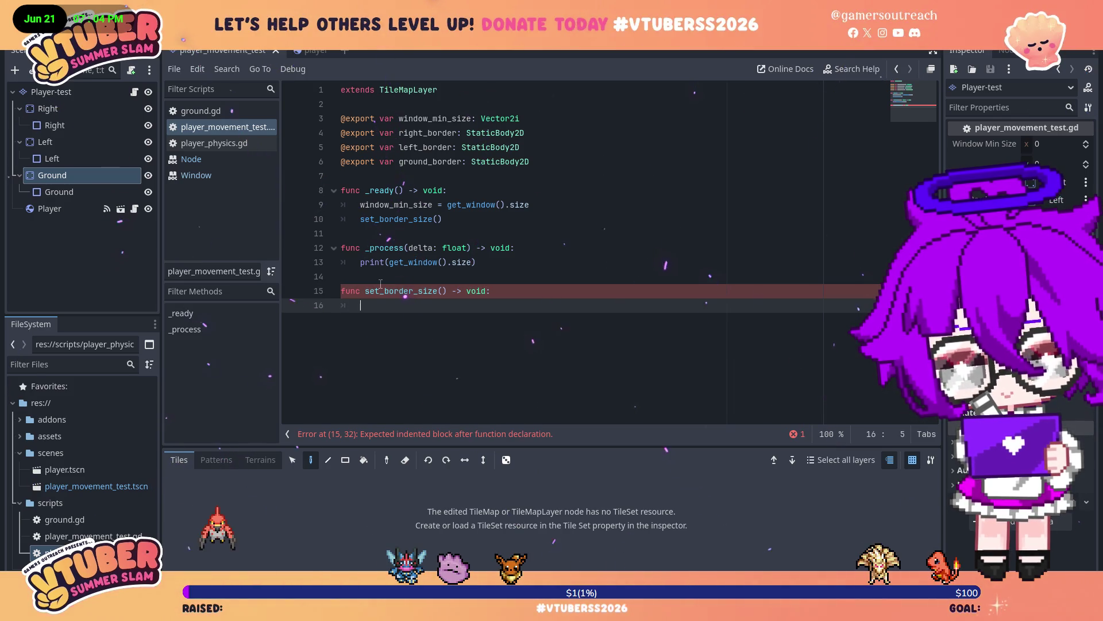
# Write left_border in the function body and inspect the Right border's body and collision shape nodes
pyautogui.write('right')
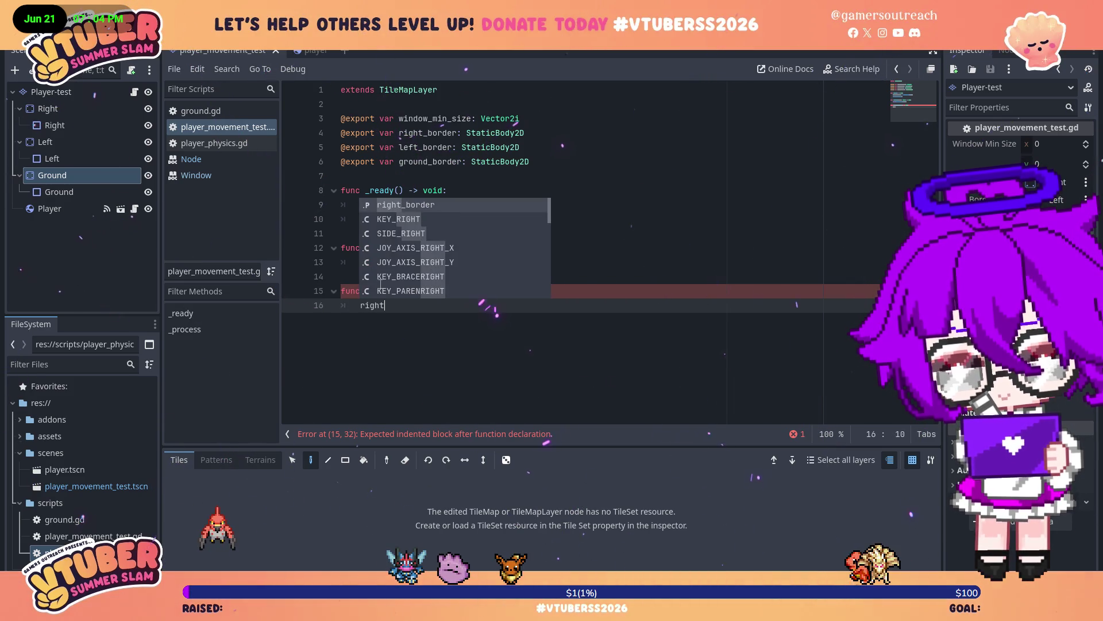
pyautogui.press('BackSpace')
pyautogui.press('BackSpace')
pyautogui.press('BackSpace')
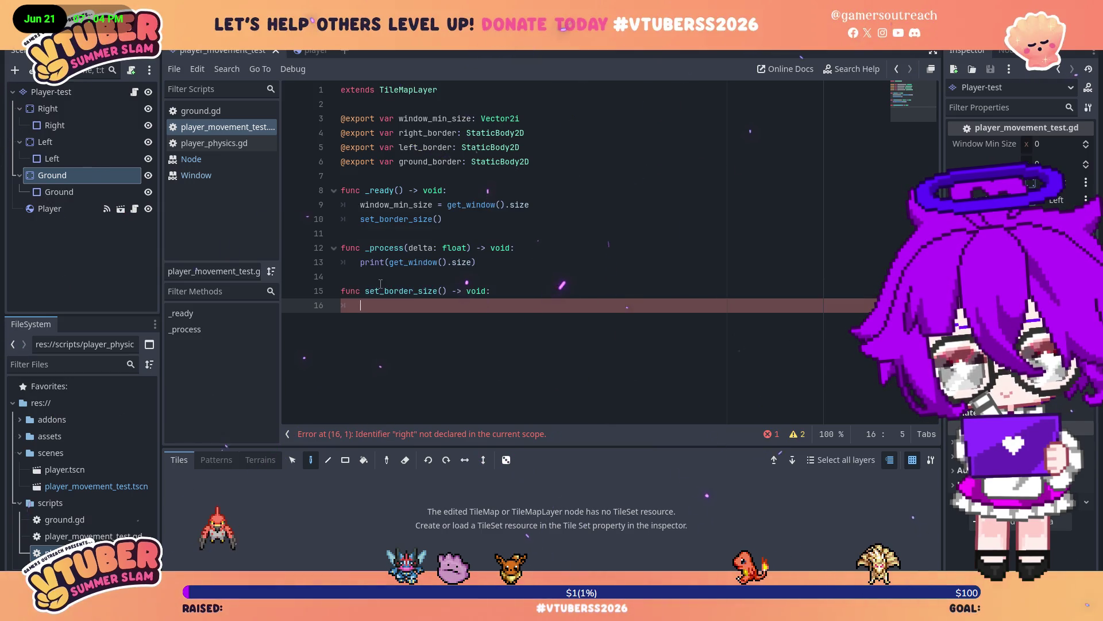
pyautogui.write('left')
pyautogui.press('Return')
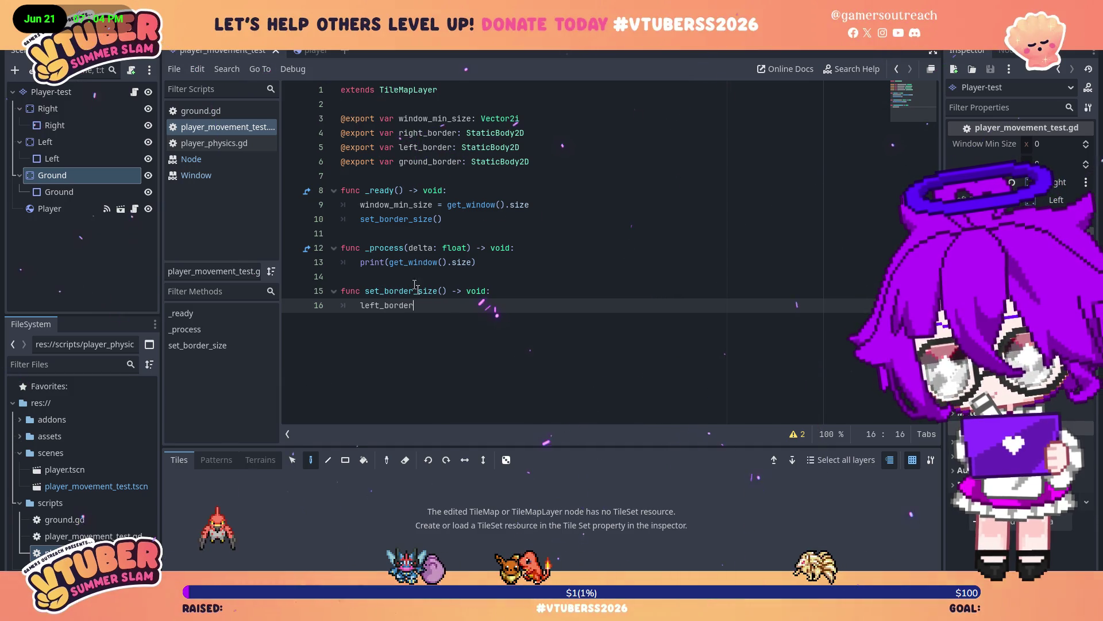
pyautogui.click(96, 133)
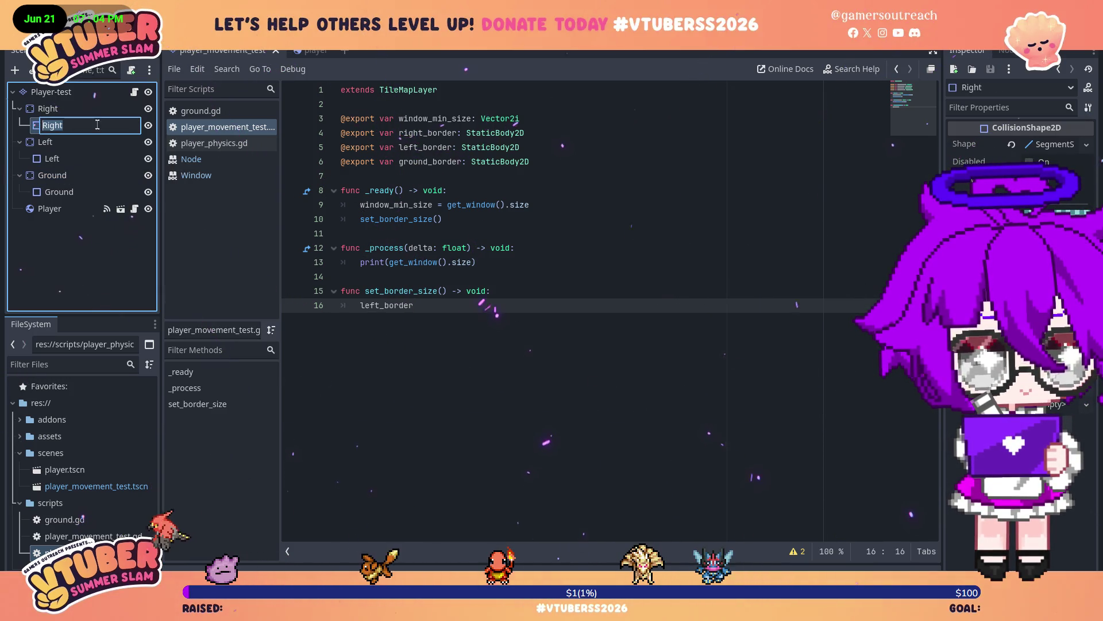
pyautogui.press('Return')
pyautogui.click(105, 110)
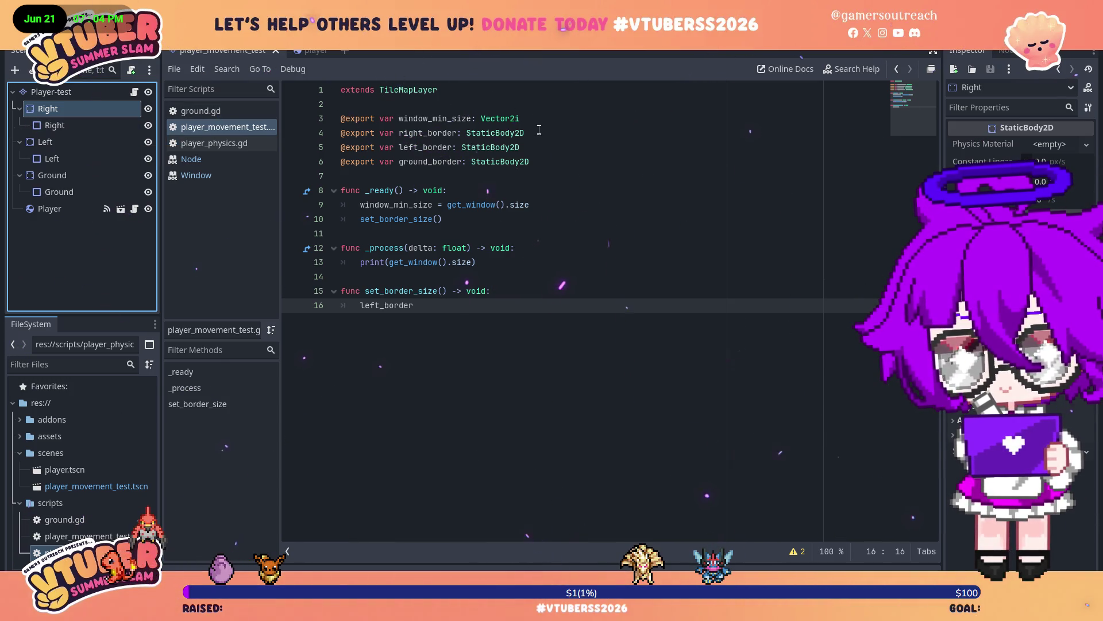
pyautogui.moveTo(524, 133); pyautogui.dragTo(467, 134)
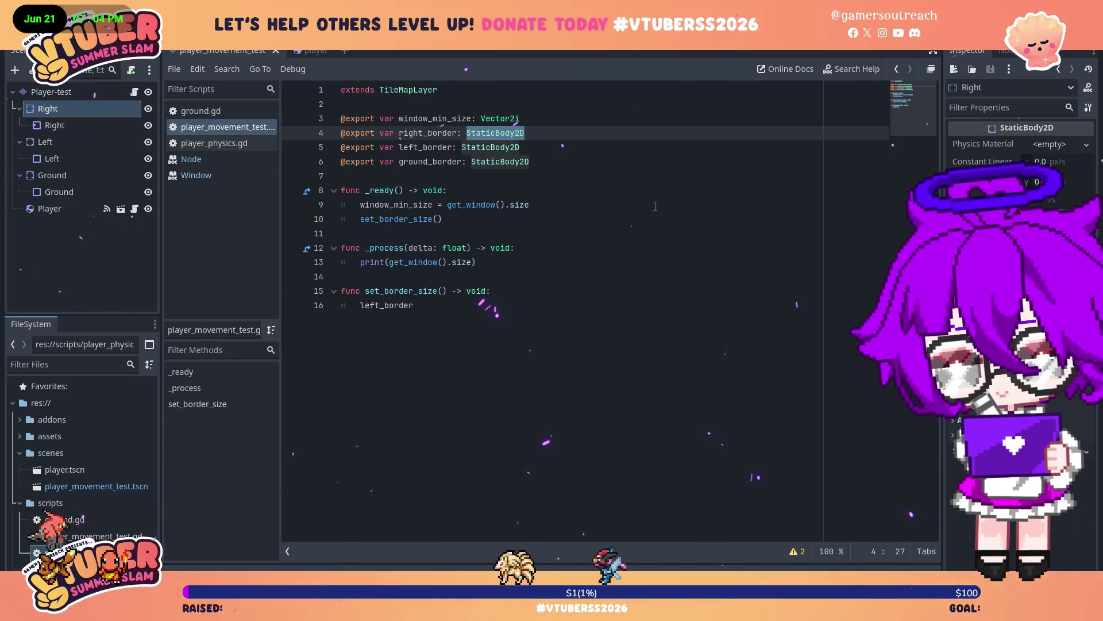
# Type right_border as CollisionShape2D, paste that type onto left_border and ground_border, and save
pyautogui.write('ll')
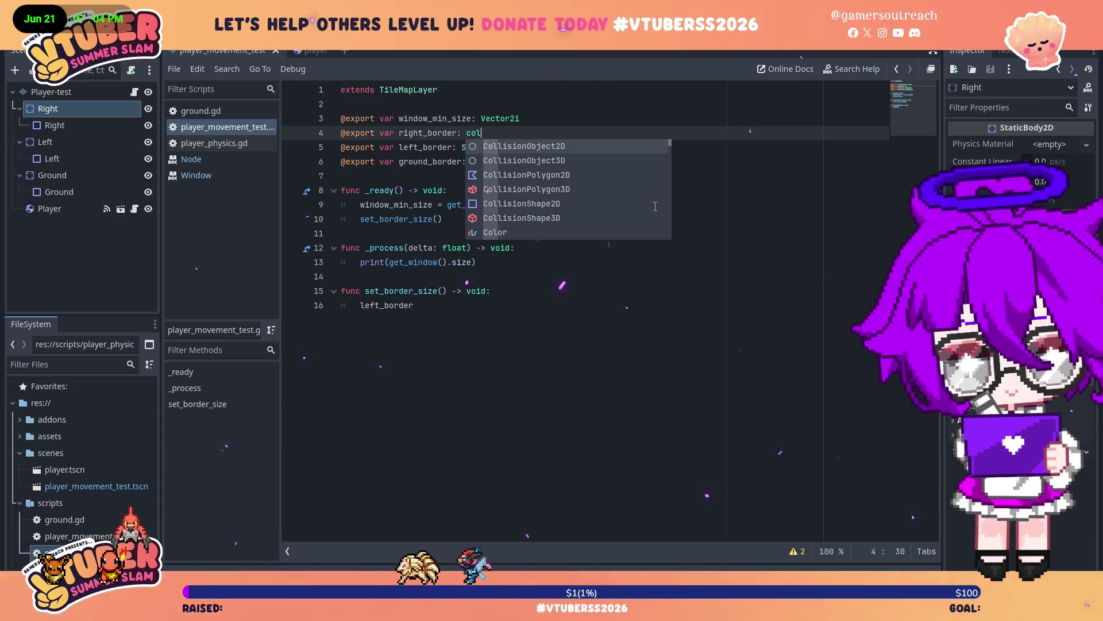
pyautogui.click(534, 204)
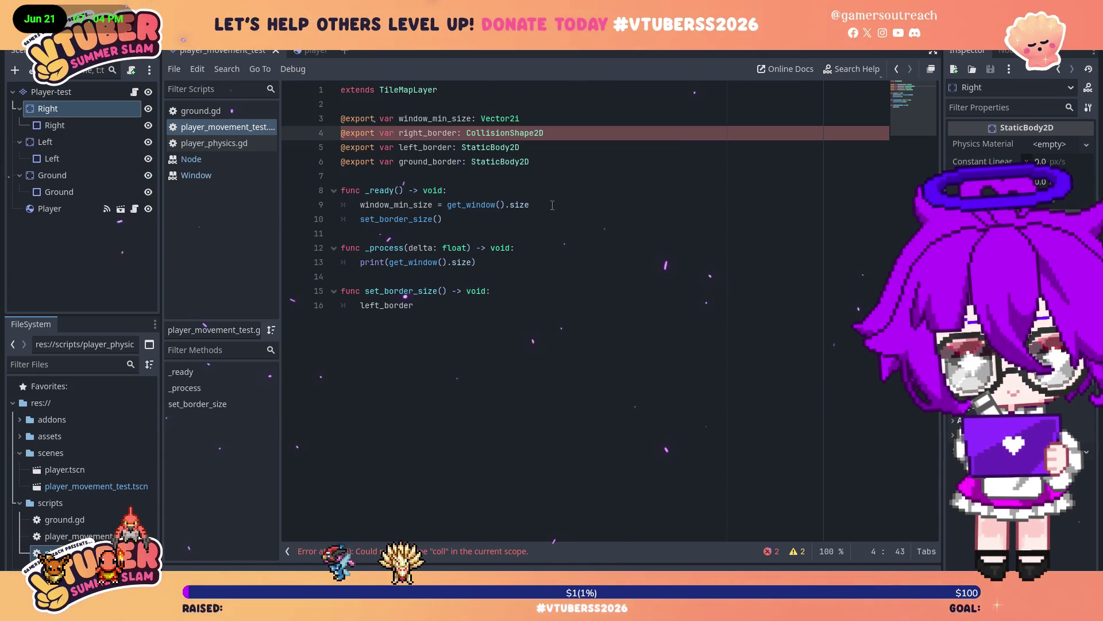
pyautogui.moveTo(543, 133); pyautogui.dragTo(468, 135)
pyautogui.hotkey('ctrl', 'c')
pyautogui.click(549, 147)
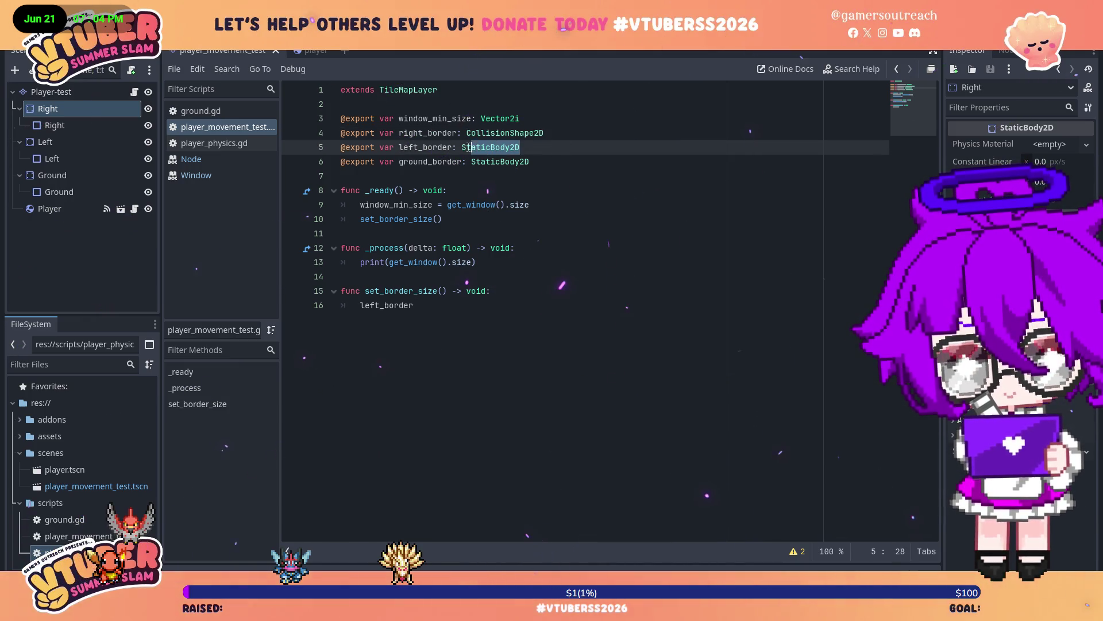
pyautogui.hotkey('ctrl', 'shift', 'Left')
pyautogui.hotkey('ctrl', 'v')
pyautogui.click(551, 159)
pyautogui.hotkey('ctrl', 'shift', 'Left')
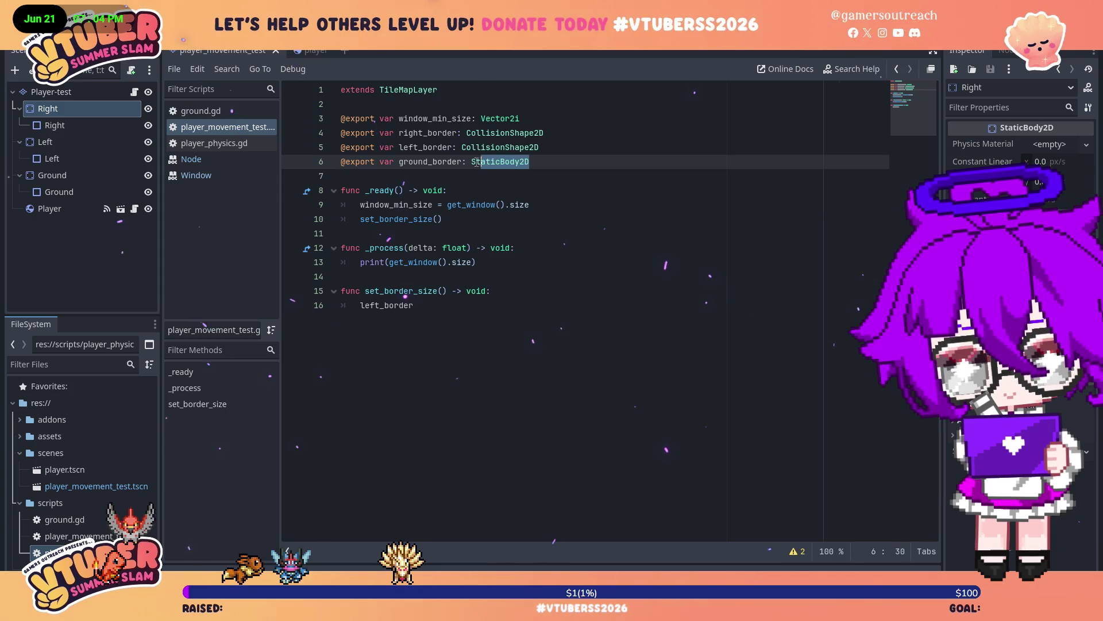
pyautogui.hotkey('ctrl', 'v')
pyautogui.hotkey('ctrl', 's')
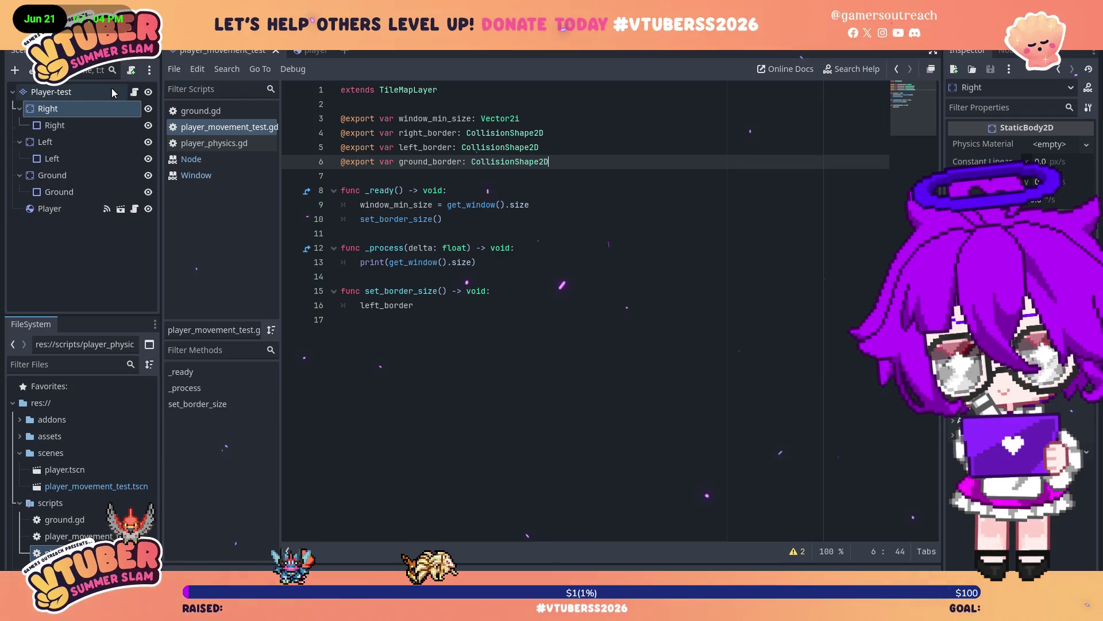
# Inspect the Player-test root and the Right and Left collision shape nodes
pyautogui.click(98, 93)
pyautogui.moveTo(69, 125)
pyautogui.mouseDown()
pyautogui.moveTo(758, 257)
pyautogui.moveTo(105, 162)
pyautogui.mouseUp()
pyautogui.click(105, 161)
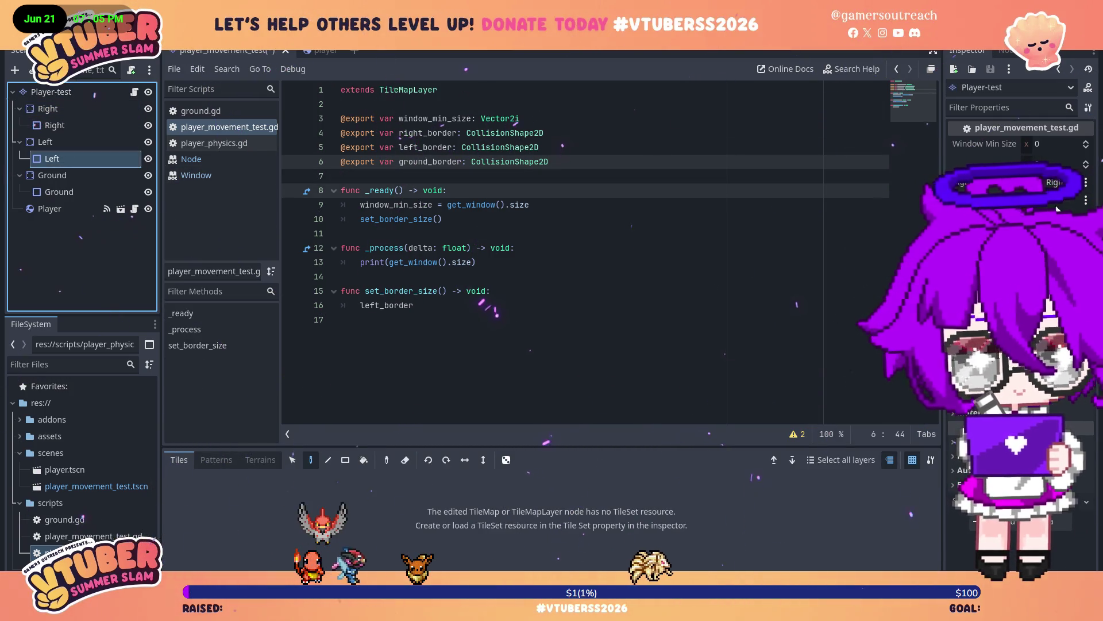
# Add a dot after left_border on line 16 and inspect the Ground shape's segment points
pyautogui.click(72, 193)
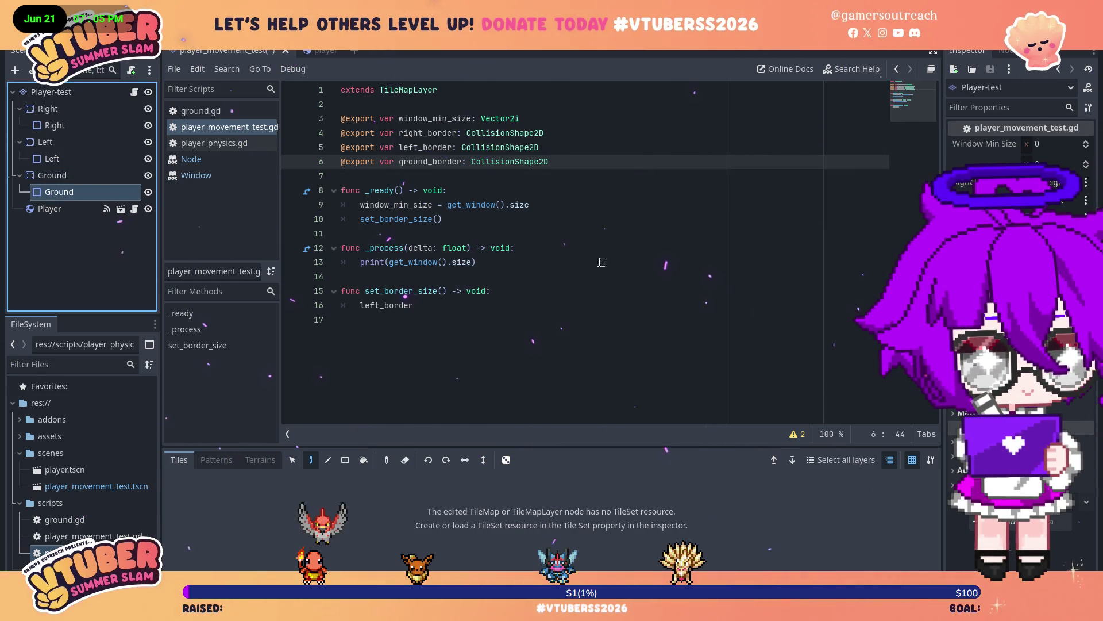
pyautogui.click(454, 305)
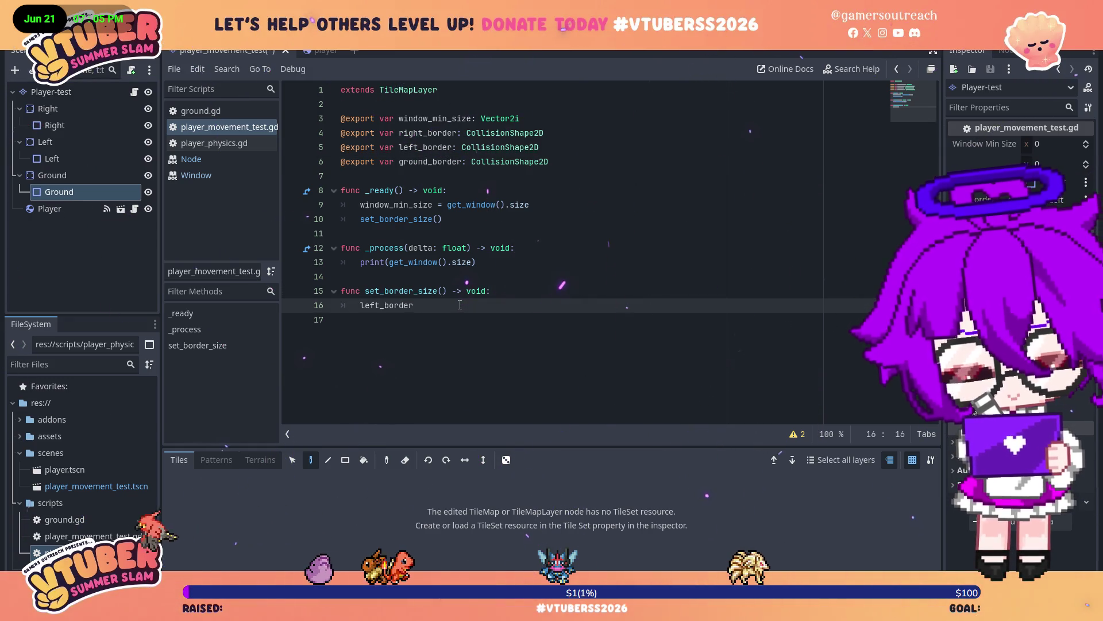
pyautogui.write('.')
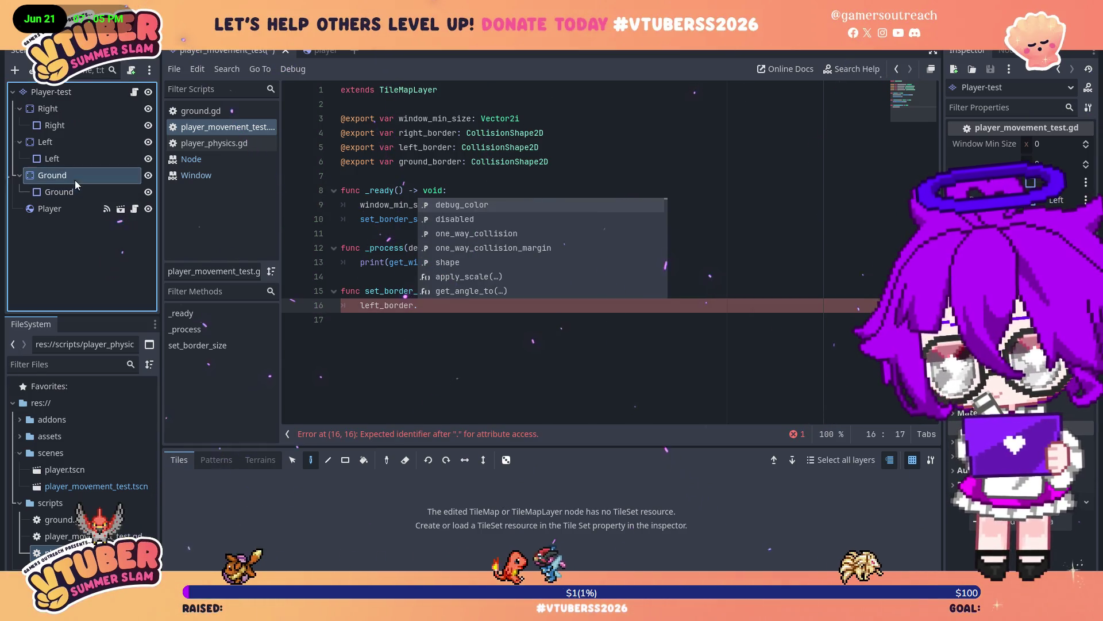
pyautogui.click(74, 192)
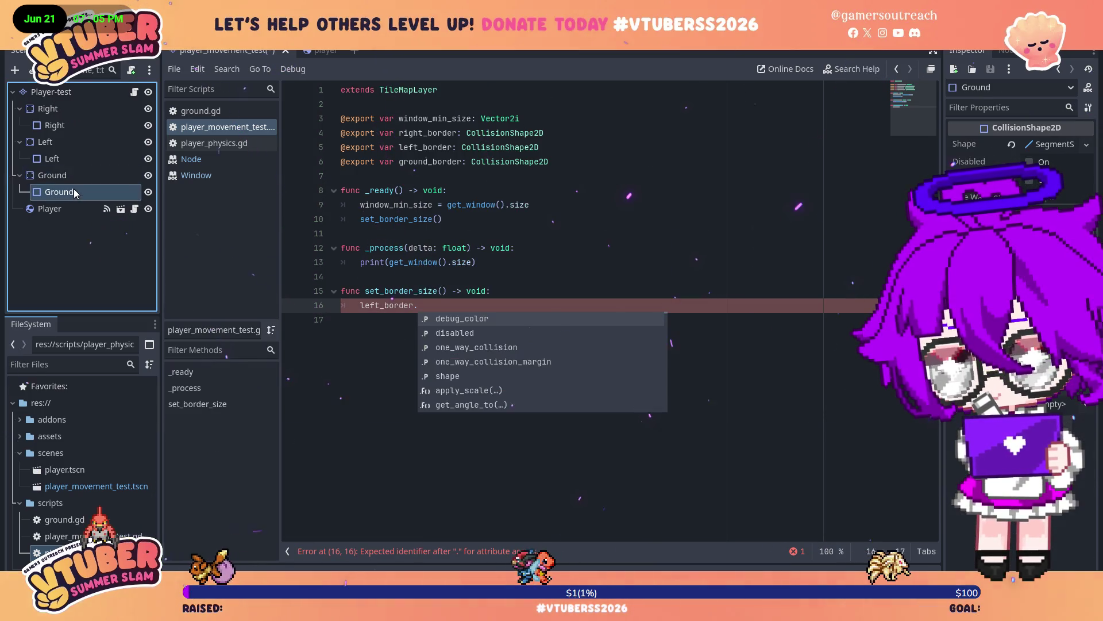
pyautogui.click(1057, 148)
# Complete line 16 as print(left_border.shape), save the script, and run the scene
pyautogui.click(448, 305)
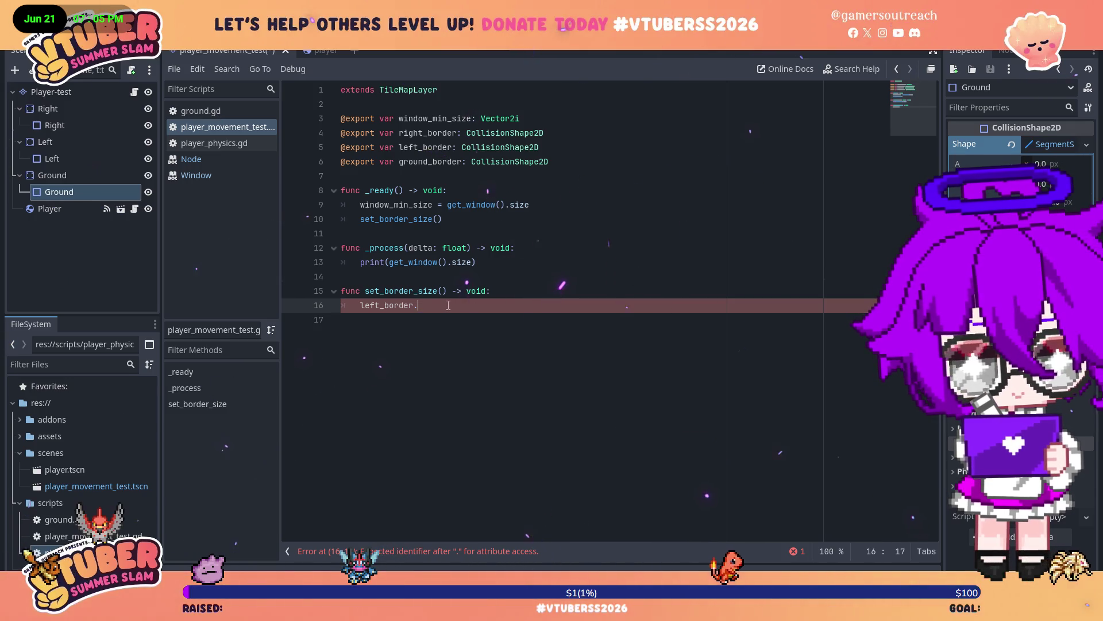
pyautogui.write('sha')
pyautogui.press('Return')
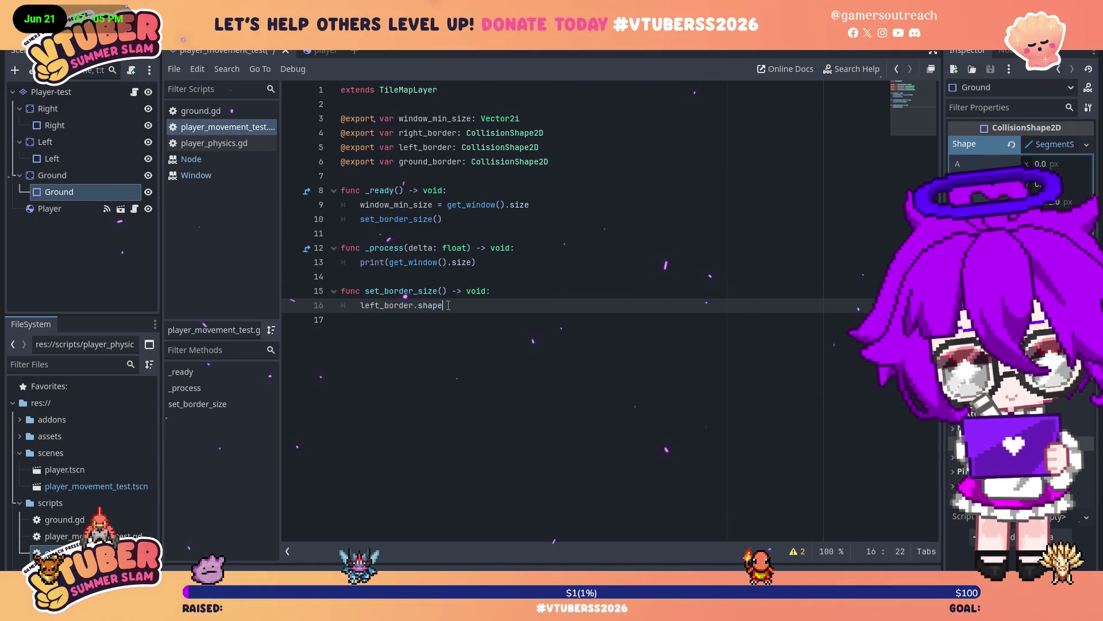
pyautogui.press('Left')
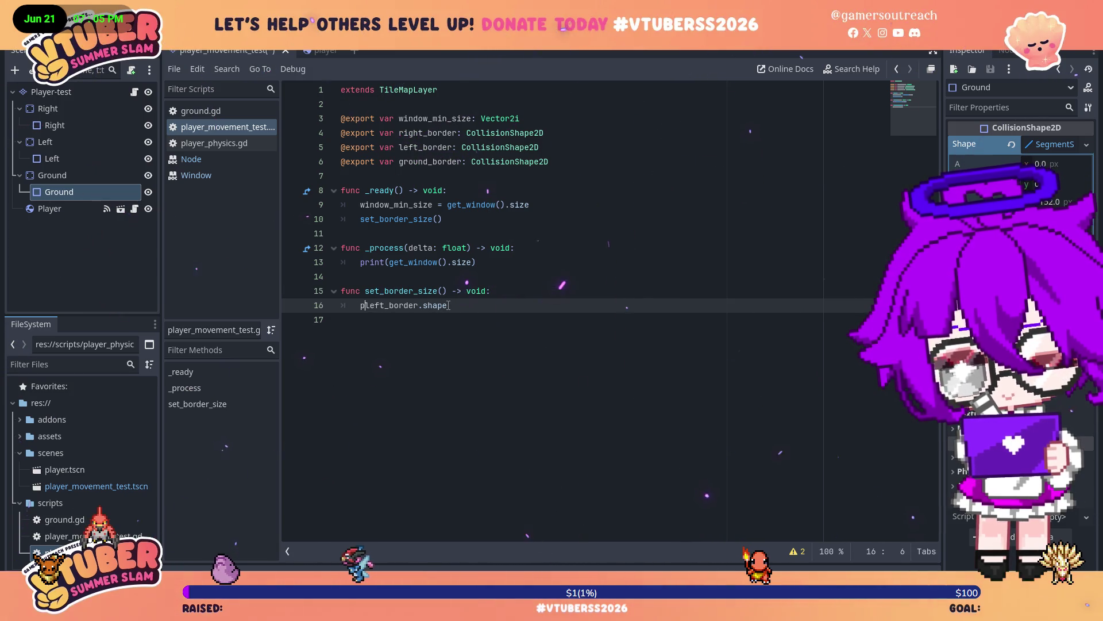
pyautogui.write('print(')
pyautogui.click(514, 305)
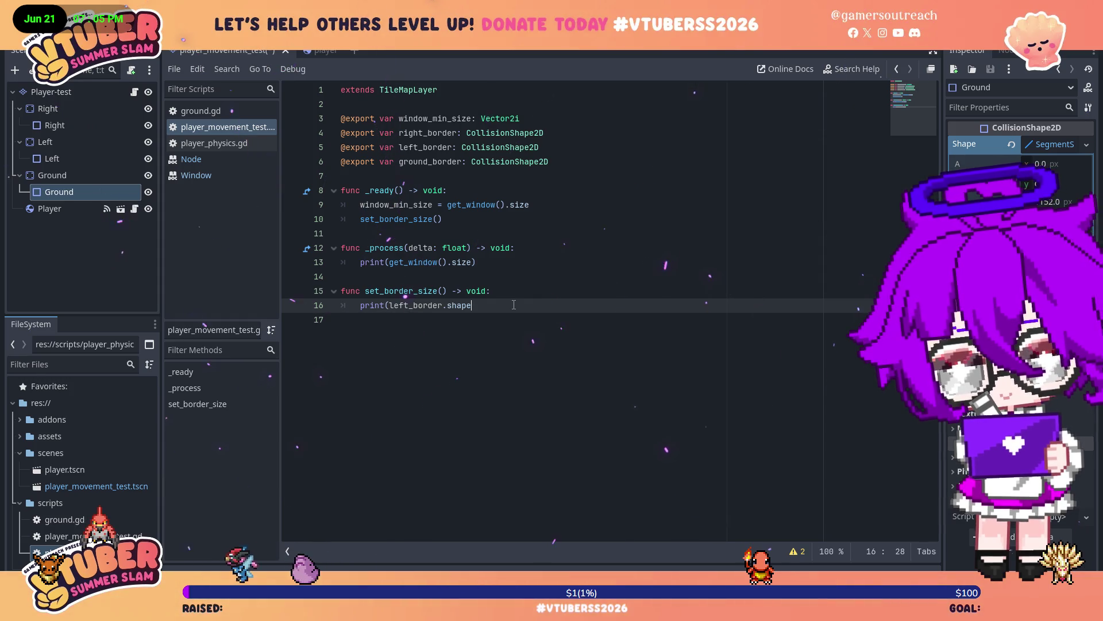
pyautogui.hotkey('ctrl', 's')
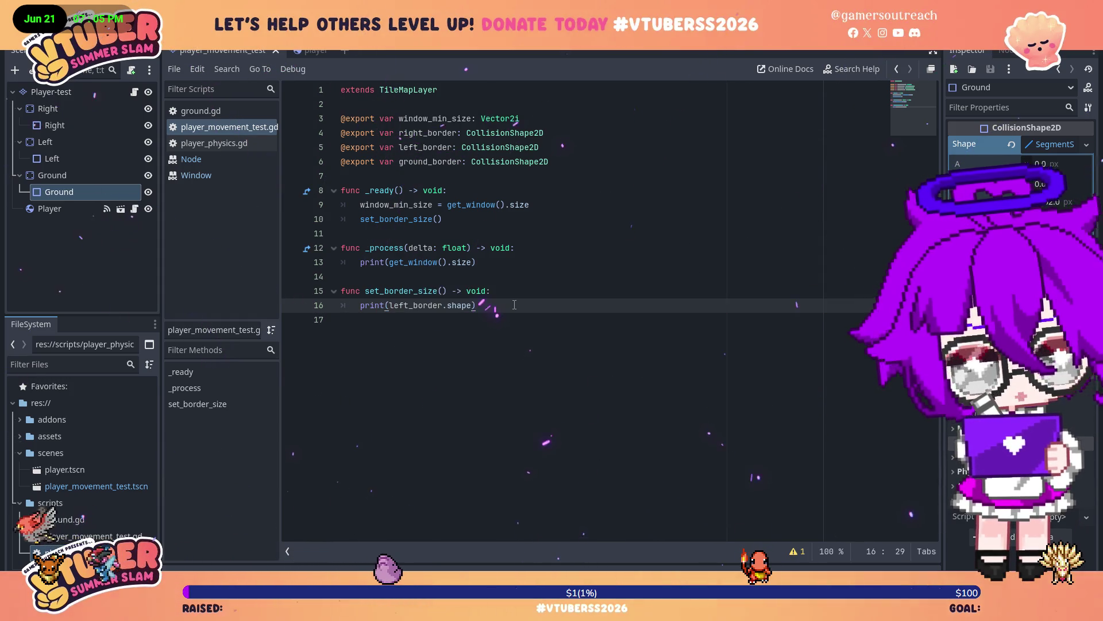
pyautogui.press('F6')
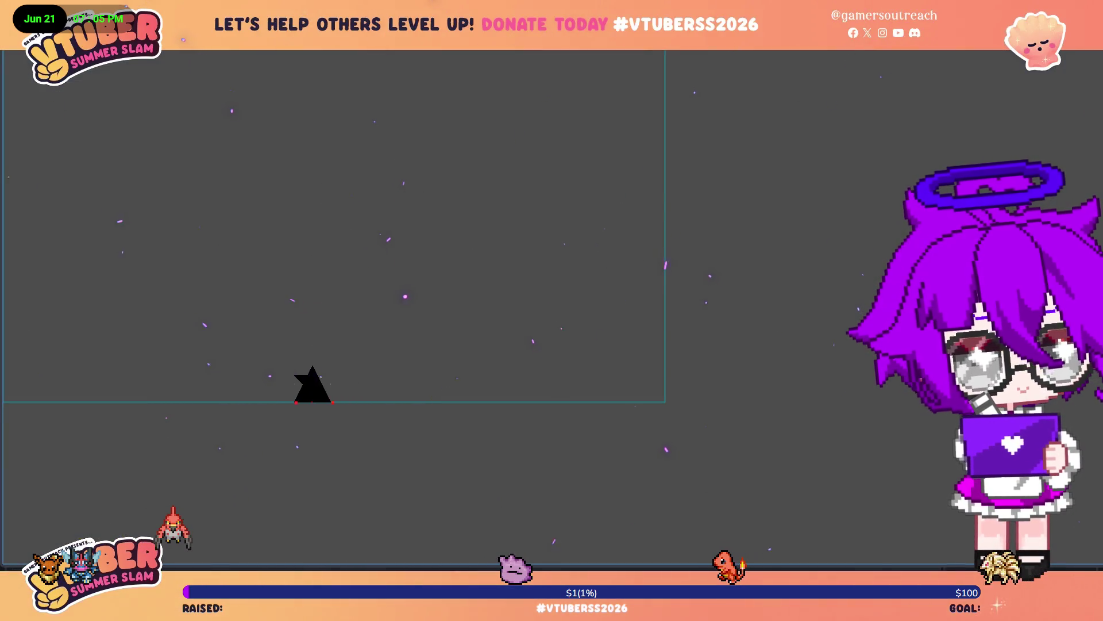
# Remove the _process function, then rerun and close the game to see SegmentShape2D printed
pyautogui.press('Left')
pyautogui.hotkey('alt', 'F4')
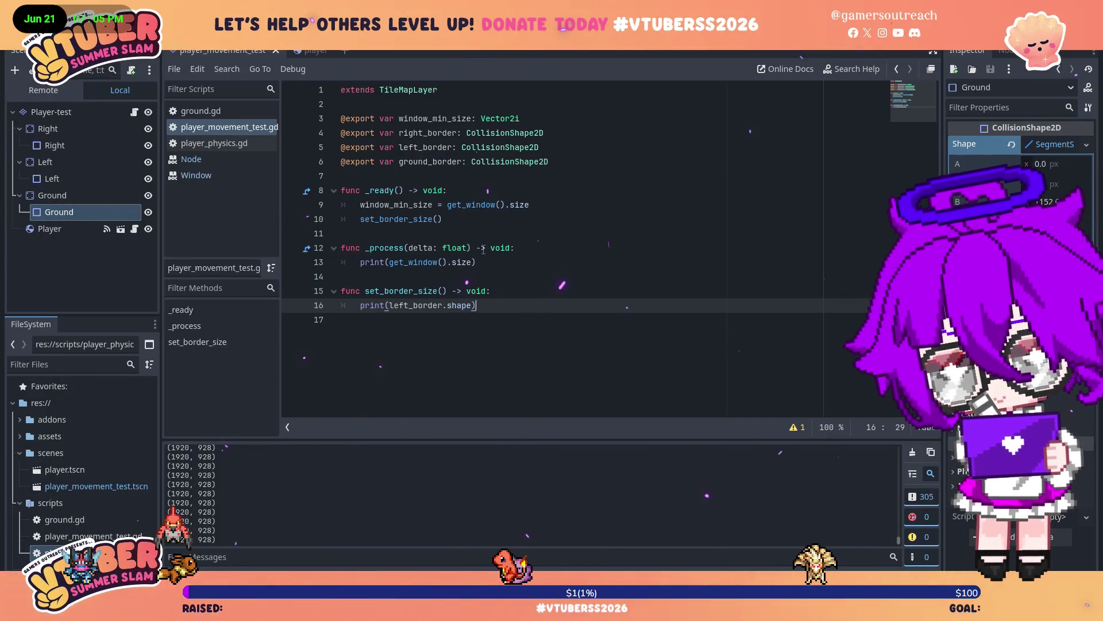
pyautogui.moveTo(479, 261); pyautogui.dragTo(336, 254)
pyautogui.press('BackSpace')
pyautogui.press('BackSpace')
pyautogui.press('BackSpace')
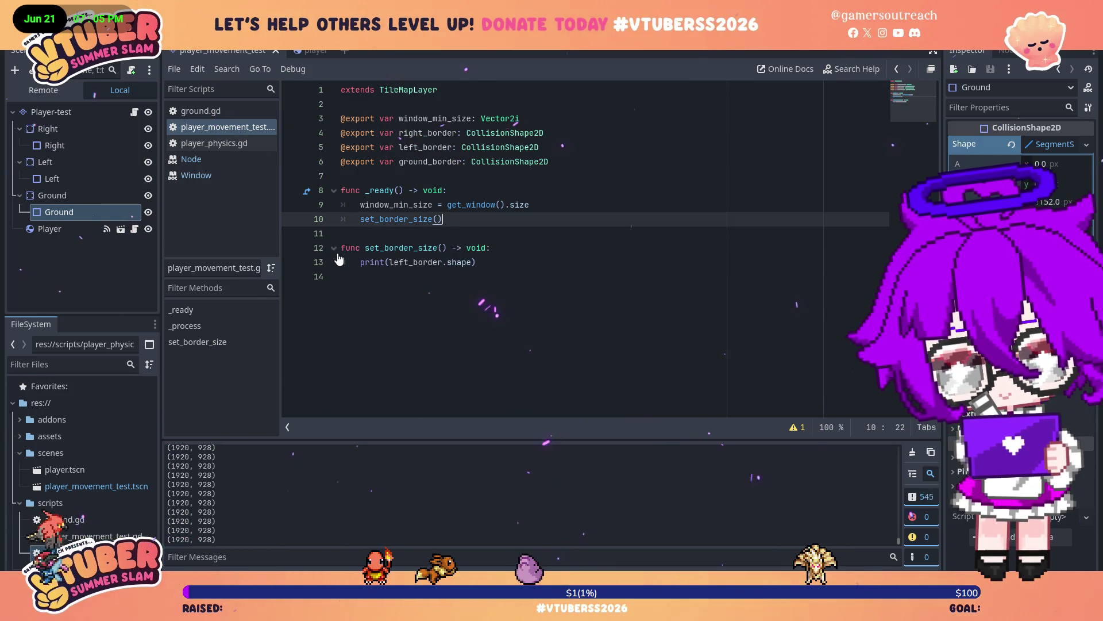
pyautogui.press('F6')
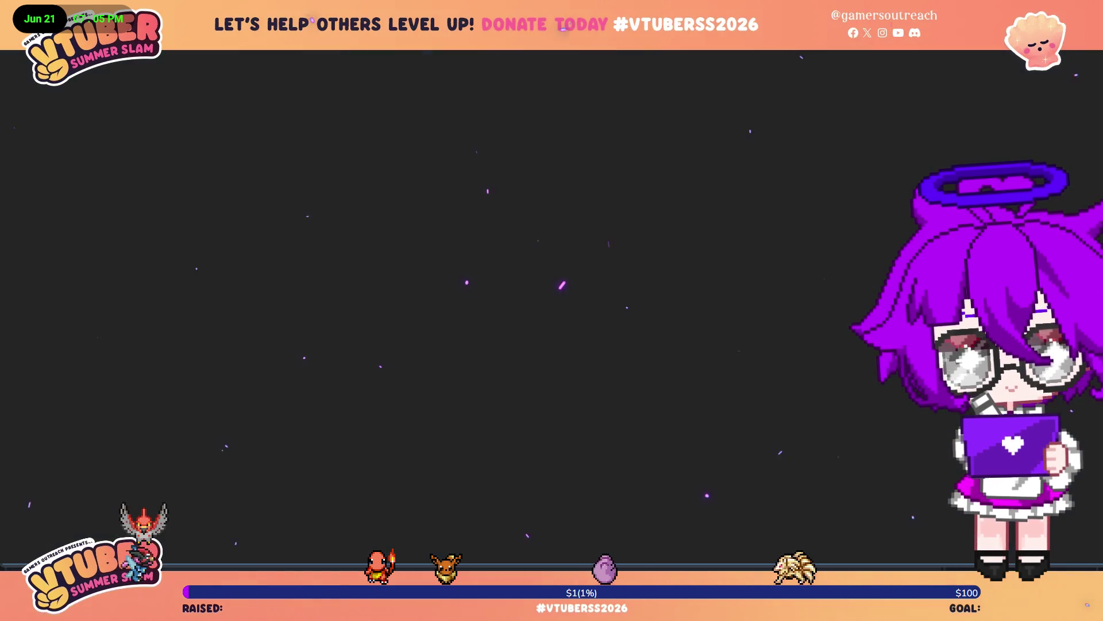
pyautogui.press('F8')
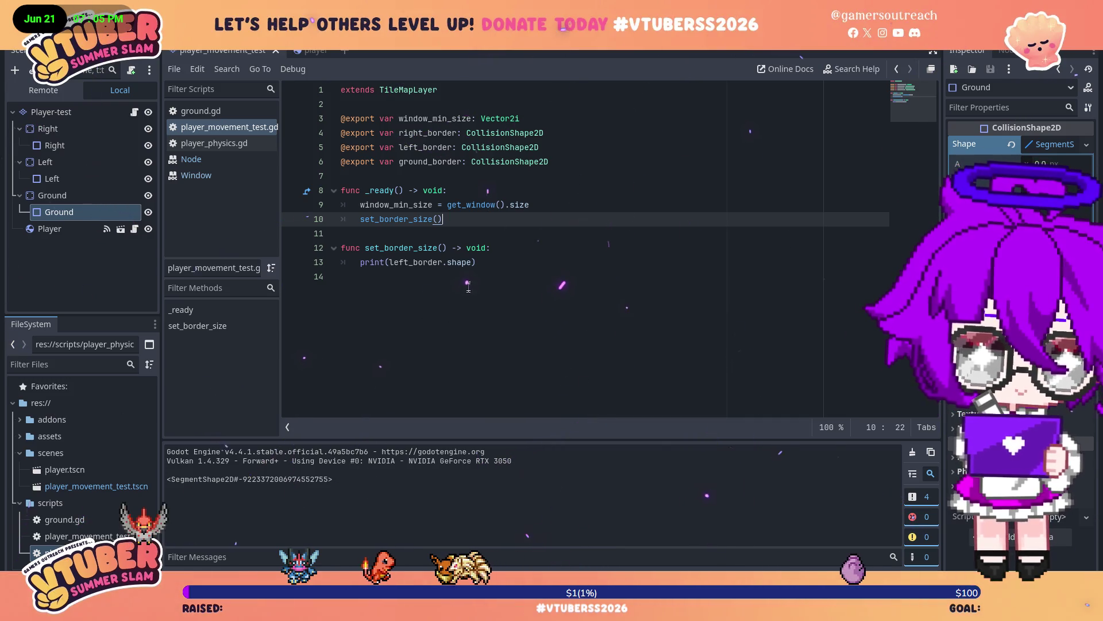
# Append .type after shape on line 13 and open the shape property's documentation
pyautogui.click(473, 262)
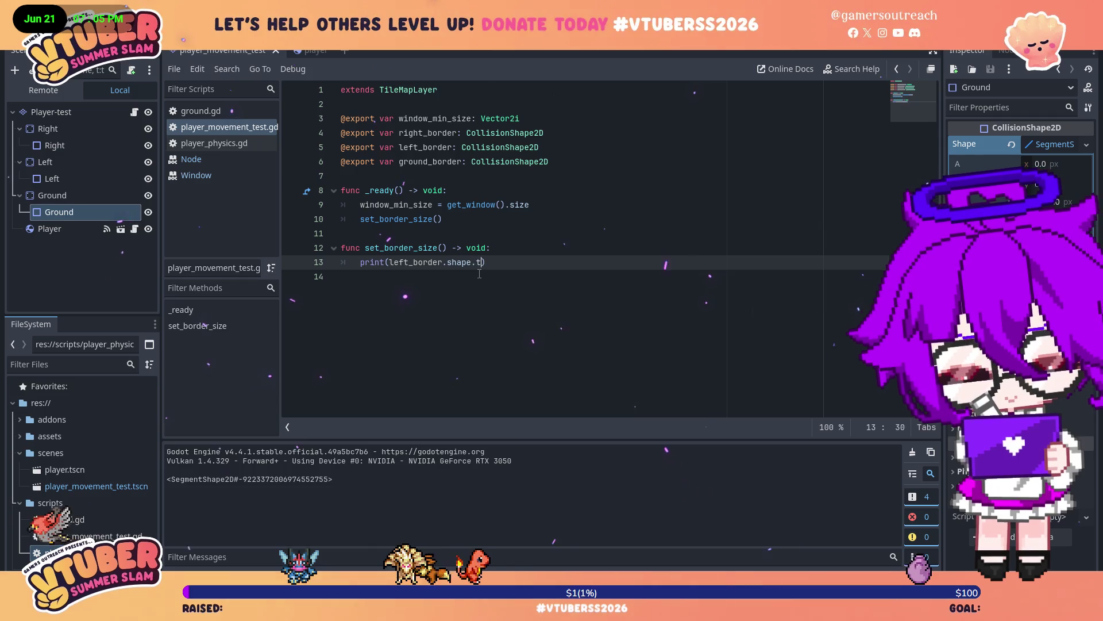
pyautogui.write('.type')
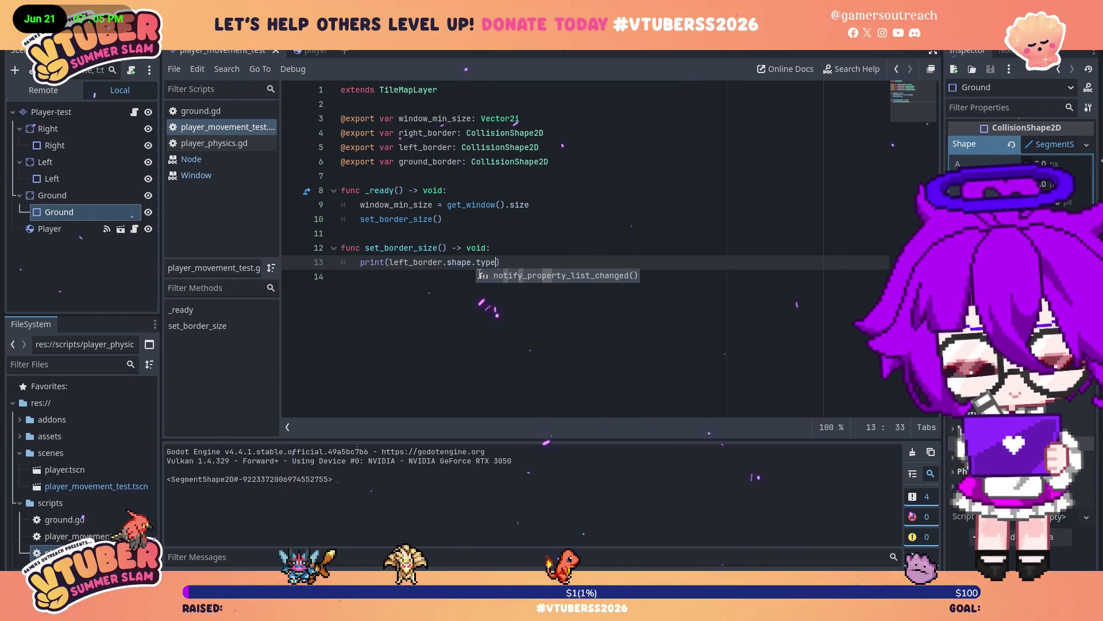
pyautogui.click(510, 262)
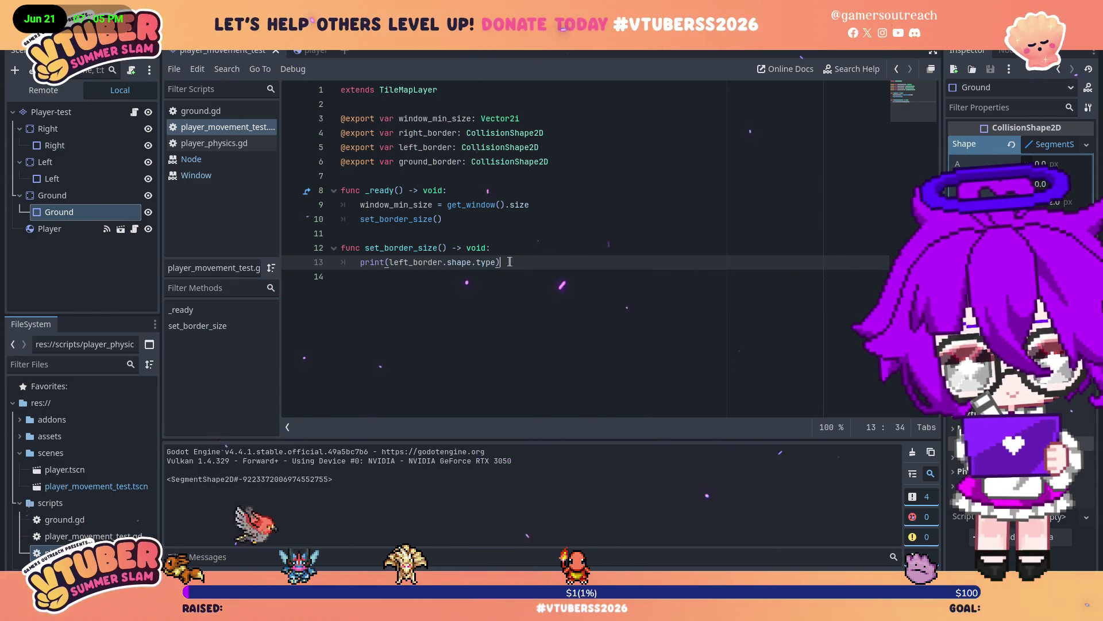
pyautogui.keyDown('ctrl'); pyautogui.click(465, 262); pyautogui.keyUp('ctrl')
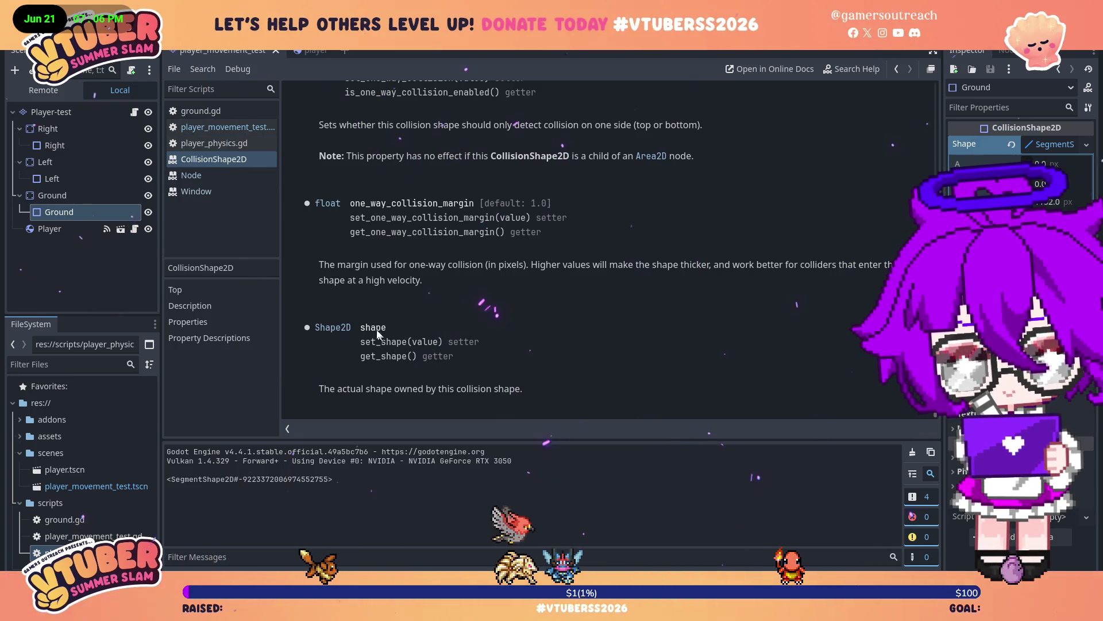
# Open the Shape2D class reference and scroll through its contents
pyautogui.click(327, 327)
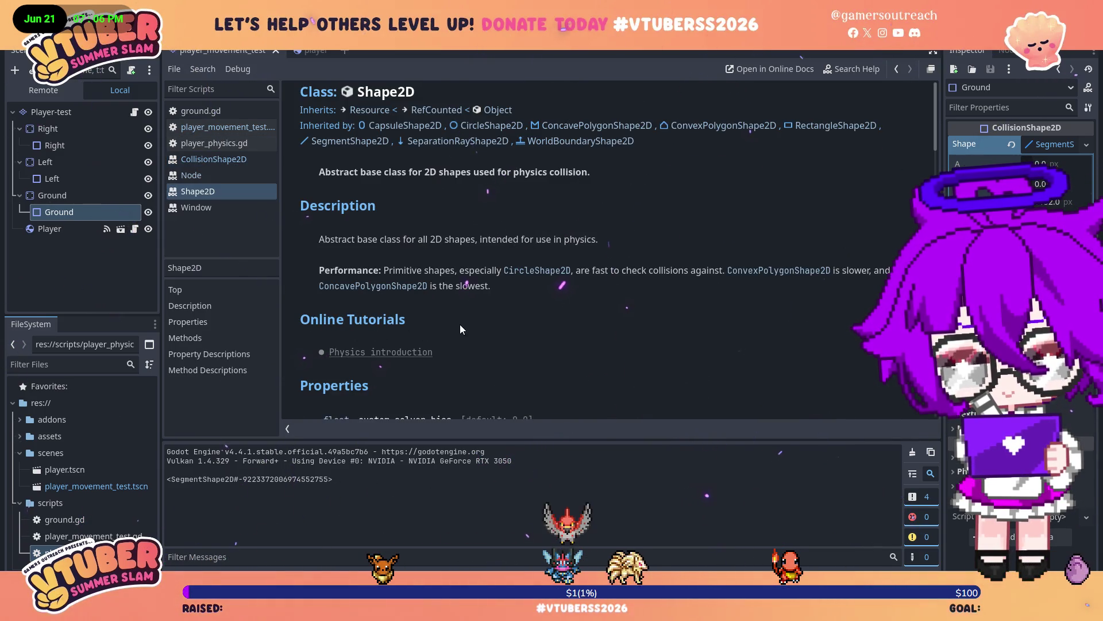
pyautogui.scroll(-5, 461, 322)
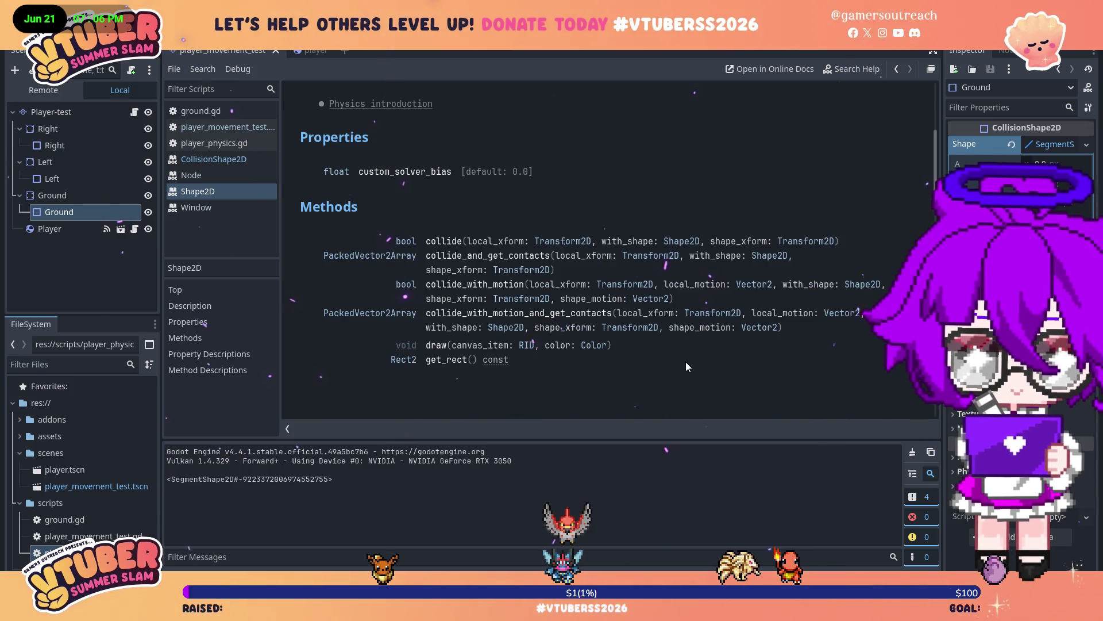
pyautogui.scroll(-3, 685, 358)
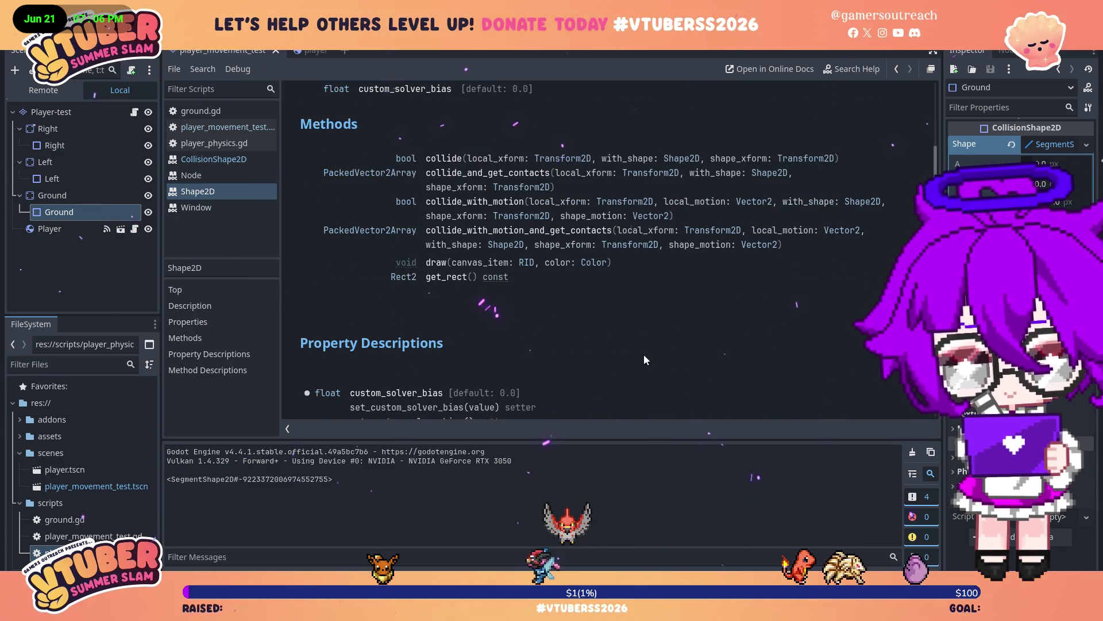
pyautogui.scroll(-5, 644, 355)
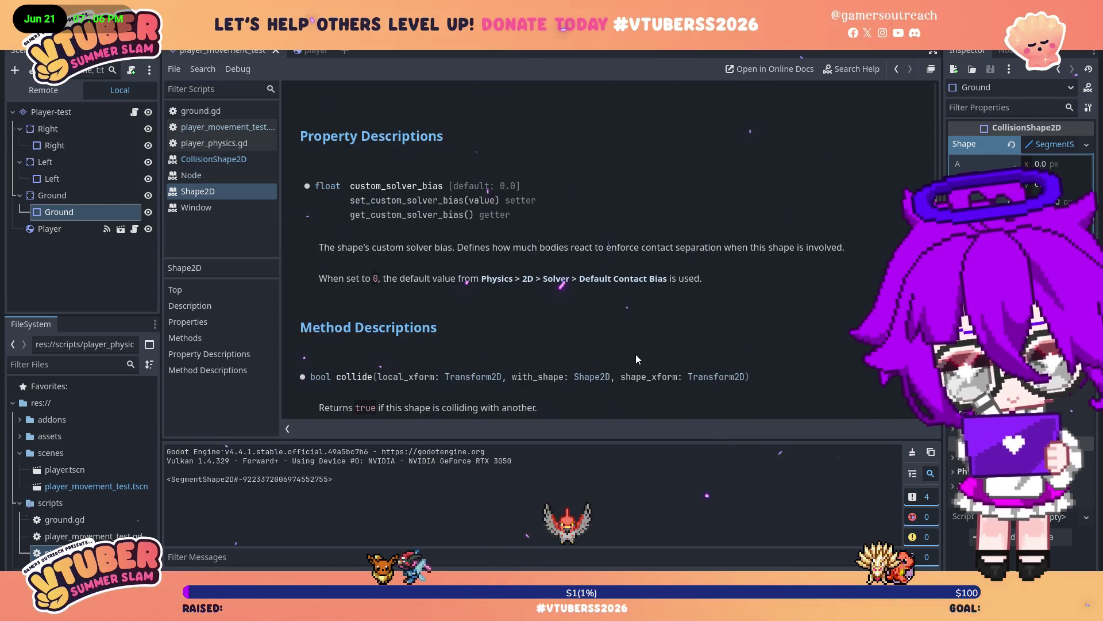
pyautogui.scroll(-2, 636, 356)
pyautogui.scroll(3, 579, 343)
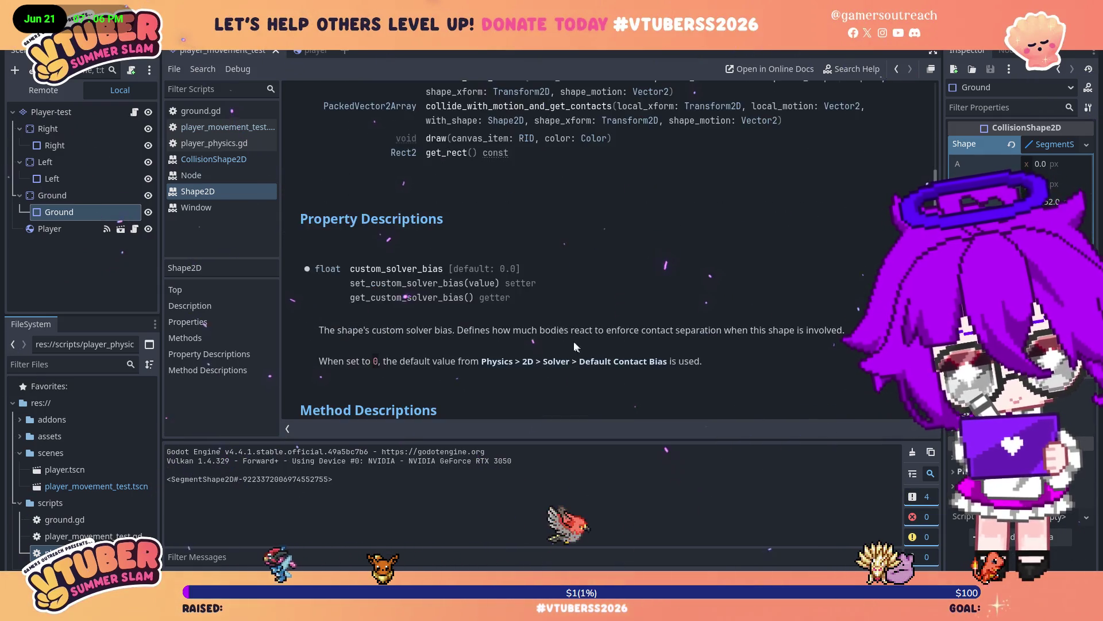
pyautogui.scroll(6, 569, 339)
pyautogui.scroll(4, 553, 339)
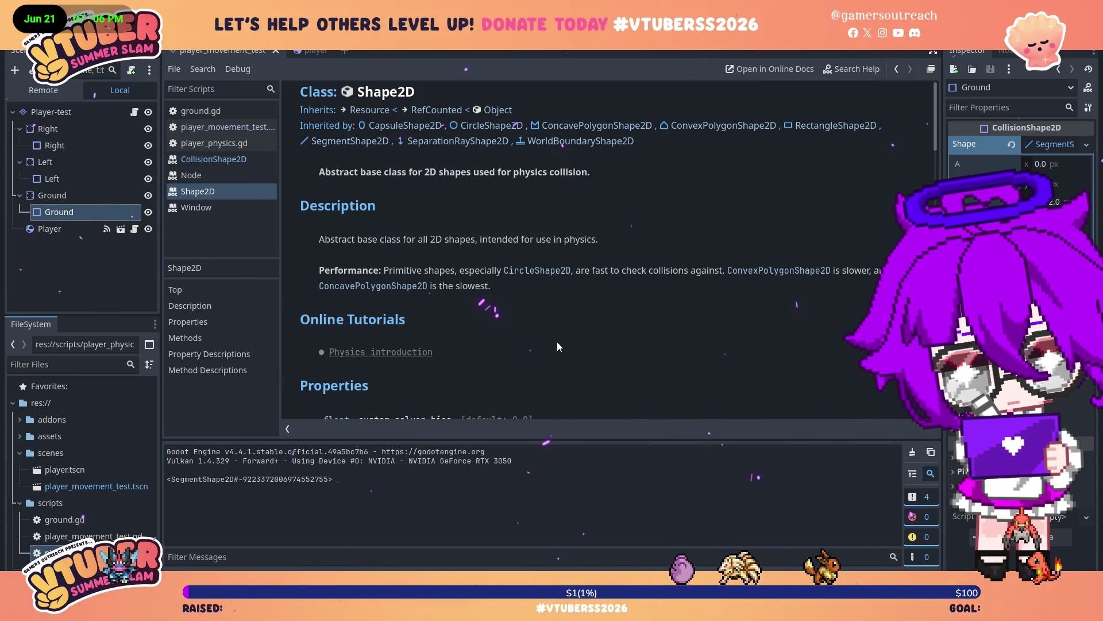
pyautogui.scroll(-4, 557, 342)
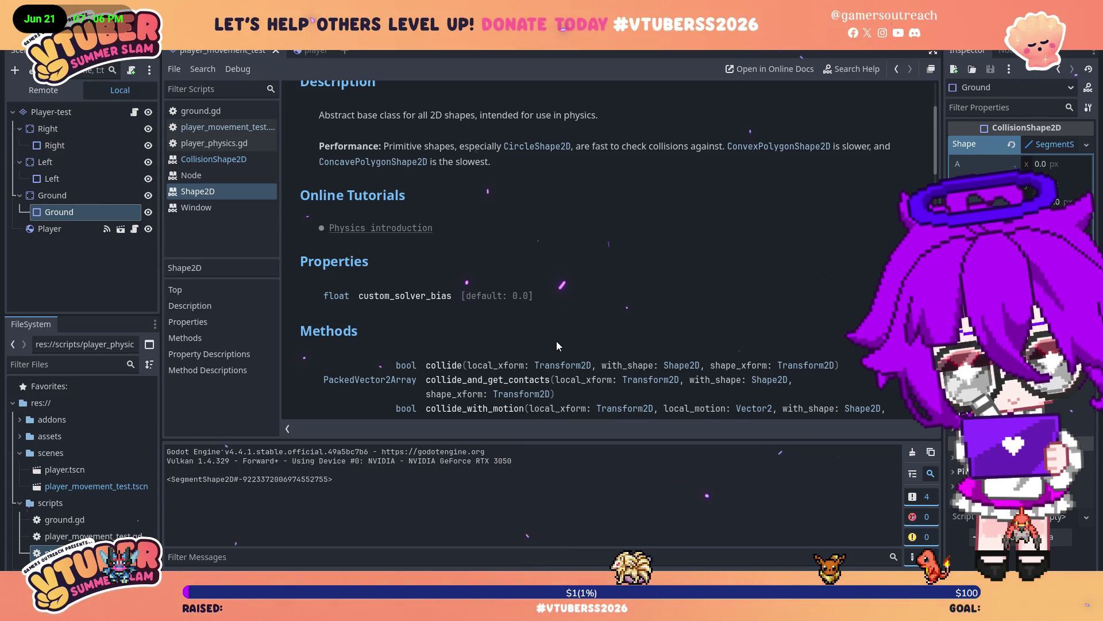
pyautogui.scroll(-3, 556, 345)
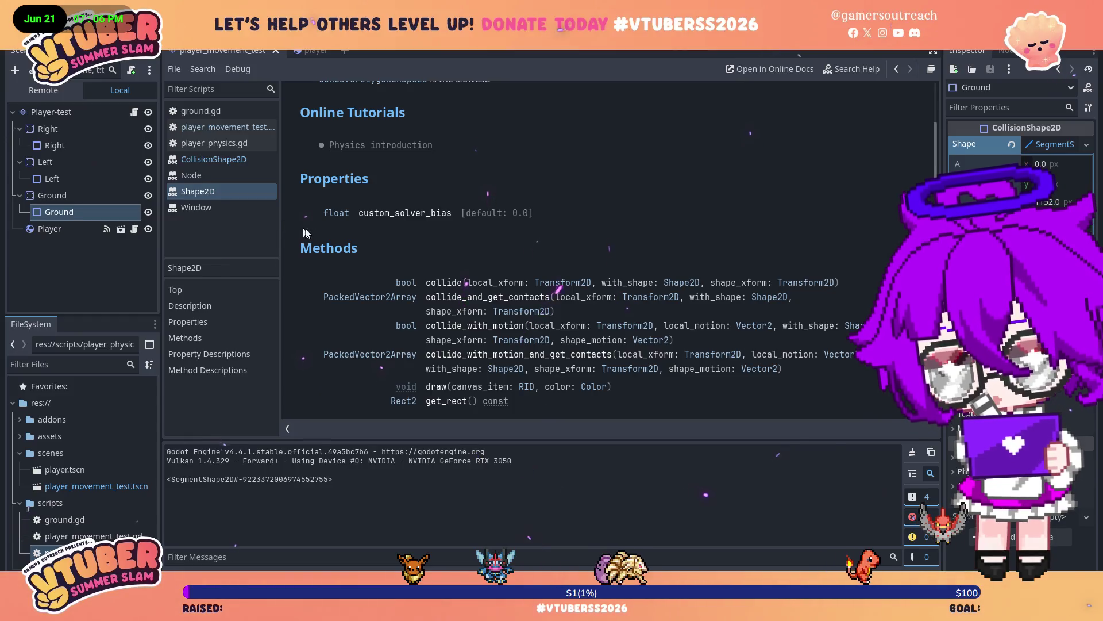
pyautogui.scroll(-6, 475, 253)
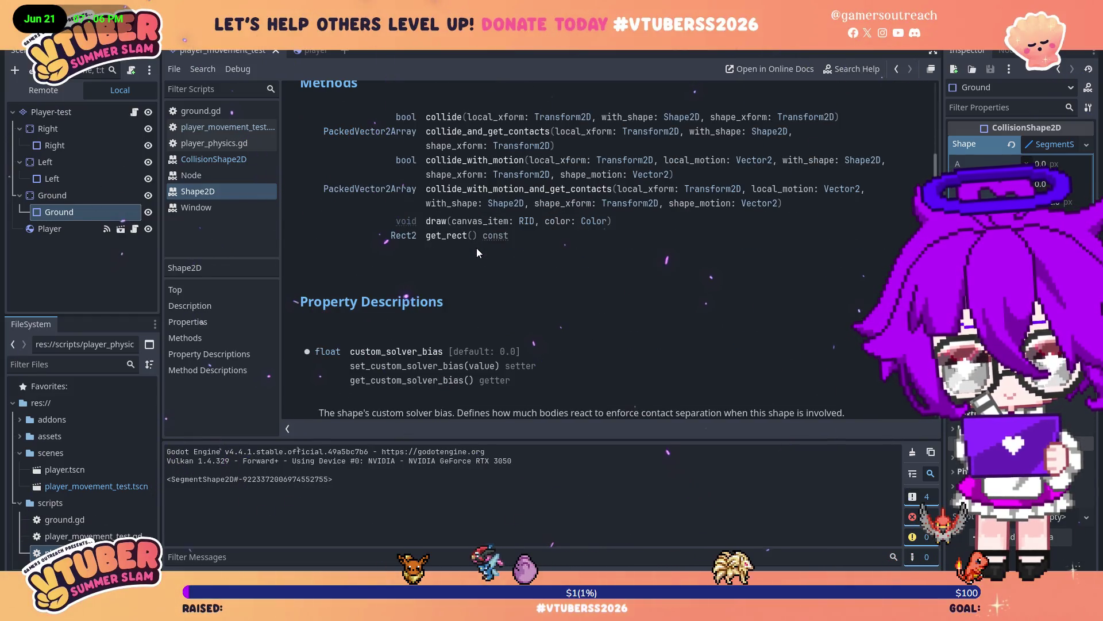
pyautogui.scroll(-10, 494, 249)
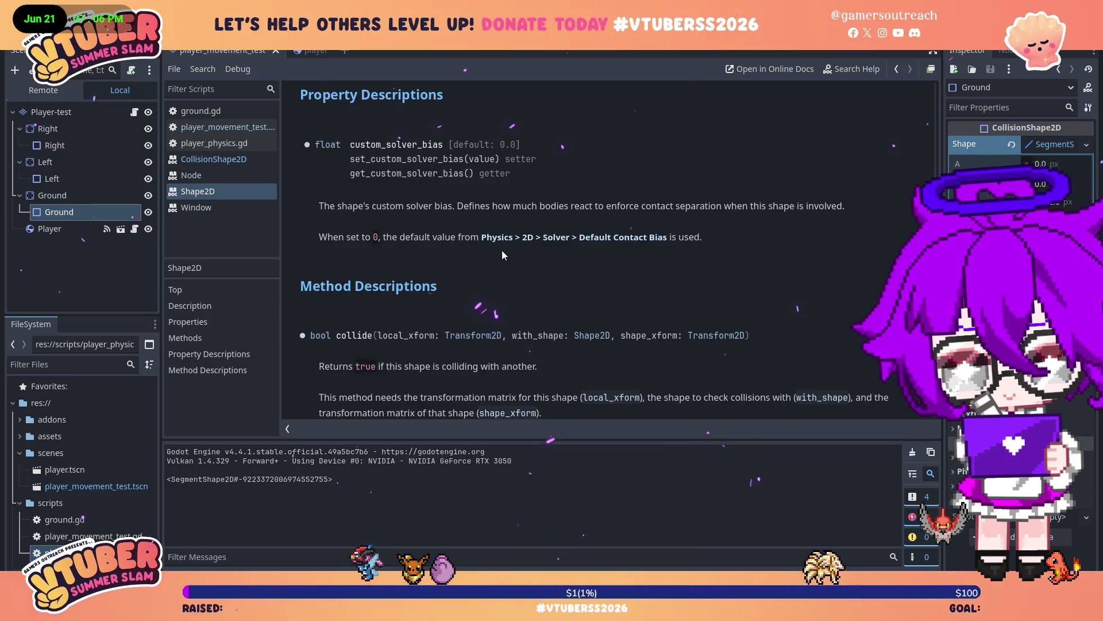
pyautogui.scroll(-10, 502, 251)
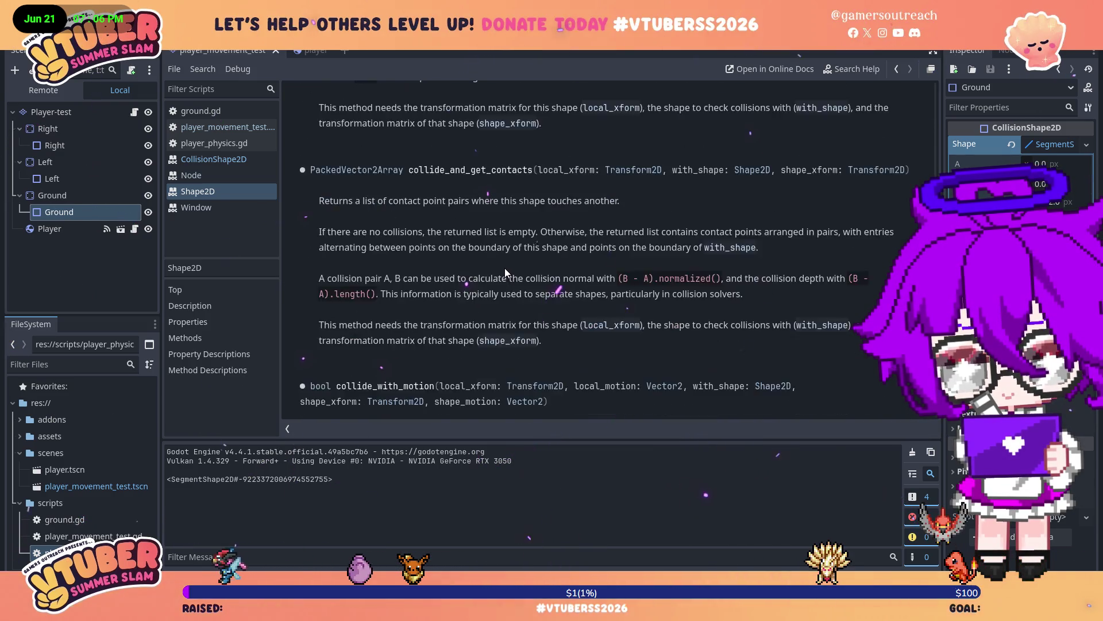
pyautogui.scroll(-11, 507, 274)
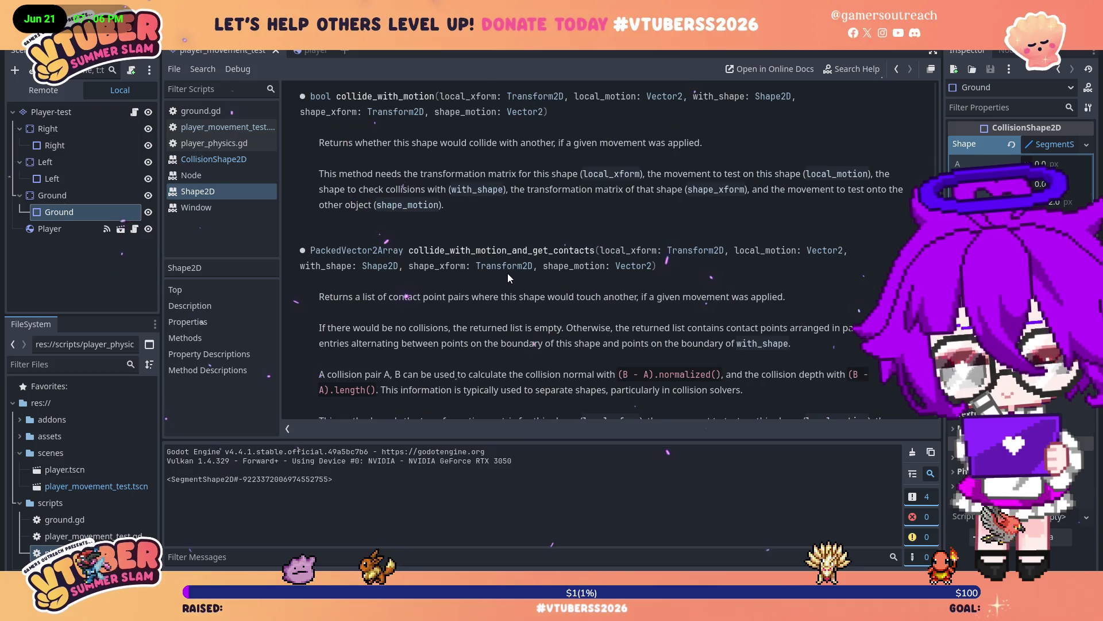
pyautogui.scroll(-4, 508, 274)
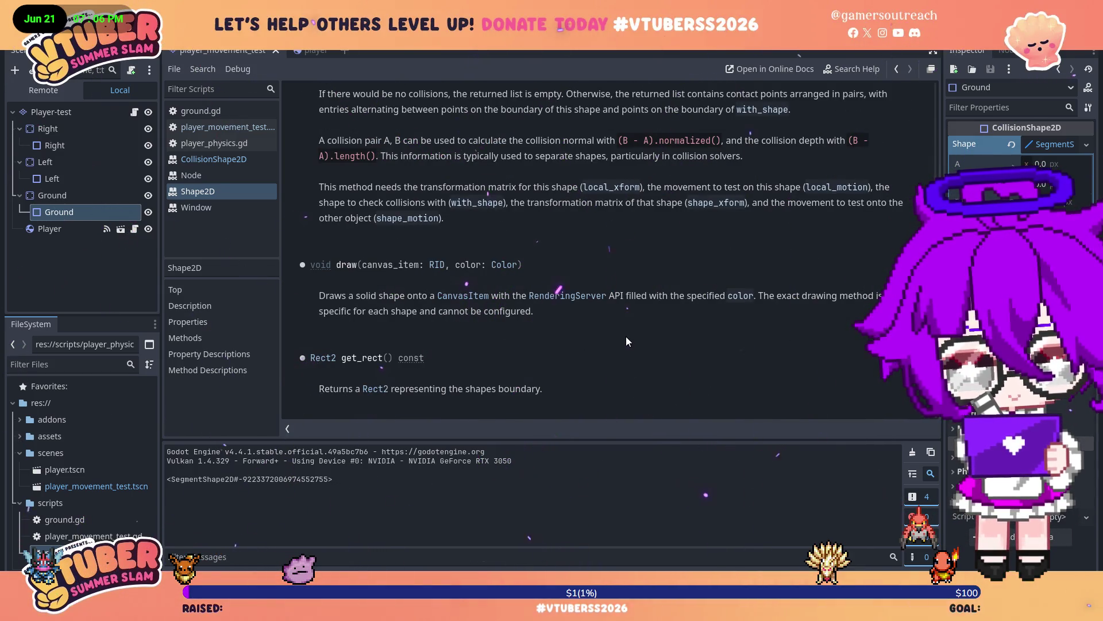
# Open the Rect2 reference and read its end, position and size properties, constructors and methods
pyautogui.click(374, 389)
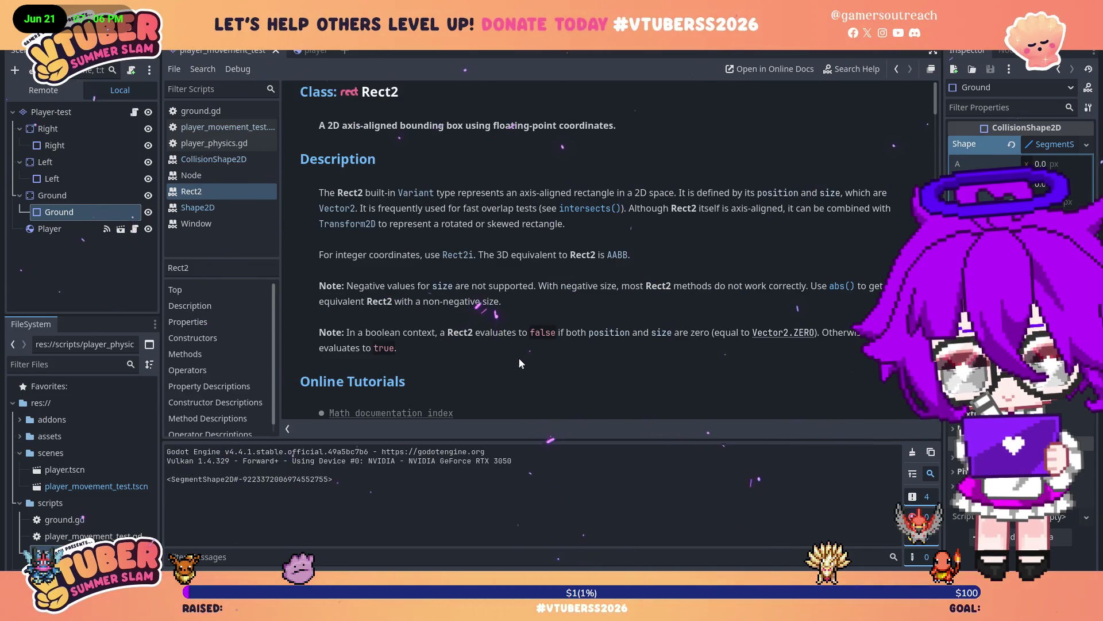
pyautogui.scroll(-1, 525, 354)
pyautogui.scroll(1, 570, 283)
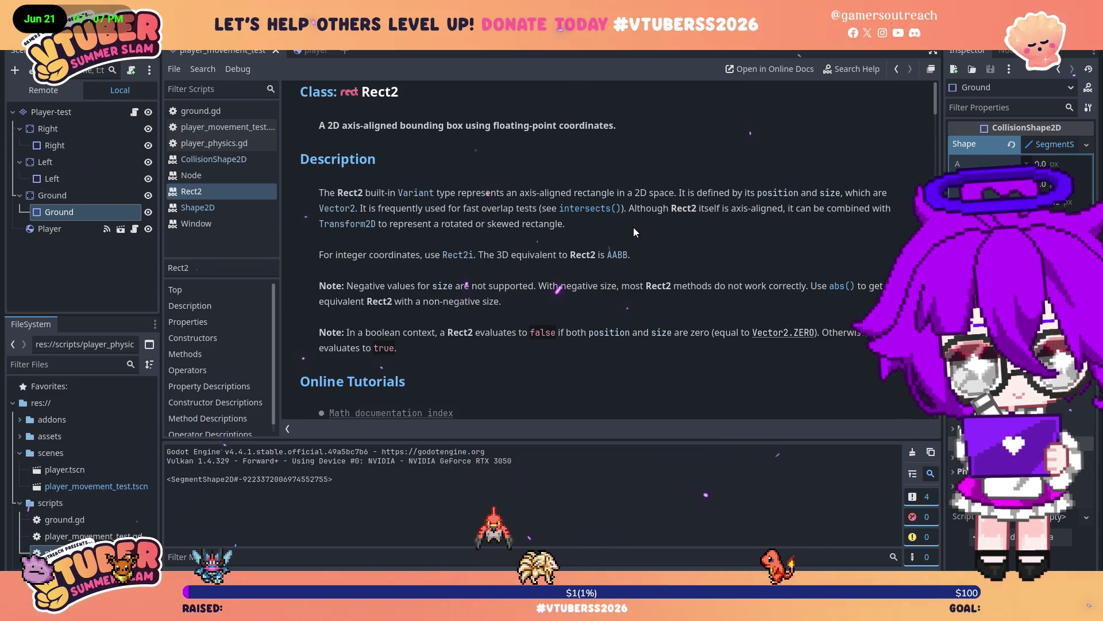
pyautogui.scroll(-5, 633, 227)
pyautogui.scroll(-3, 633, 228)
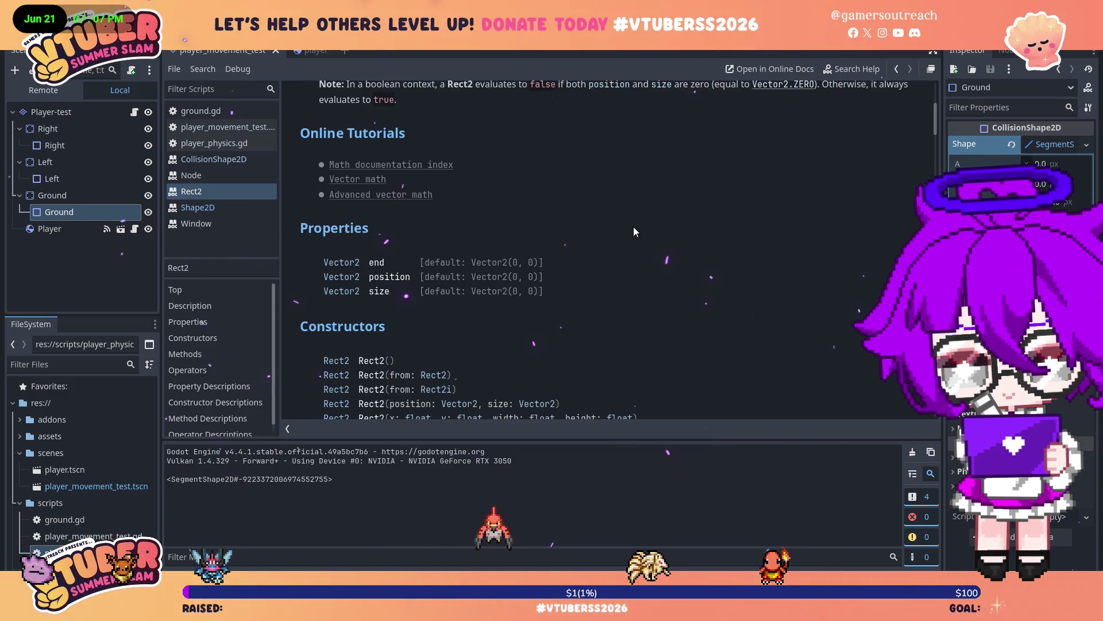
pyautogui.scroll(-4, 633, 226)
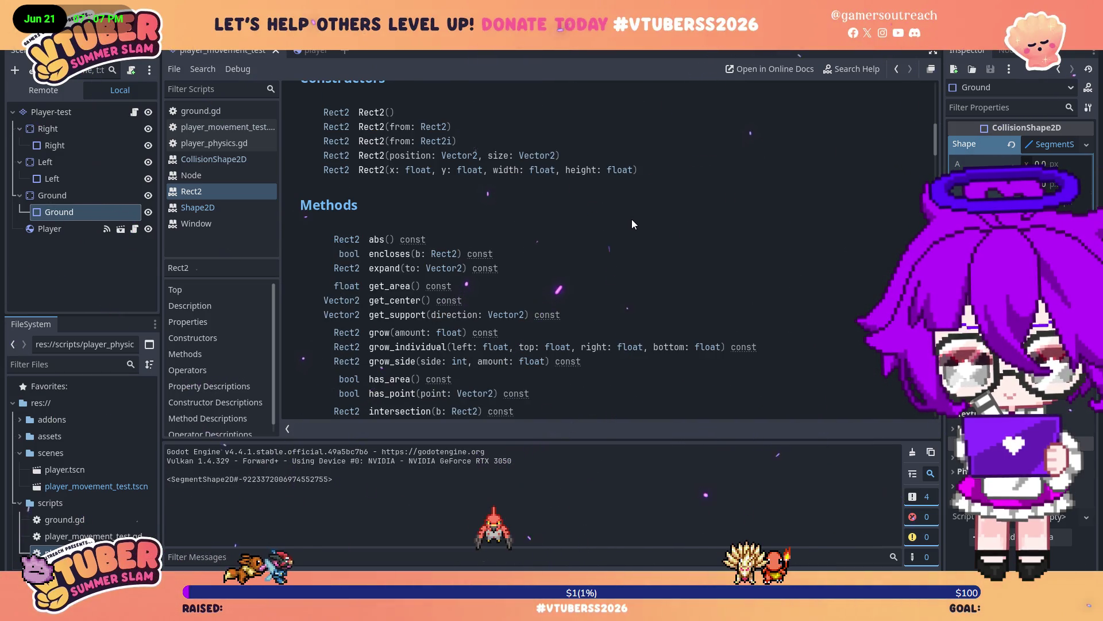
pyautogui.scroll(-2, 632, 225)
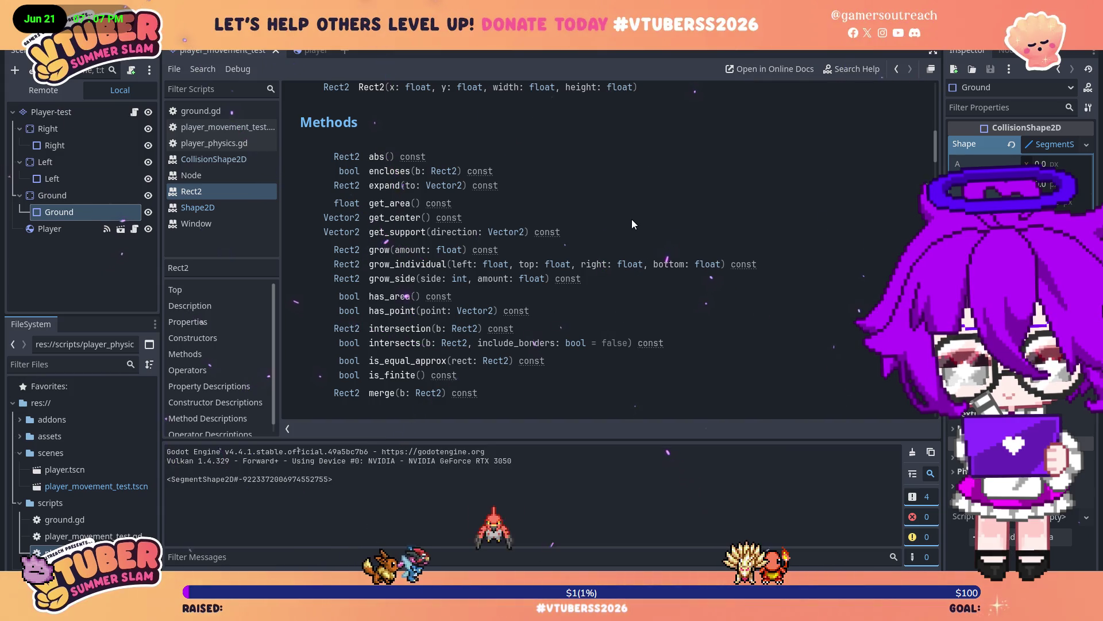
pyautogui.scroll(2, 632, 219)
pyautogui.scroll(4, 632, 219)
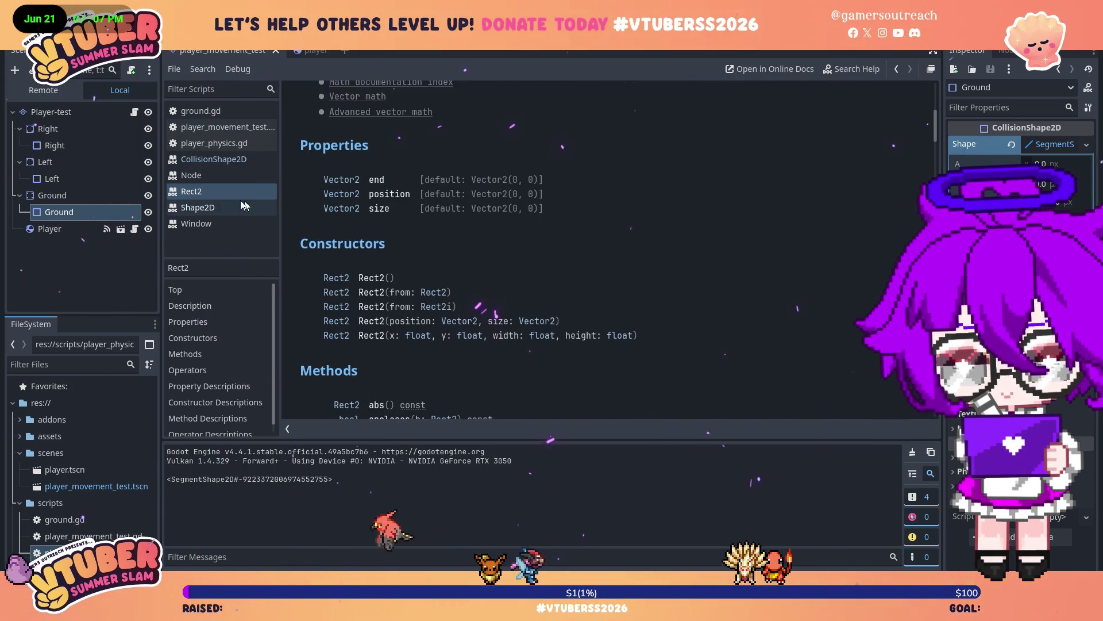
# Delete 'type' from line 13 of player_movement_test.gd, glancing at the Shape2D docs
pyautogui.click(226, 132)
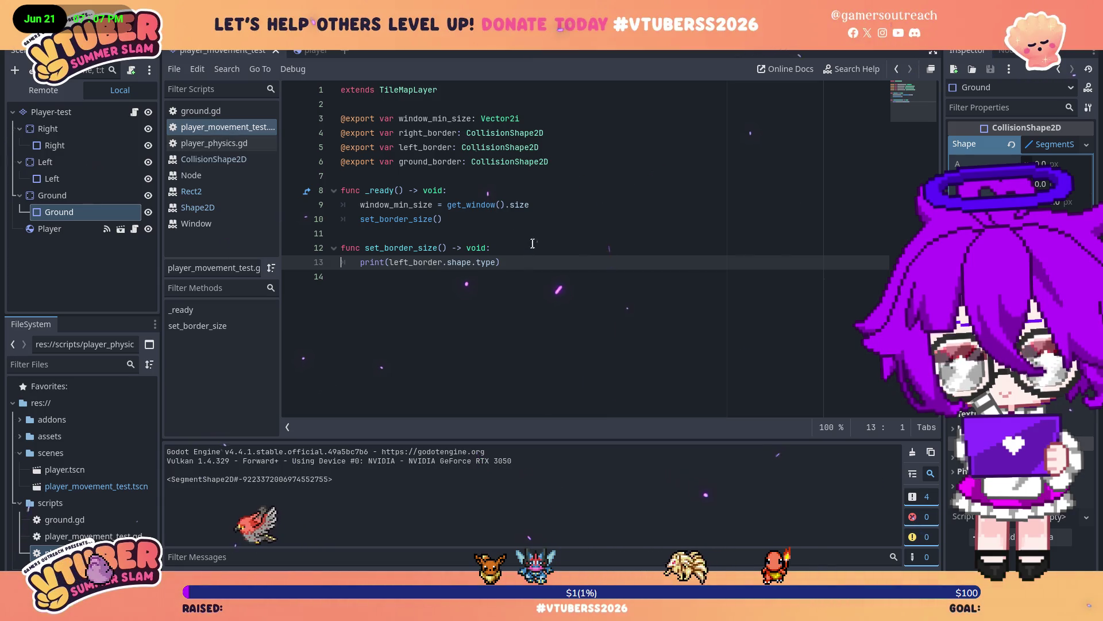
pyautogui.doubleClick(485, 262)
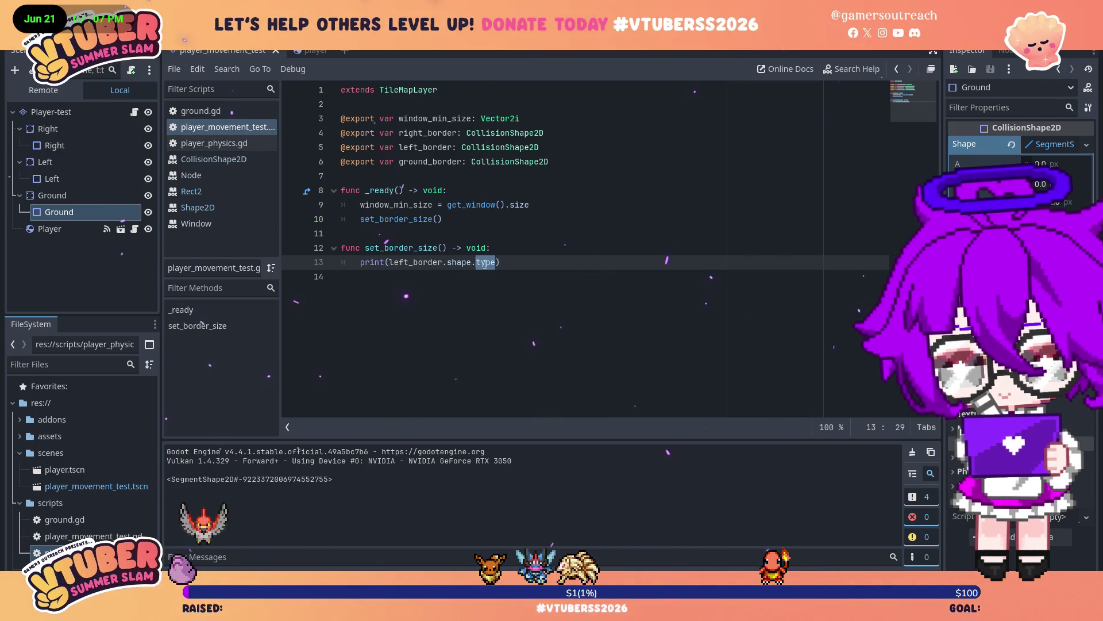
pyautogui.press('BackSpace')
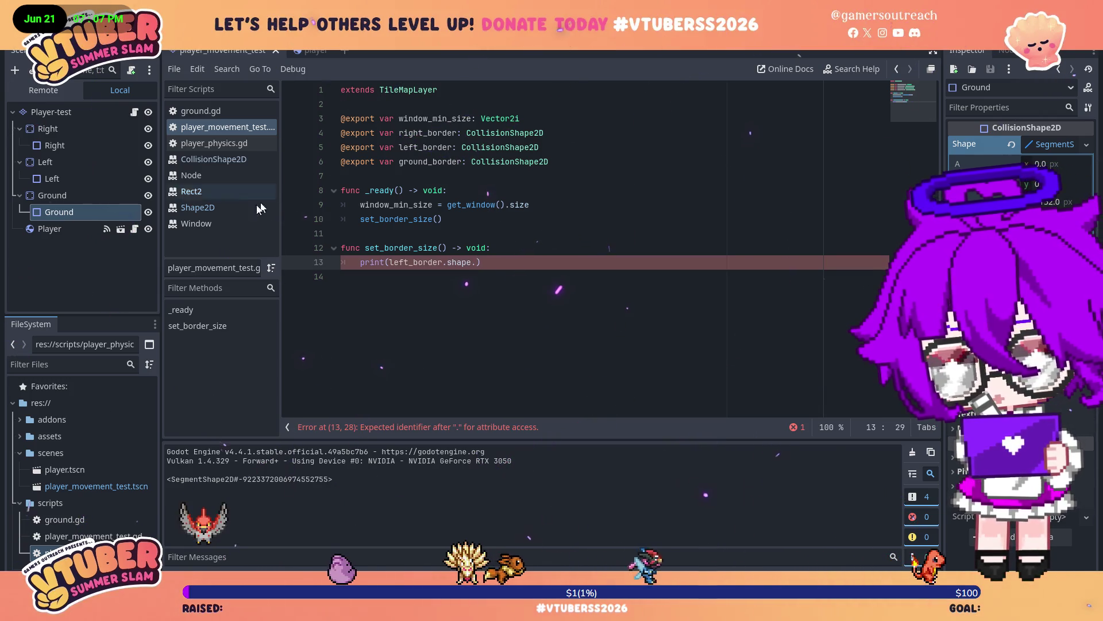
pyautogui.click(237, 209)
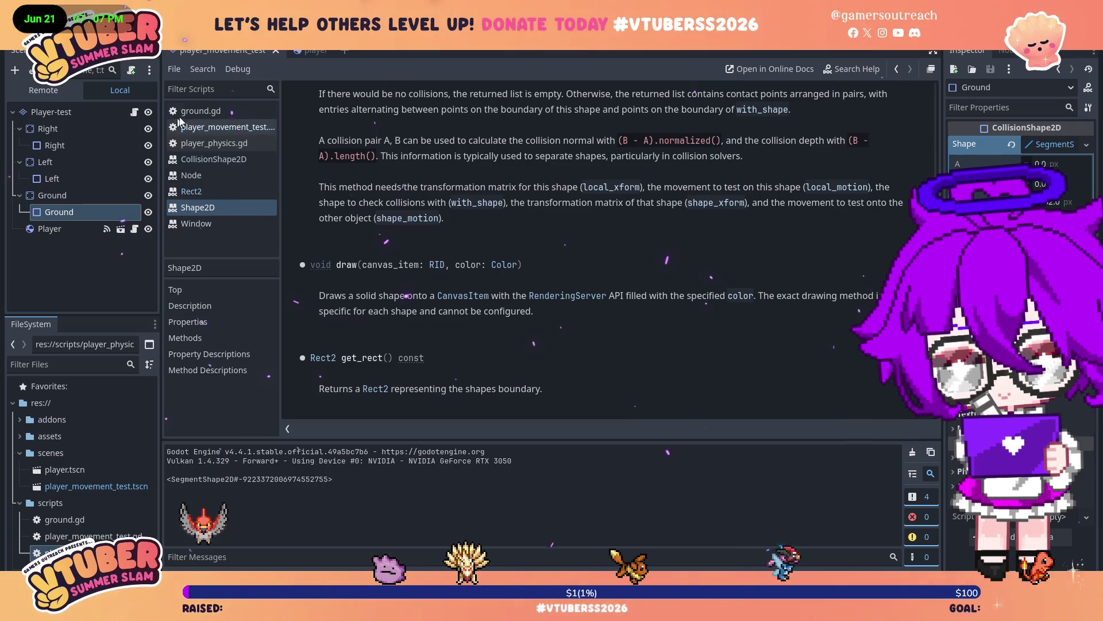
pyautogui.click(205, 127)
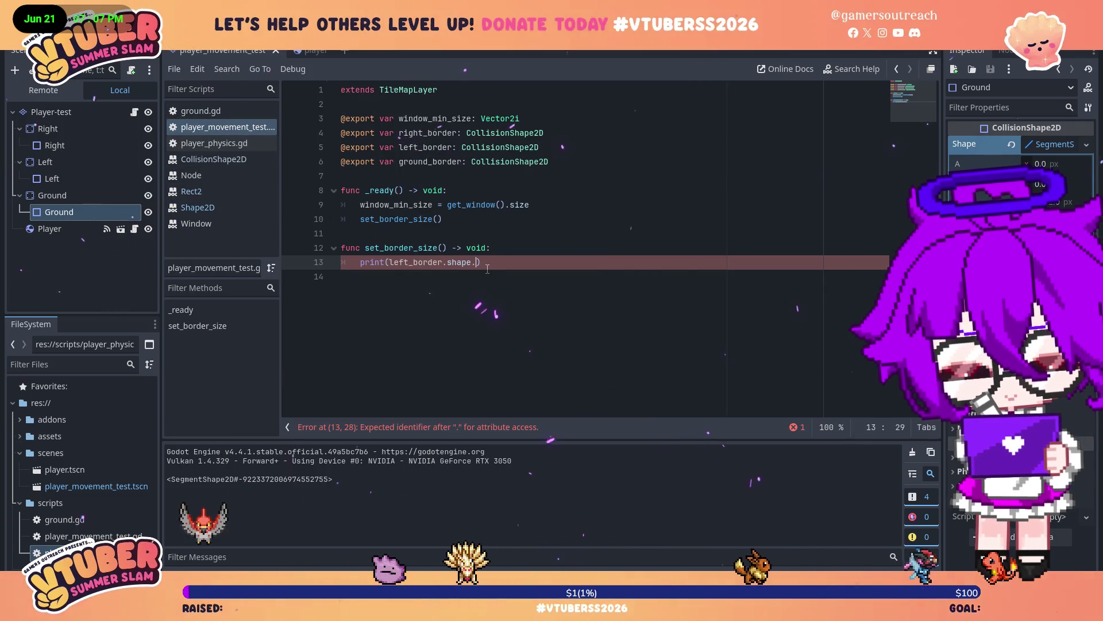
# Complete the call as left_border.shape.get_rect() and save and run the scene
pyautogui.write('get_r')
pyautogui.press('Return')
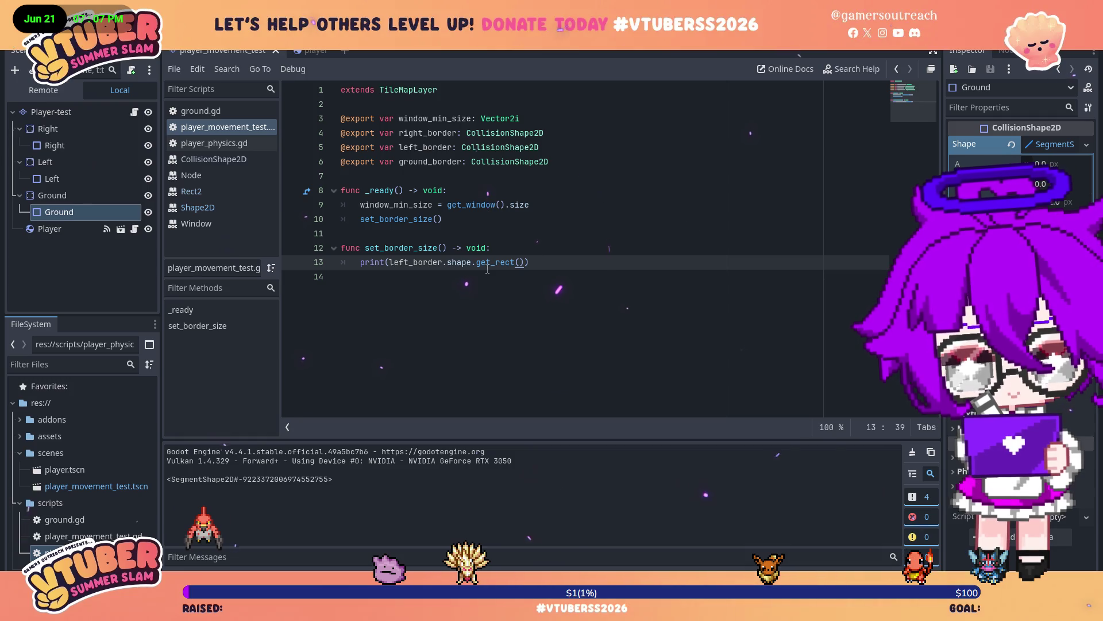
pyautogui.write('.')
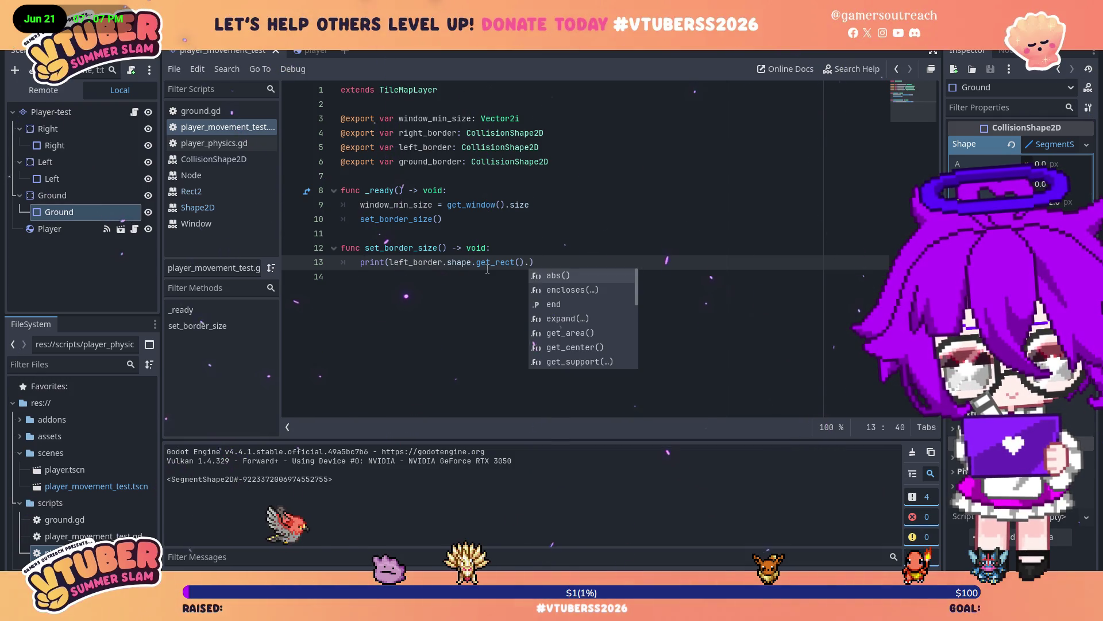
pyautogui.press('BackSpace')
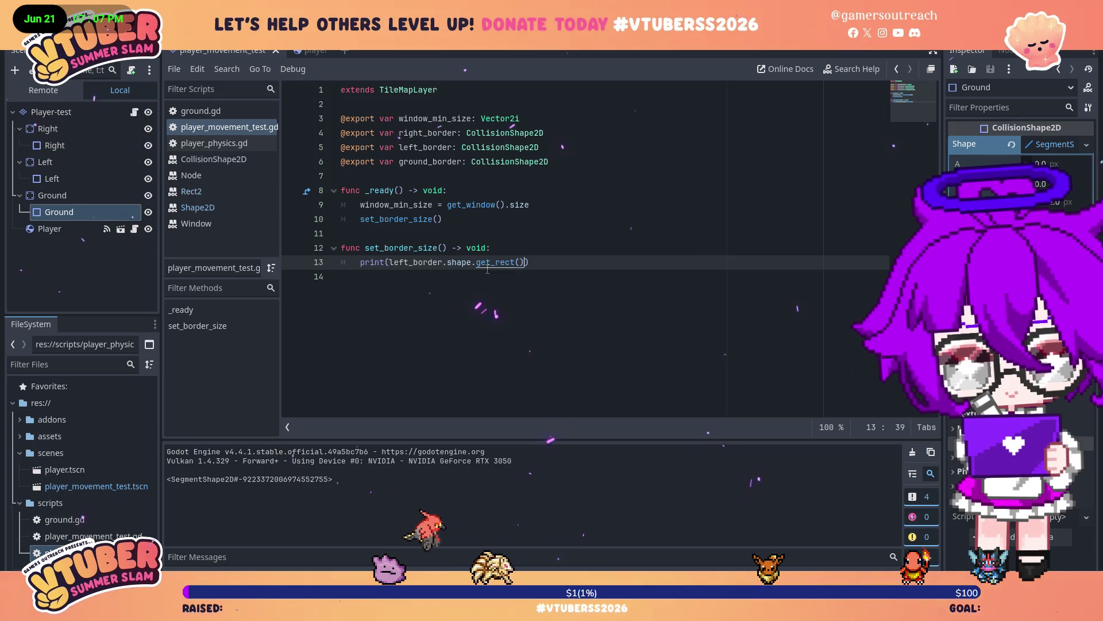
pyautogui.press('F5')
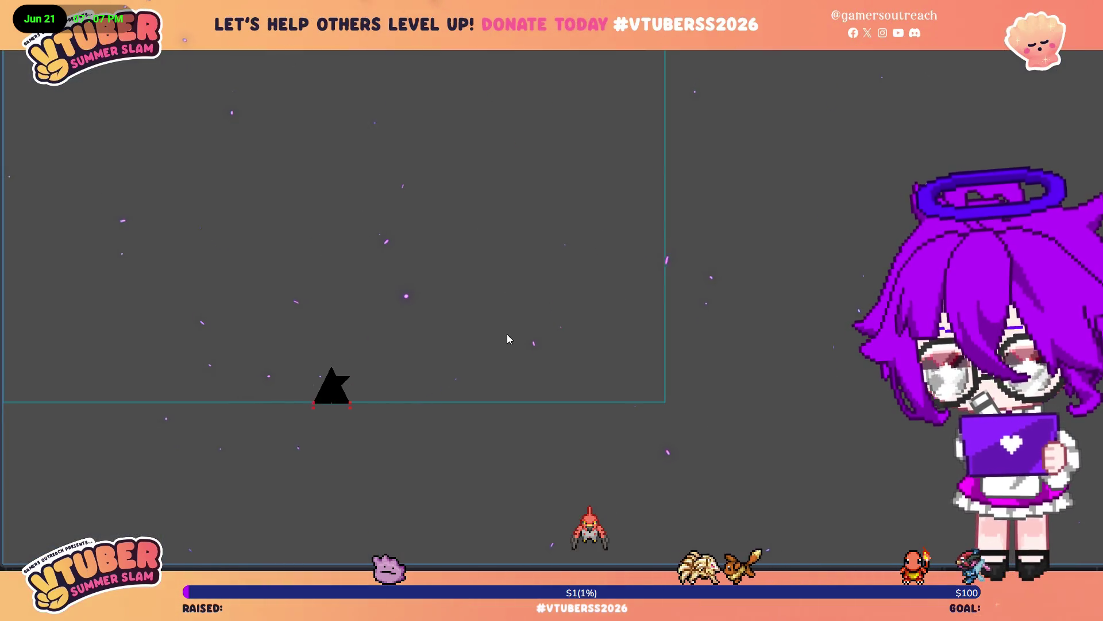
# Close the game to print rect [P: (0.0, 0.0), S: (0.0, 648.0)], then inspect the Right border's shape
pyautogui.press('Left')
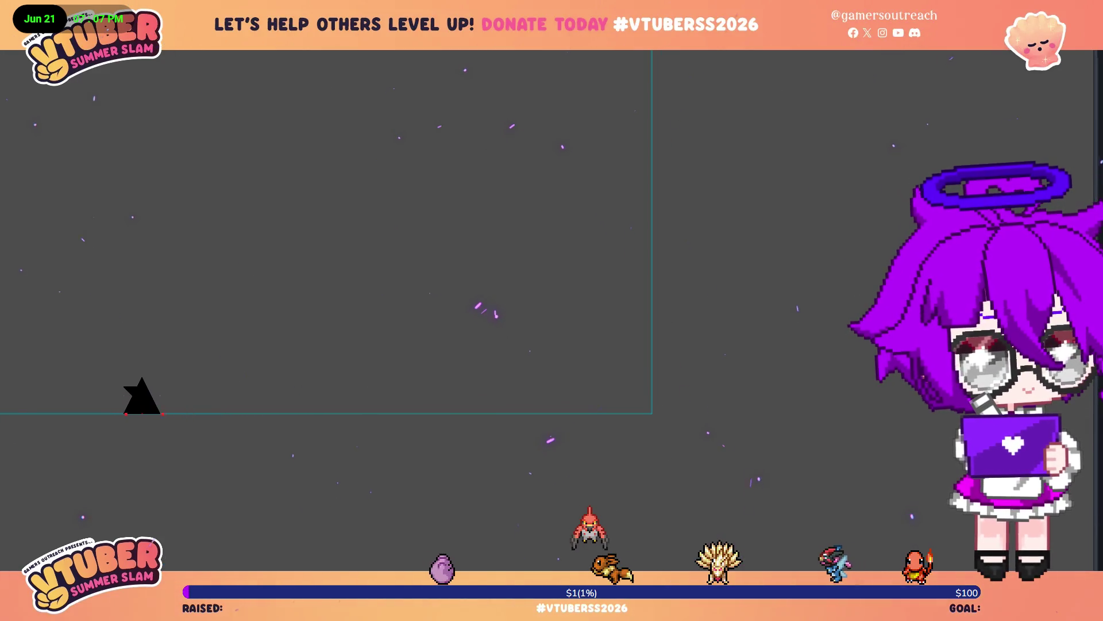
pyautogui.press('F8')
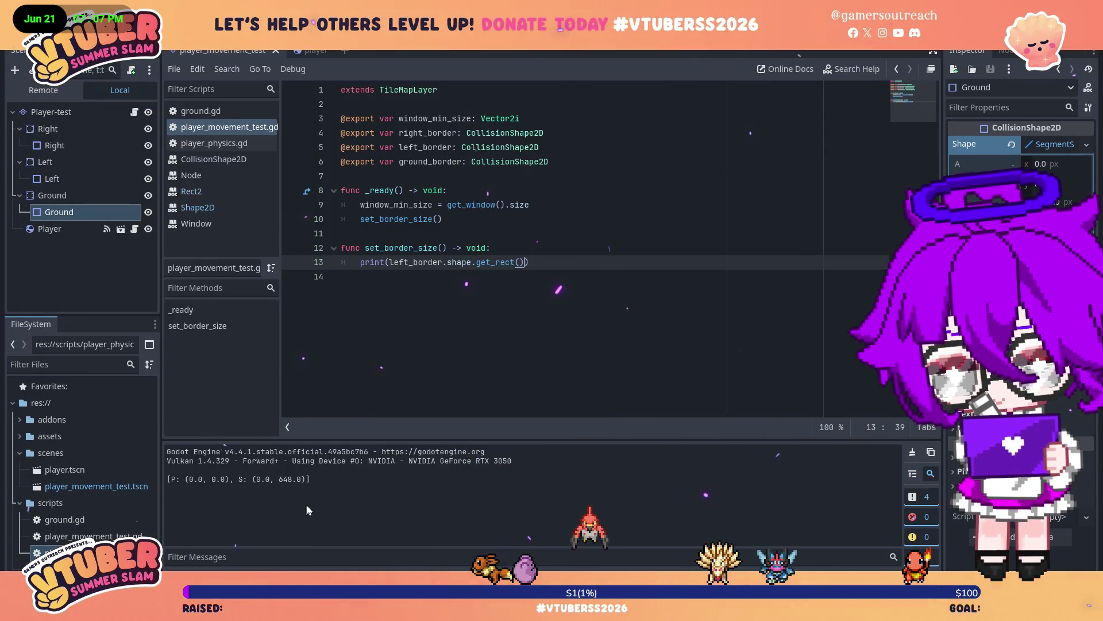
pyautogui.click(81, 149)
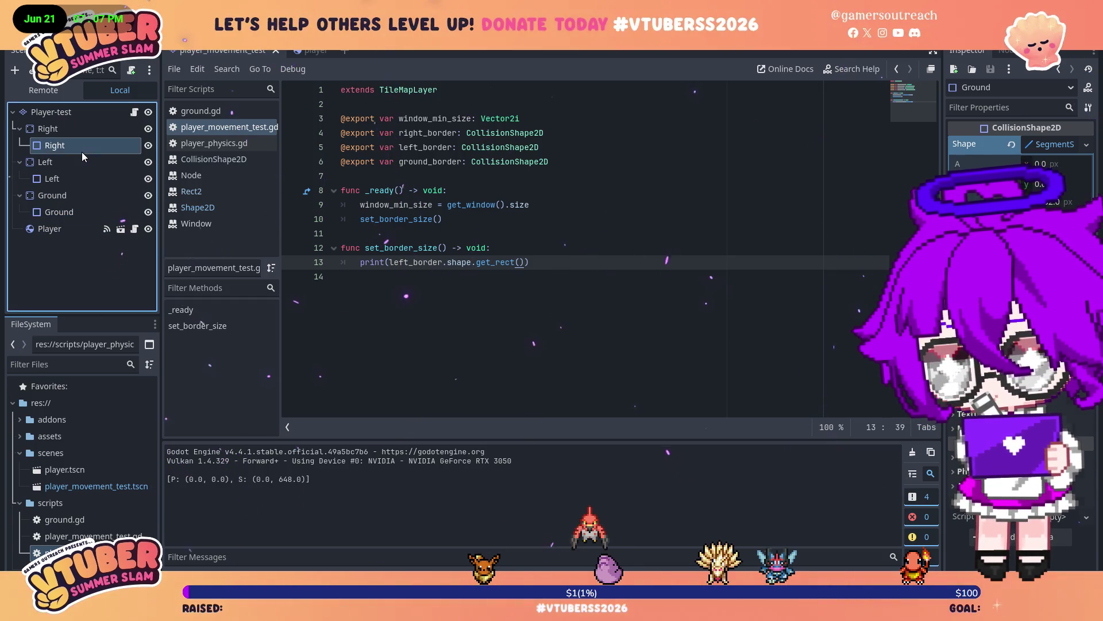
pyautogui.click(1058, 147)
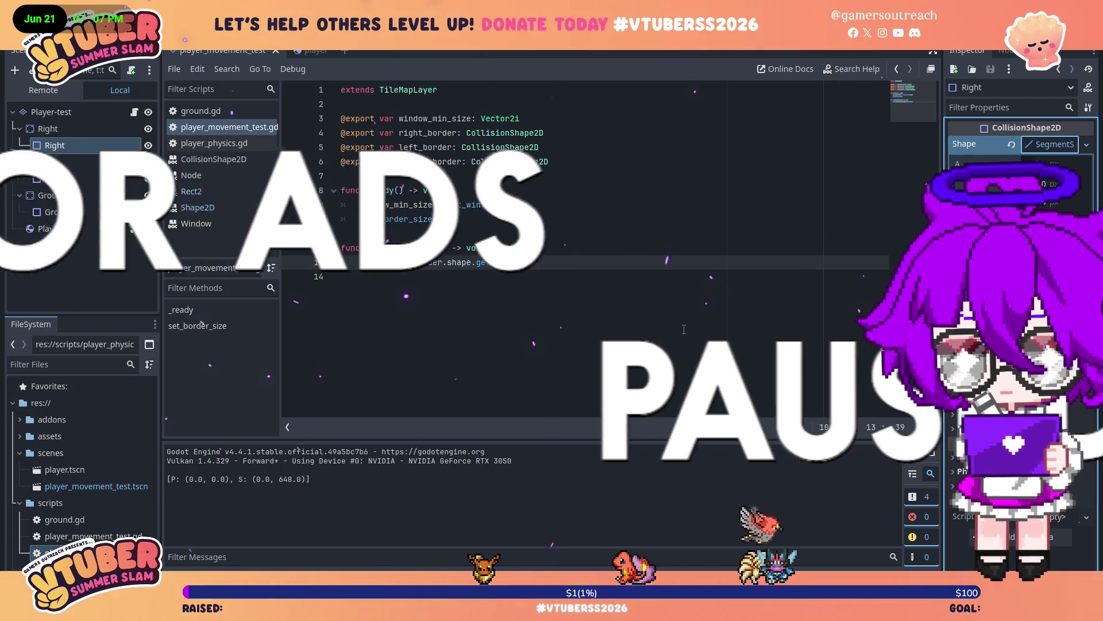
pyautogui.click(85, 181)
# Expand the Left border's SegmentShape2D properties in the Inspector
pyautogui.click(1055, 144)
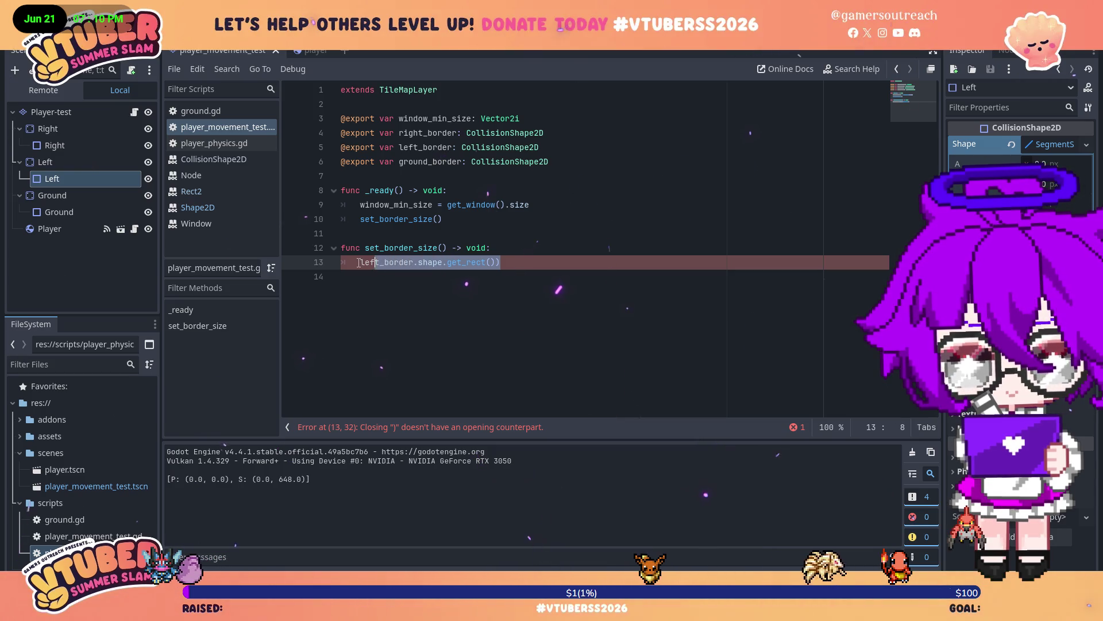
# Add a line setting left_border.position to Vector2(0,0) below the commented get_rect line
pyautogui.click(539, 263)
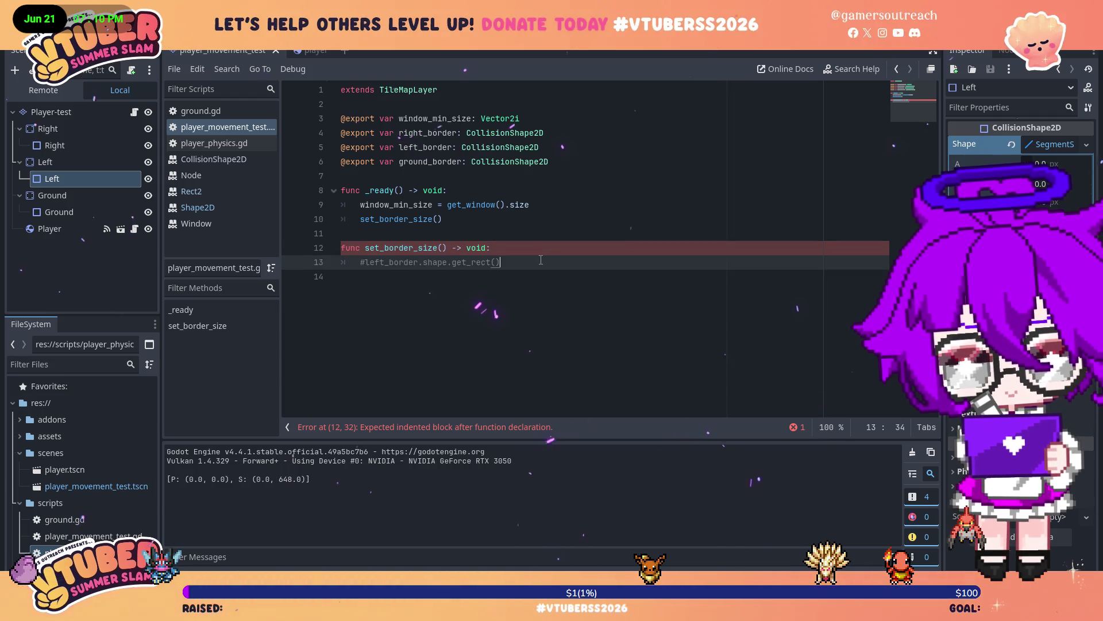
pyautogui.press('Return')
pyautogui.press('Return')
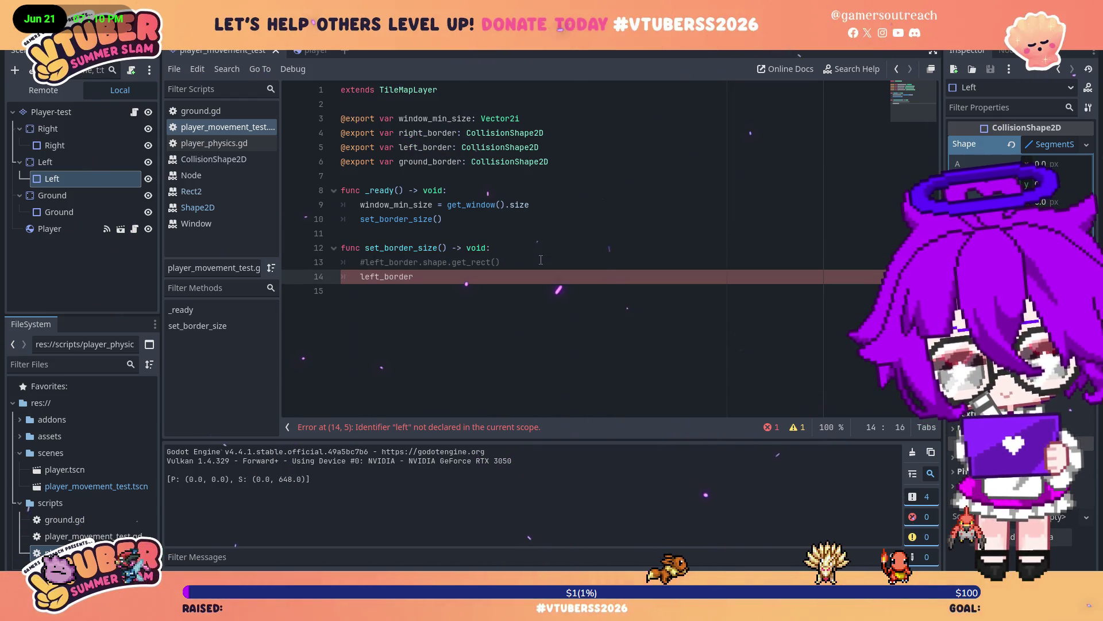
pyautogui.write('po')
pyautogui.press('Return')
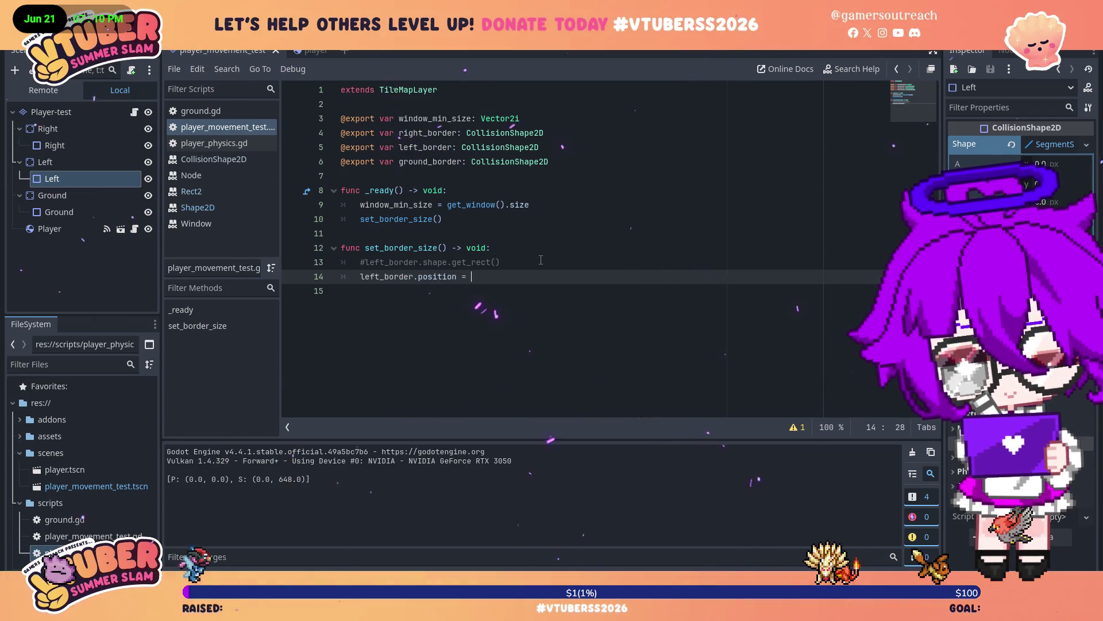
pyautogui.press('Return')
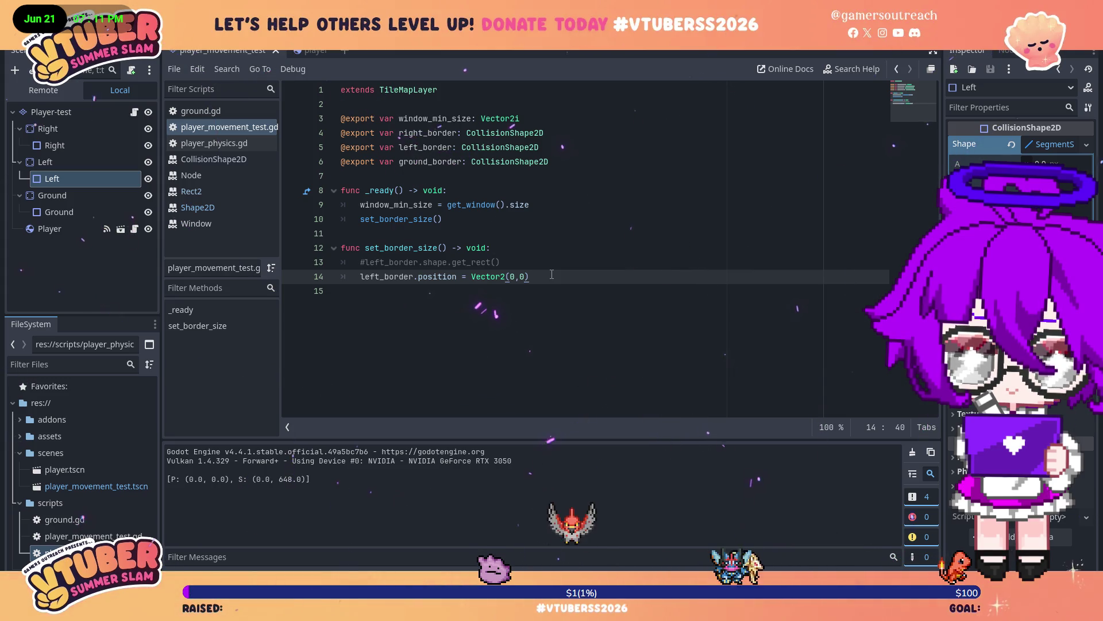
# Start a left_border.shape line 15 and bring up the Shape2D documentation
pyautogui.press('Return')
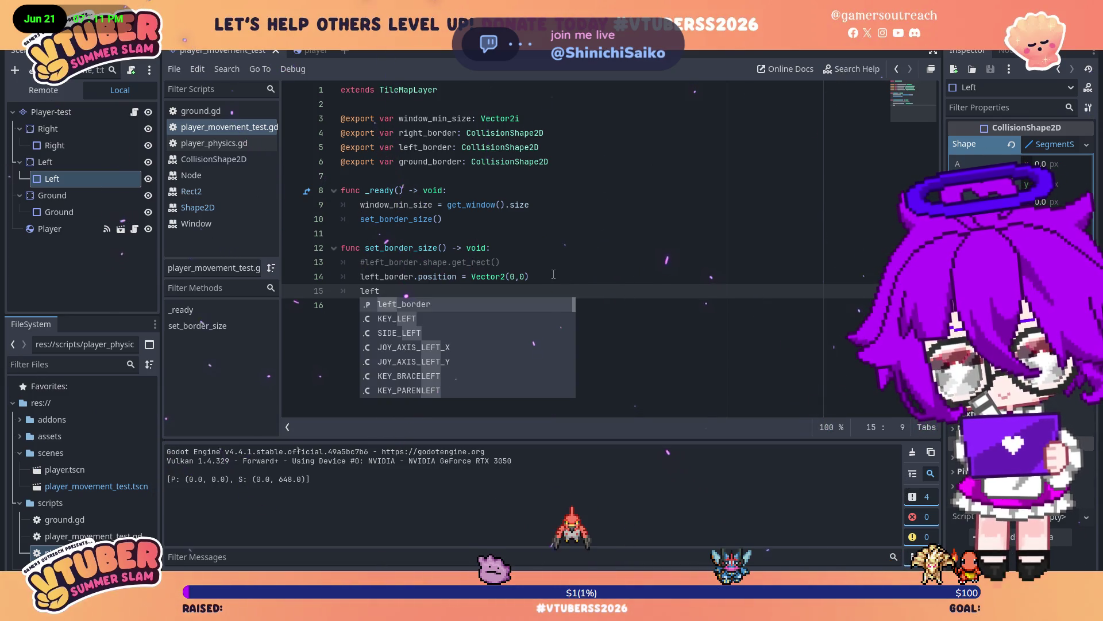
pyautogui.click(430, 304)
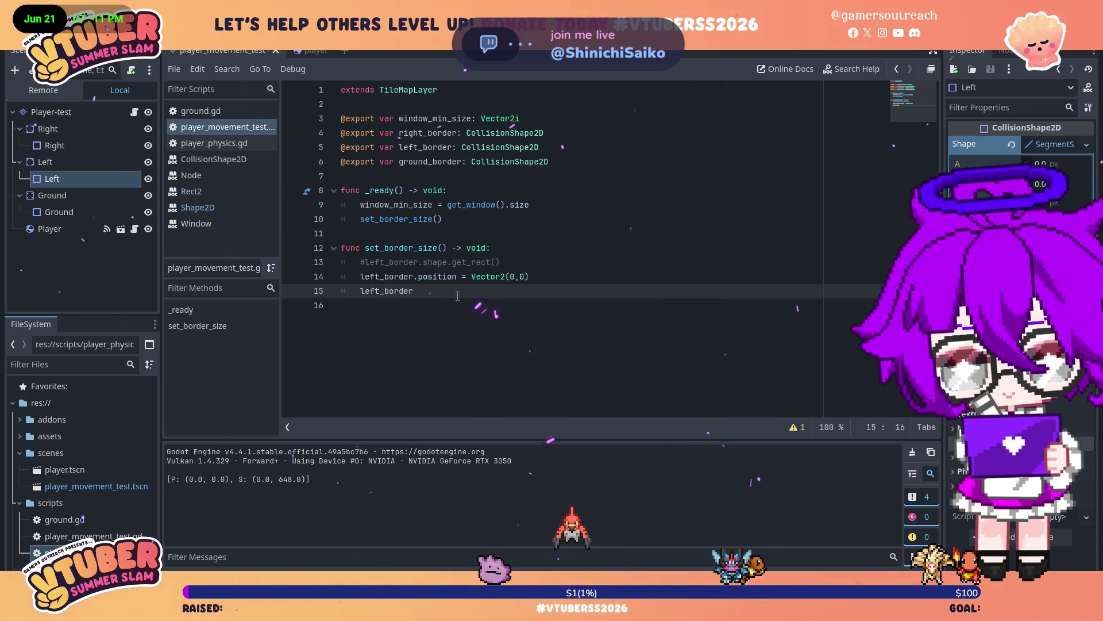
pyautogui.write('shape')
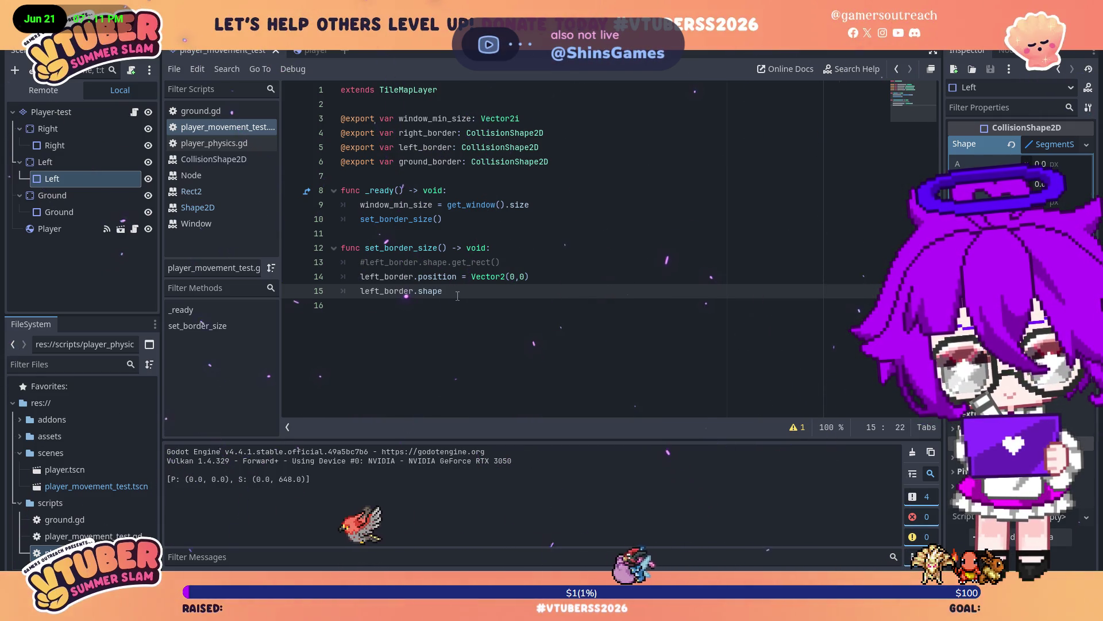
pyautogui.click(220, 207)
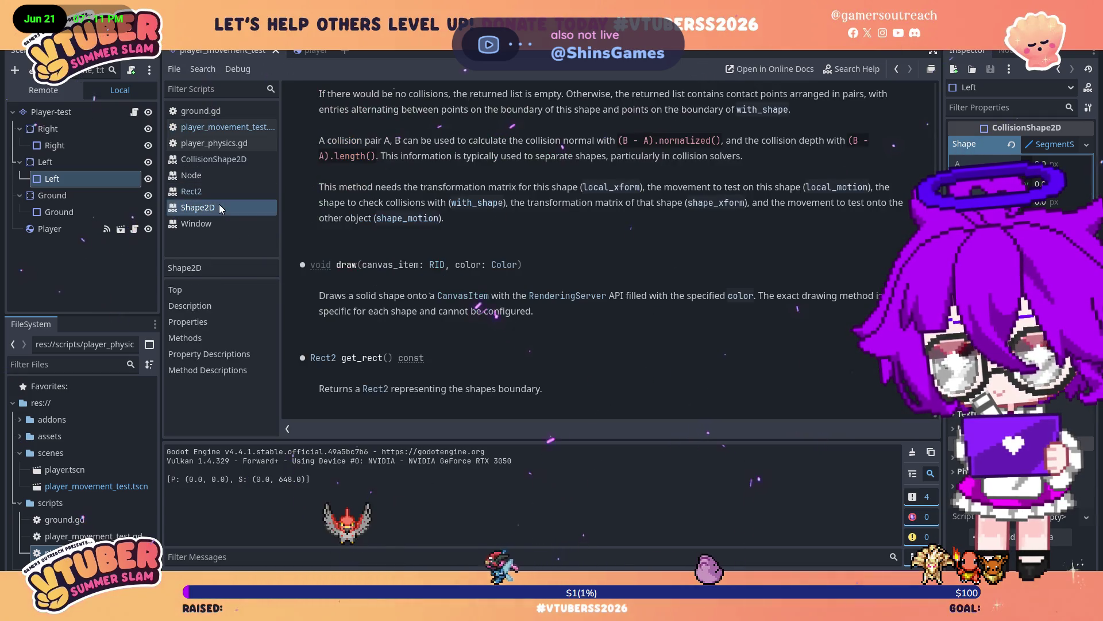
# Scroll through Rect2's constructors and methods like get_area() and has_point(), then return to the script
pyautogui.click(216, 192)
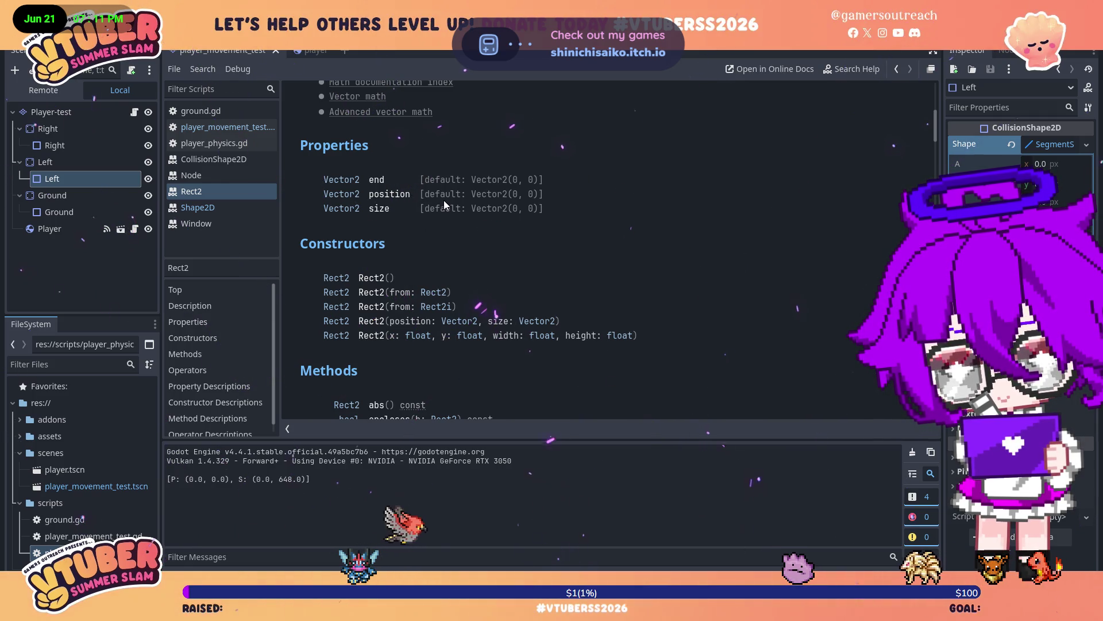
pyautogui.scroll(-1, 443, 202)
pyautogui.scroll(-1, 444, 201)
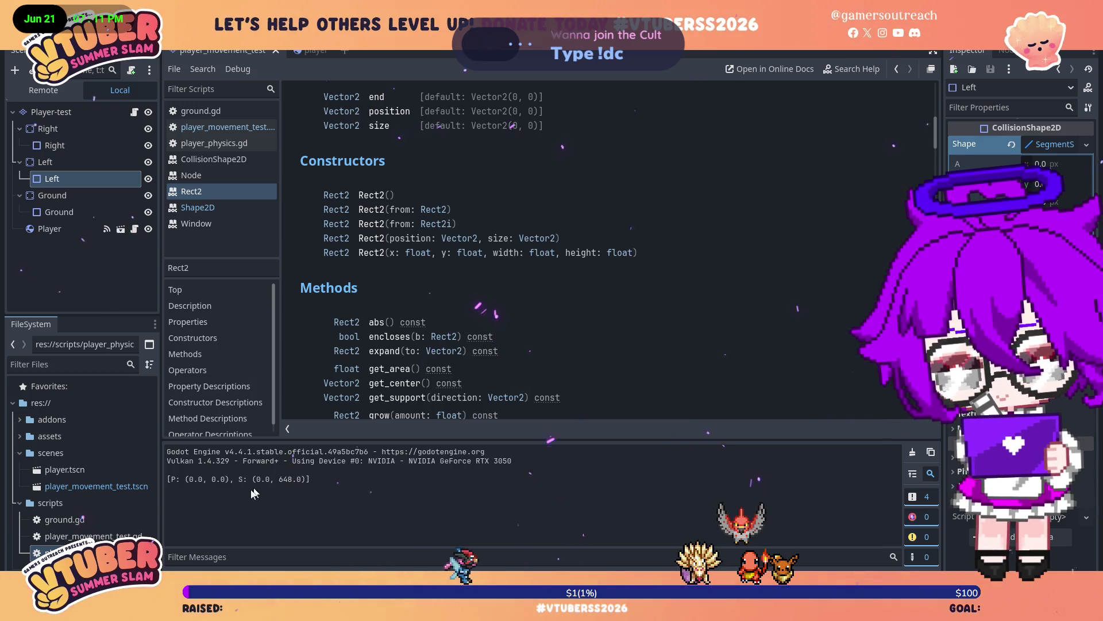
pyautogui.scroll(-3, 378, 294)
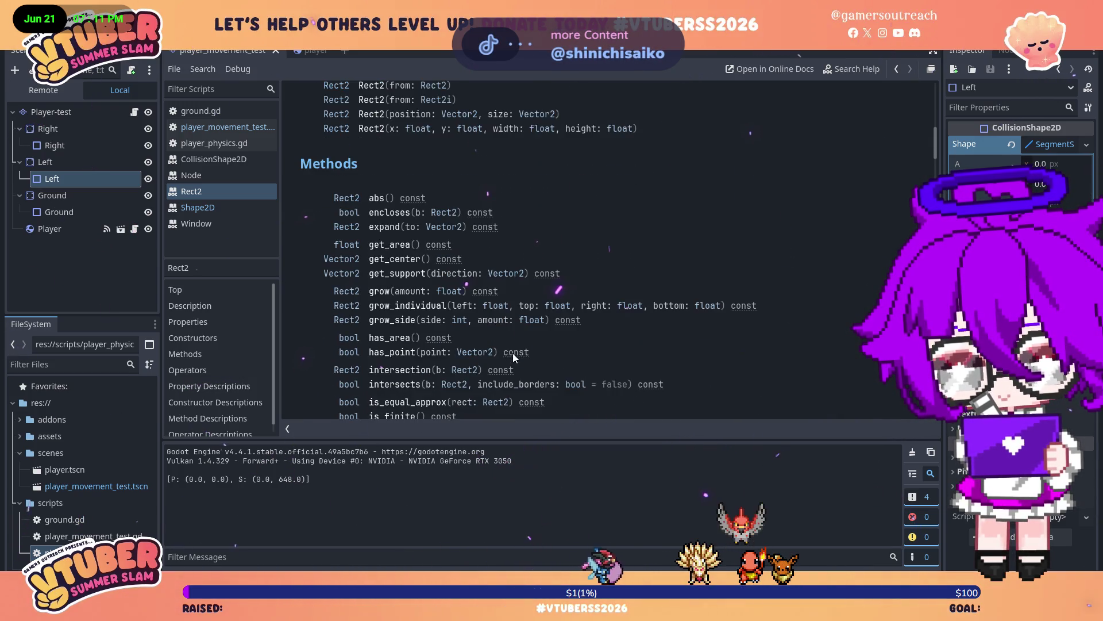
pyautogui.click(244, 131)
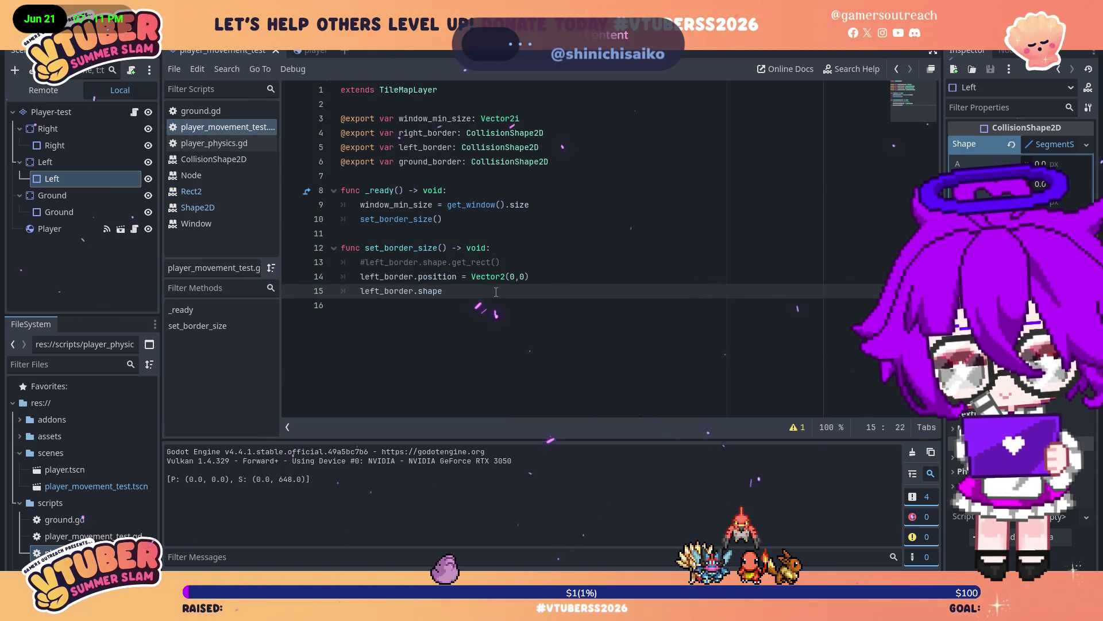
# Extend line 15 to left_border.shape.get_rect().size using autocomplete
pyautogui.write('.get_r')
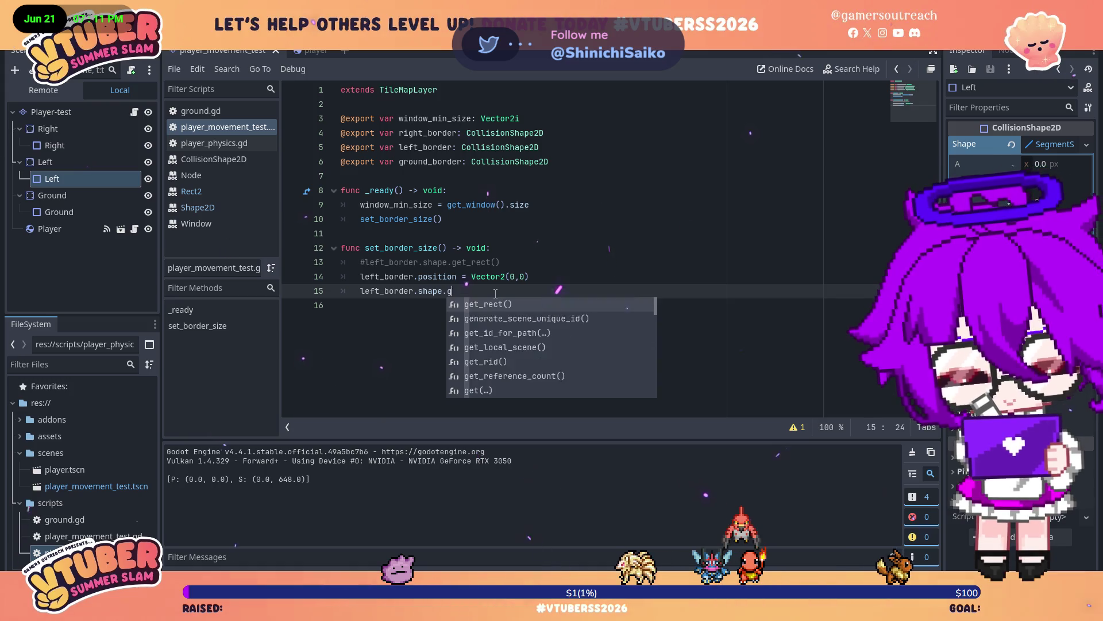
pyautogui.press('Return')
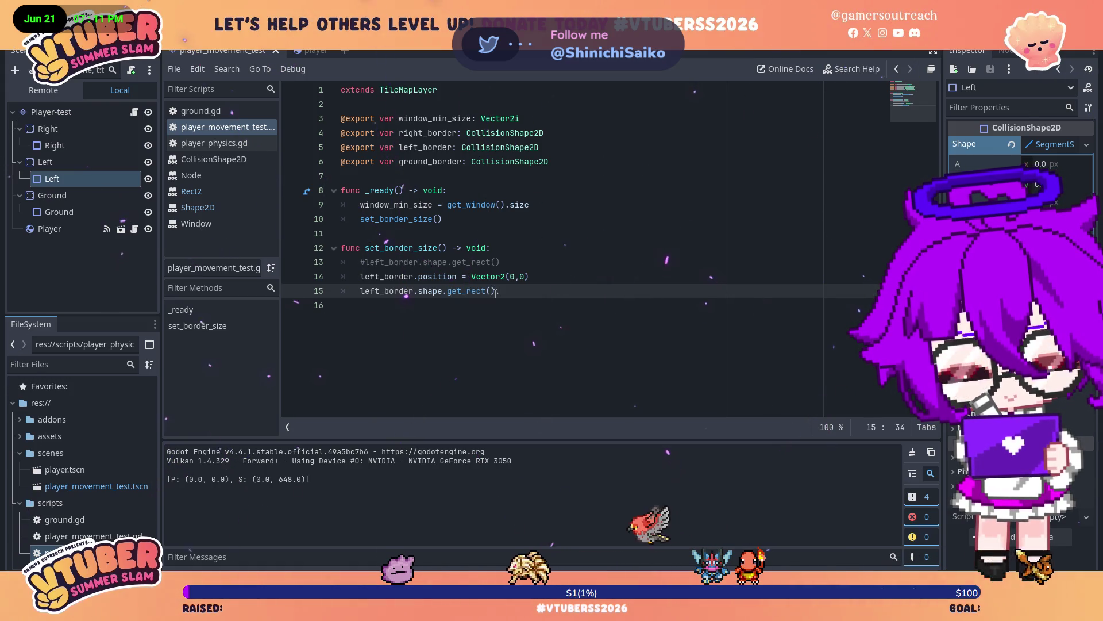
pyautogui.write('.')
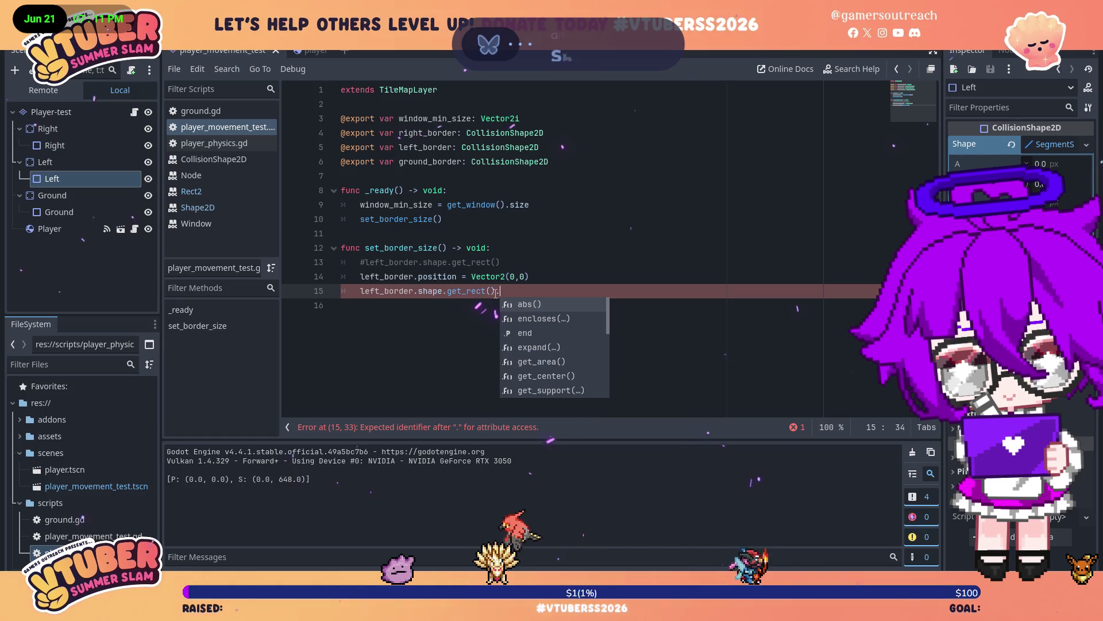
pyautogui.scroll(-4, 528, 347)
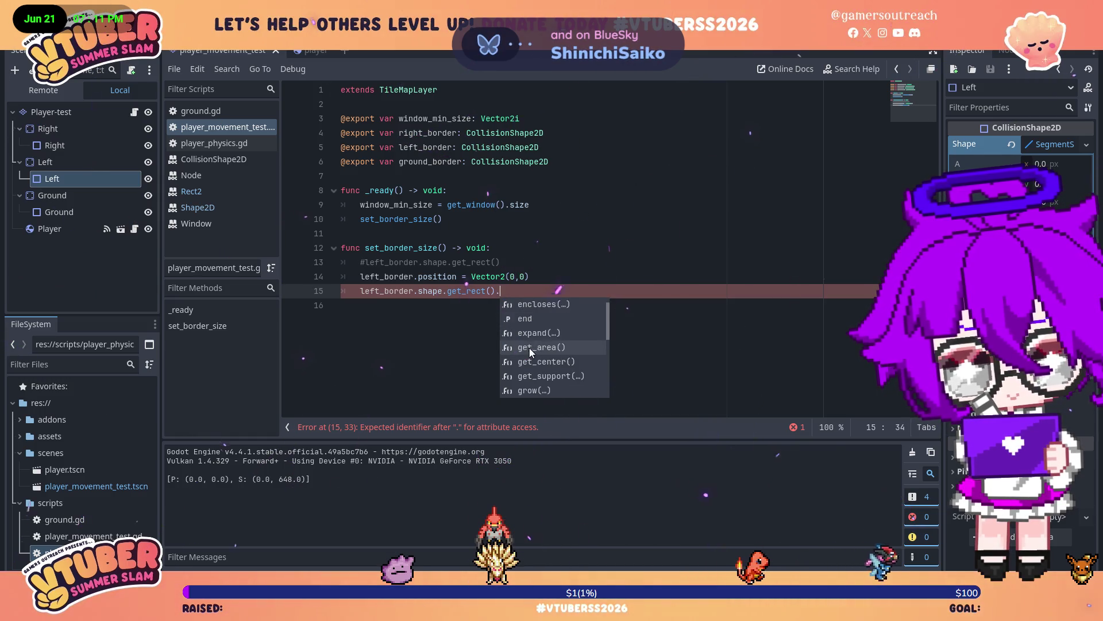
pyautogui.scroll(-4, 567, 335)
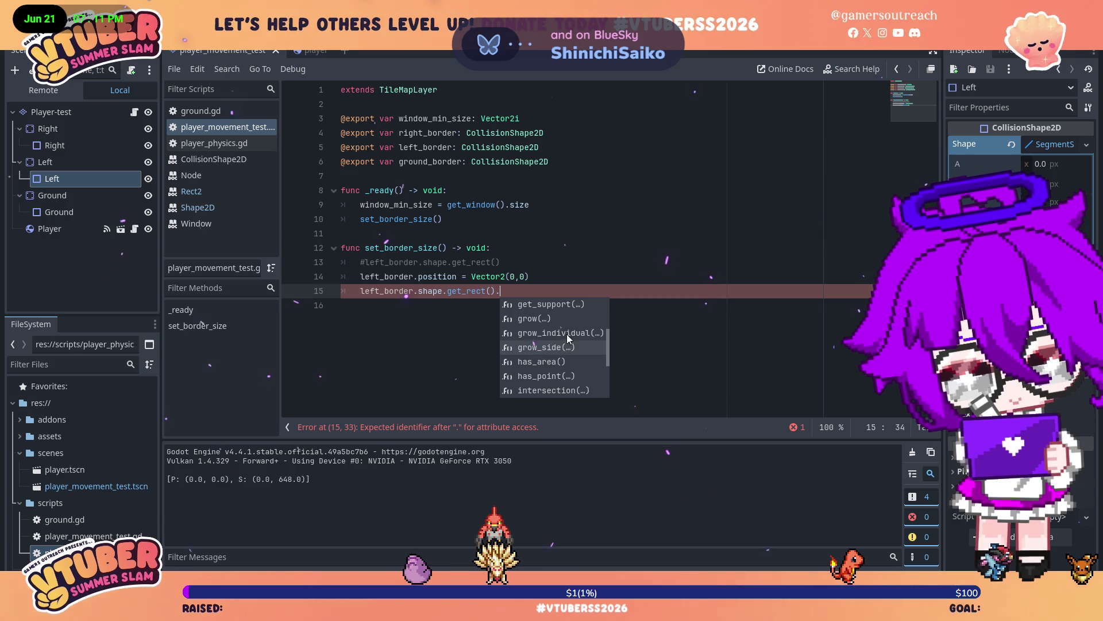
pyautogui.scroll(-4, 570, 333)
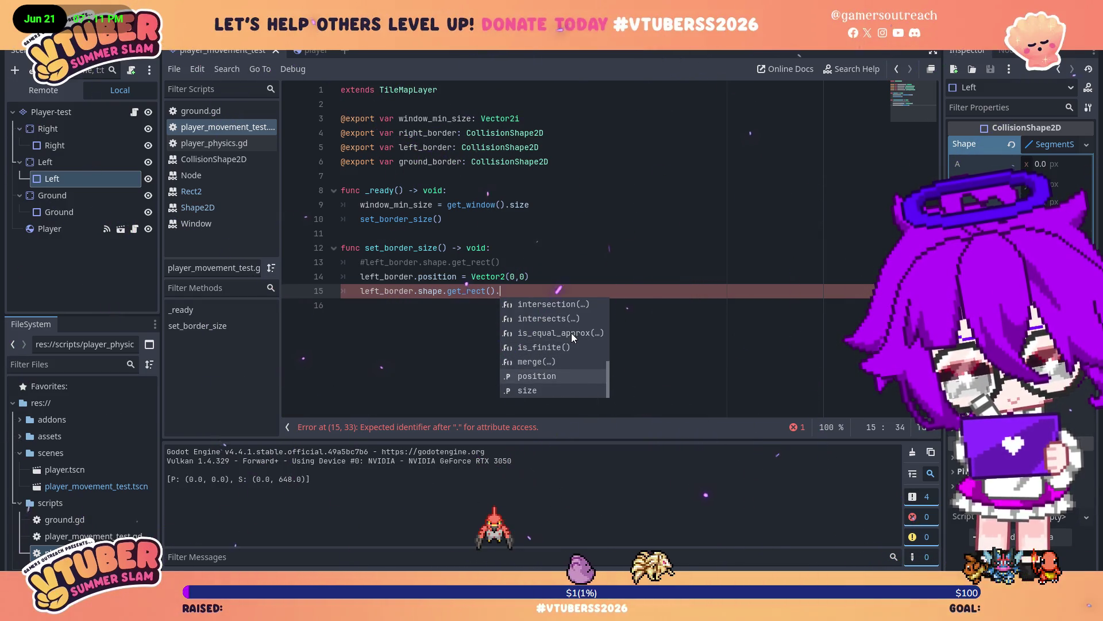
pyautogui.click(561, 389)
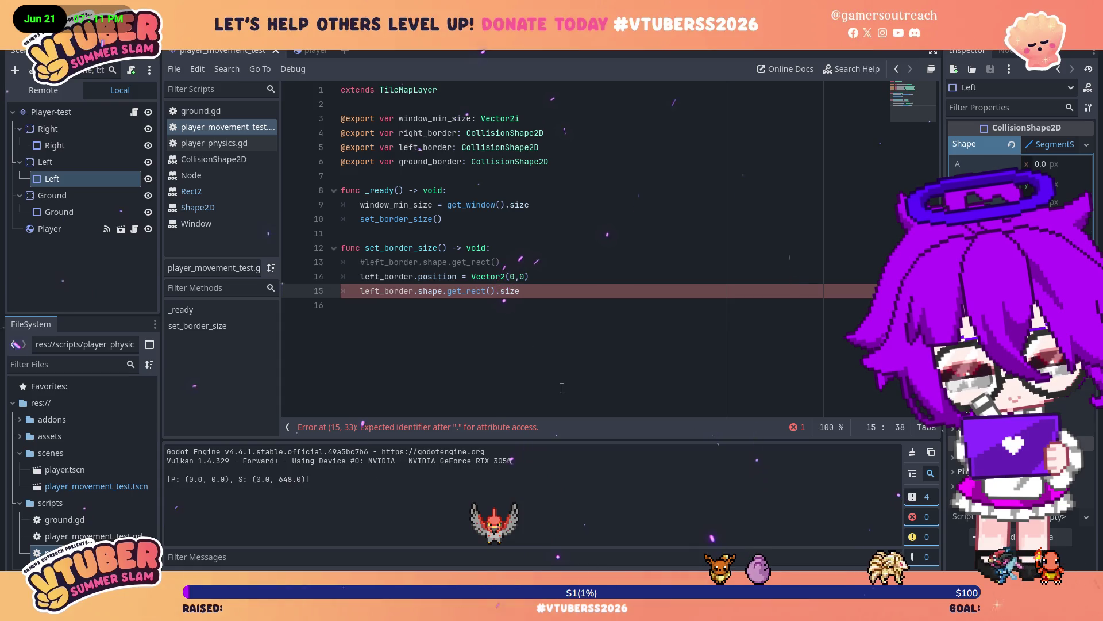
# Wrap line 15 in print() and run the project
pyautogui.click(360, 291)
pyautogui.write('print(')
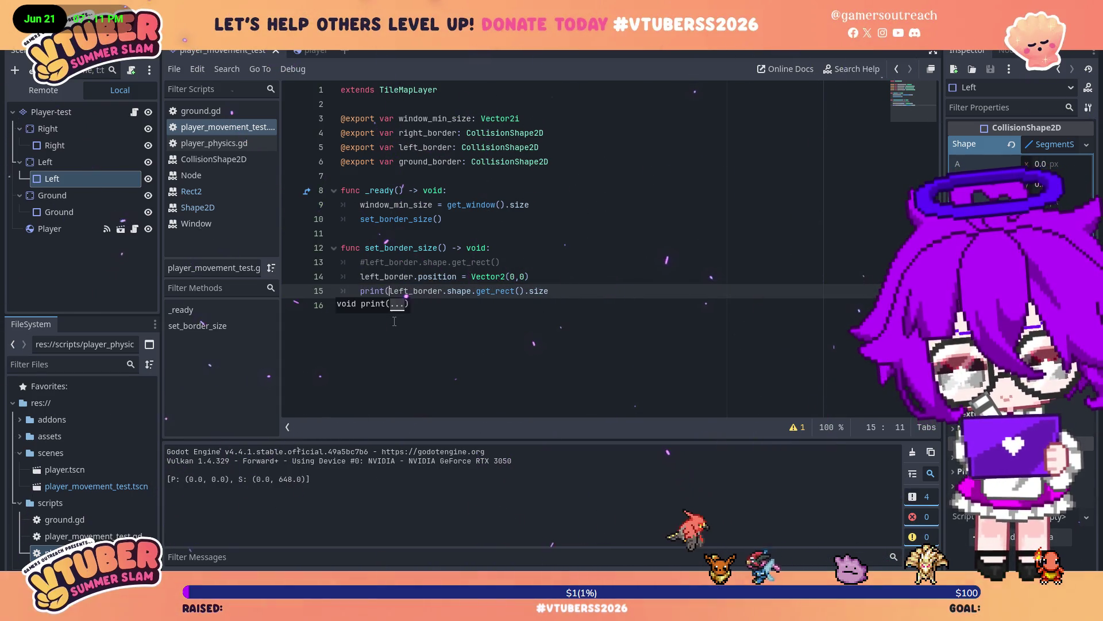
pyautogui.click(585, 295)
pyautogui.write(')')
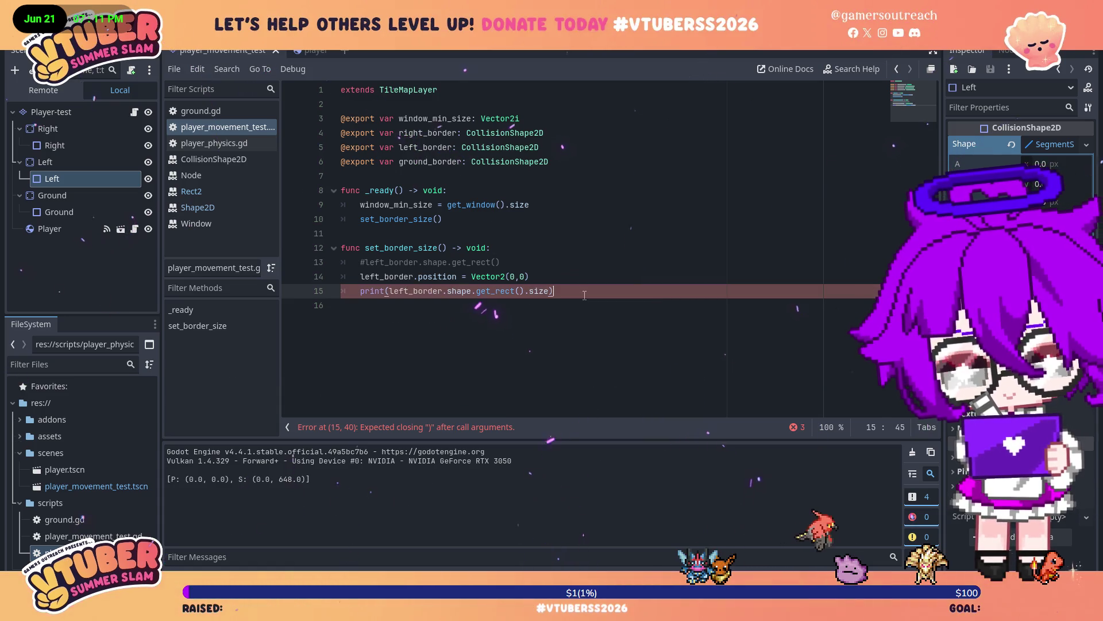
pyautogui.press('F5')
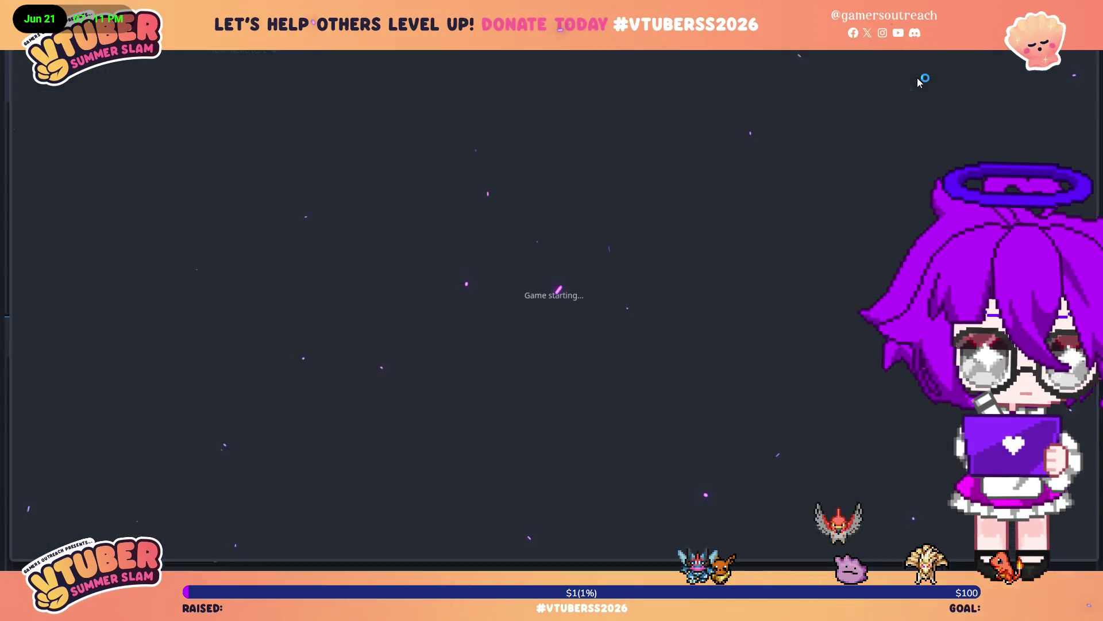
# Stop the game and check the Output panel showing the size (0.0, 648.0)
pyautogui.press('F8')
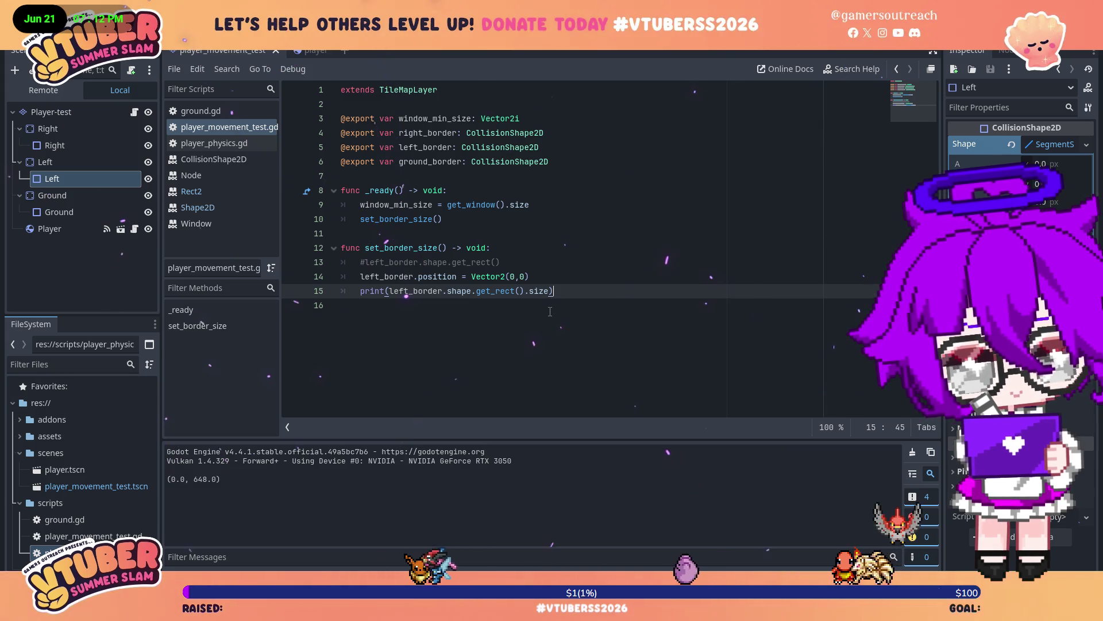
pyautogui.press('Left')
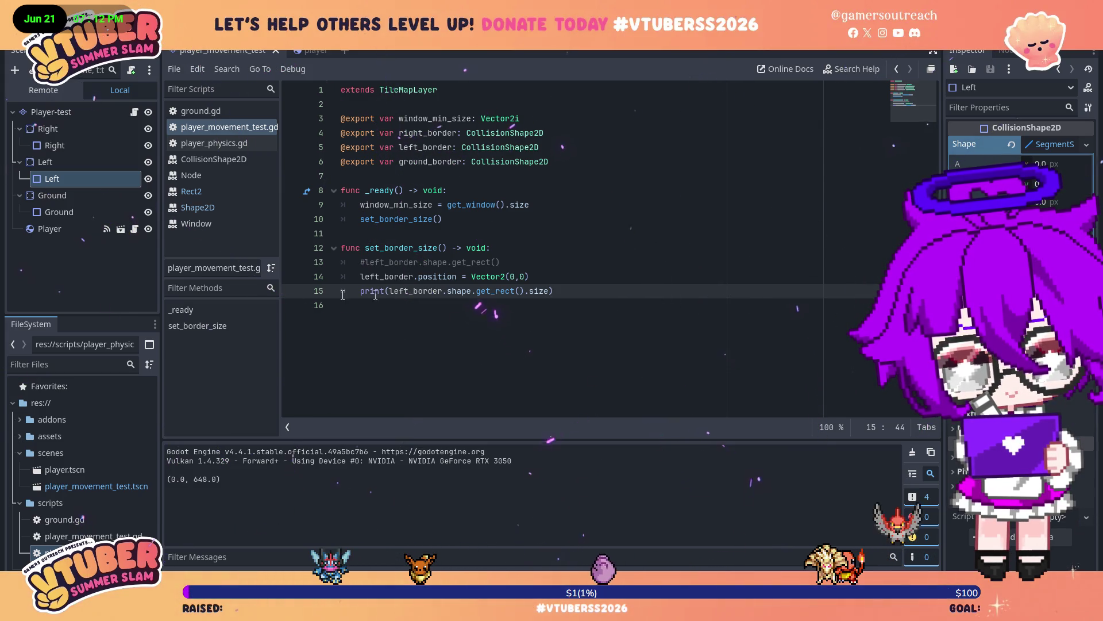
# Open the Rect2 class reference and jump to its property descriptions
pyautogui.click(211, 192)
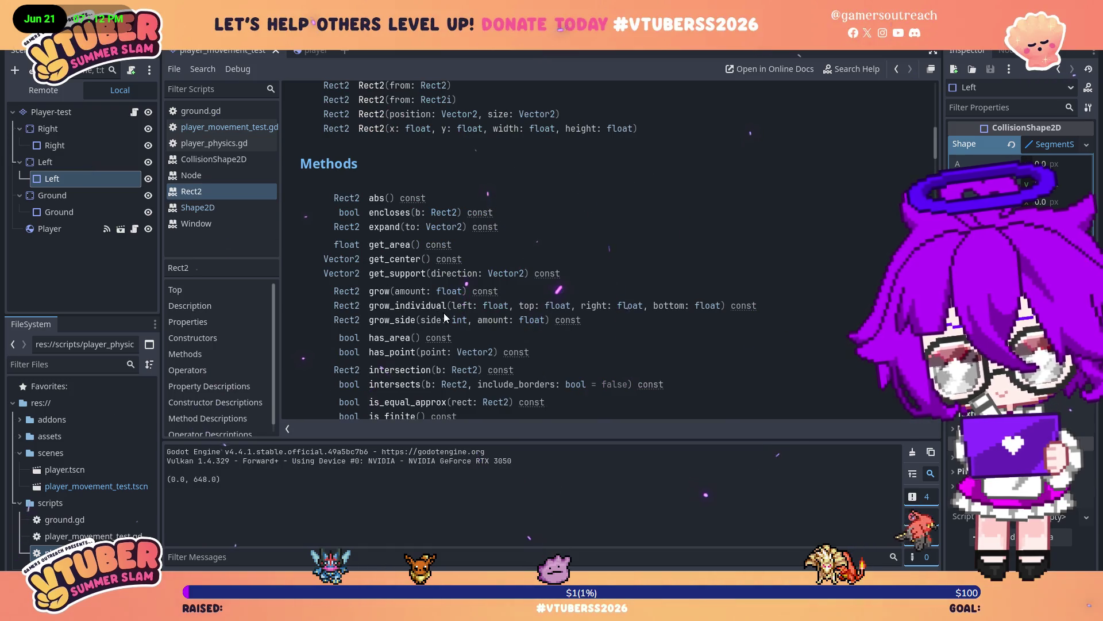
pyautogui.scroll(-2, 444, 313)
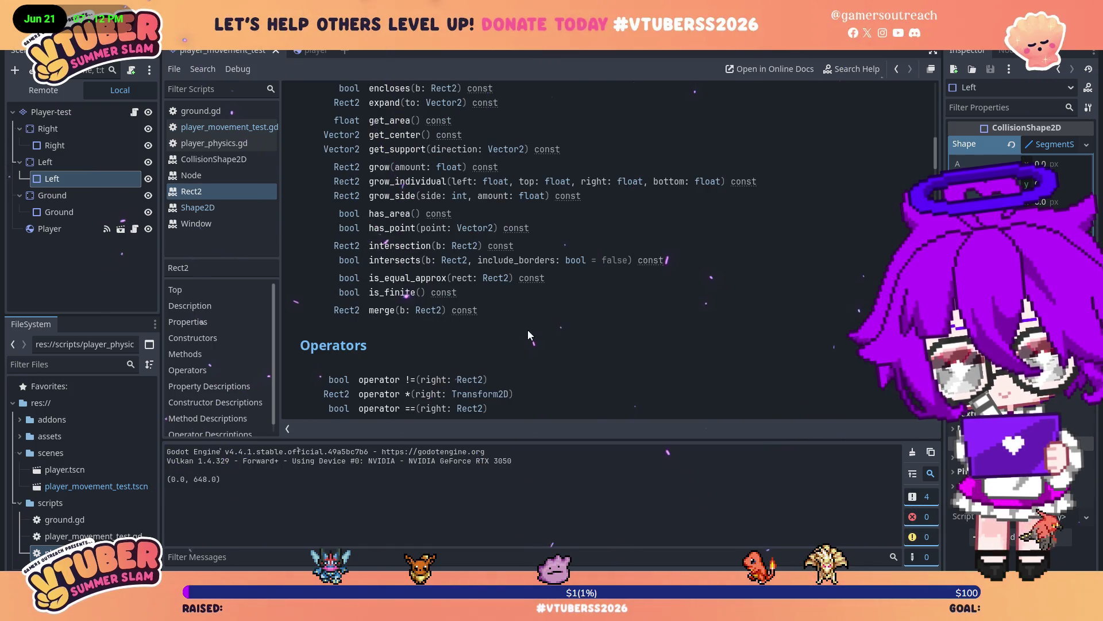
pyautogui.scroll(-1, 522, 326)
pyautogui.scroll(6, 520, 325)
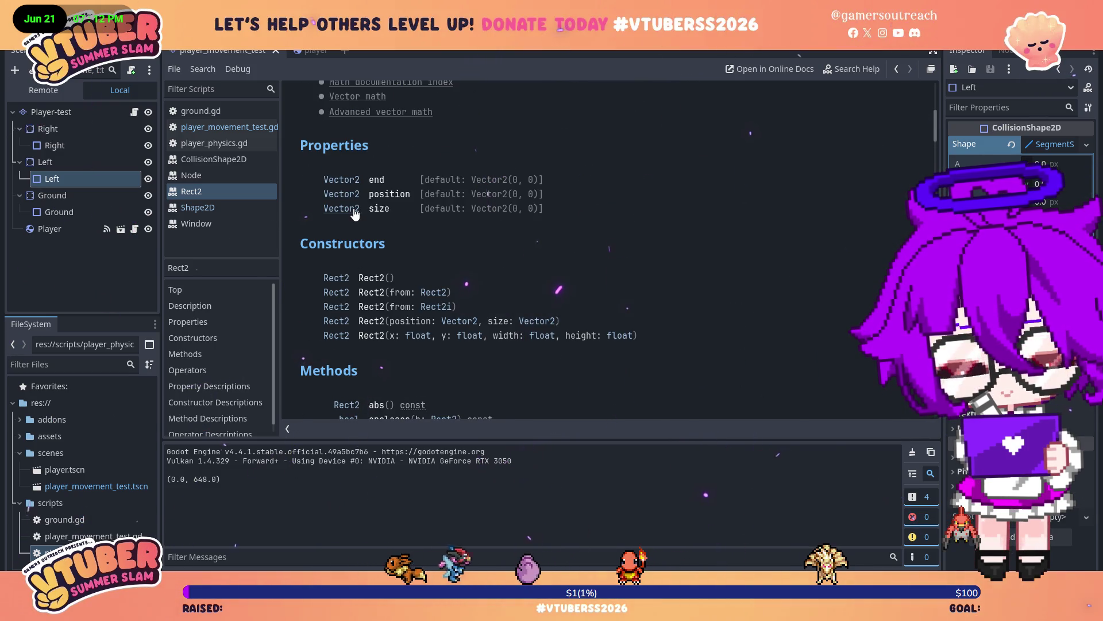
pyautogui.click(383, 194)
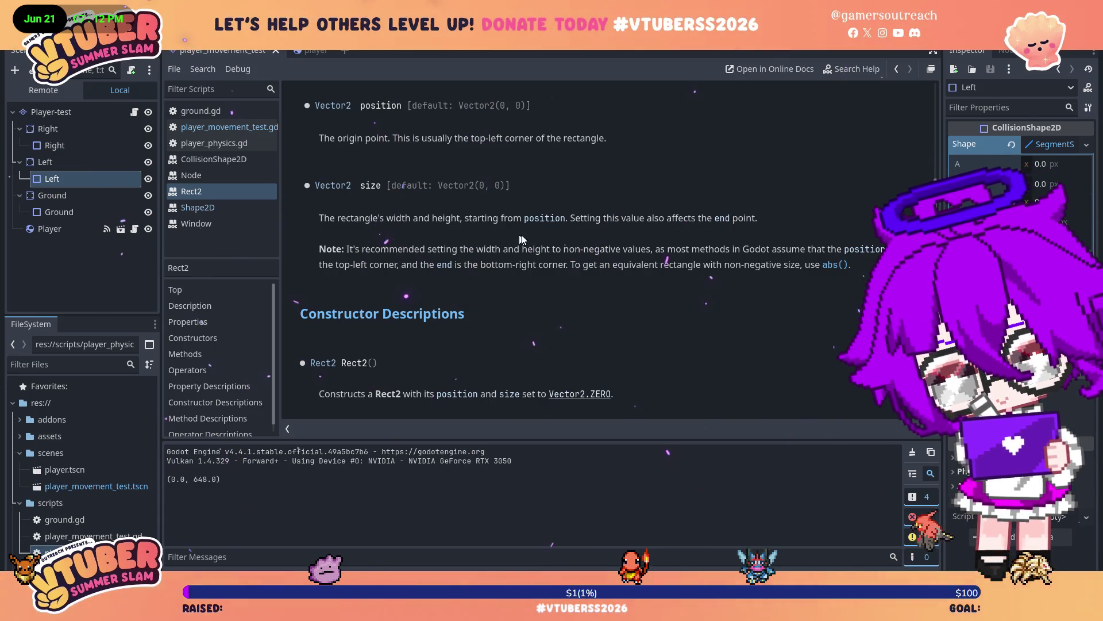
# Read through Rect2 methods such as expand(), get_area() and get_center(), then return to the script
pyautogui.scroll(-3, 526, 243)
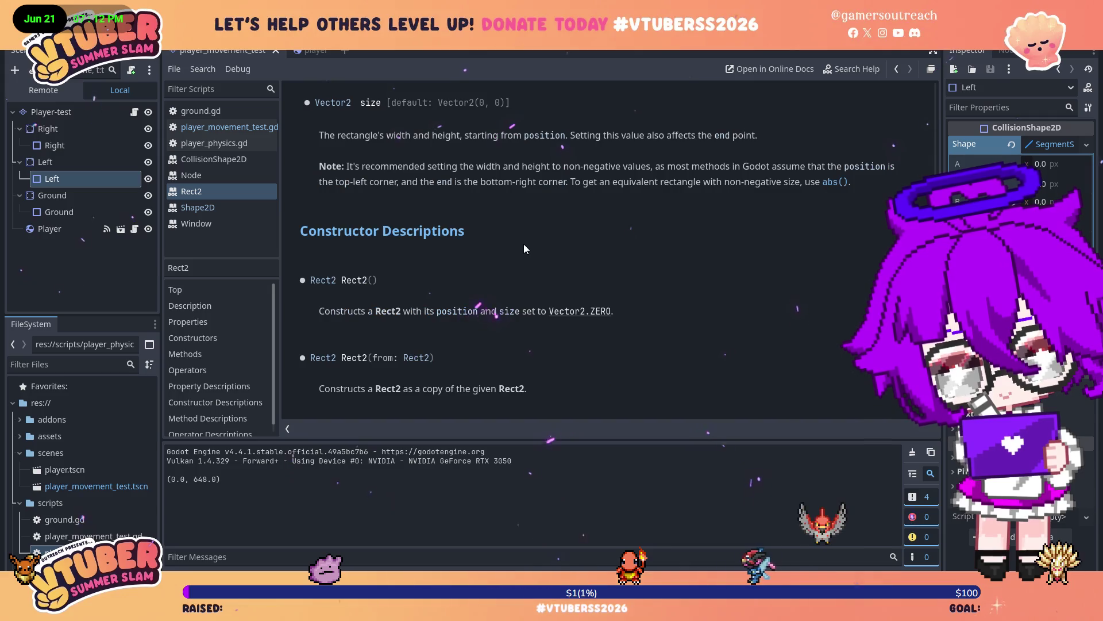
pyautogui.scroll(-2, 527, 240)
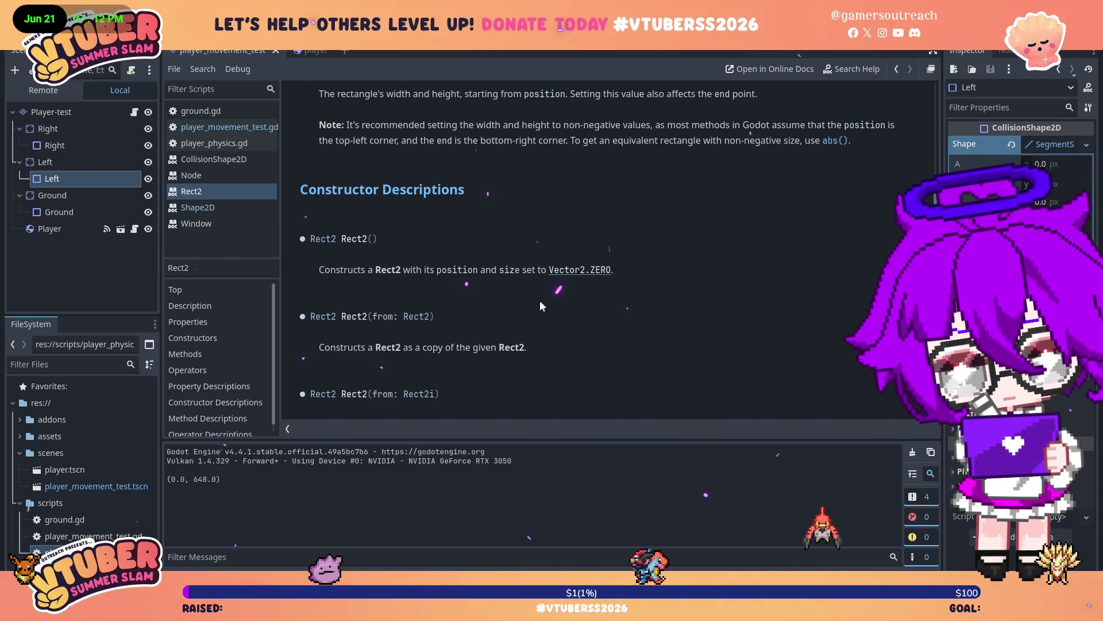
pyautogui.scroll(-3, 532, 304)
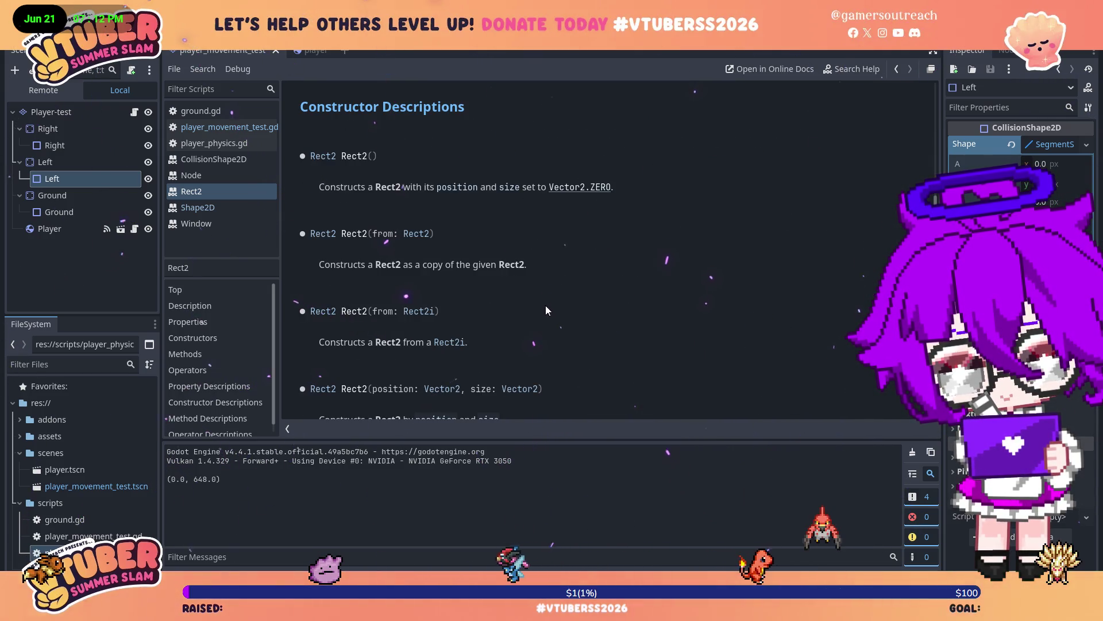
pyautogui.scroll(-3, 546, 310)
pyautogui.scroll(-4, 558, 311)
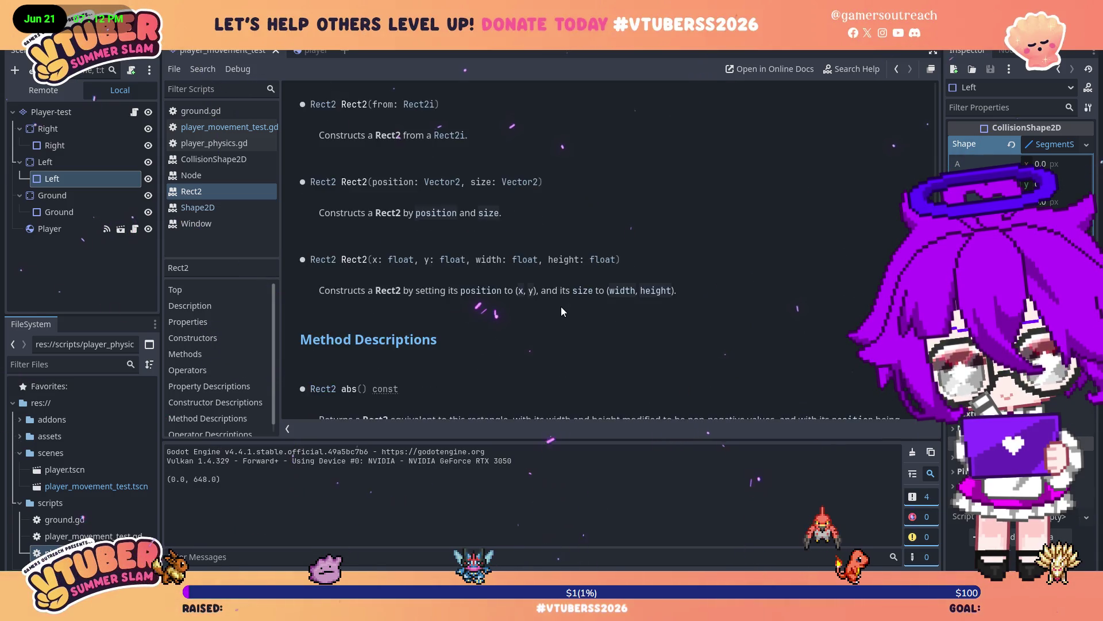
pyautogui.scroll(-4, 562, 308)
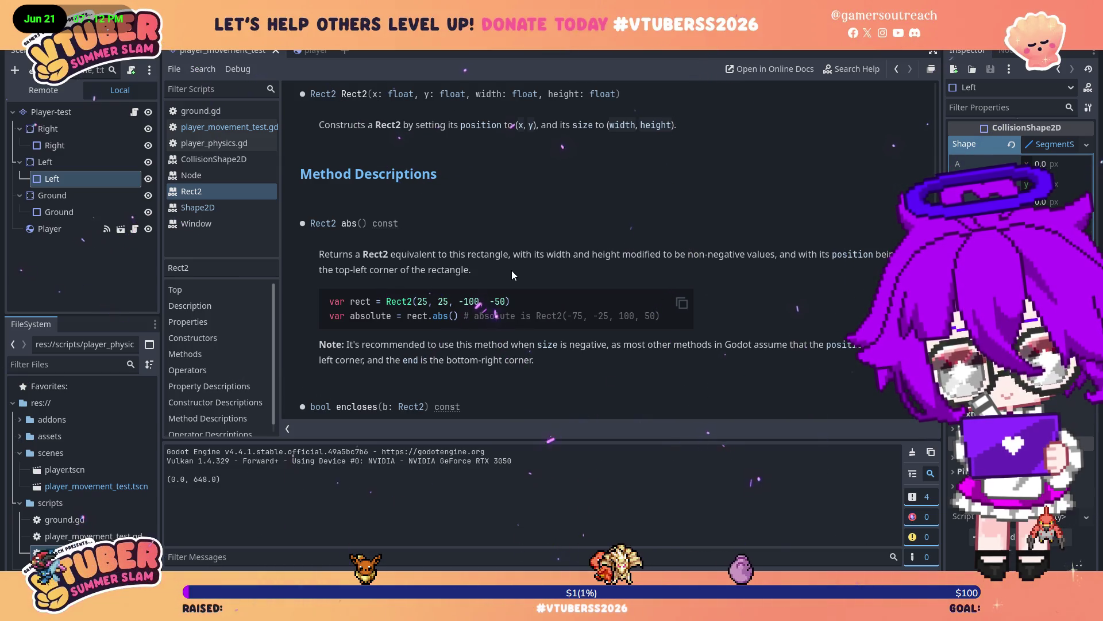
pyautogui.scroll(-1, 511, 270)
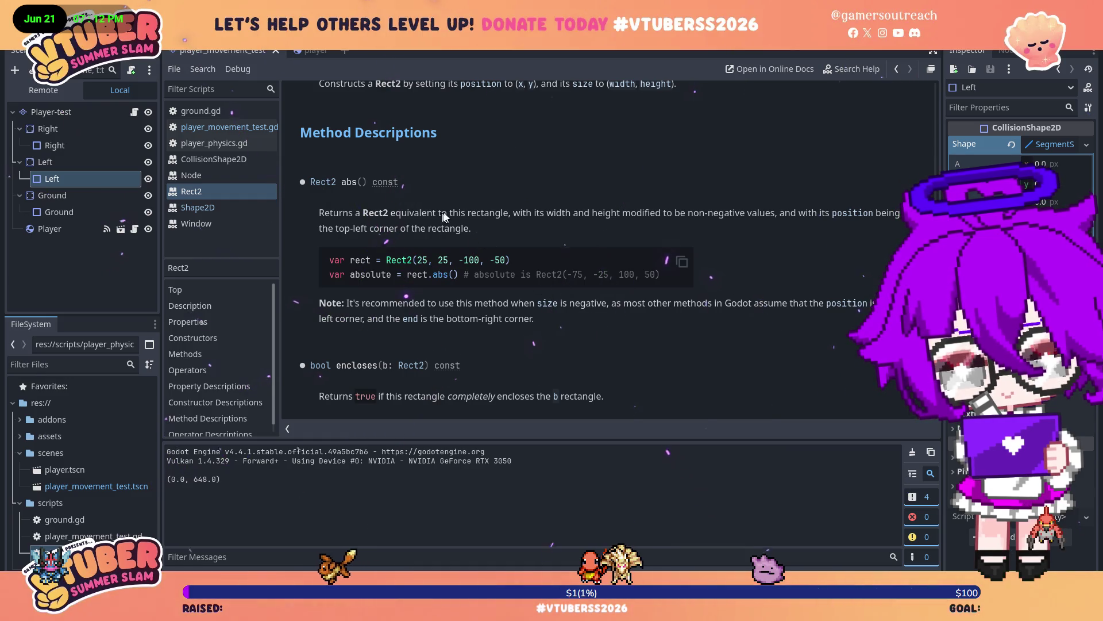
pyautogui.scroll(-3, 547, 226)
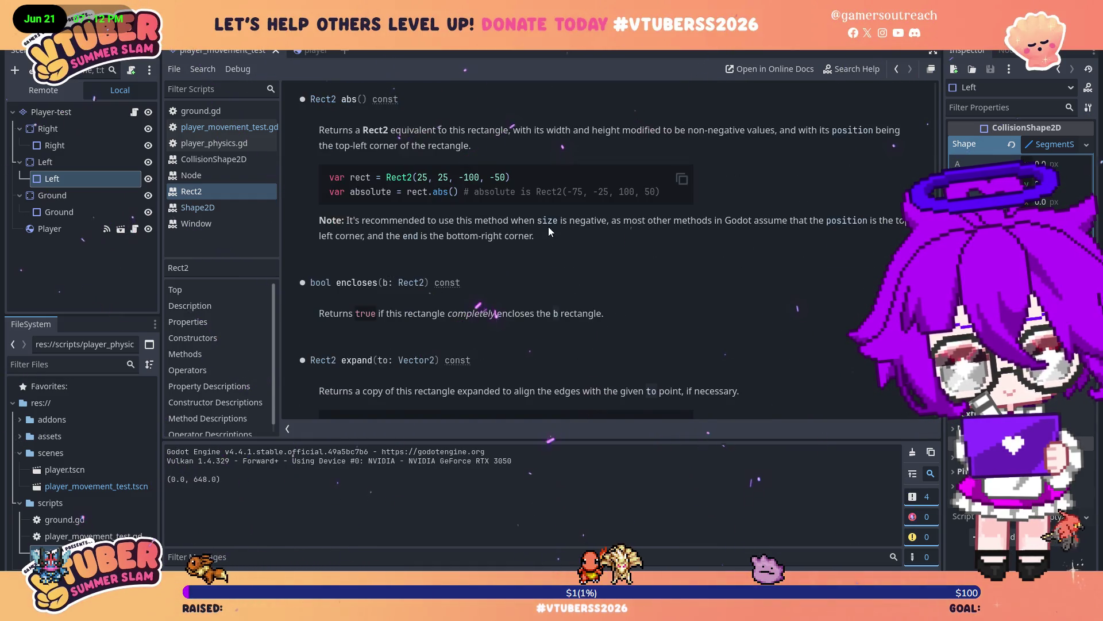
pyautogui.scroll(-2, 588, 289)
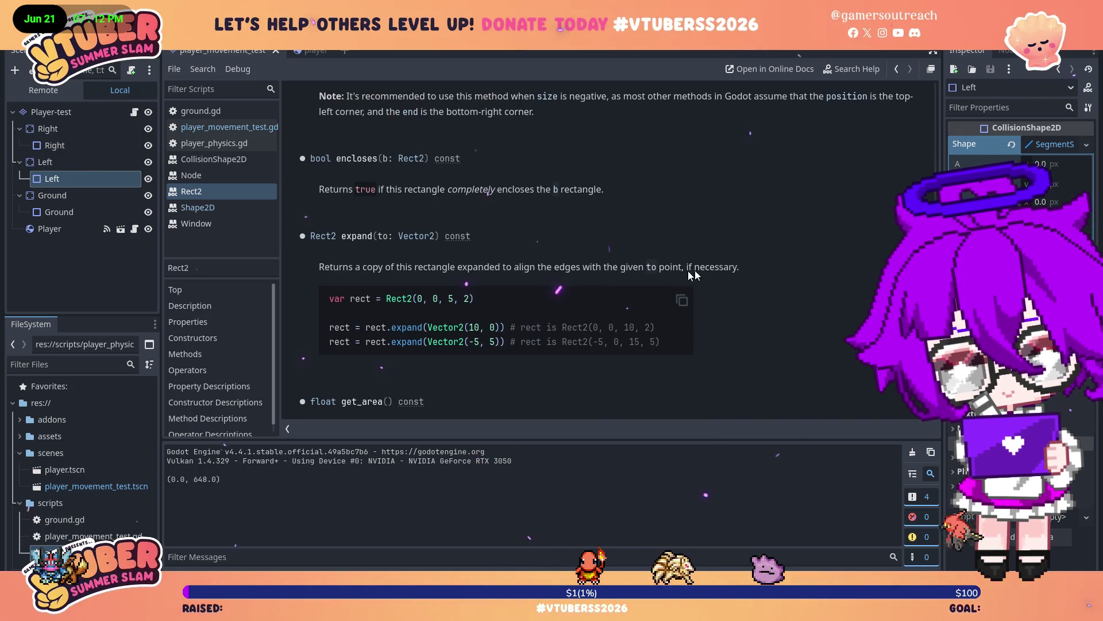
pyautogui.scroll(-3, 783, 268)
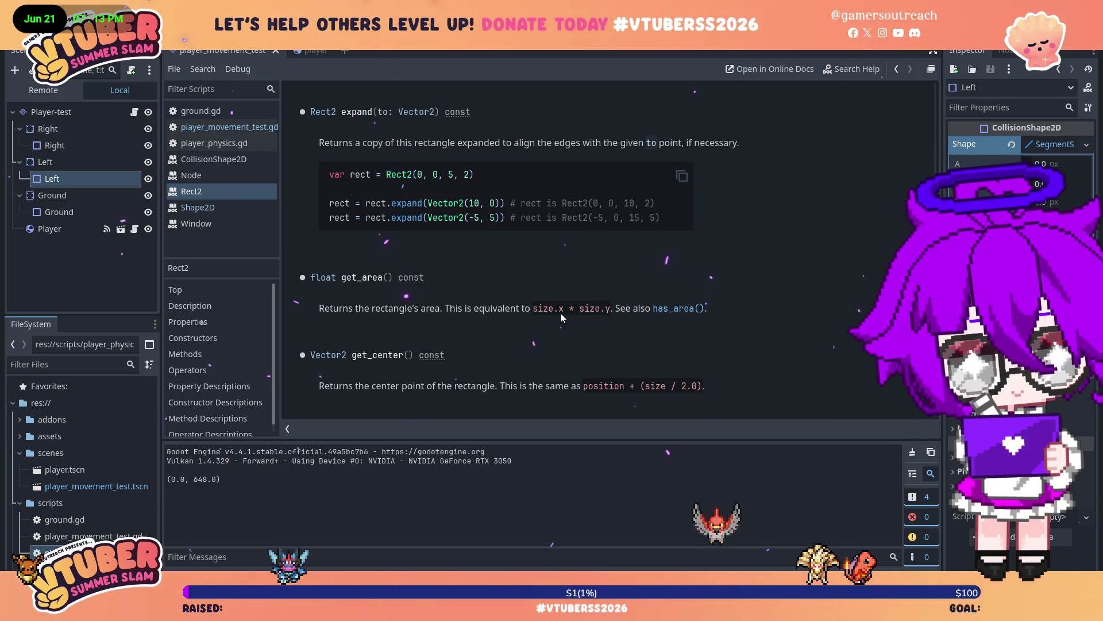
pyautogui.click(224, 208)
pyautogui.click(218, 128)
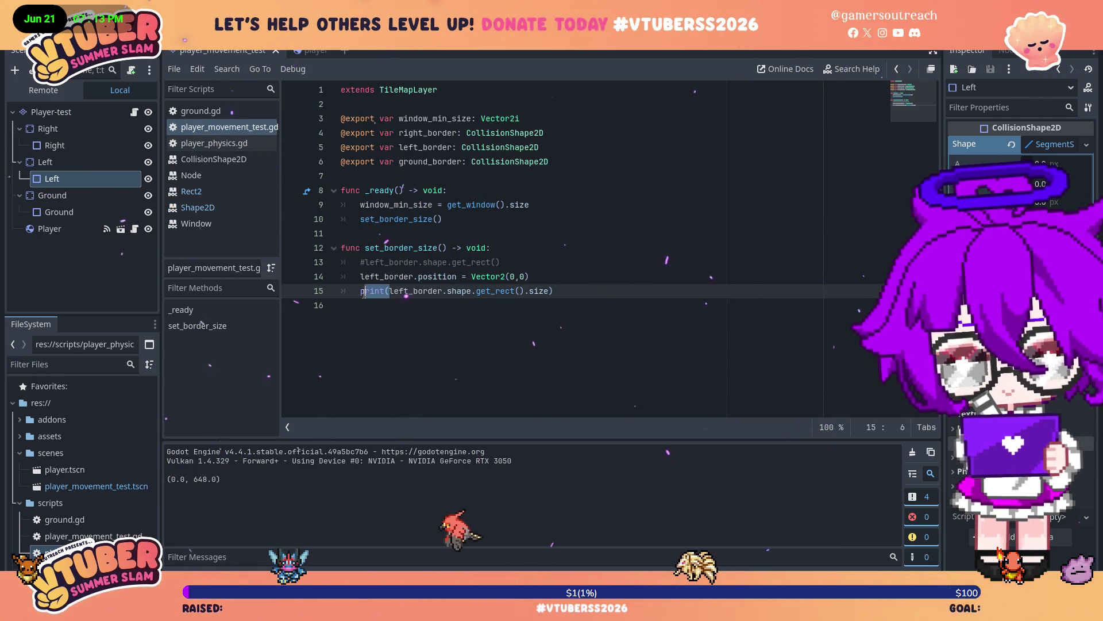
# Finish line 15 so left_border's rect size.y gets window_min_size.y, and save the script
pyautogui.press('BackSpace')
pyautogui.click(554, 294)
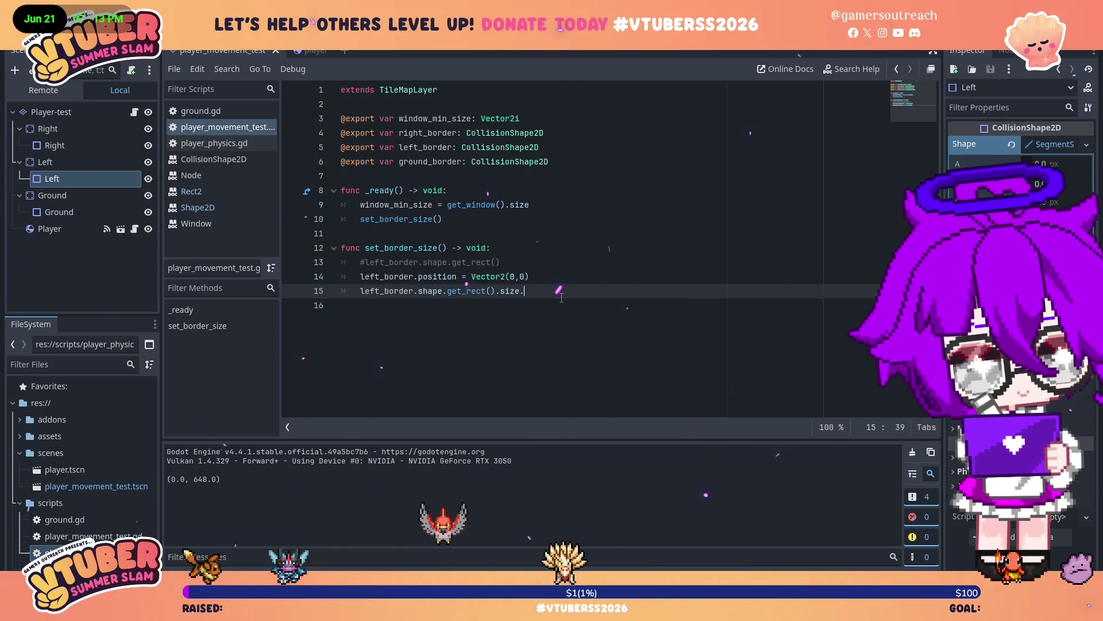
pyautogui.write('y ')
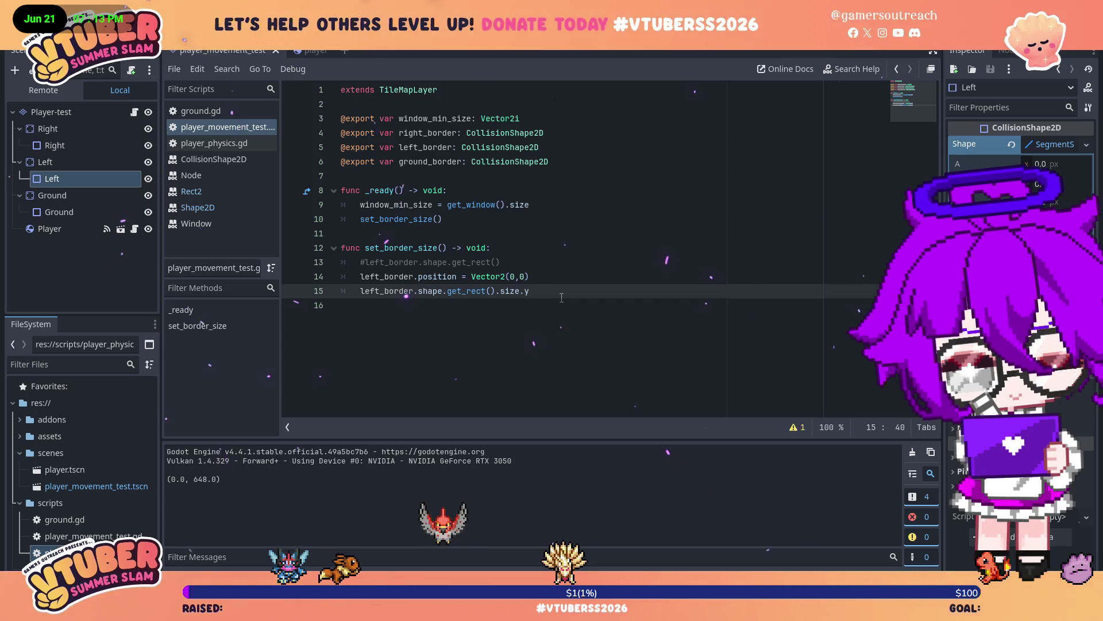
pyautogui.write('= ')
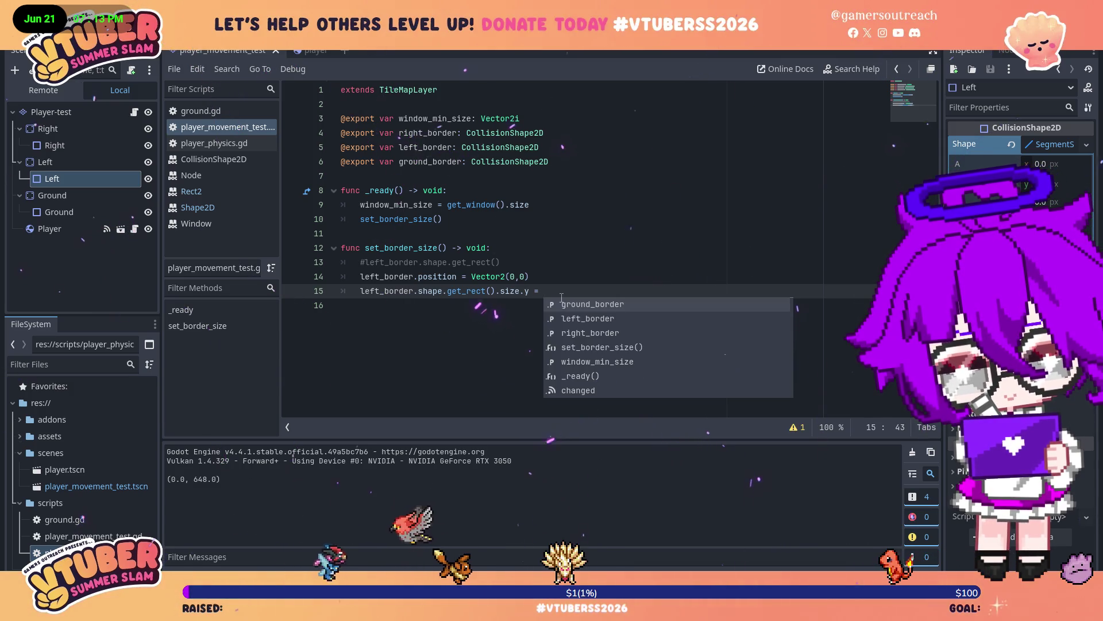
pyautogui.write('window_min_size.y')
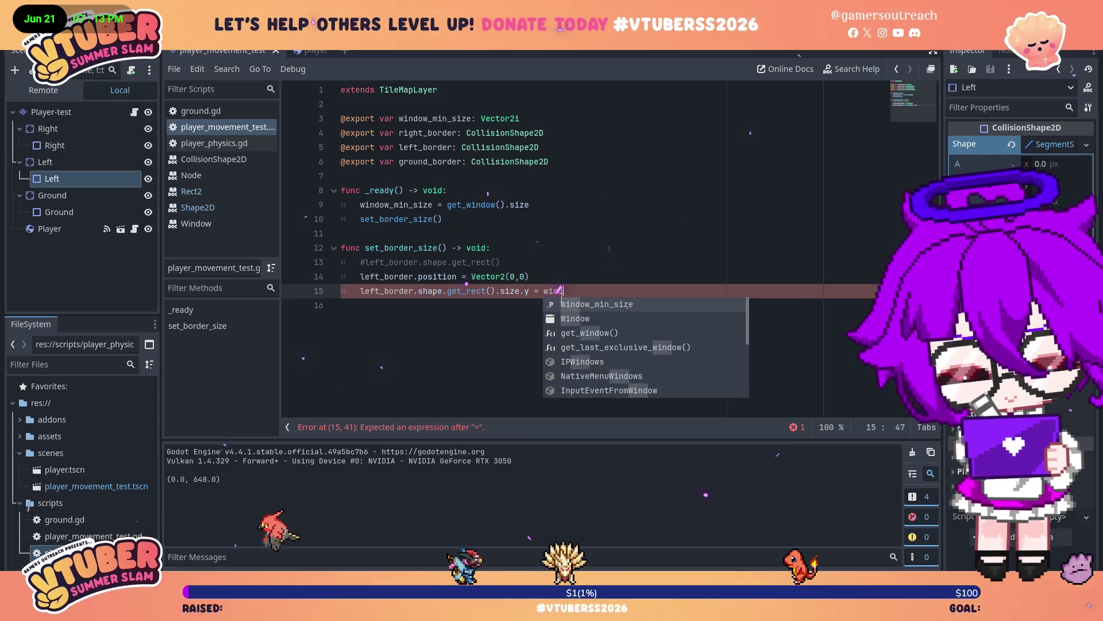
pyautogui.press('Return')
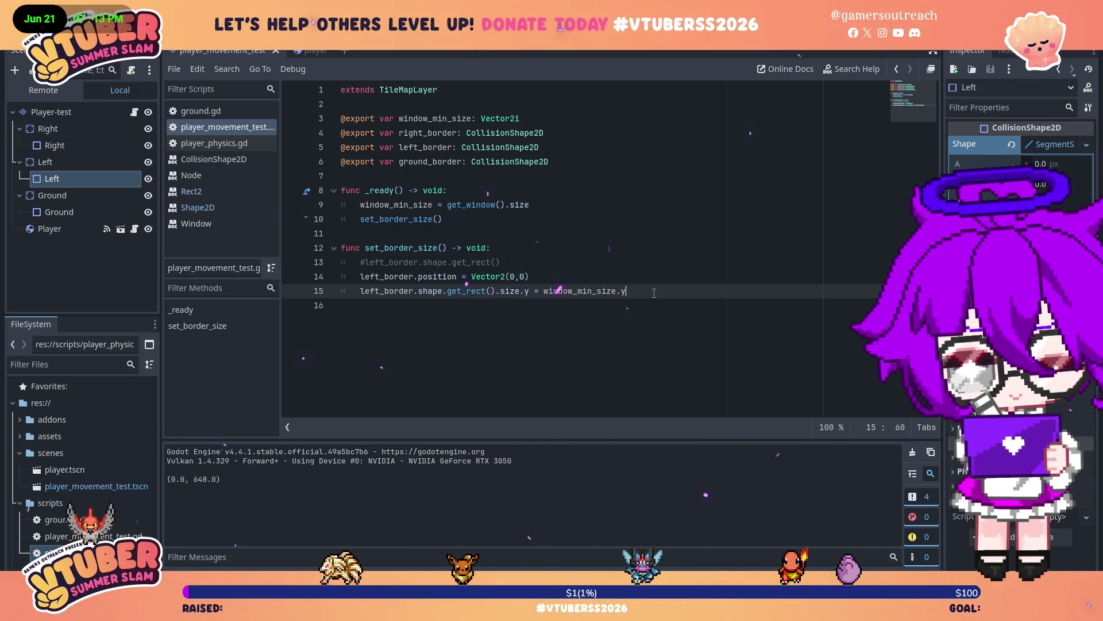
pyautogui.hotkey('ctrl', 's')
# Test-run the scene, move the black triangle left and right, then close the game
pyautogui.press('F6')
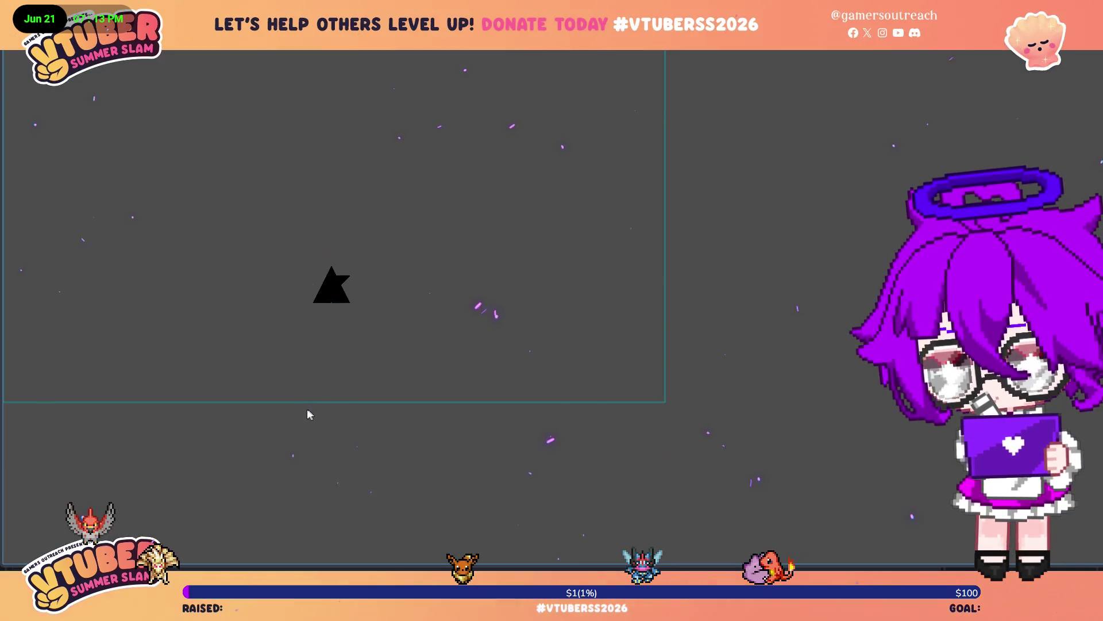
pyautogui.press('Left')
pyautogui.press('Left')
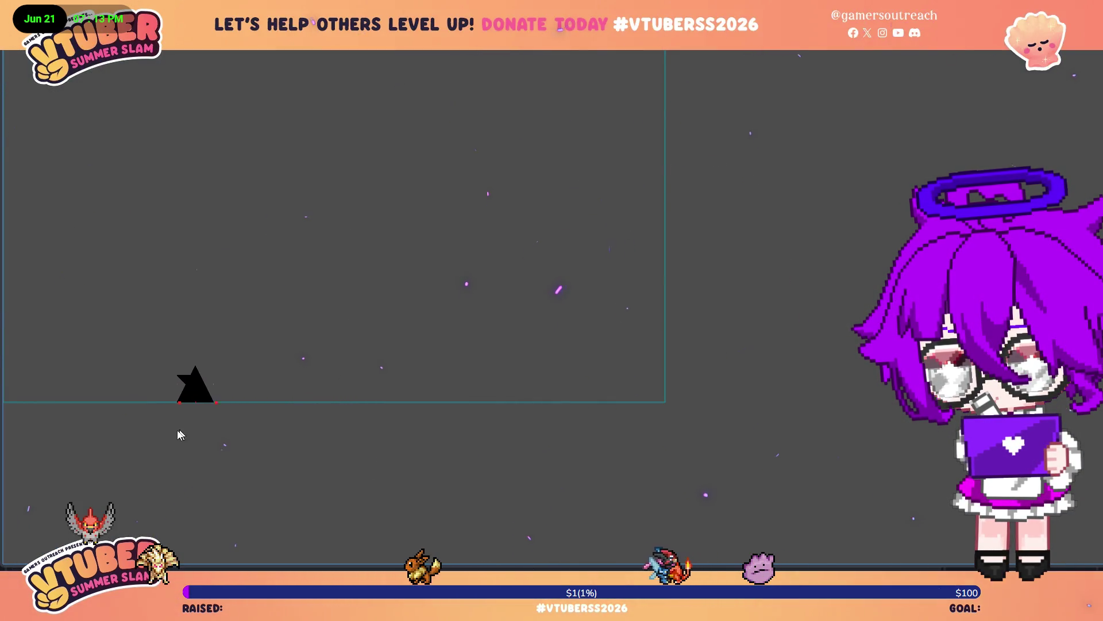
pyautogui.press('Right')
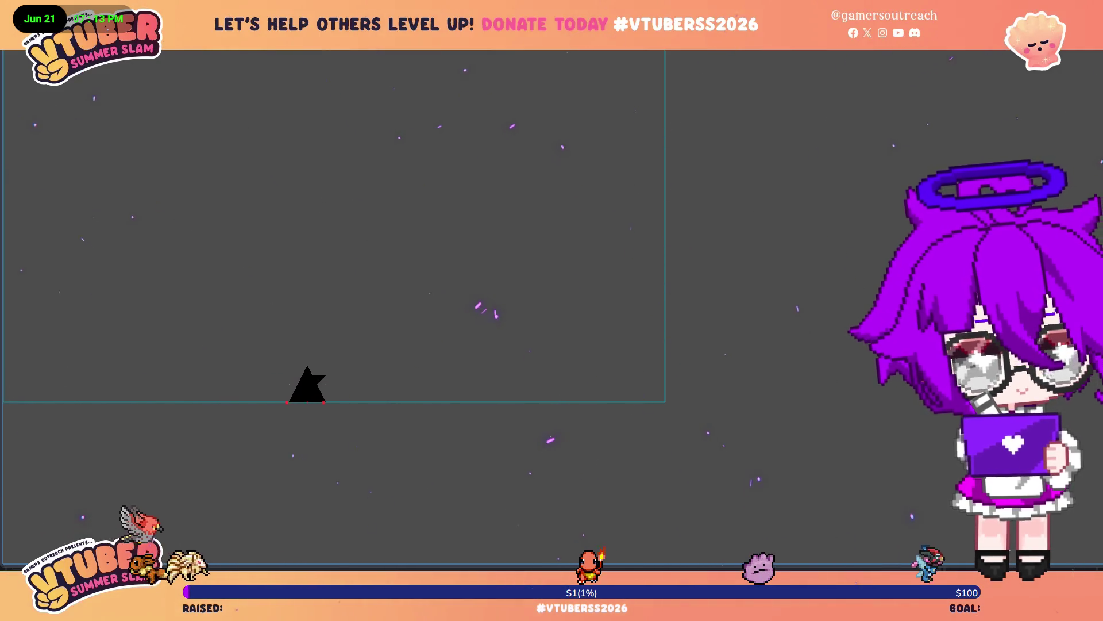
pyautogui.hotkey('alt', 'F4')
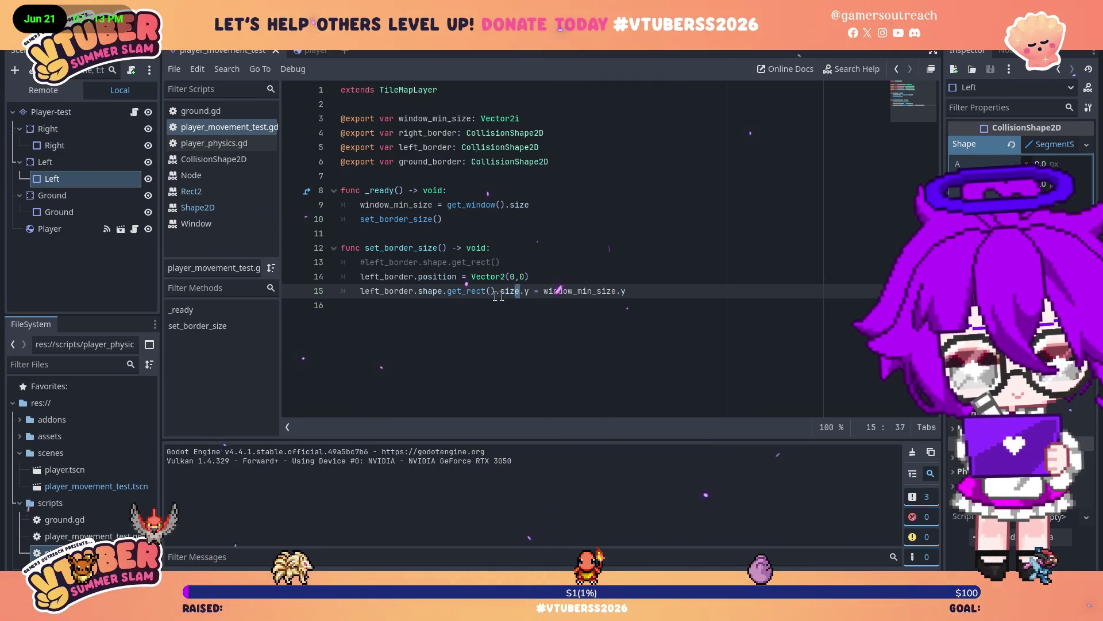
pyautogui.keyDown('shift'); pyautogui.click(361, 297); pyautogui.keyUp('shift')
# Add print(left_border.shape.get_rect().size) as a new line 16
pyautogui.click(684, 292)
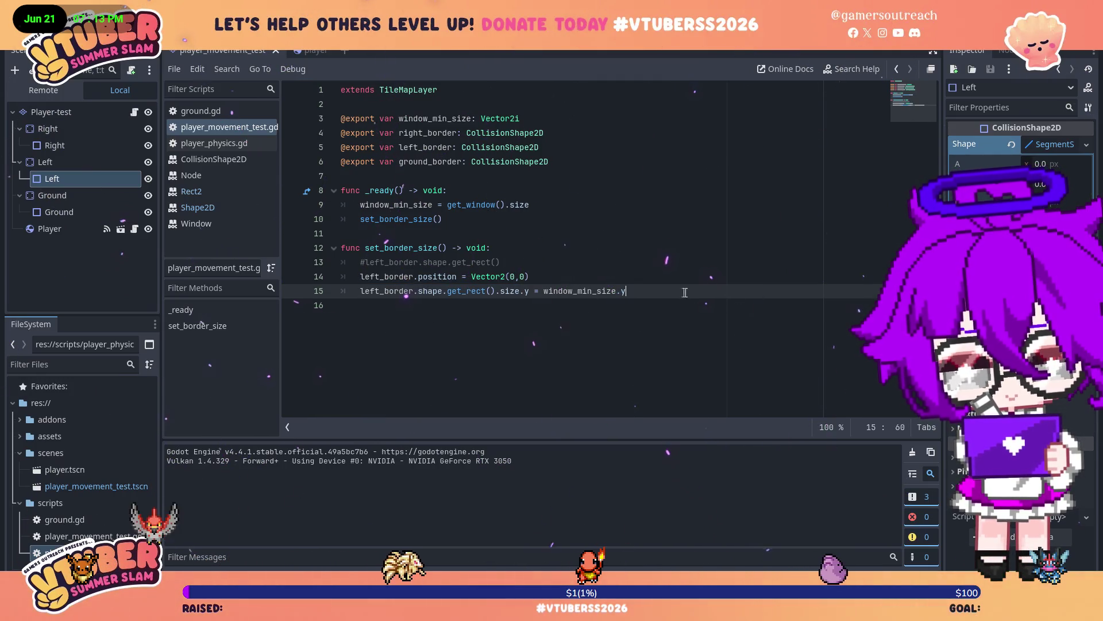
pyautogui.press('Return')
pyautogui.write('print(')
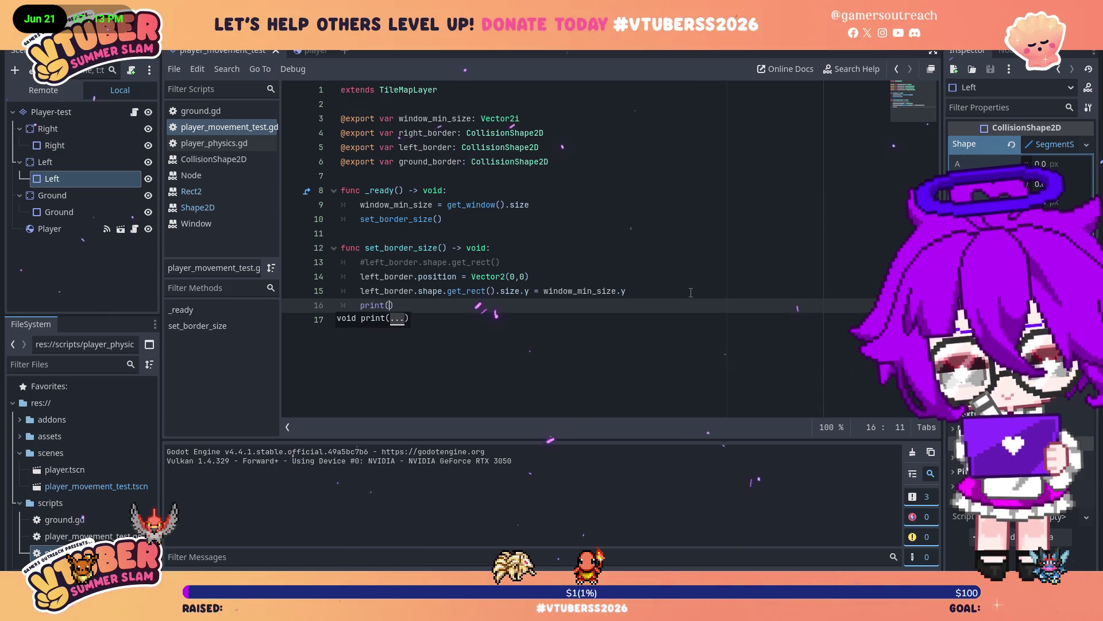
pyautogui.hotkey('ctrl', 'v')
# Run the scene and close it, getting (0.0, 648.0) in the output
pyautogui.press('F5')
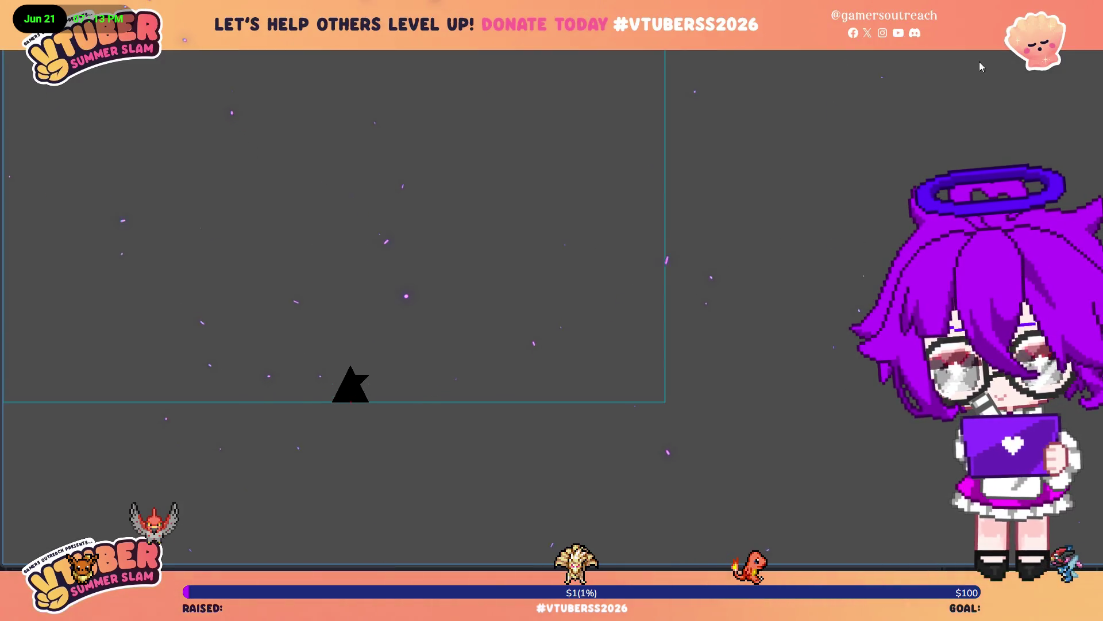
pyautogui.hotkey('alt', 'F4')
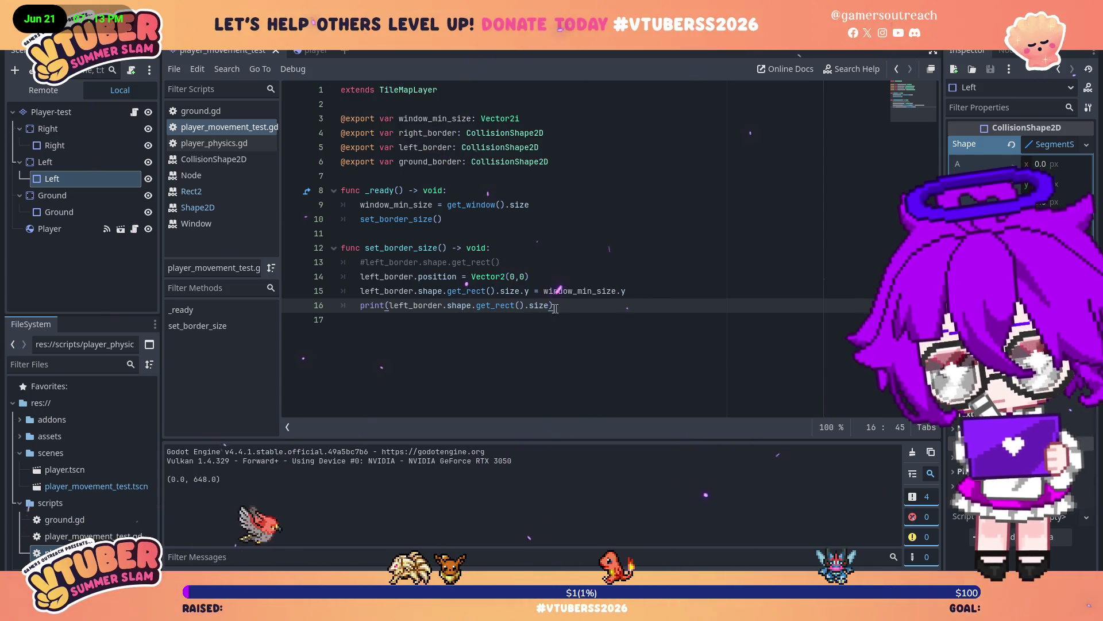
pyautogui.moveTo(529, 290); pyautogui.dragTo(500, 291)
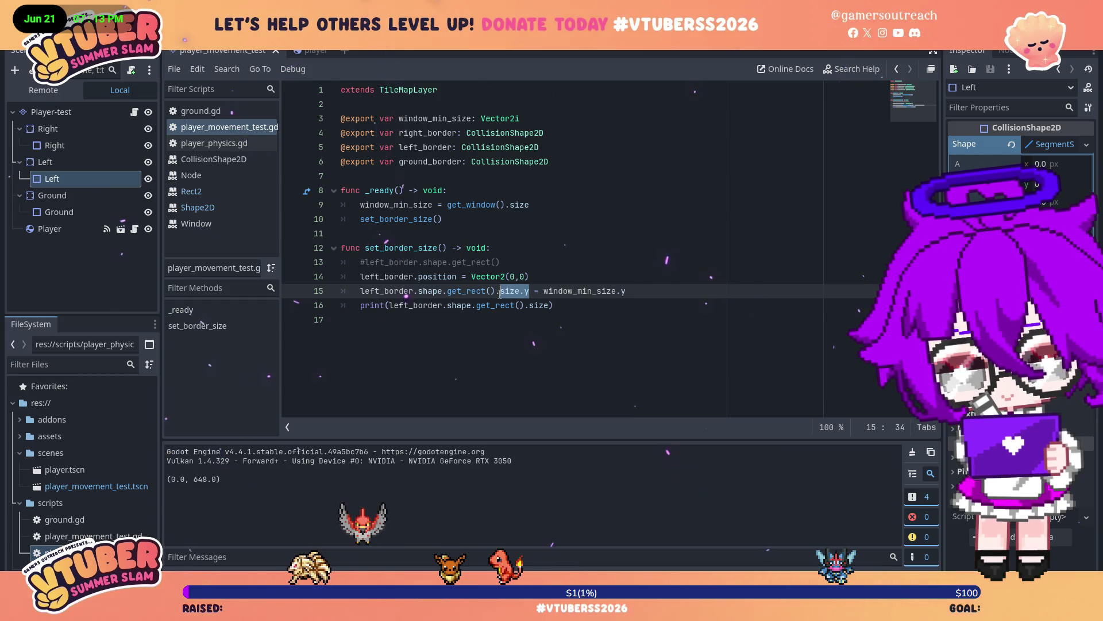
# Delete '.size.y = window_min_size.y' so line 15 reads left_border.shape.get_rect(), then save
pyautogui.write('B')
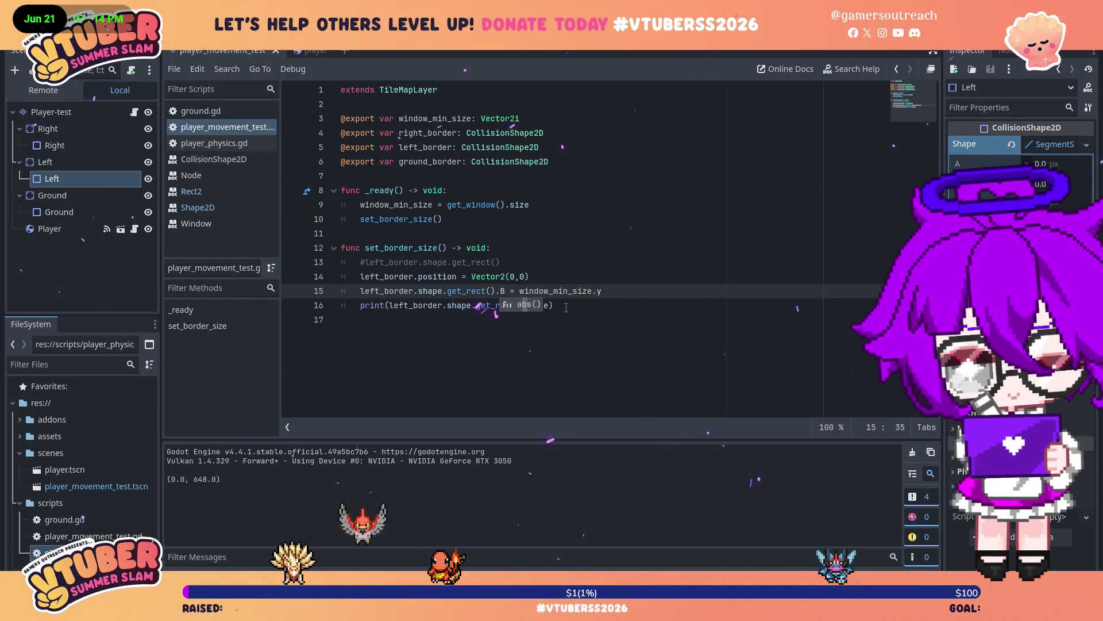
pyautogui.press('BackSpace')
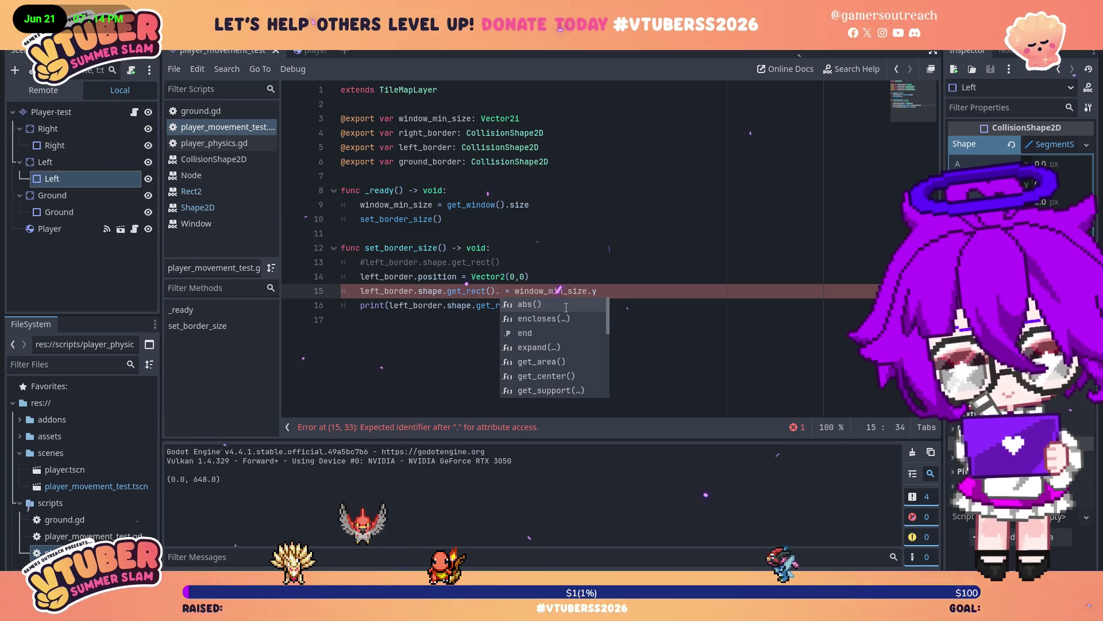
pyautogui.press('BackSpace')
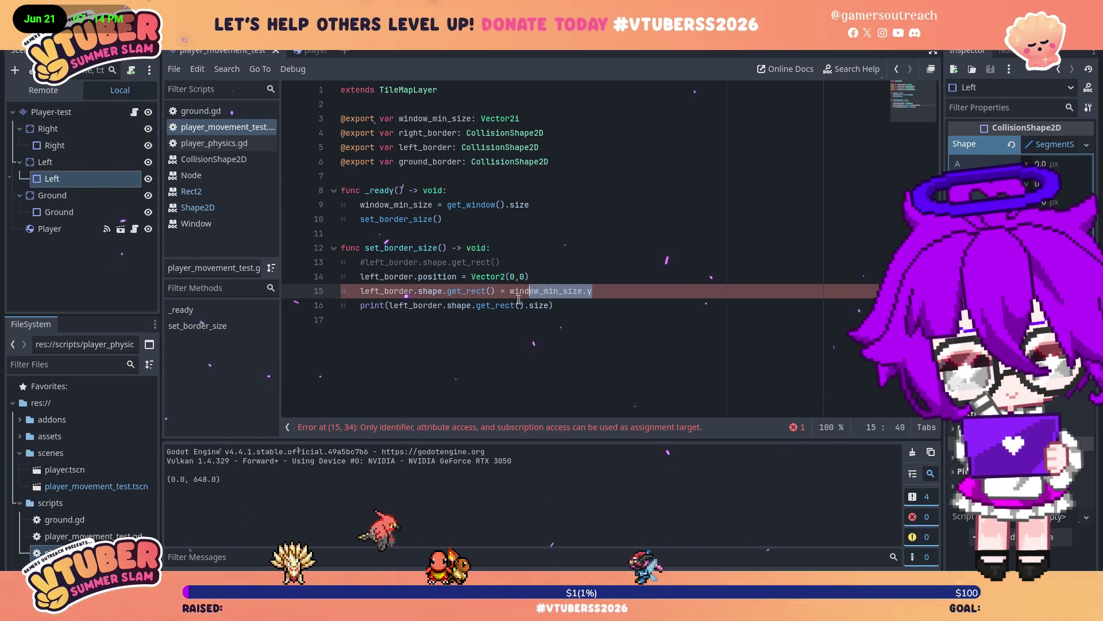
pyautogui.moveTo(607, 298); pyautogui.dragTo(492, 291)
pyautogui.press('BackSpace')
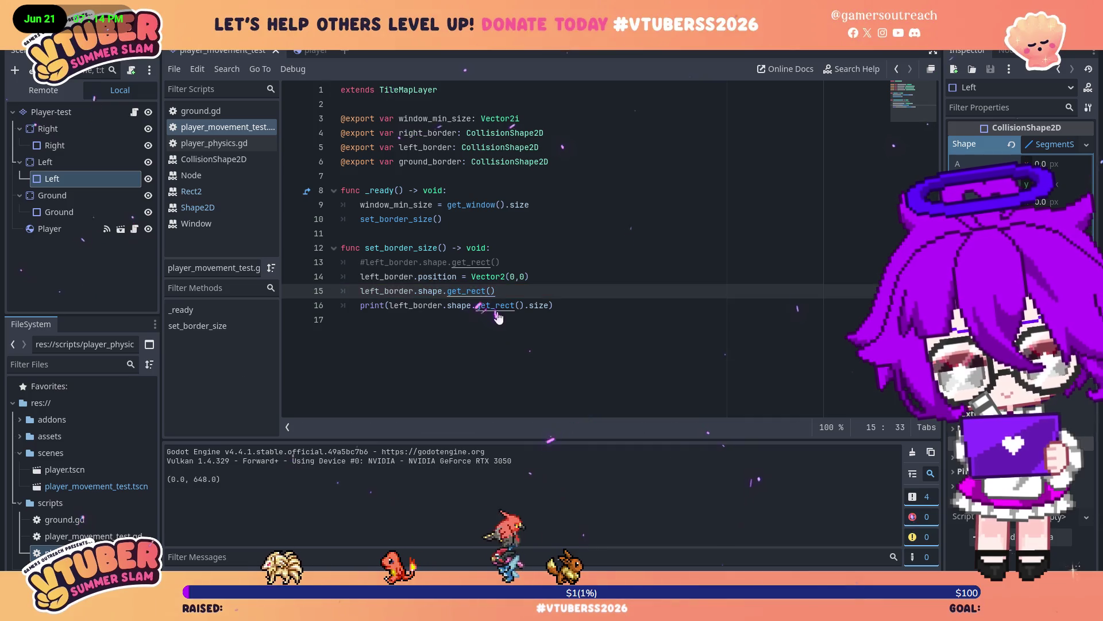
pyautogui.hotkey('ctrl', 's')
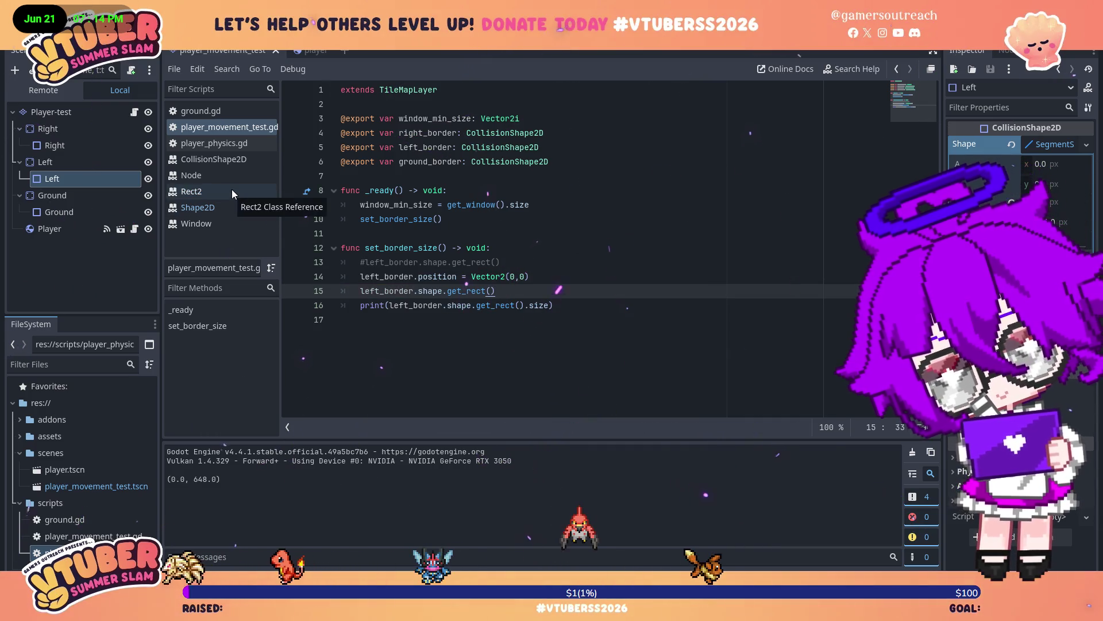
# Bring up the Rect2 help page and scroll through its methods and operators
pyautogui.click(229, 201)
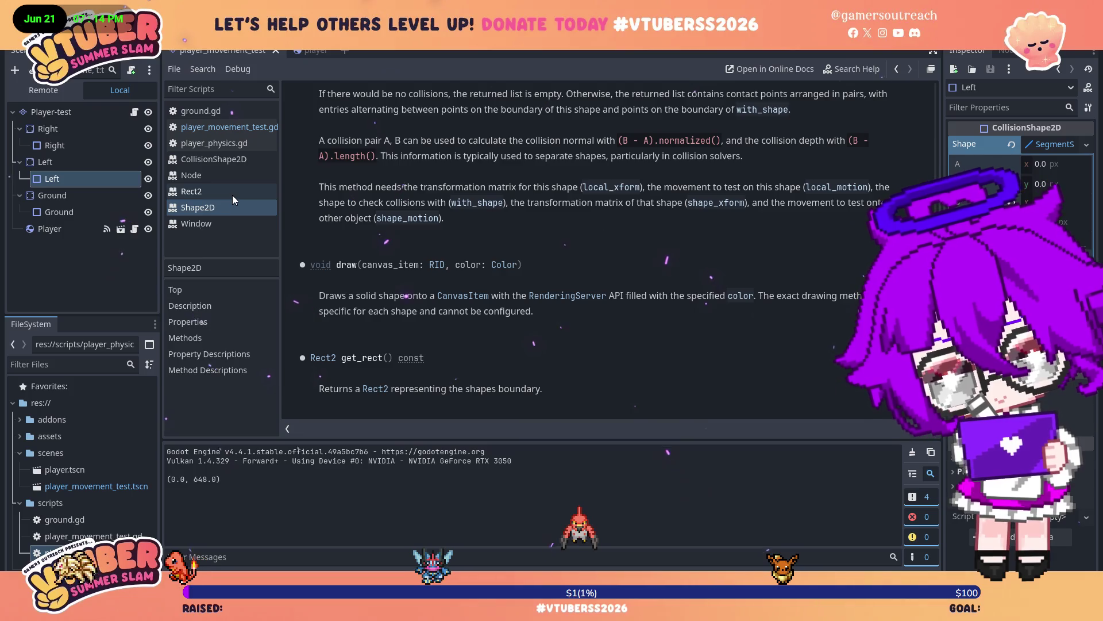
pyautogui.click(232, 194)
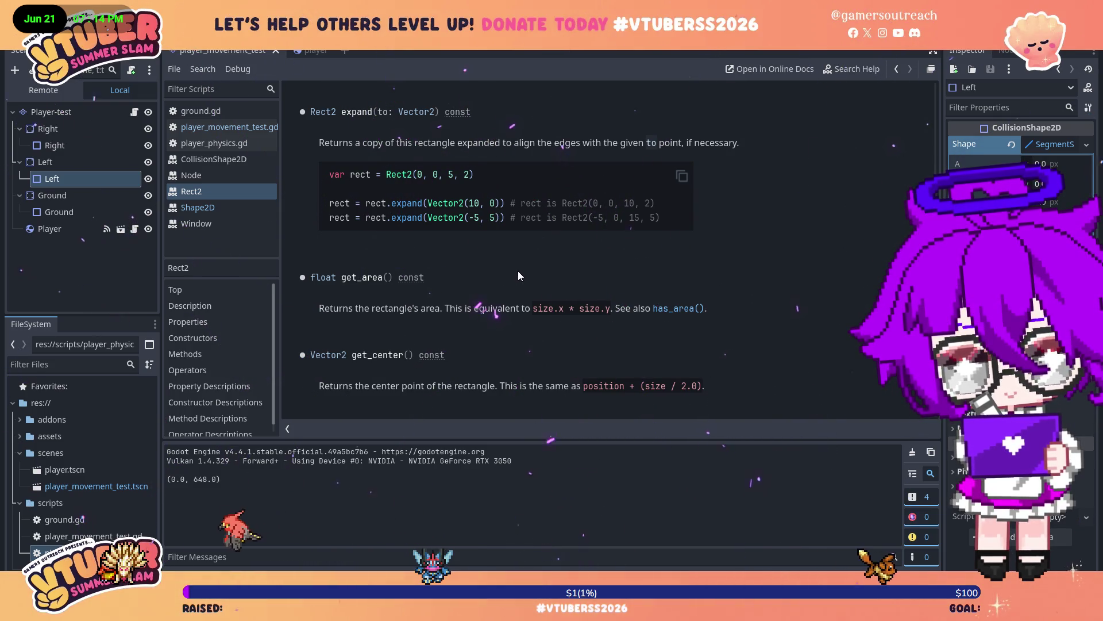
pyautogui.scroll(-1, 520, 268)
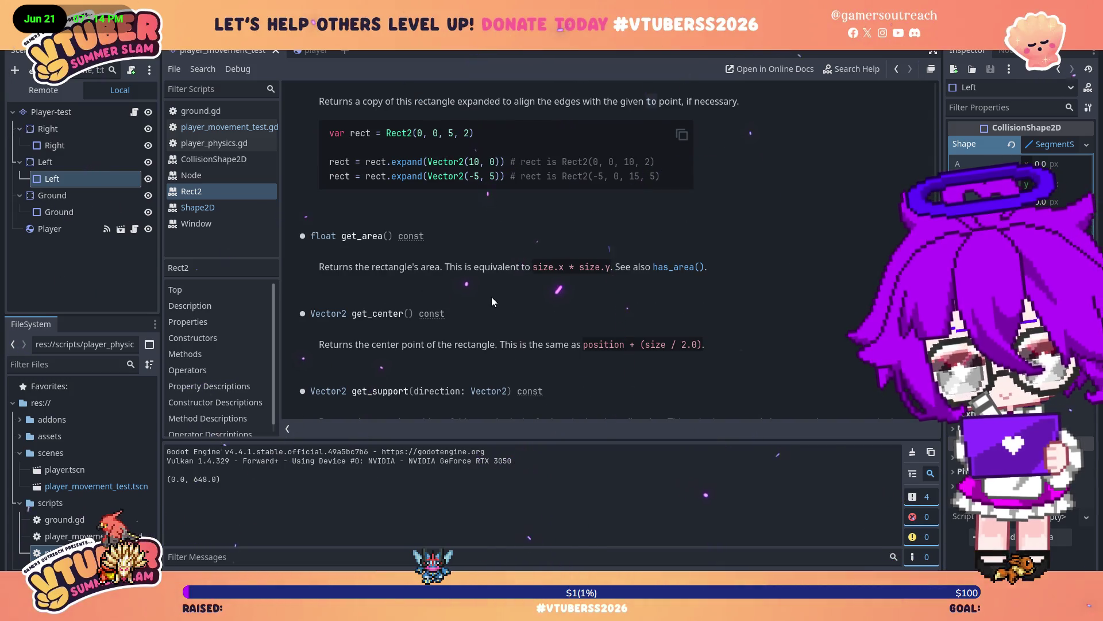
pyautogui.scroll(-4, 498, 307)
pyautogui.scroll(-1, 497, 316)
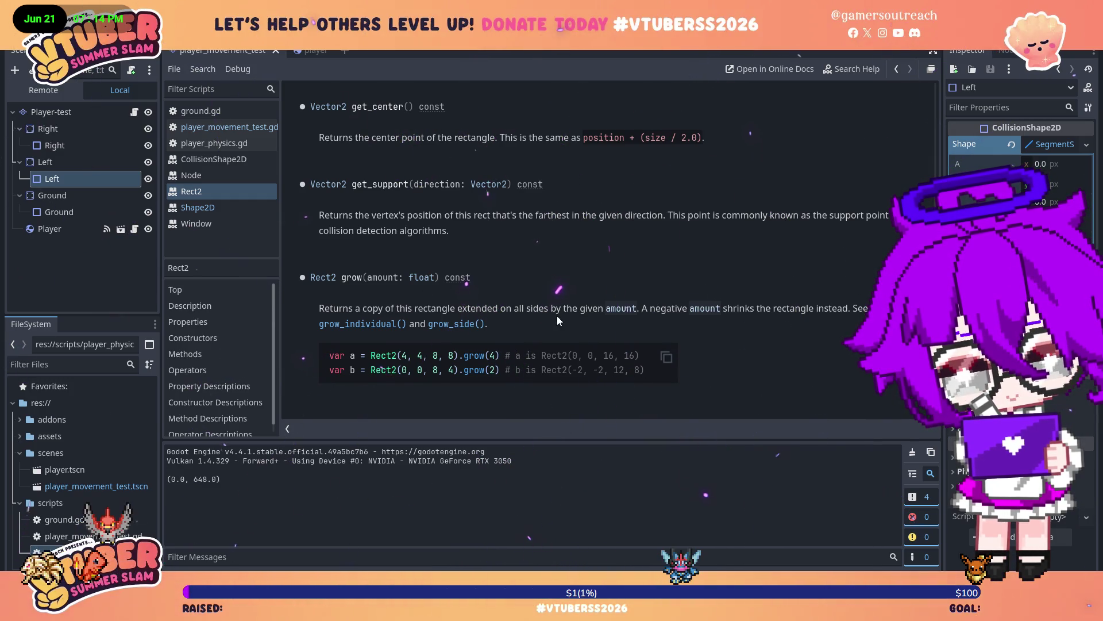
pyautogui.scroll(-4, 534, 321)
pyautogui.scroll(-4, 605, 339)
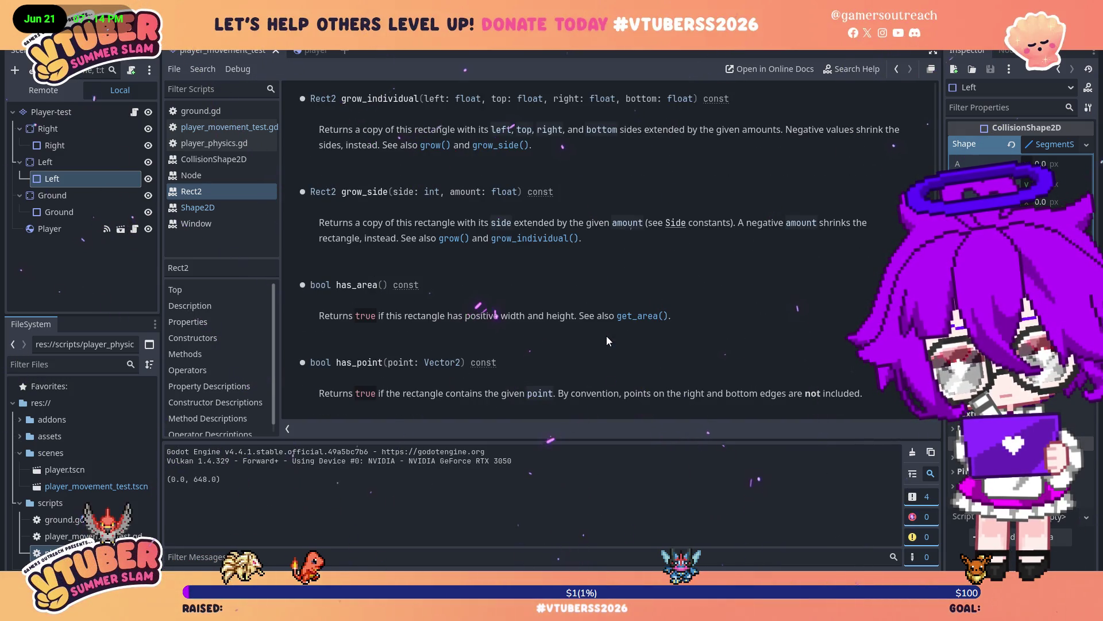
pyautogui.scroll(1, 605, 336)
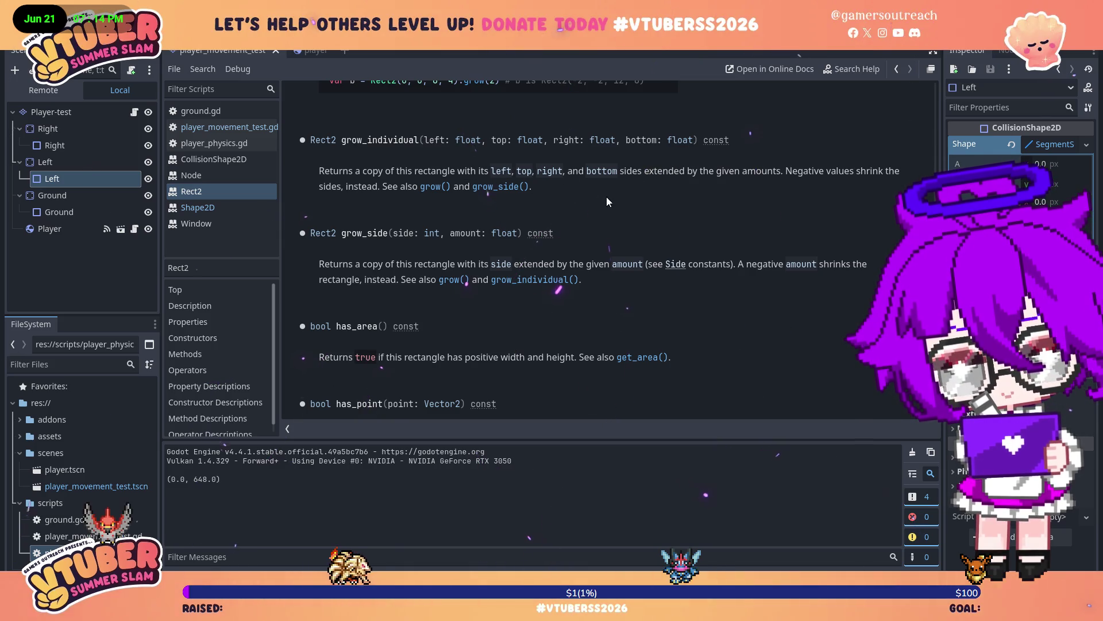
pyautogui.scroll(-4, 606, 197)
pyautogui.scroll(-6, 606, 202)
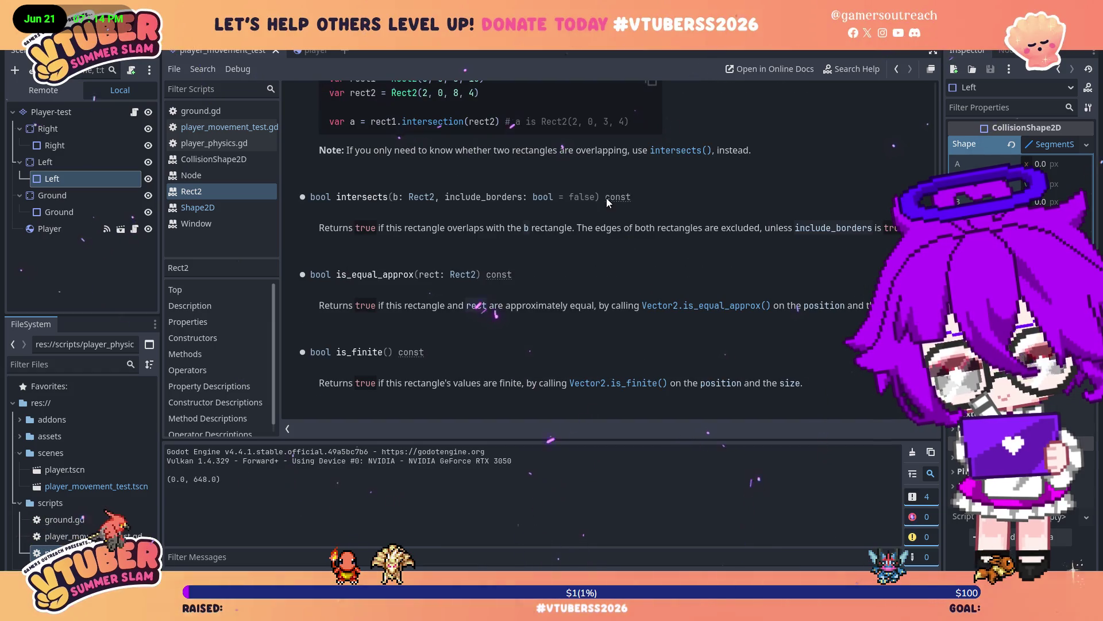
pyautogui.scroll(-4, 607, 198)
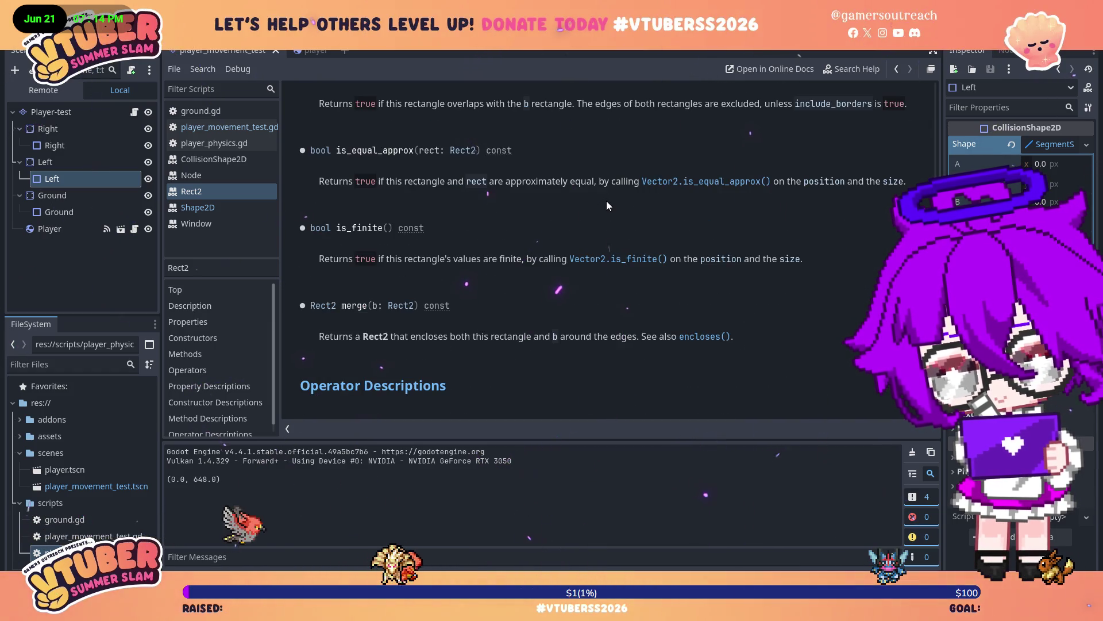
pyautogui.scroll(-4, 606, 201)
pyautogui.scroll(-2, 605, 201)
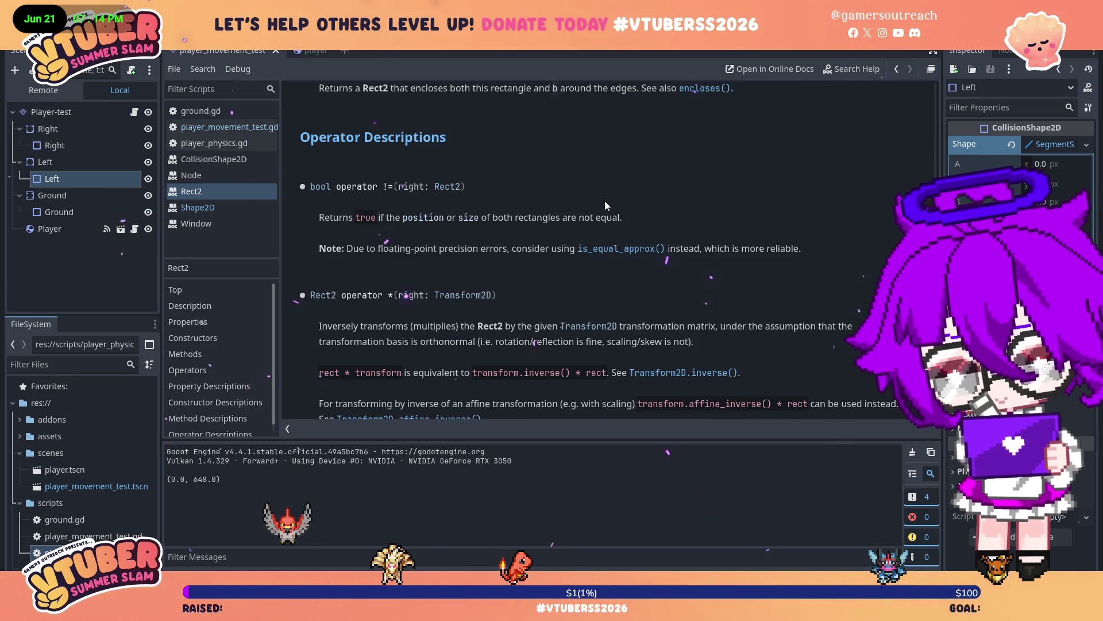
pyautogui.scroll(-4, 605, 201)
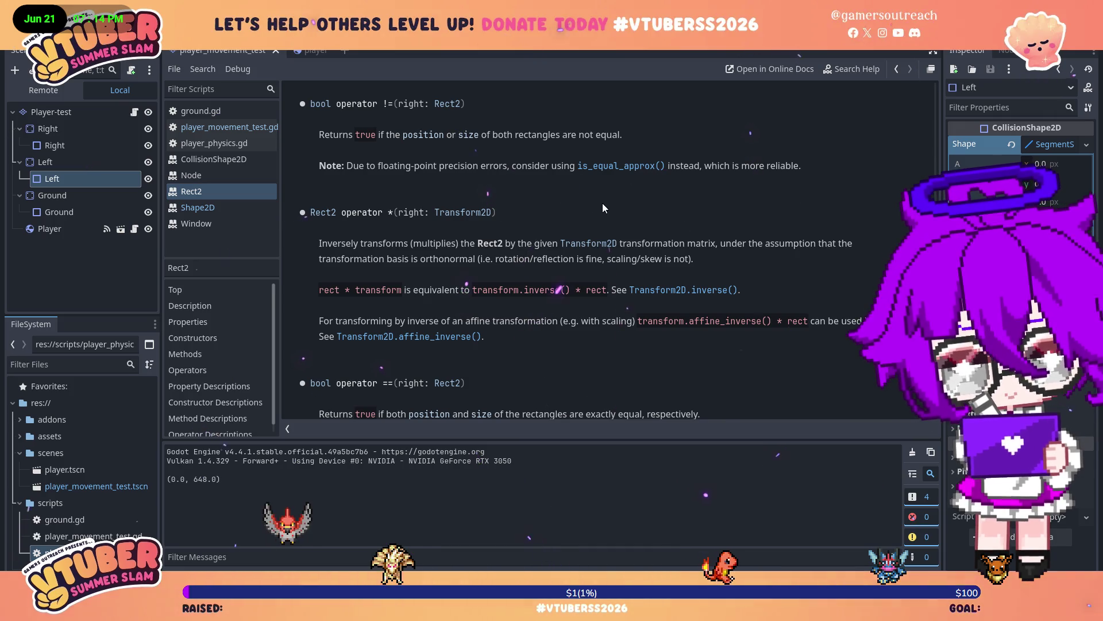
pyautogui.scroll(-2, 602, 202)
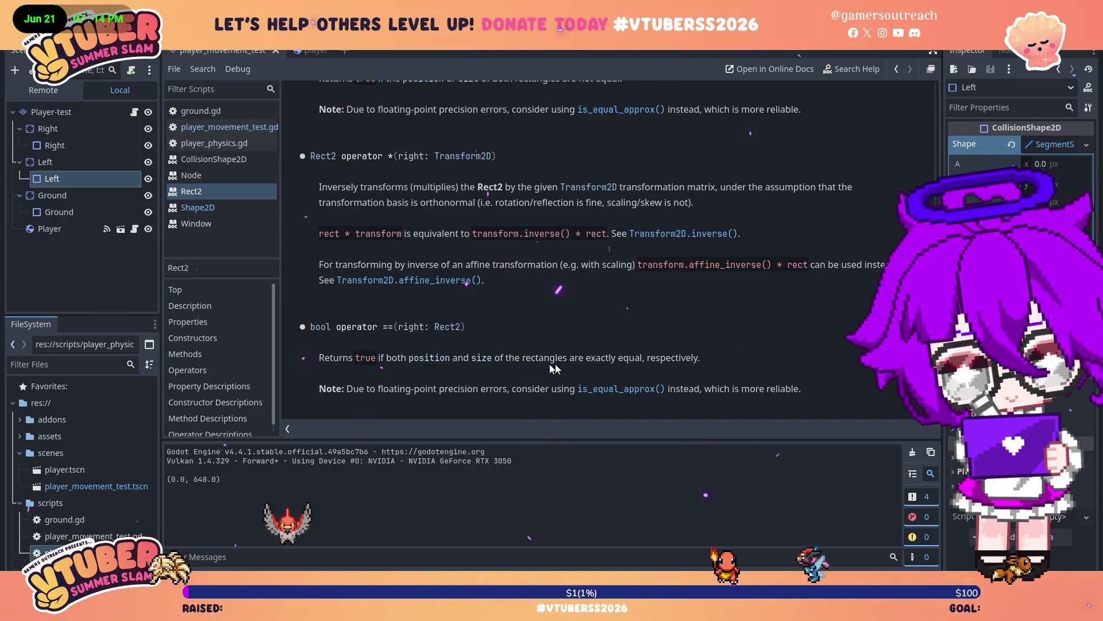
pyautogui.scroll(15, 504, 353)
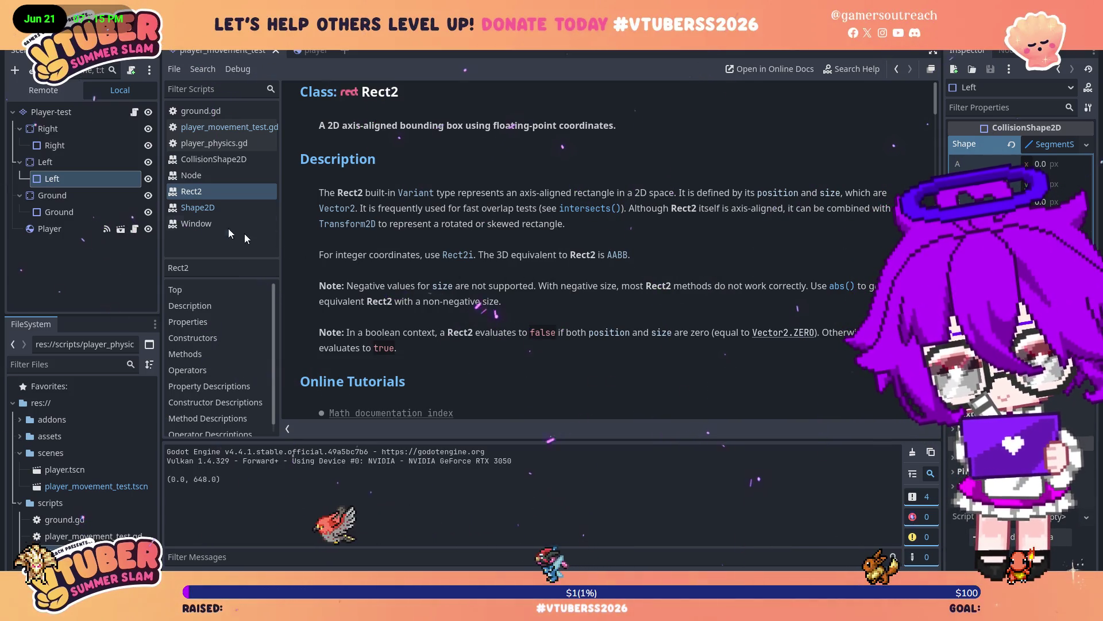
pyautogui.click(214, 211)
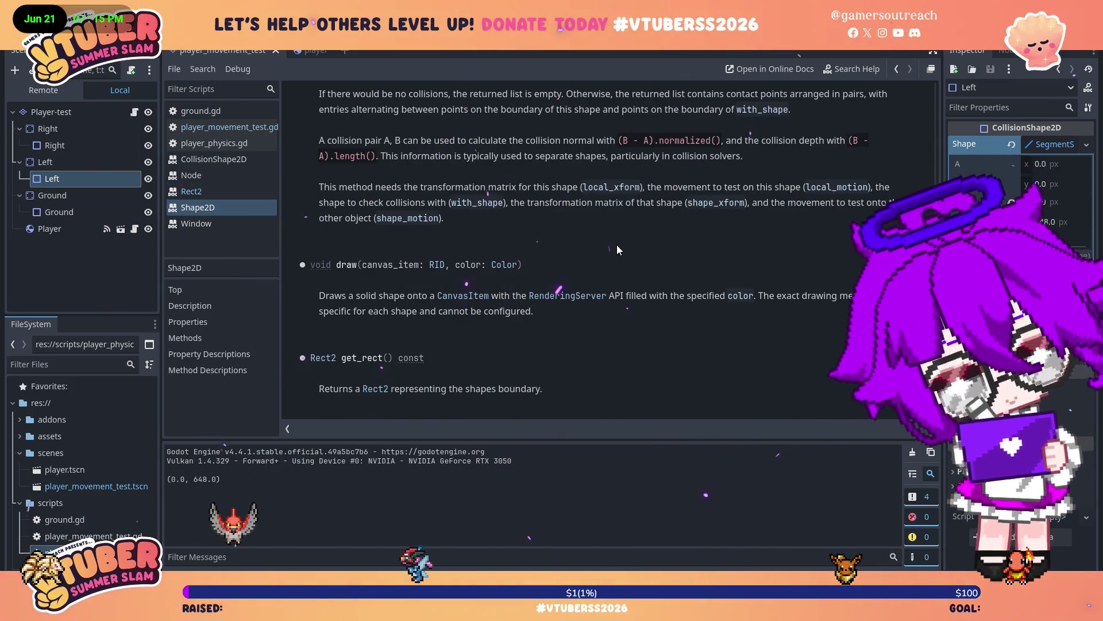
# Scroll the Shape2D reference and jump to get_rect, which returns a Rect2 of the shape's boundary
pyautogui.scroll(3, 566, 289)
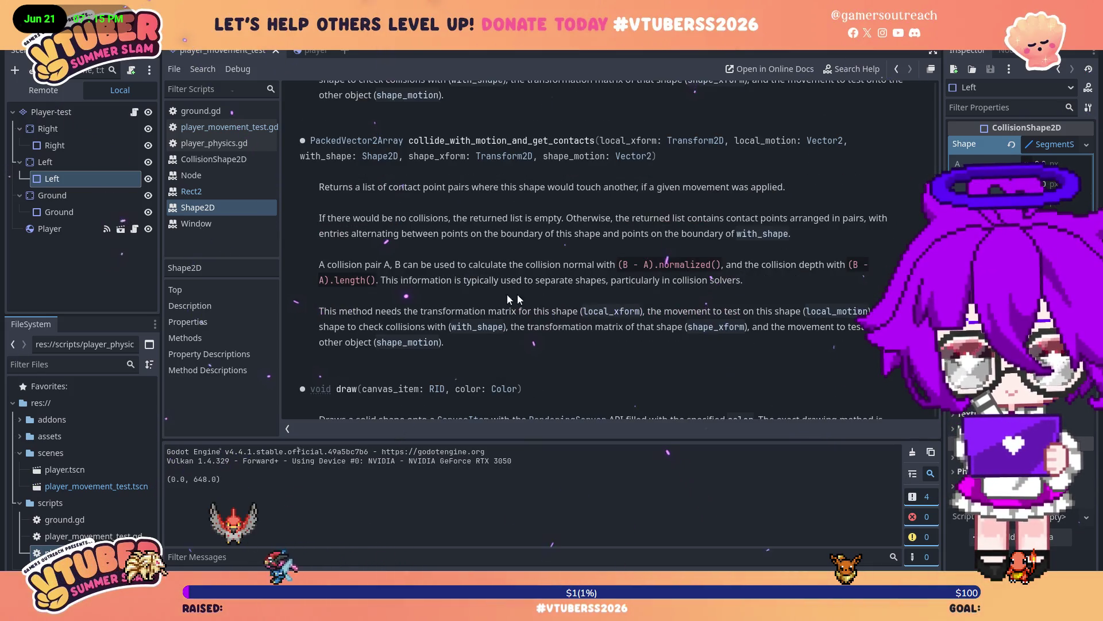
pyautogui.scroll(4, 453, 310)
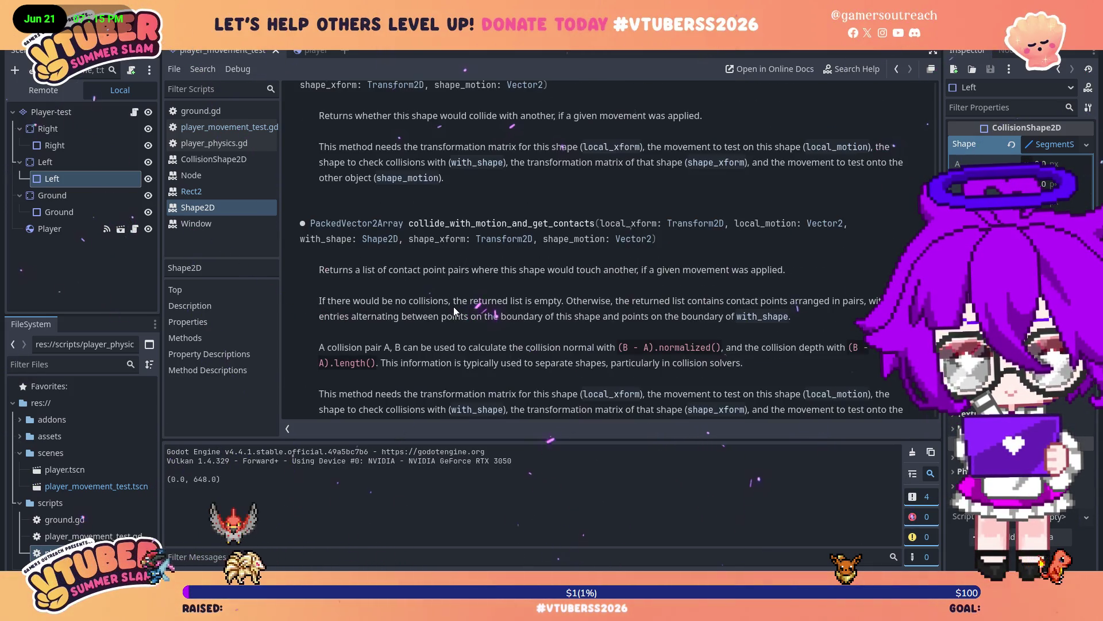
pyautogui.scroll(1, 455, 307)
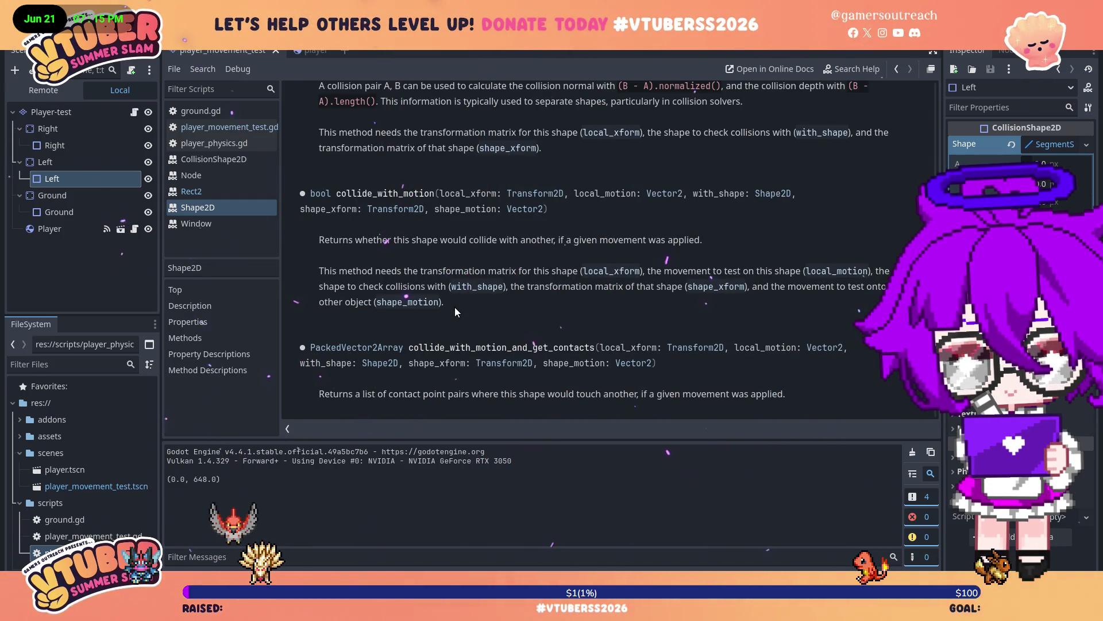
pyautogui.scroll(2, 455, 311)
pyautogui.scroll(20, 459, 304)
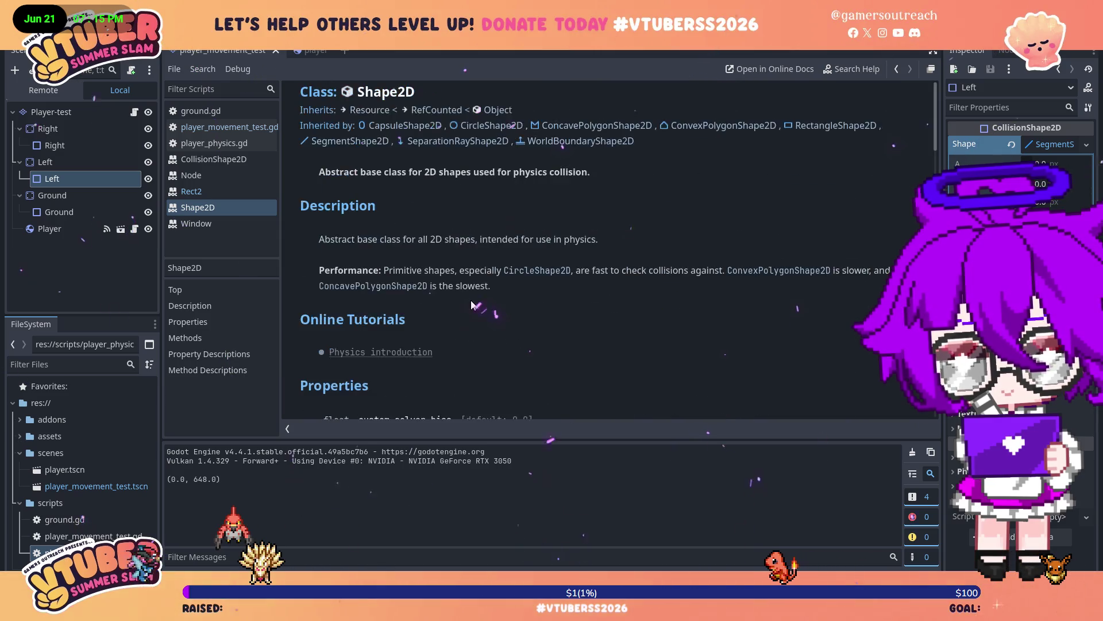
pyautogui.scroll(-3, 471, 298)
pyautogui.scroll(-2, 472, 297)
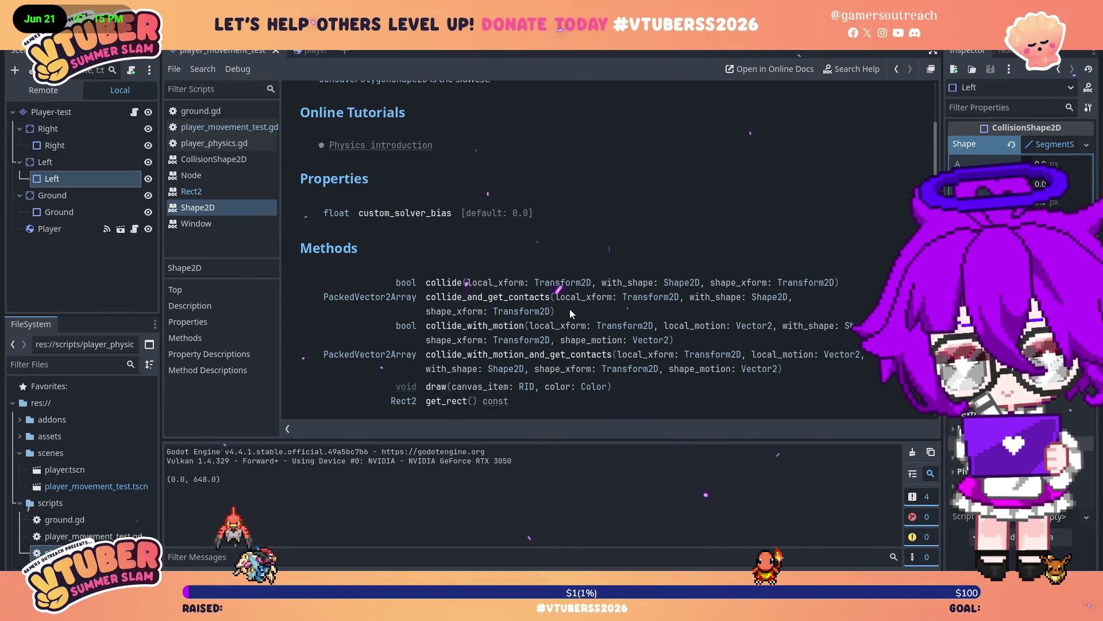
pyautogui.scroll(-1, 570, 310)
pyautogui.scroll(-2, 579, 354)
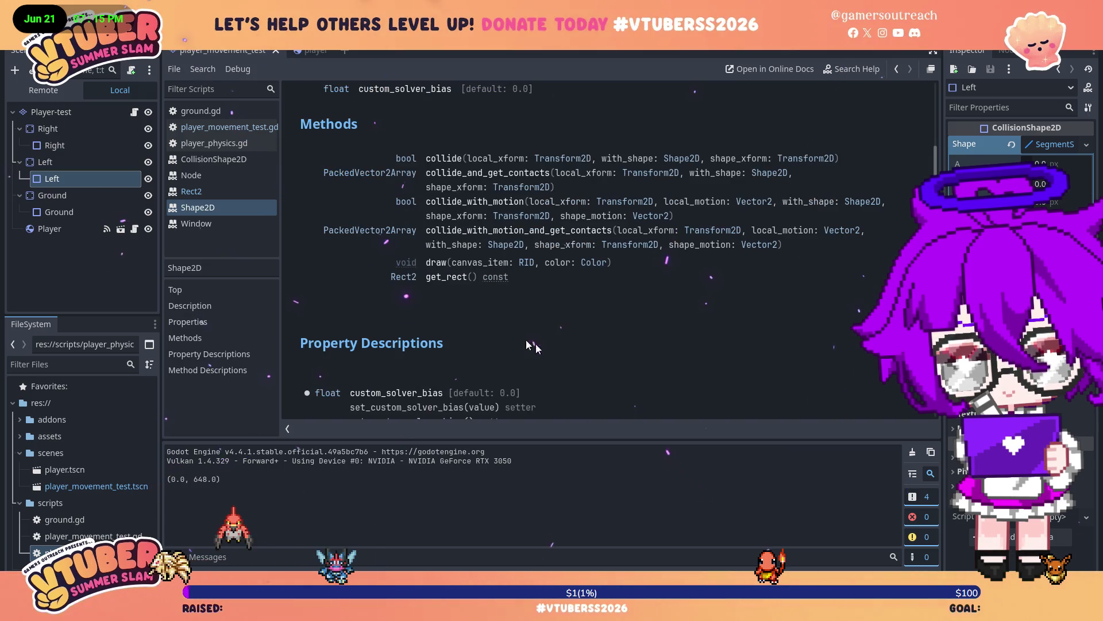
pyautogui.click(461, 281)
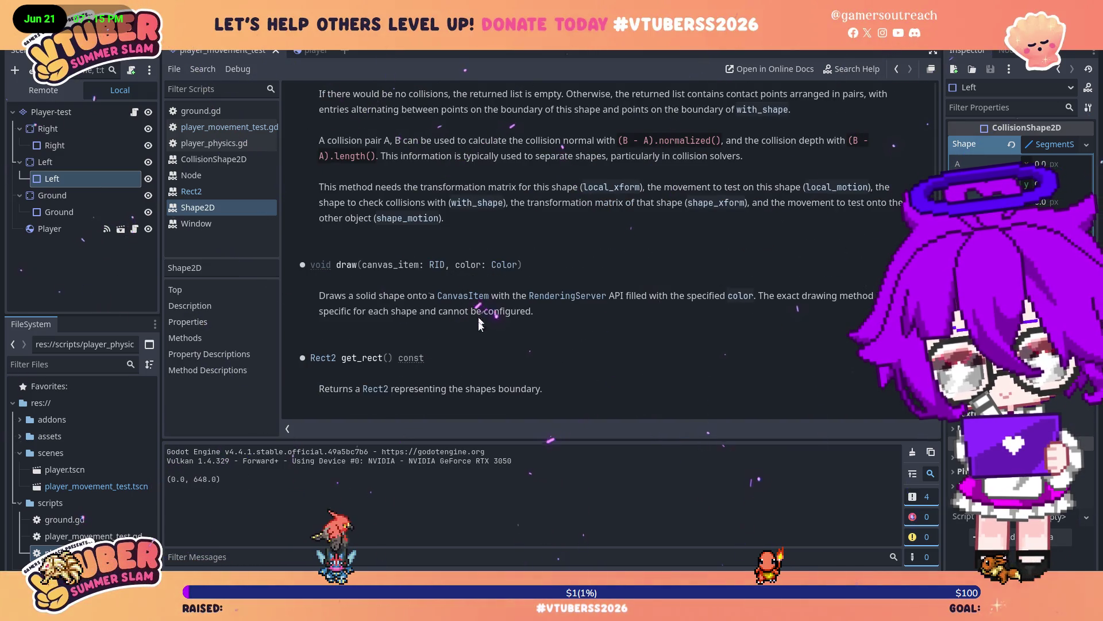
pyautogui.click(385, 389)
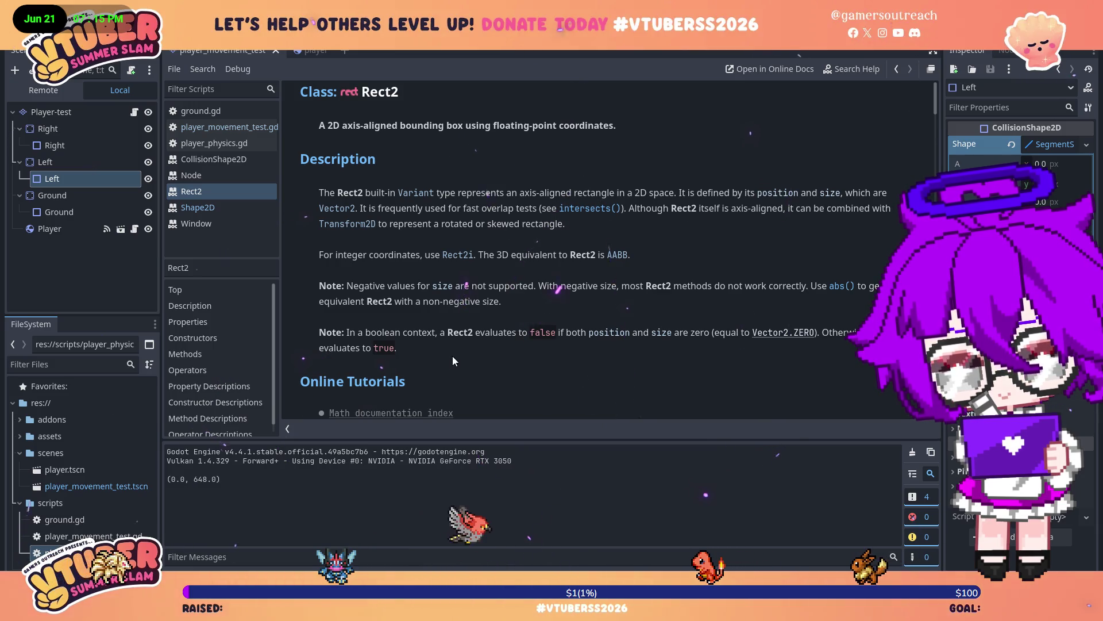
# Read further in the Rect2 reference, then stop the running game and return to the 2D editor
pyautogui.scroll(-1, 454, 355)
pyautogui.scroll(-2, 464, 354)
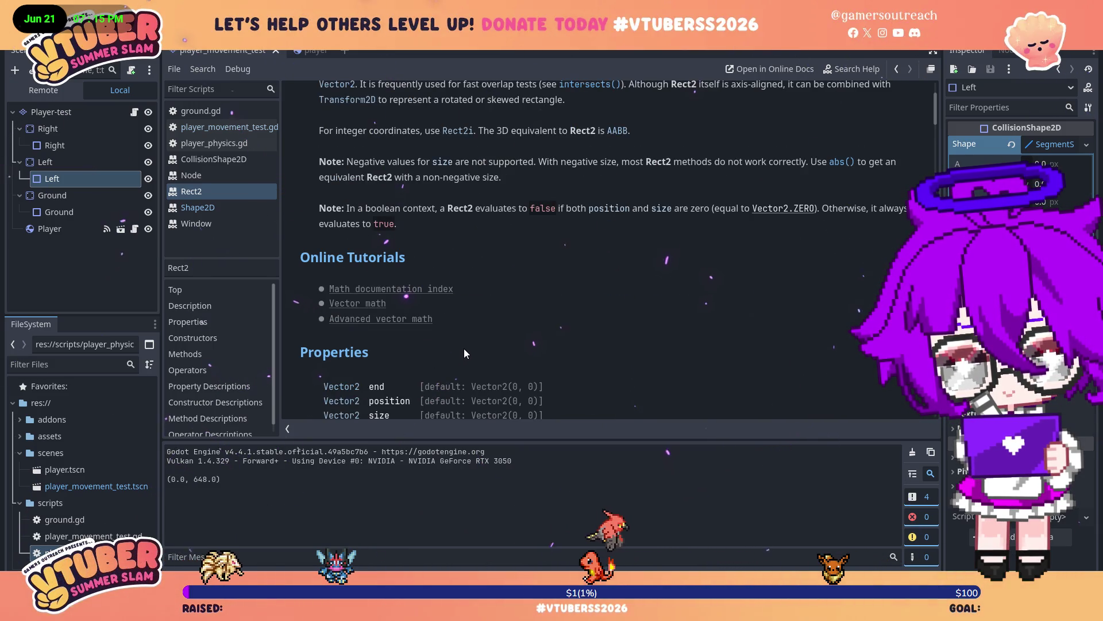
pyautogui.scroll(-3, 464, 354)
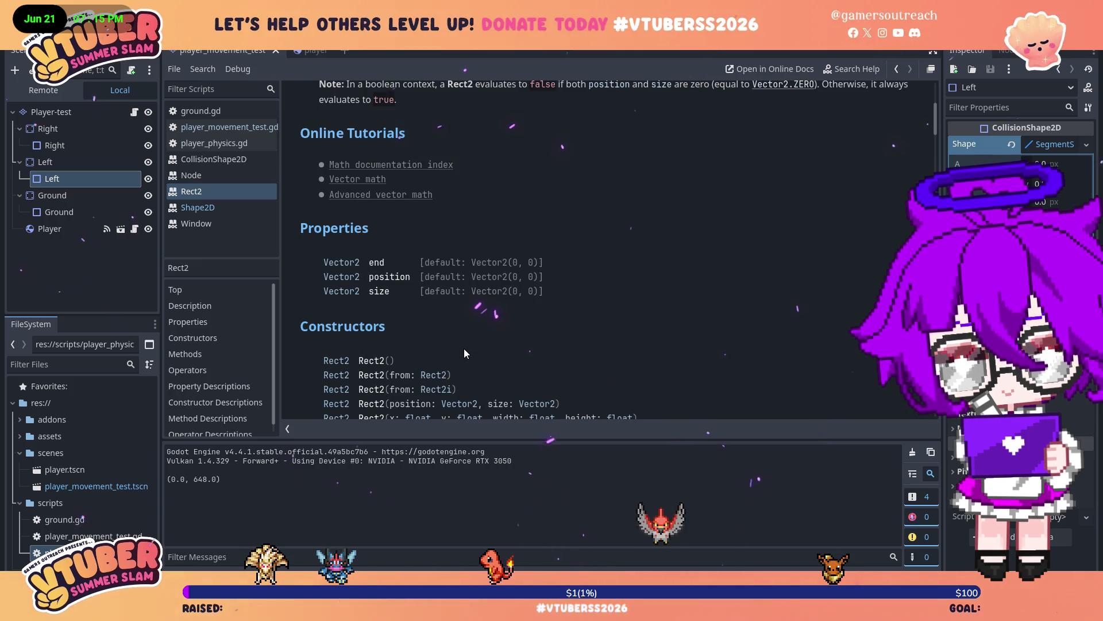
pyautogui.scroll(-2, 464, 352)
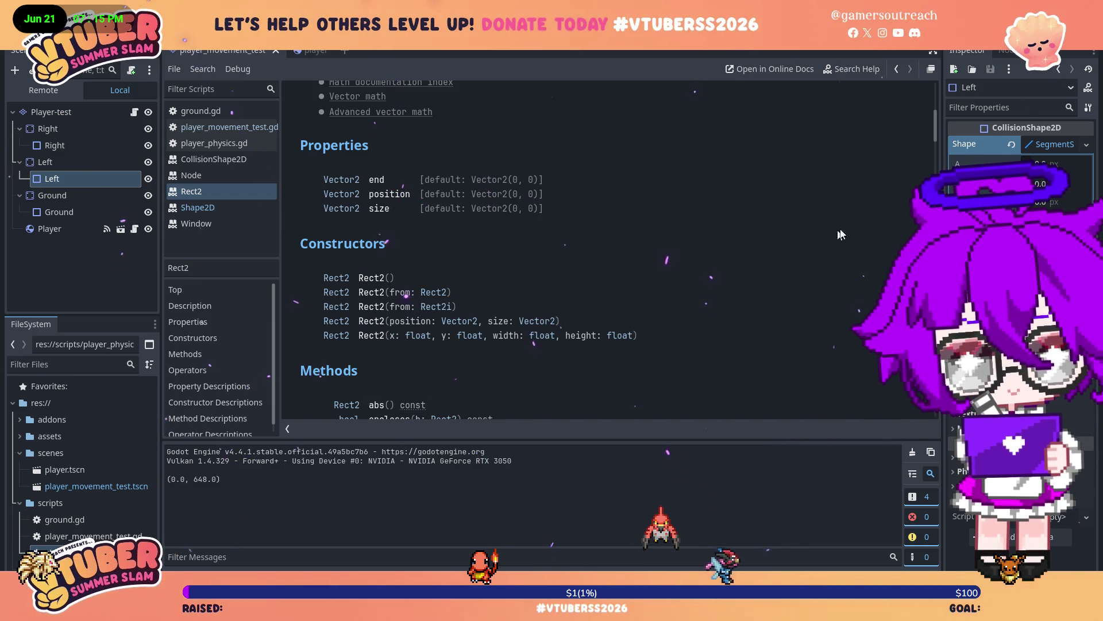
pyautogui.scroll(-3, 636, 280)
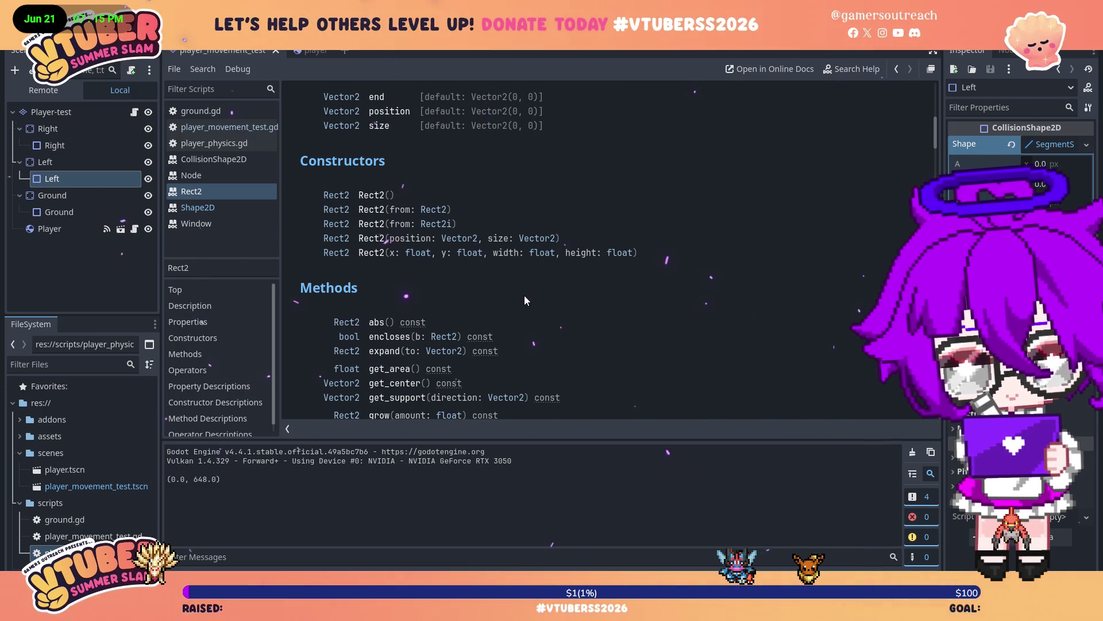
pyautogui.click(1052, 186)
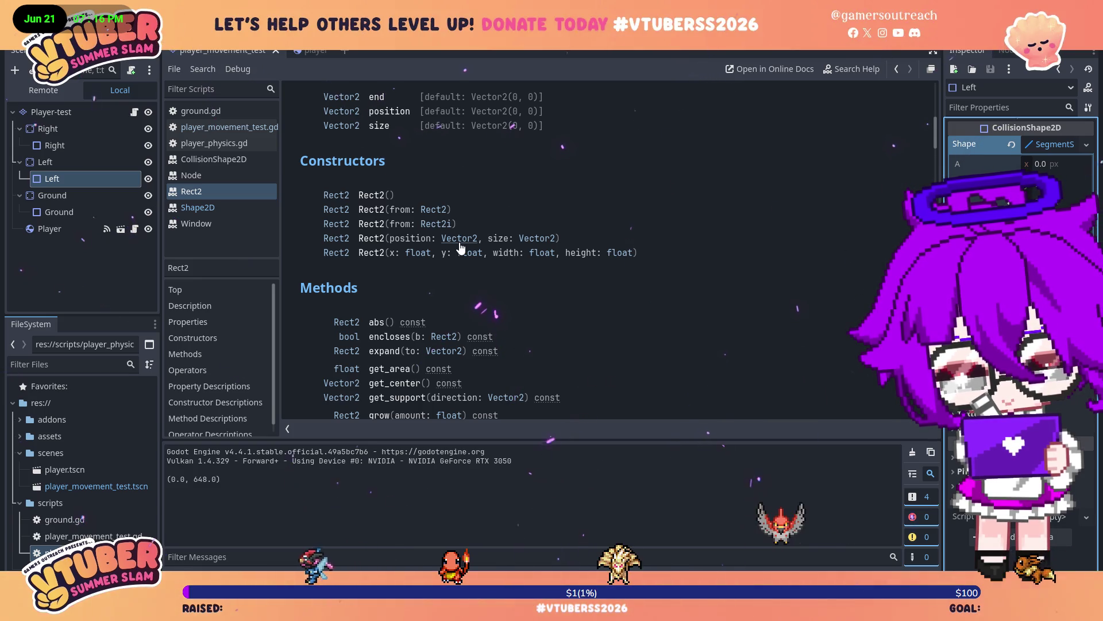
pyautogui.scroll(-2, 461, 241)
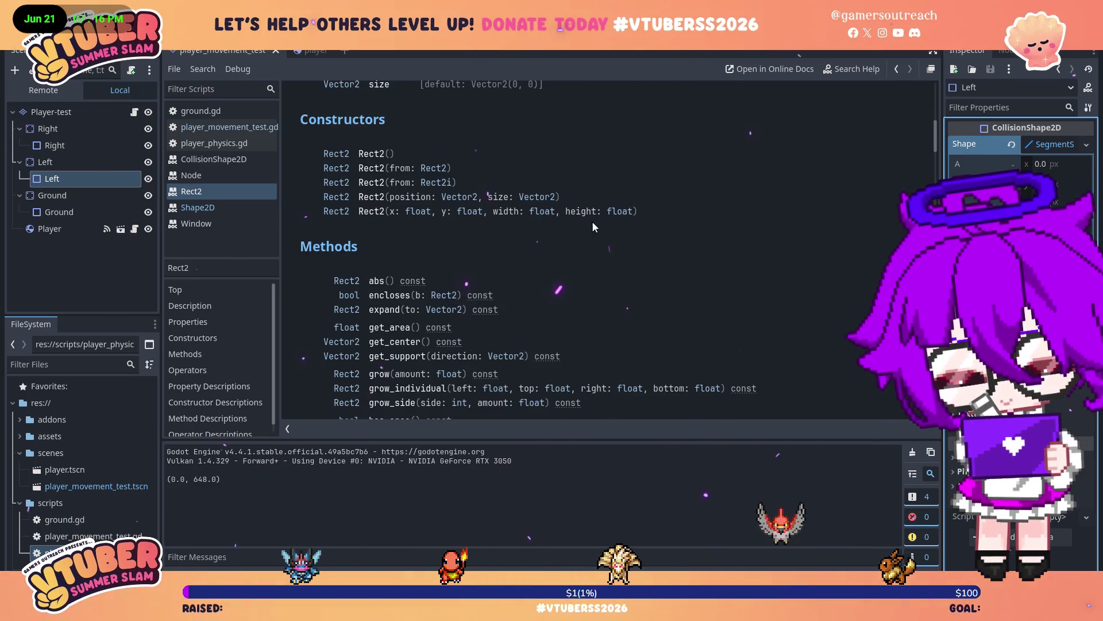
pyautogui.scroll(8, 592, 229)
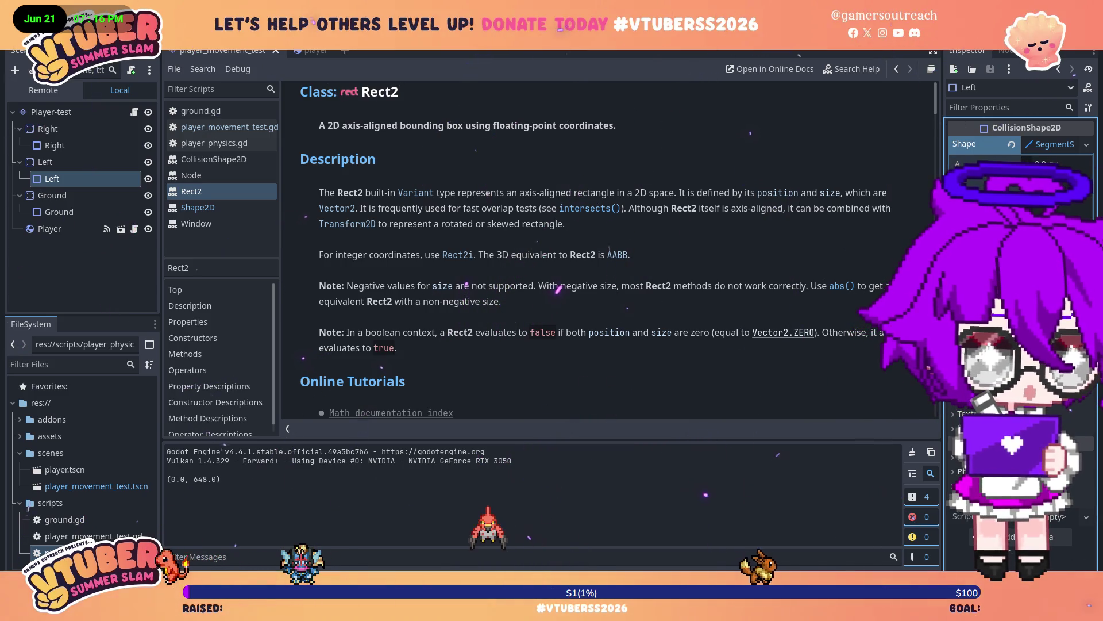
pyautogui.press('F8')
pyautogui.hotkey('ctrl', 'F1')
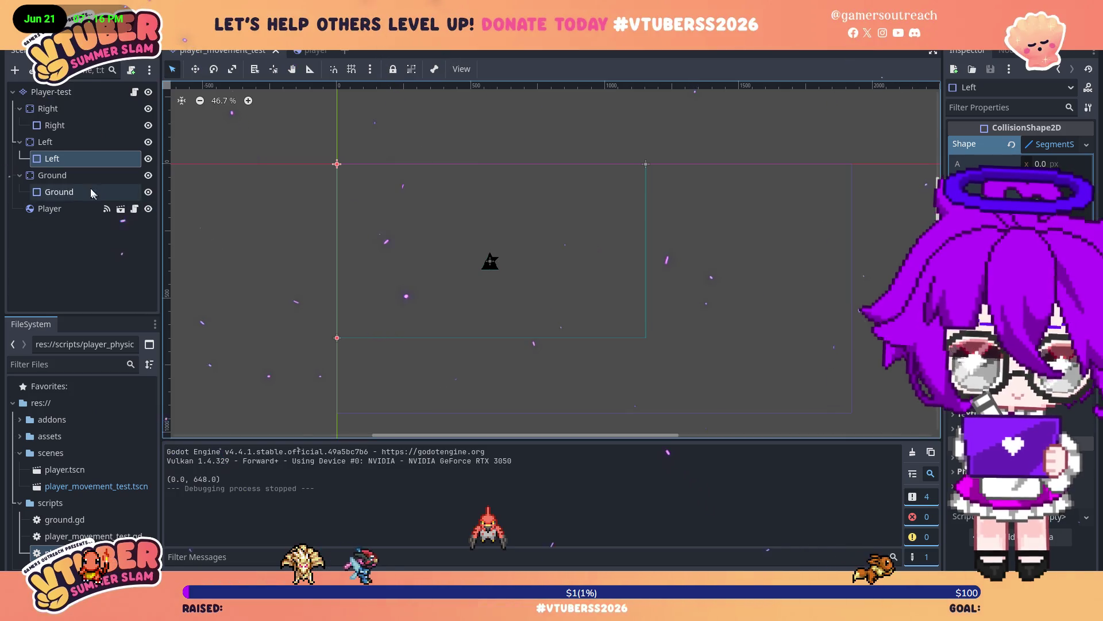
# Cut the Right, Left and Ground border nodes out of the Player-test scene
pyautogui.click(51, 108)
pyautogui.keyDown('shift'); pyautogui.click(61, 180); pyautogui.keyUp('shift')
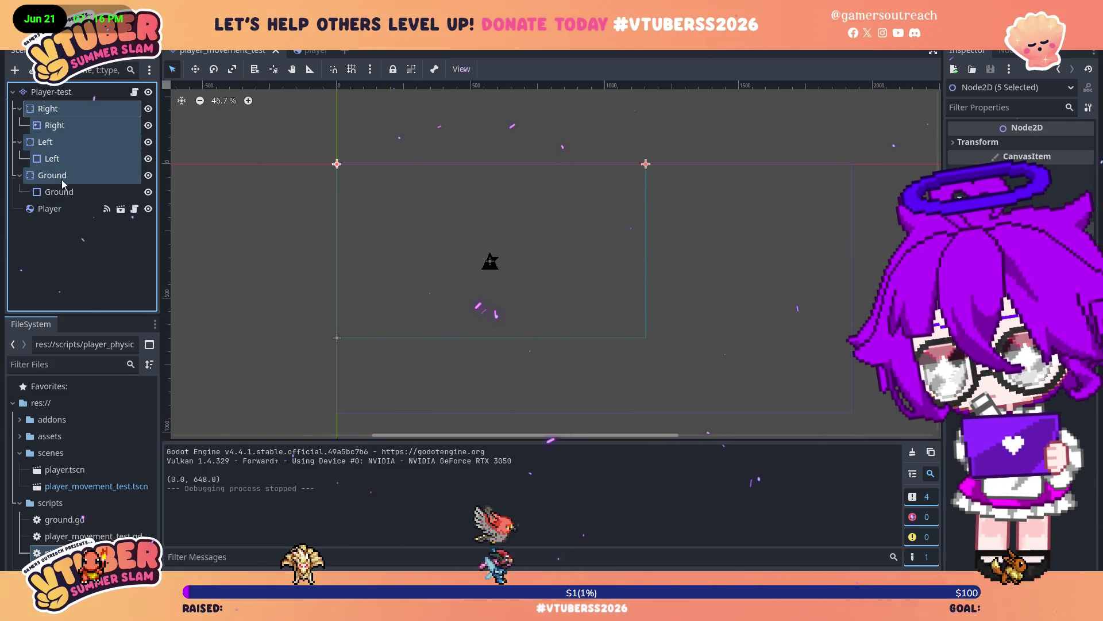
pyautogui.hotkey('ctrl', 'x')
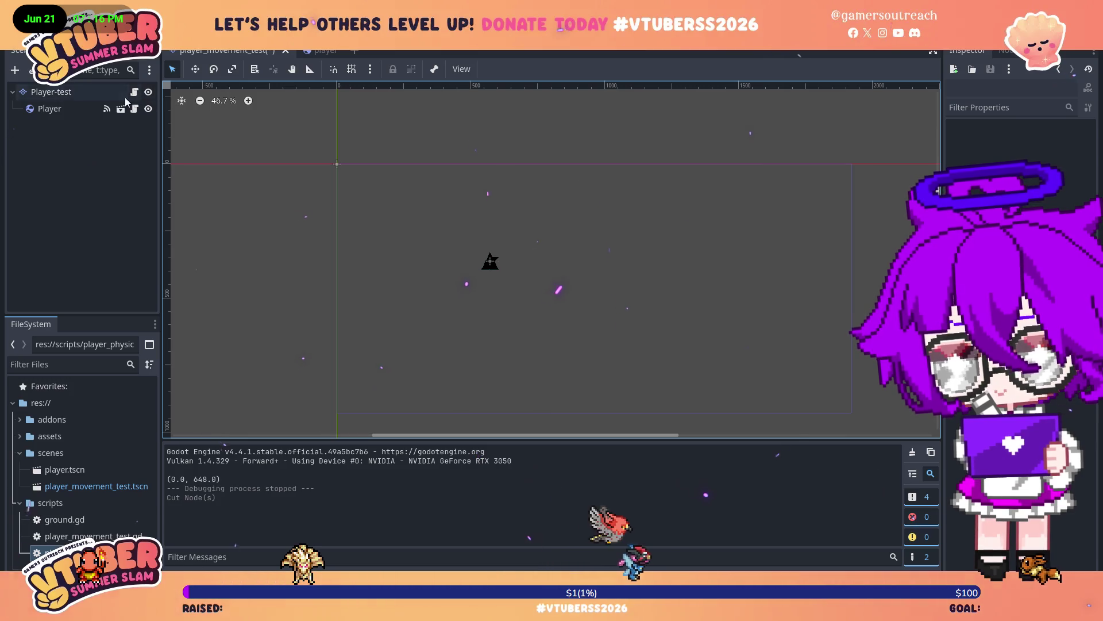
pyautogui.click(134, 93)
pyautogui.moveTo(550, 161); pyautogui.dragTo(298, 137)
pyautogui.press('BackSpace')
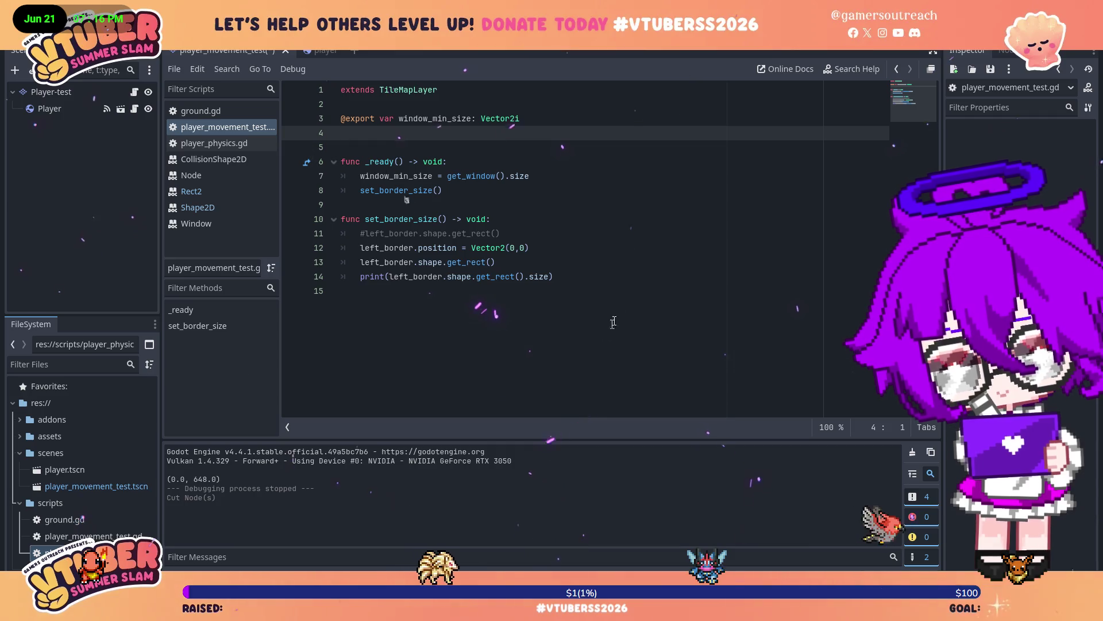
# Delete the _ready and set_border_size functions plus leftover blank lines, keeping only window_min_size
pyautogui.click(569, 277)
pyautogui.keyDown('shift'); pyautogui.click(336, 147); pyautogui.keyUp('shift')
pyautogui.press('BackSpace')
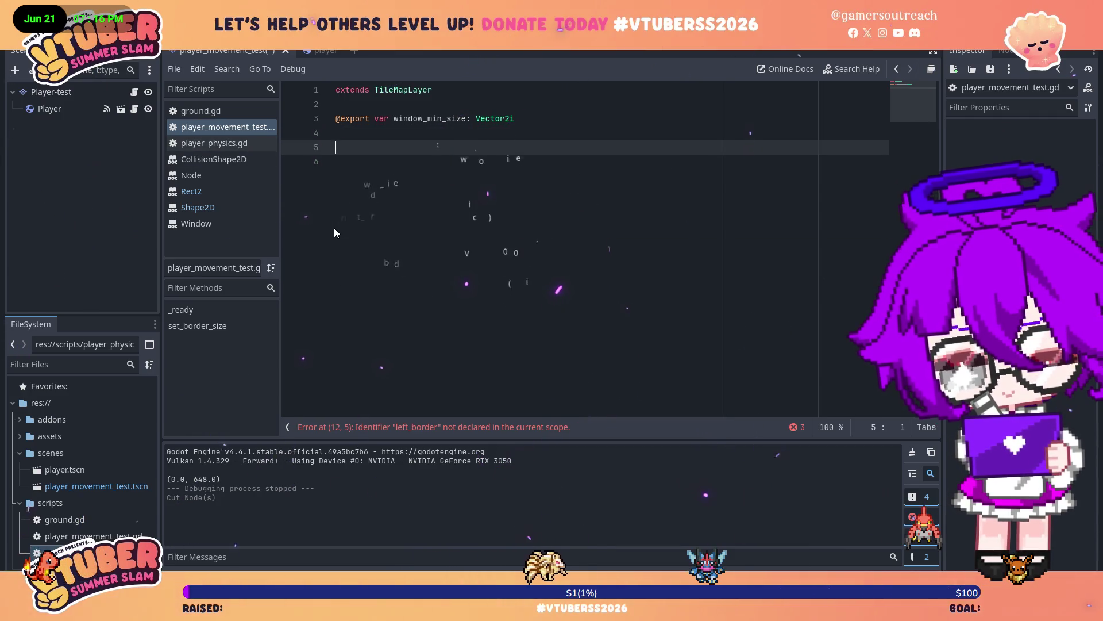
pyautogui.press('BackSpace')
pyautogui.press('Delete')
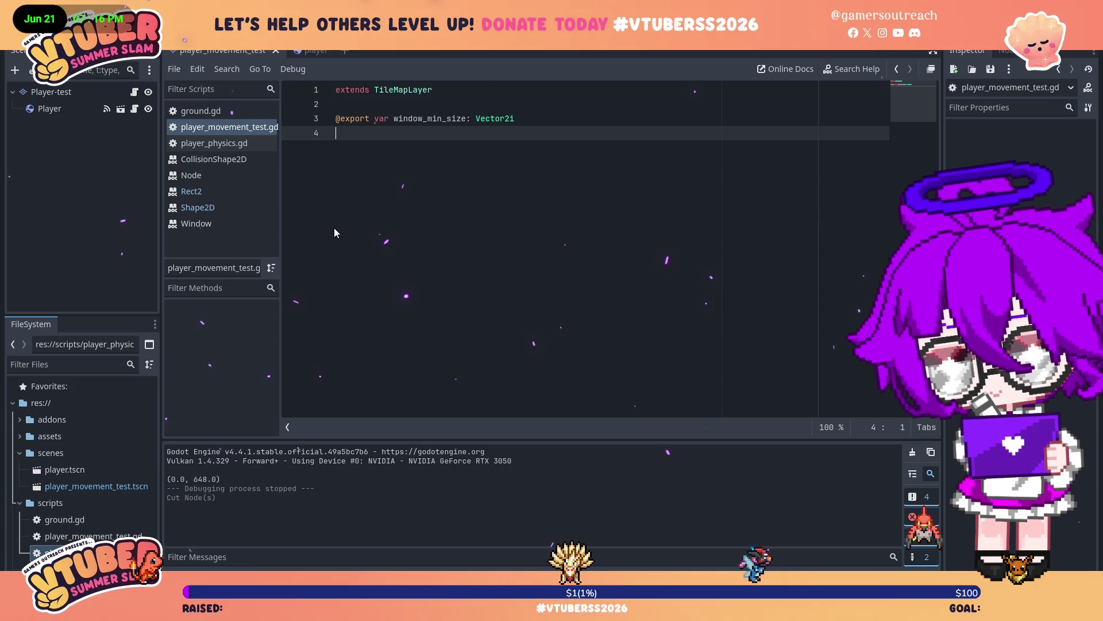
pyautogui.click(130, 95)
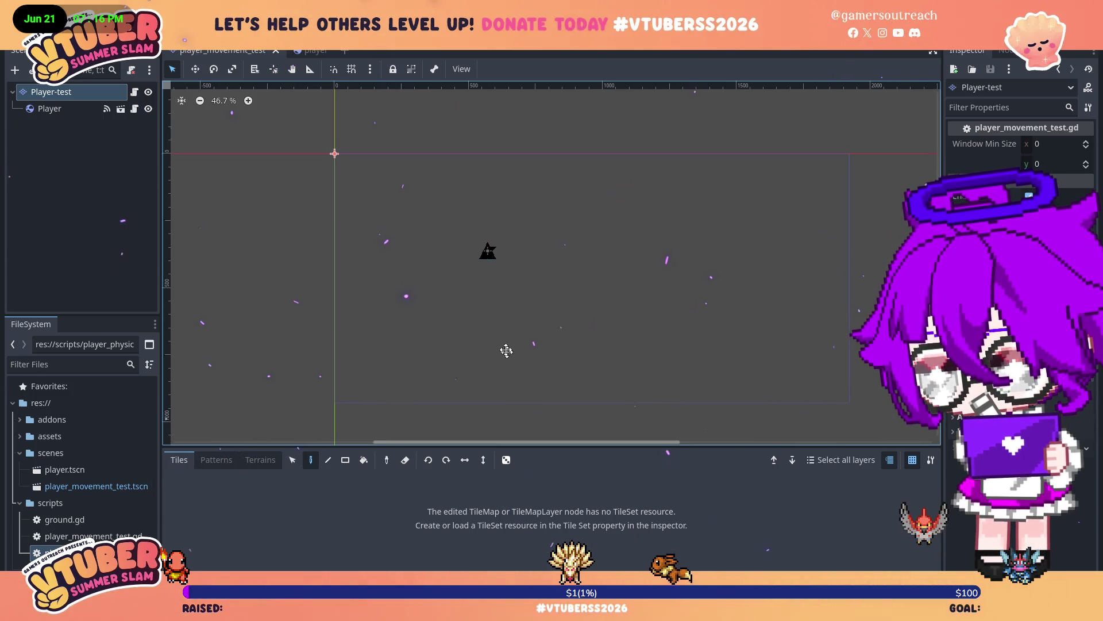
# Browse Player-test's TileMap Patterns and Tiles lists, then bring up its empty TileSet panel
pyautogui.scroll(-2, 508, 356)
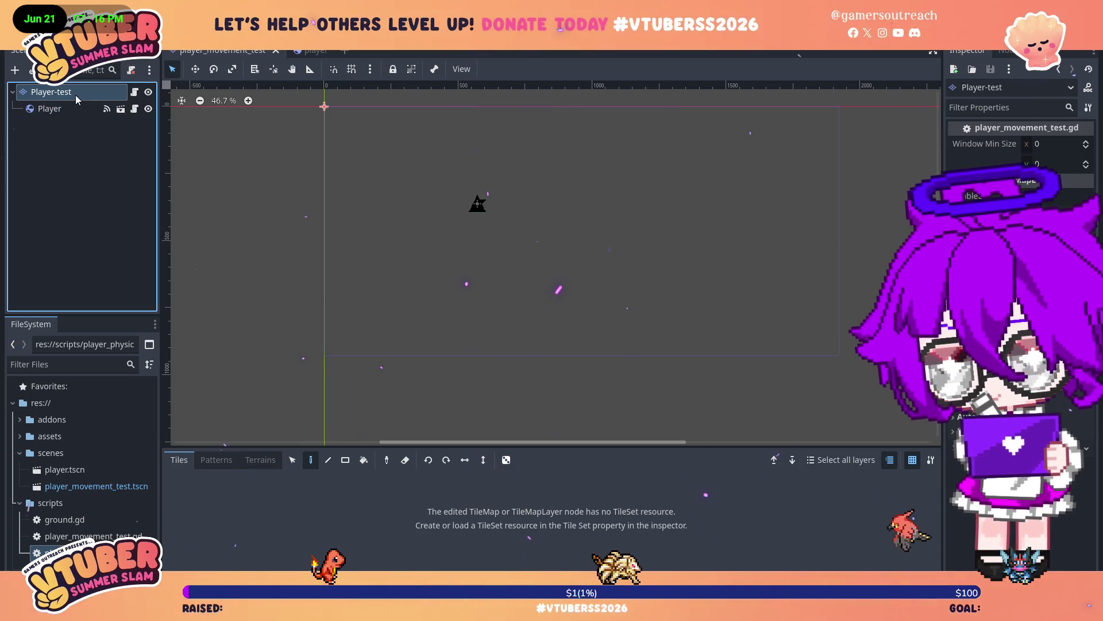
pyautogui.click(80, 108)
pyautogui.click(81, 94)
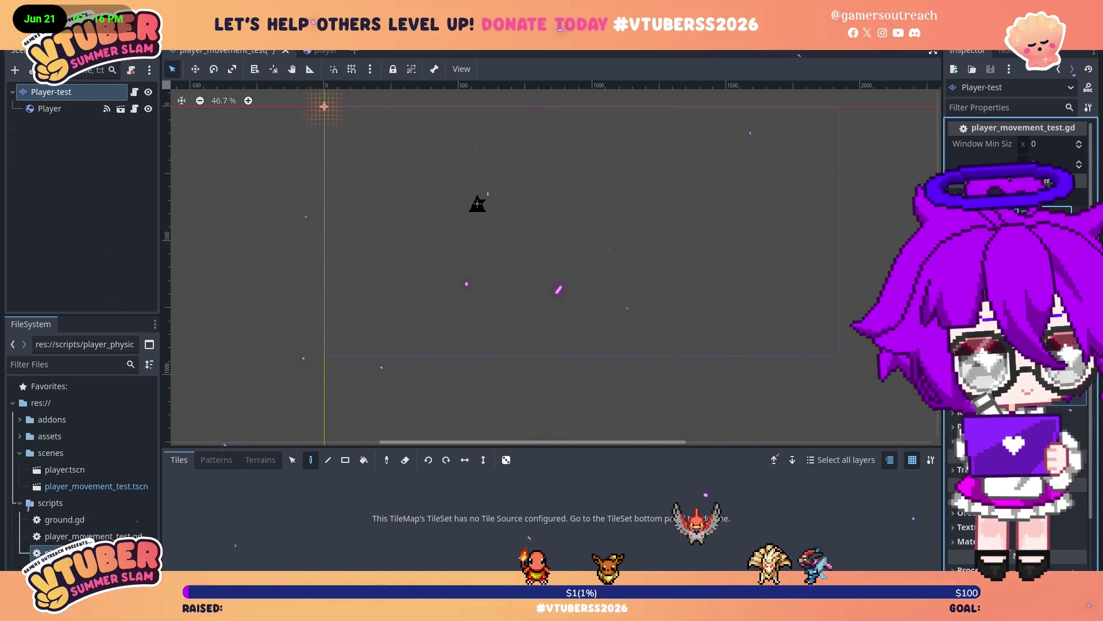
pyautogui.scroll(-1, 1017, 489)
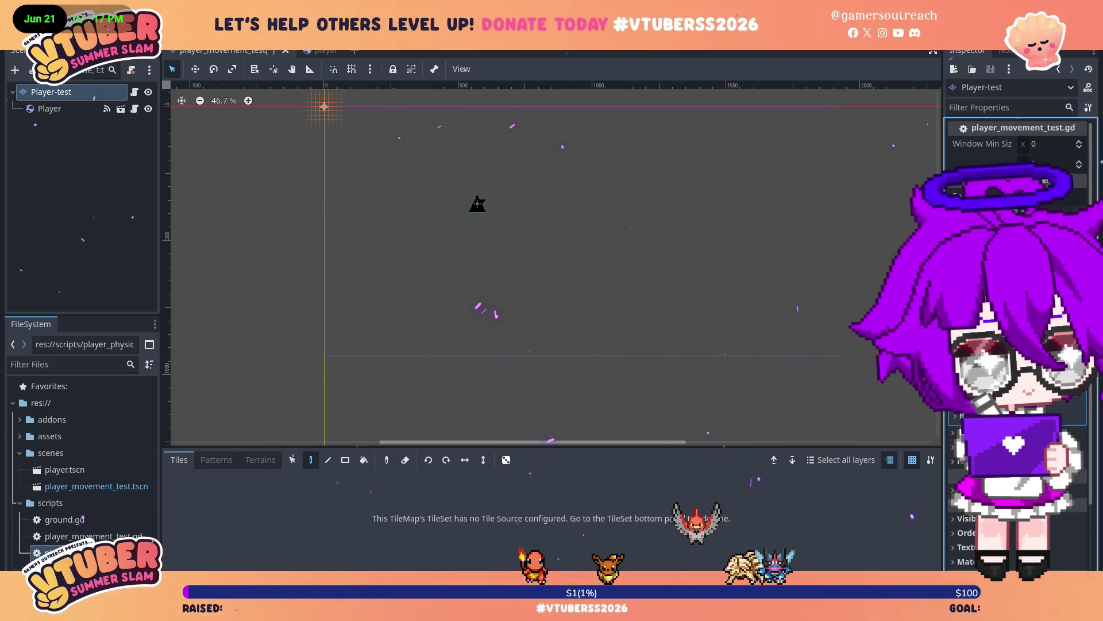
pyautogui.scroll(-3, 1017, 402)
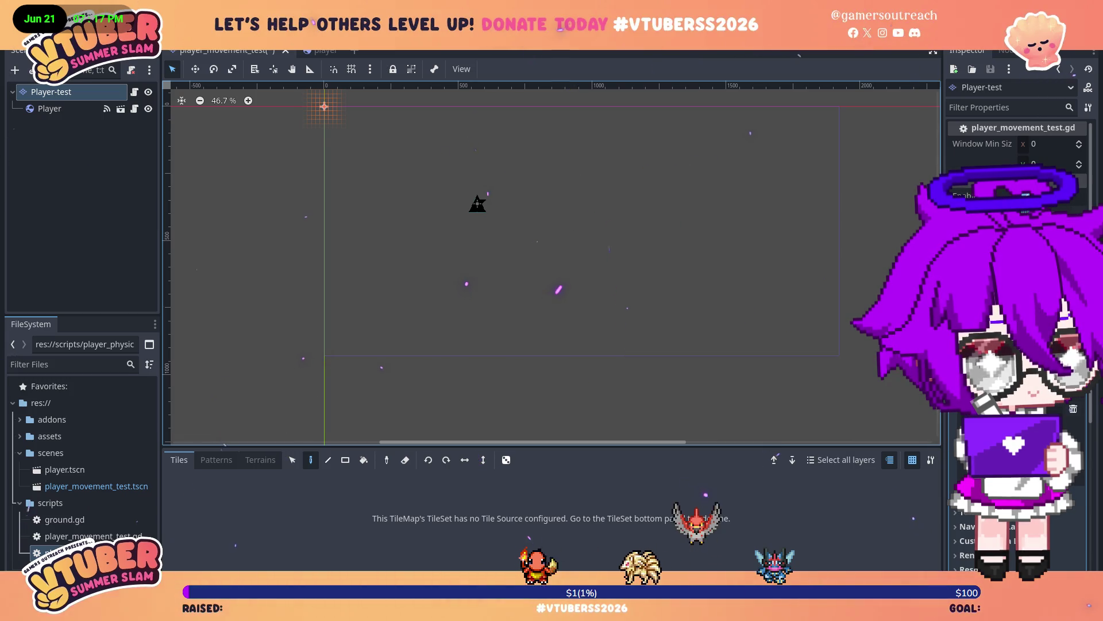
pyautogui.click(217, 459)
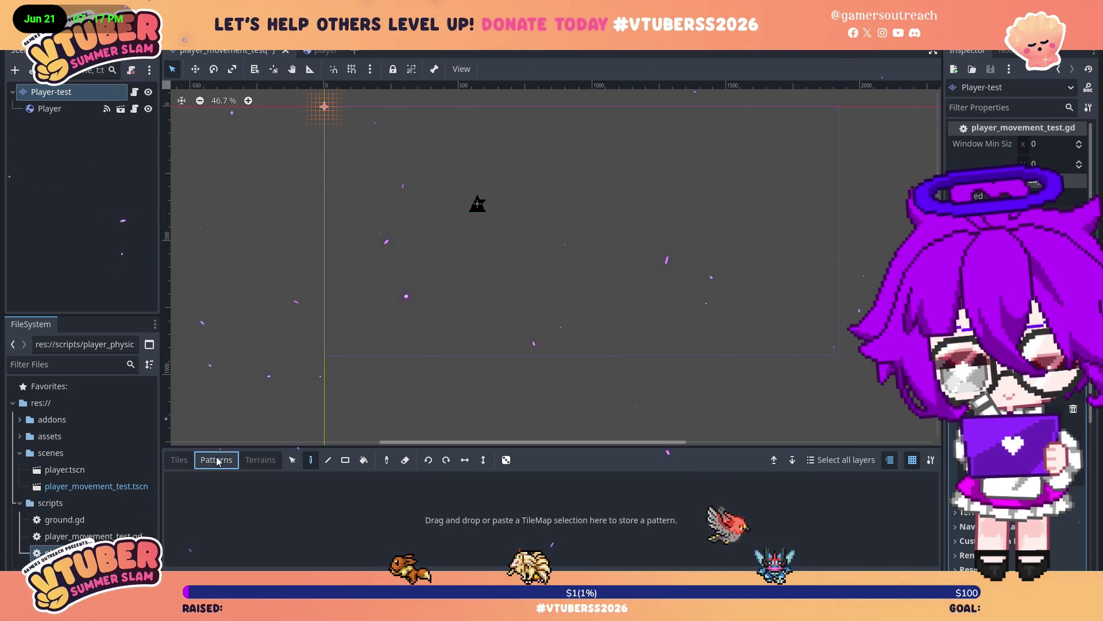
pyautogui.click(384, 519)
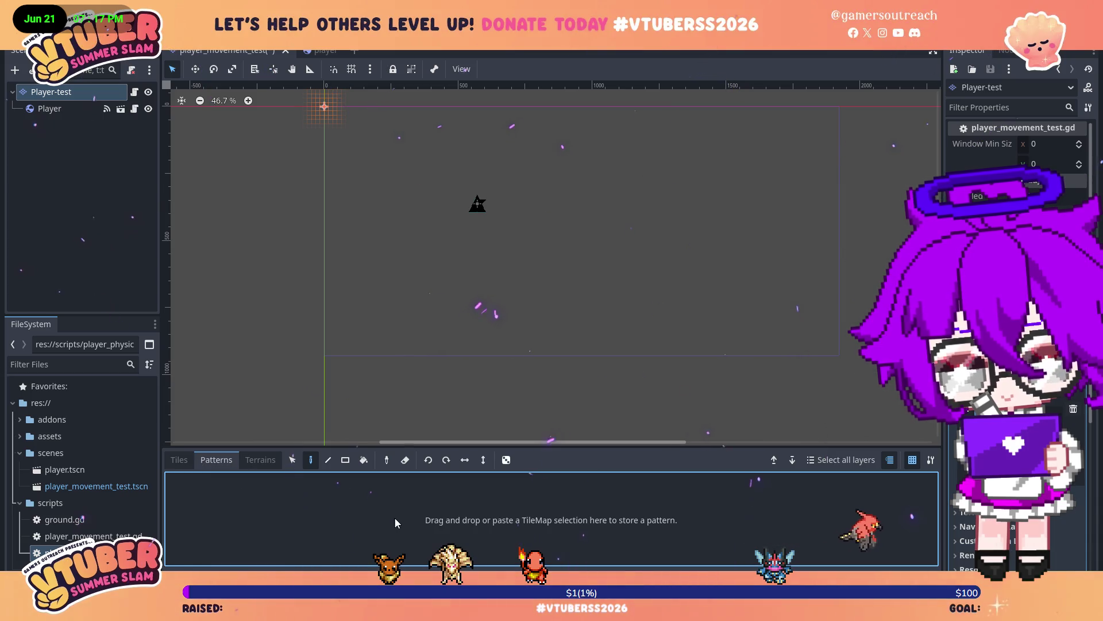
pyautogui.click(179, 460)
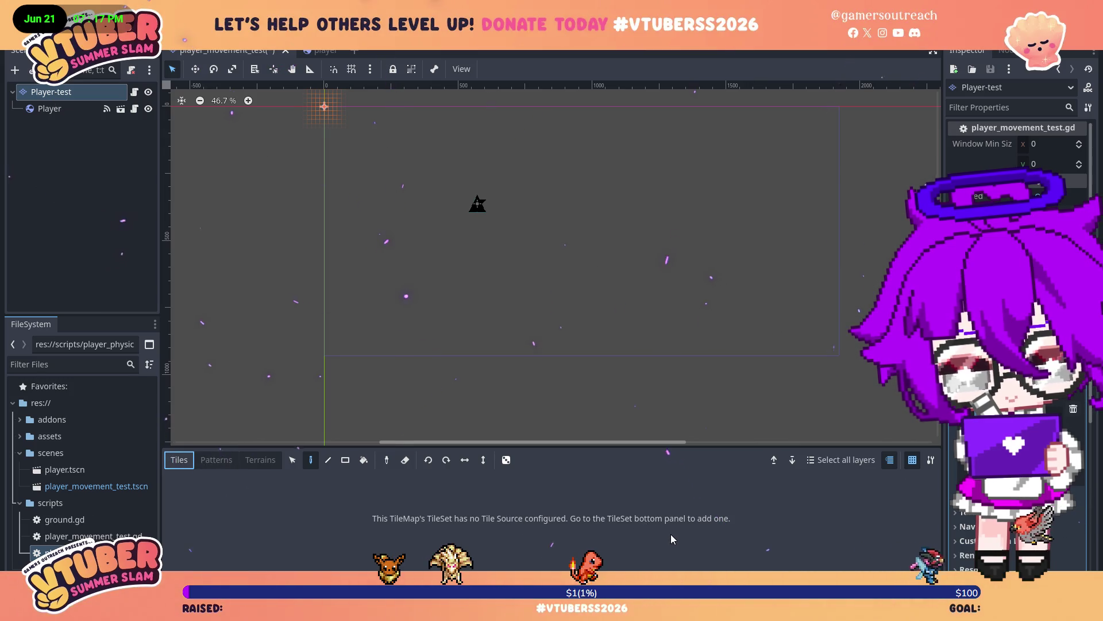
pyautogui.click(256, 574)
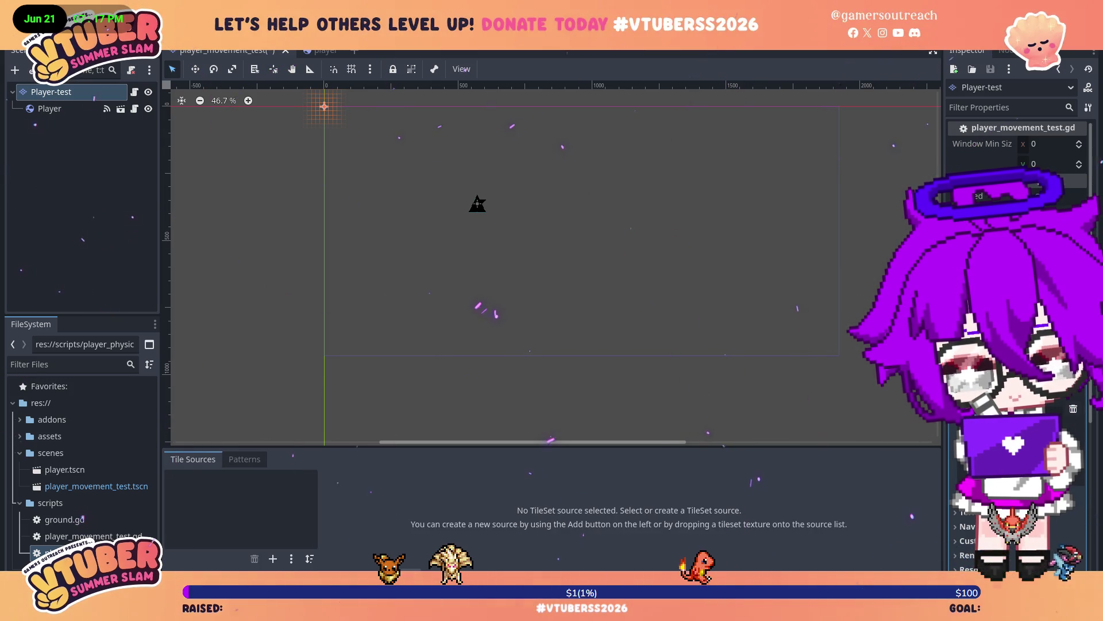
# Look over the TileSet's new tile source choices and patterns, then return to the sources list
pyautogui.click(274, 558)
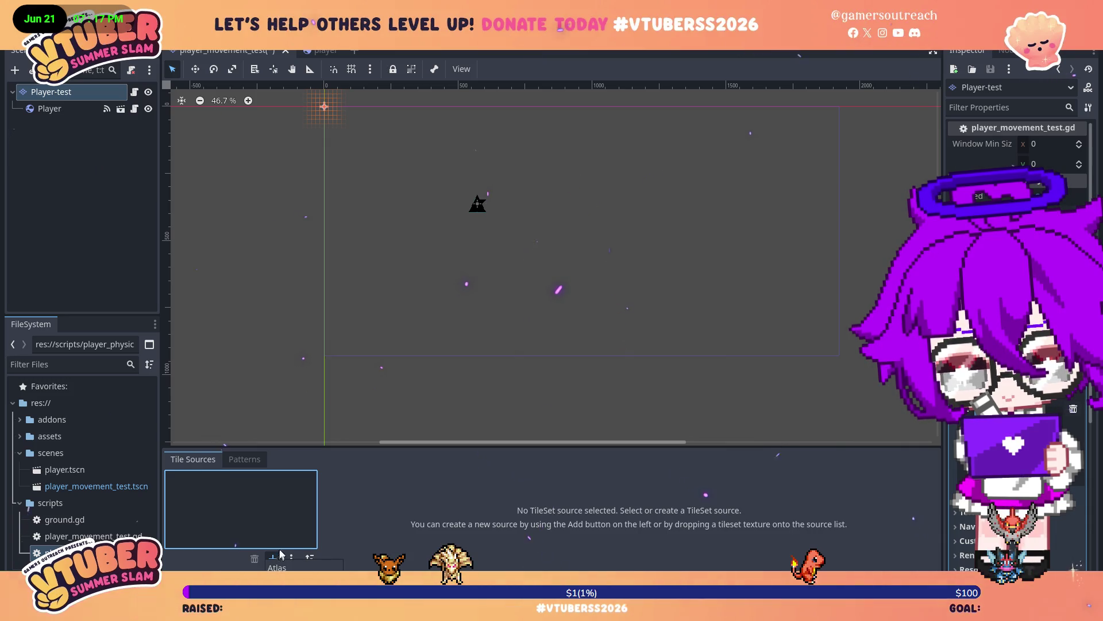
pyautogui.click(278, 508)
pyautogui.click(245, 458)
pyautogui.click(193, 458)
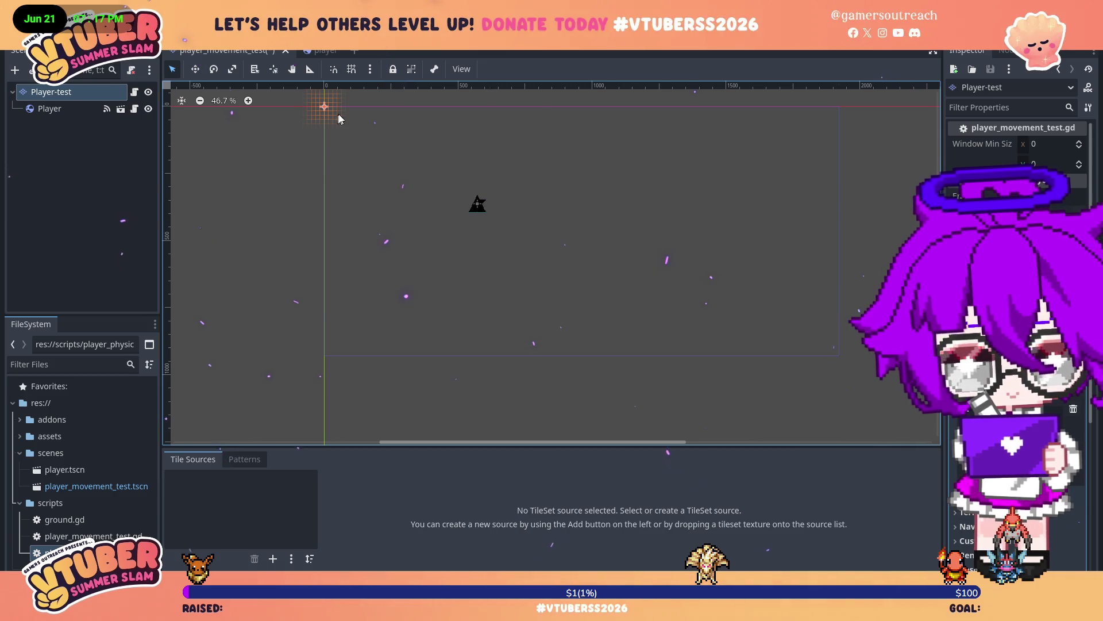
# Reselect Player-test to reach the TileMap tiles panel and expand an Inspector property group
pyautogui.click(329, 130)
pyautogui.click(63, 92)
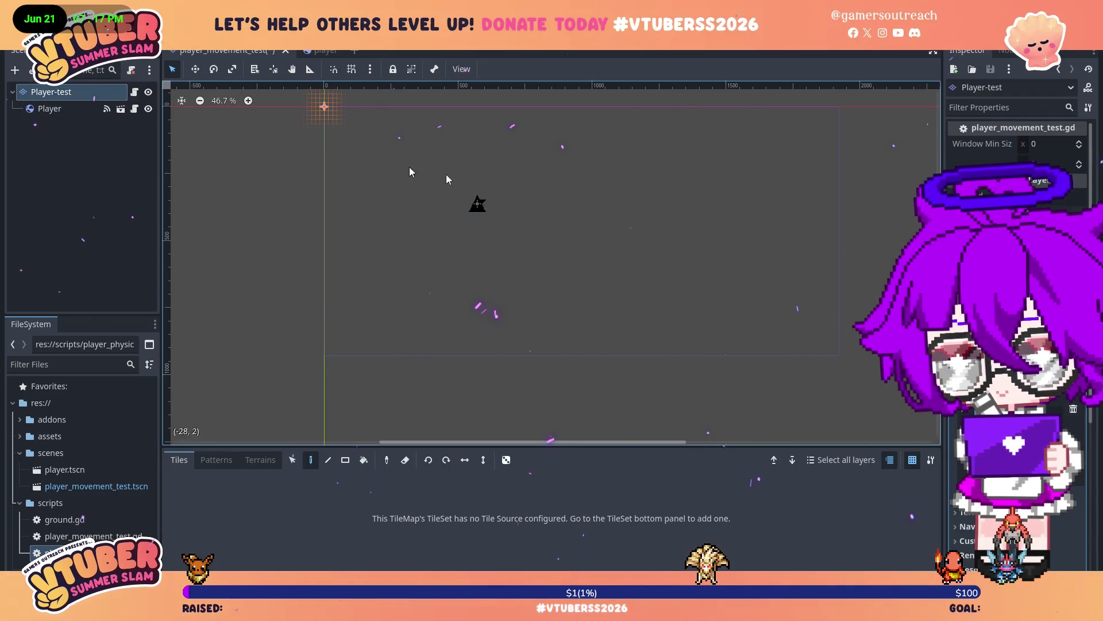
pyautogui.scroll(-3, 1017, 288)
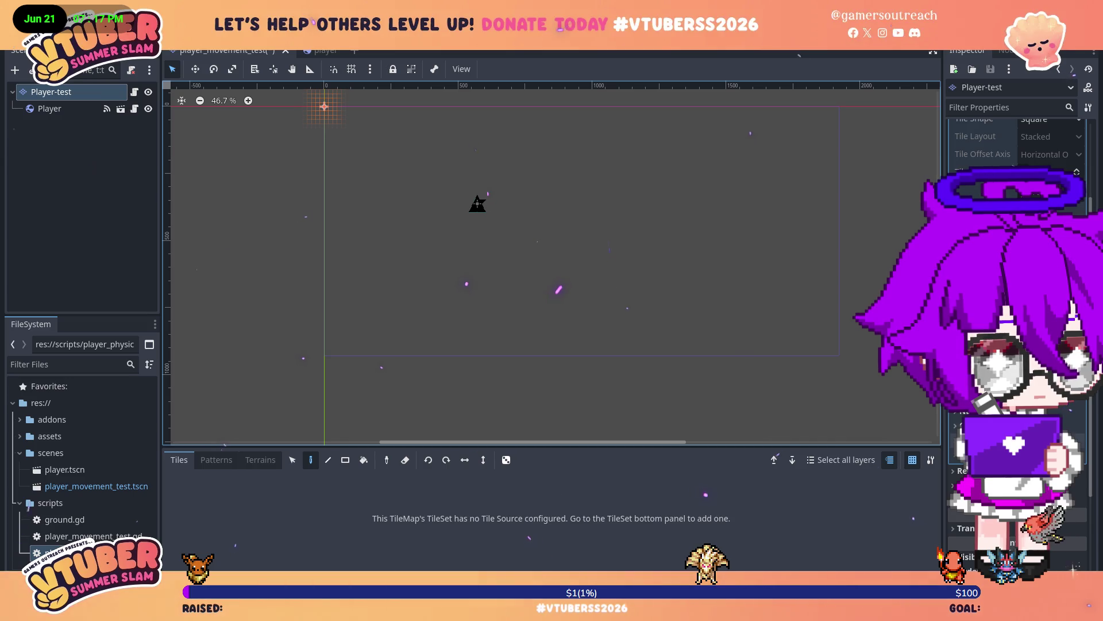
pyautogui.click(965, 486)
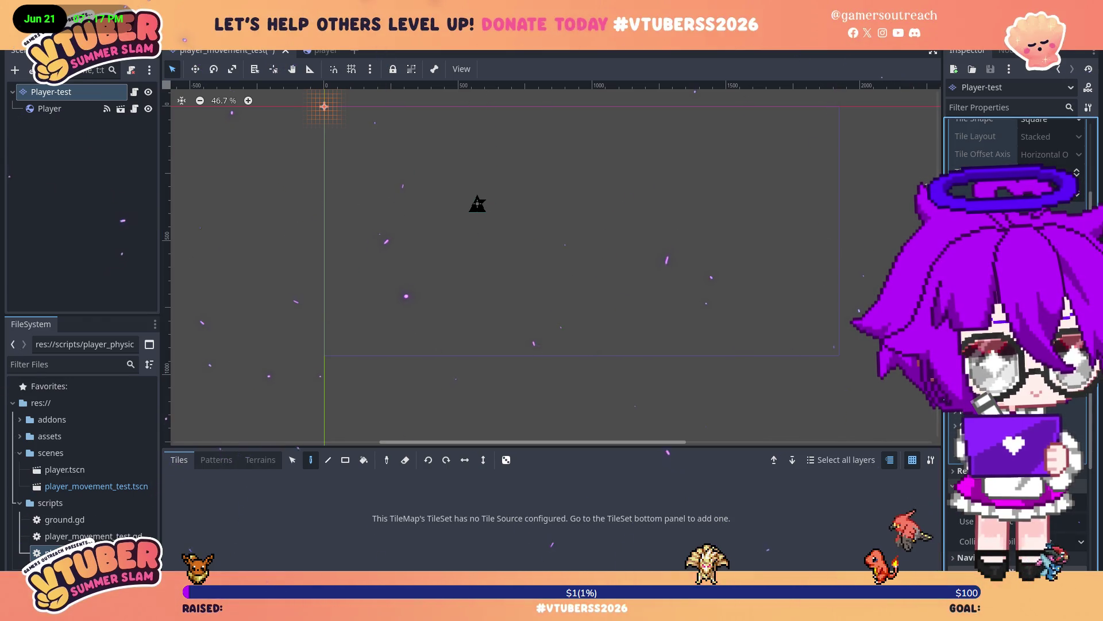
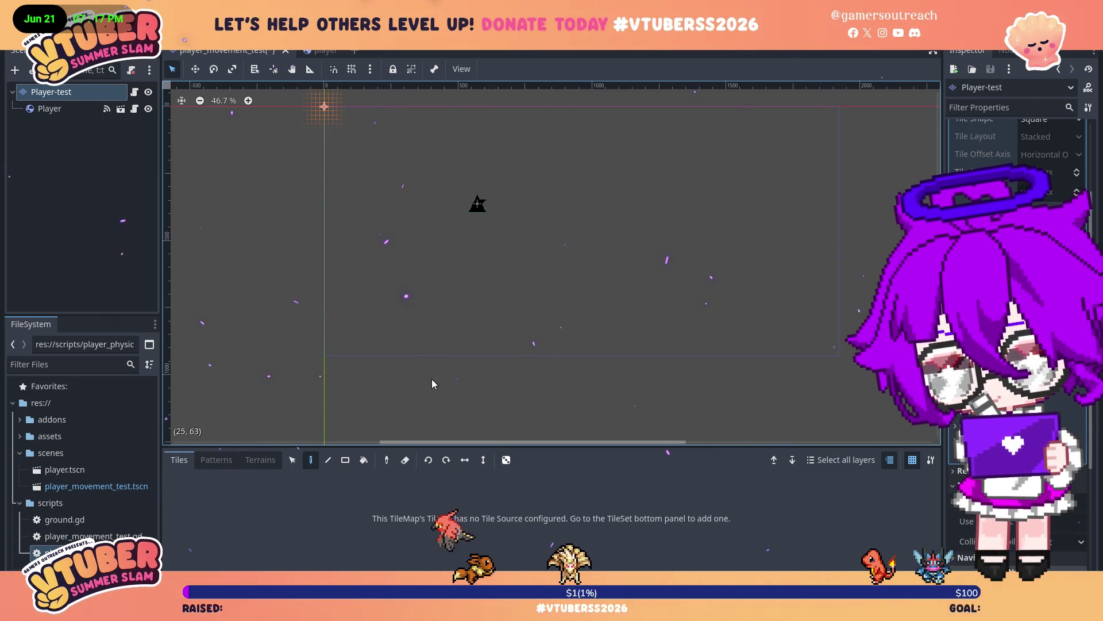
# Glance at the Patterns list, then expand res://assets and collapse its character folder
pyautogui.click(212, 460)
pyautogui.click(188, 459)
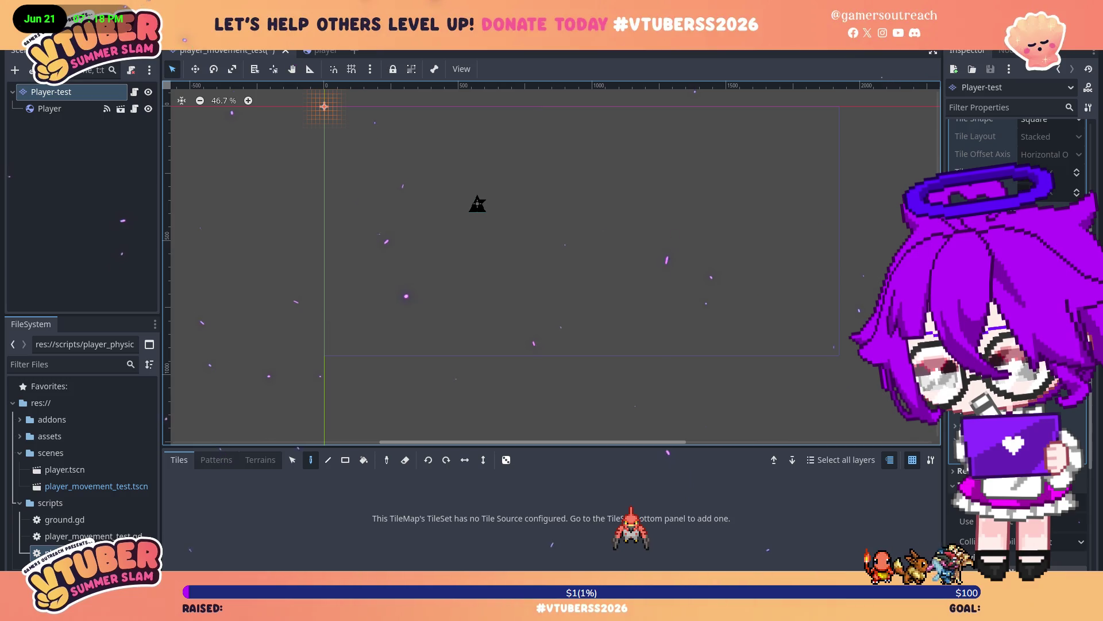
pyautogui.click(21, 436)
pyautogui.click(32, 453)
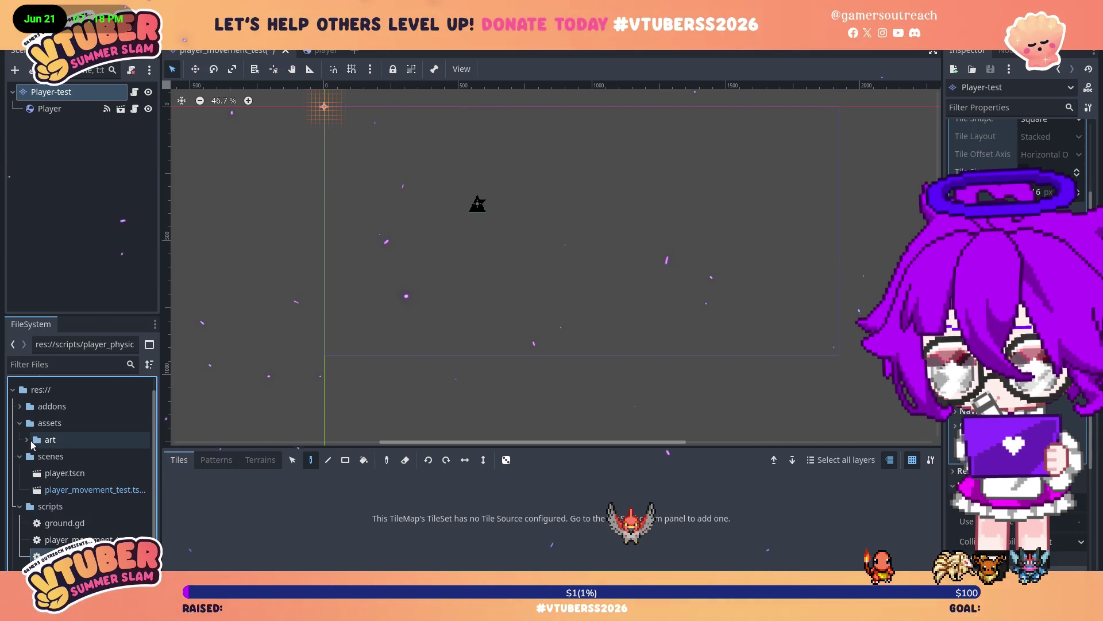
# Add a new folder named 'tileset' under assets/art and select it
pyautogui.click(26, 437)
pyautogui.doubleClick(52, 438)
pyautogui.rightClick(66, 440)
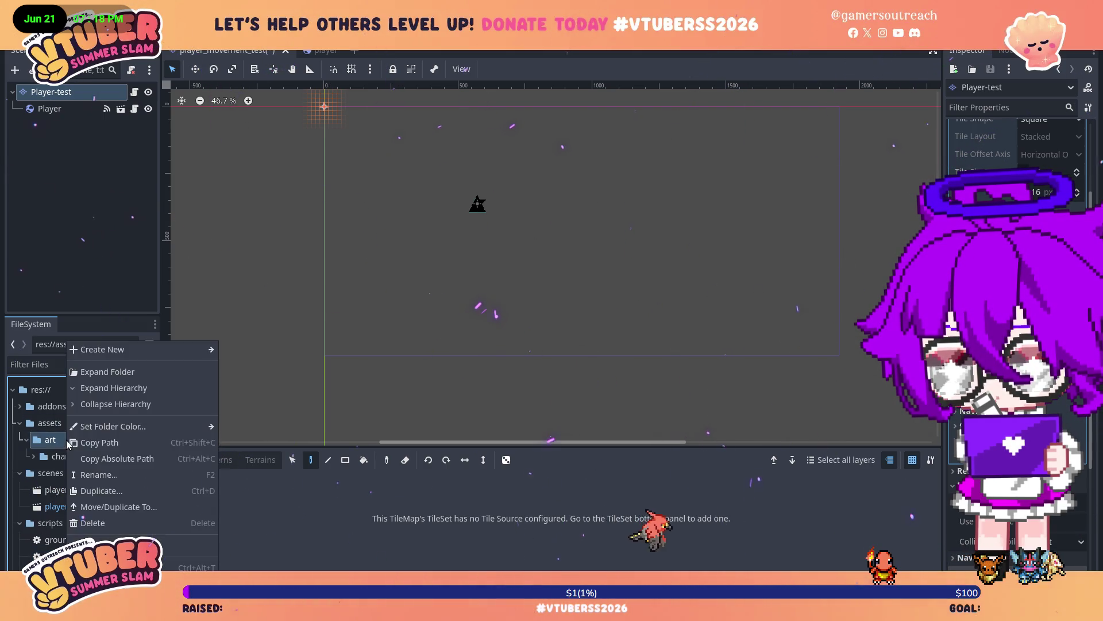
pyautogui.moveTo(172, 350)
pyautogui.click(247, 350)
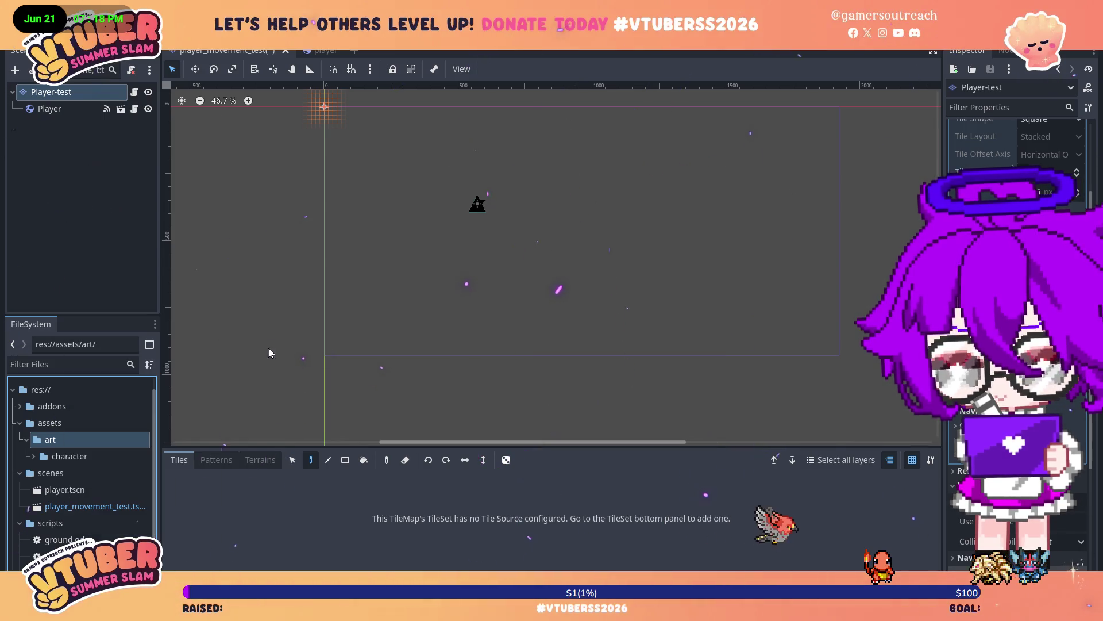
pyautogui.write('tiles')
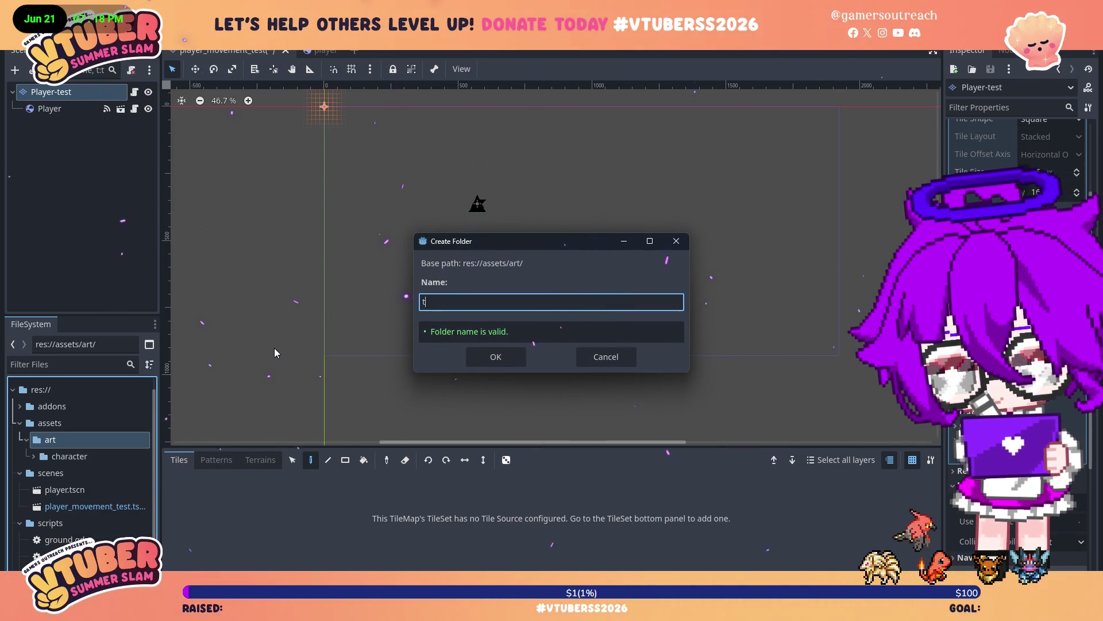
pyautogui.write('et')
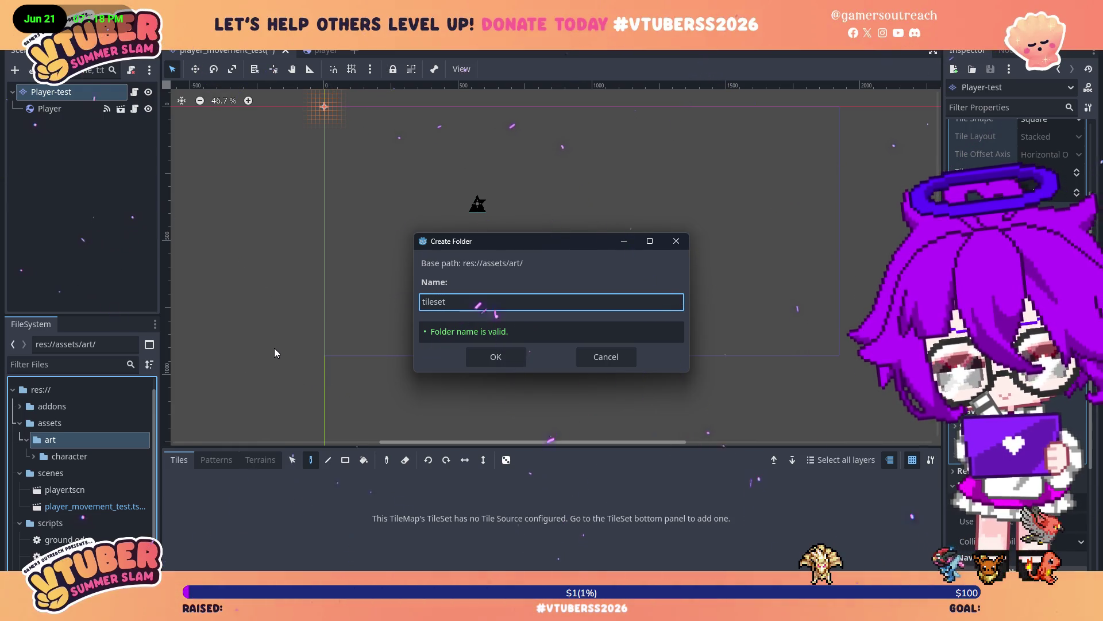
pyautogui.press('Return')
pyautogui.click(84, 470)
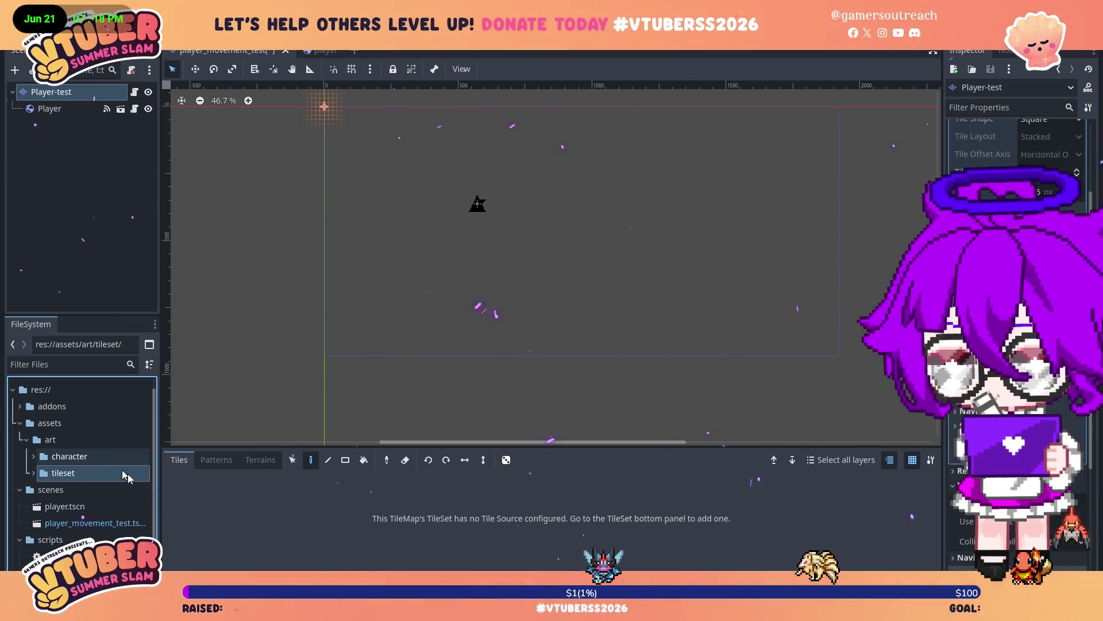
# Drag Tileset.png into the TileSet's Tile Sources, accept auto-created tiles, and enlarge the panel
pyautogui.click(413, 569)
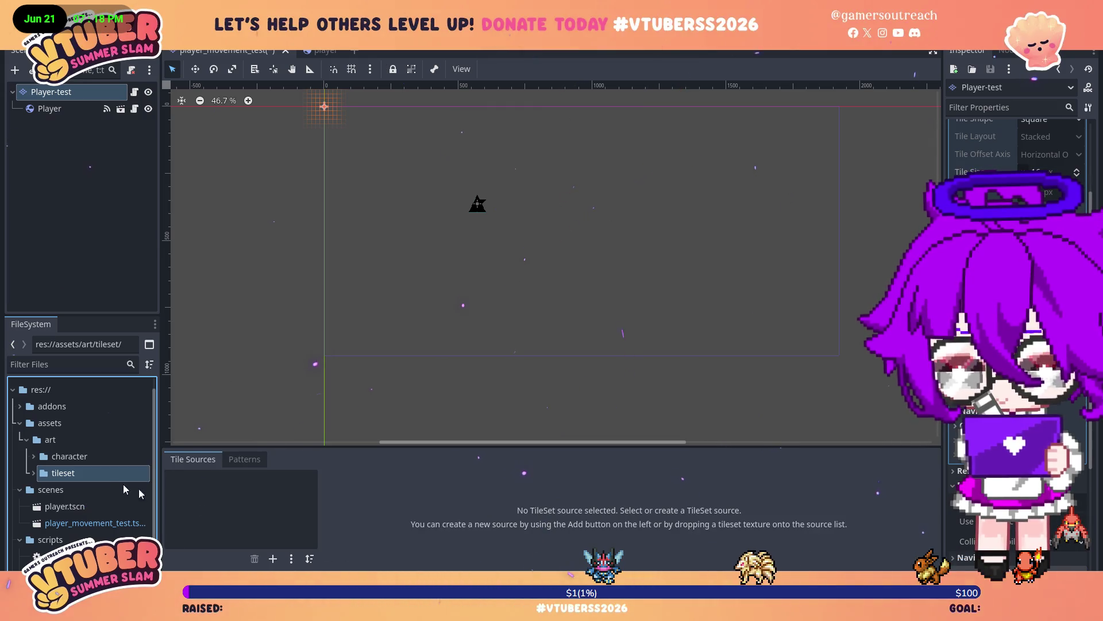
pyautogui.click(32, 473)
pyautogui.moveTo(76, 489)
pyautogui.mouseDown()
pyautogui.moveTo(288, 504)
pyautogui.moveTo(276, 505)
pyautogui.mouseUp()
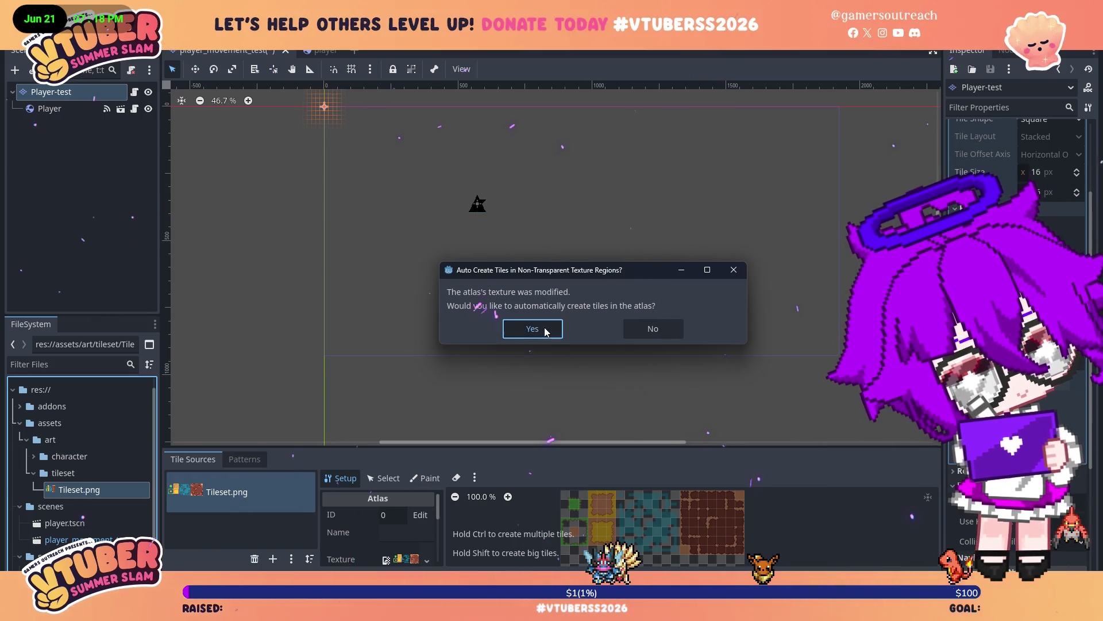
pyautogui.click(544, 331)
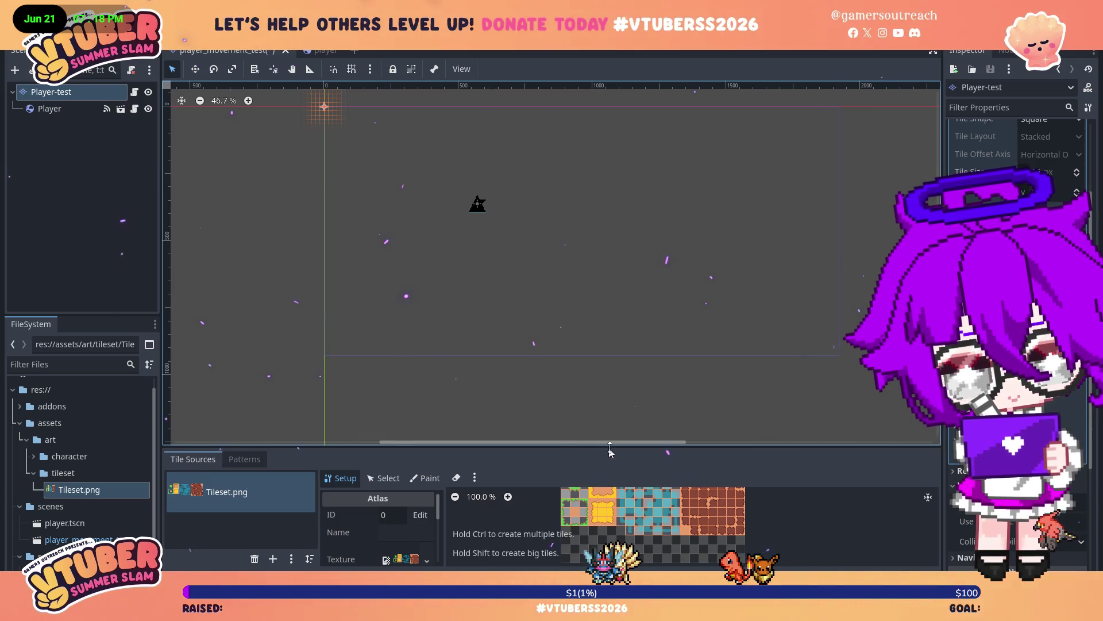
pyautogui.moveTo(612, 447); pyautogui.dragTo(627, 377)
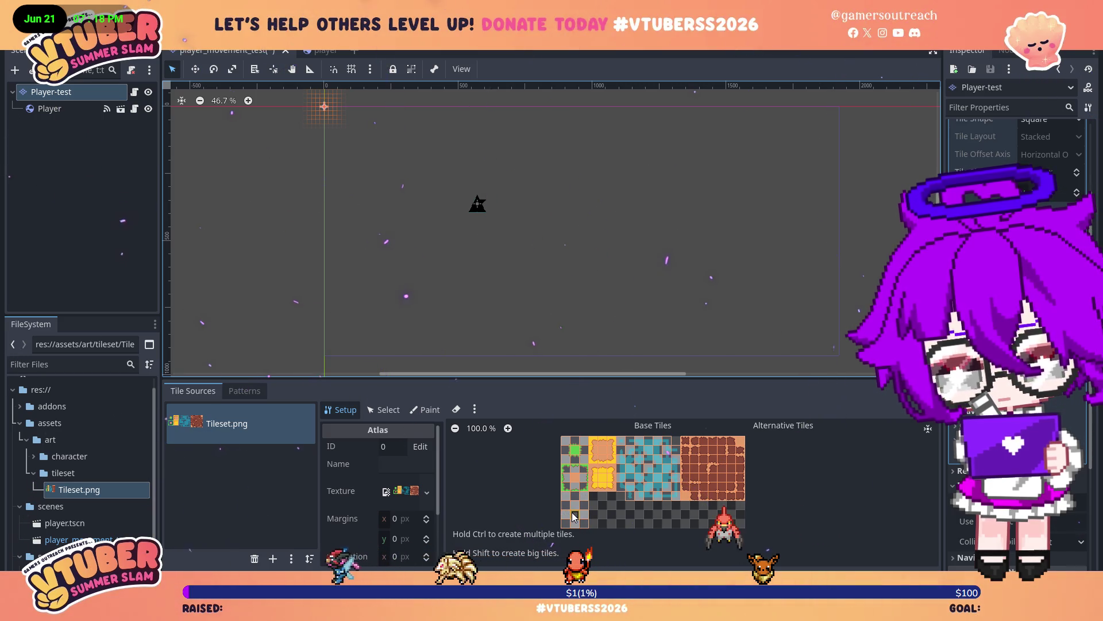
# Select atlas tile (0, 6) and expand its Physics Layer 0 collision settings
pyautogui.click(388, 410)
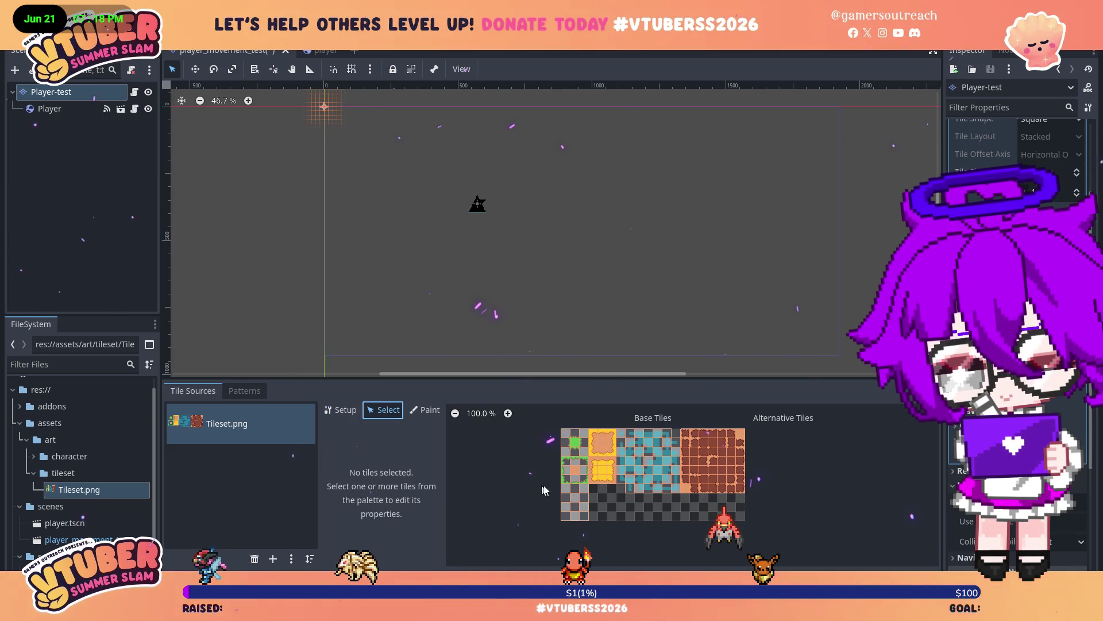
pyautogui.click(566, 497)
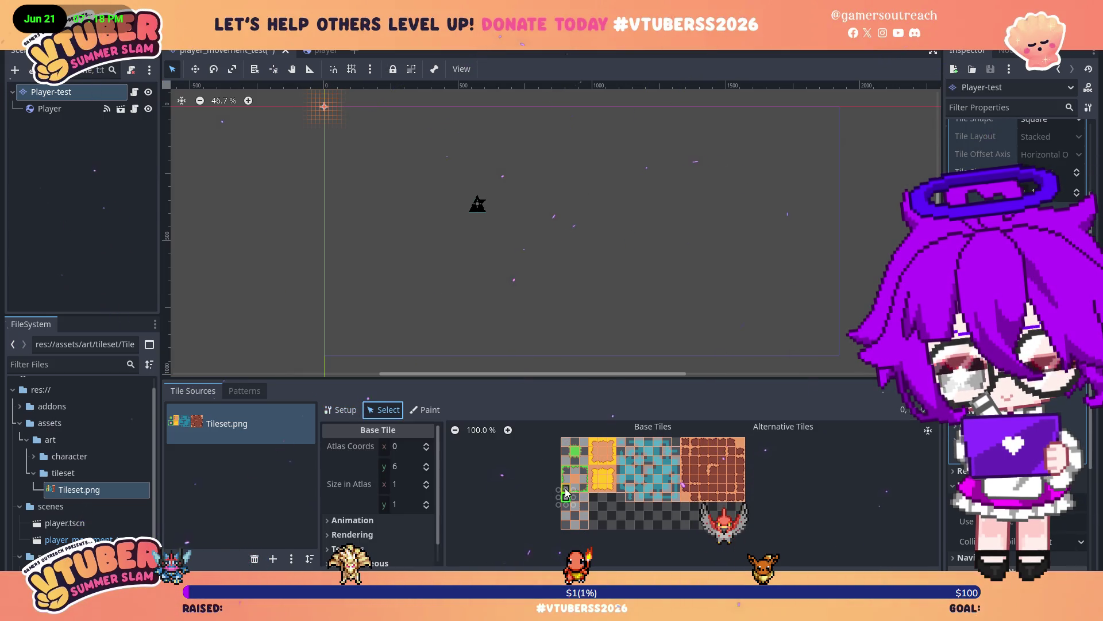
pyautogui.scroll(-2, 356, 536)
pyautogui.click(346, 541)
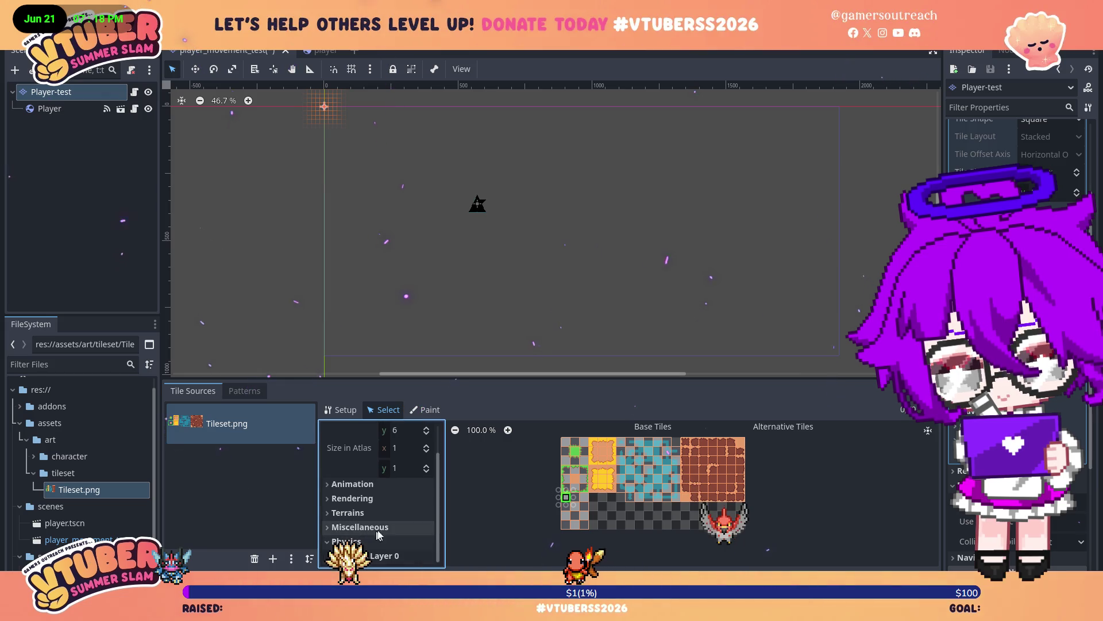
pyautogui.click(378, 556)
pyautogui.scroll(-4, 402, 517)
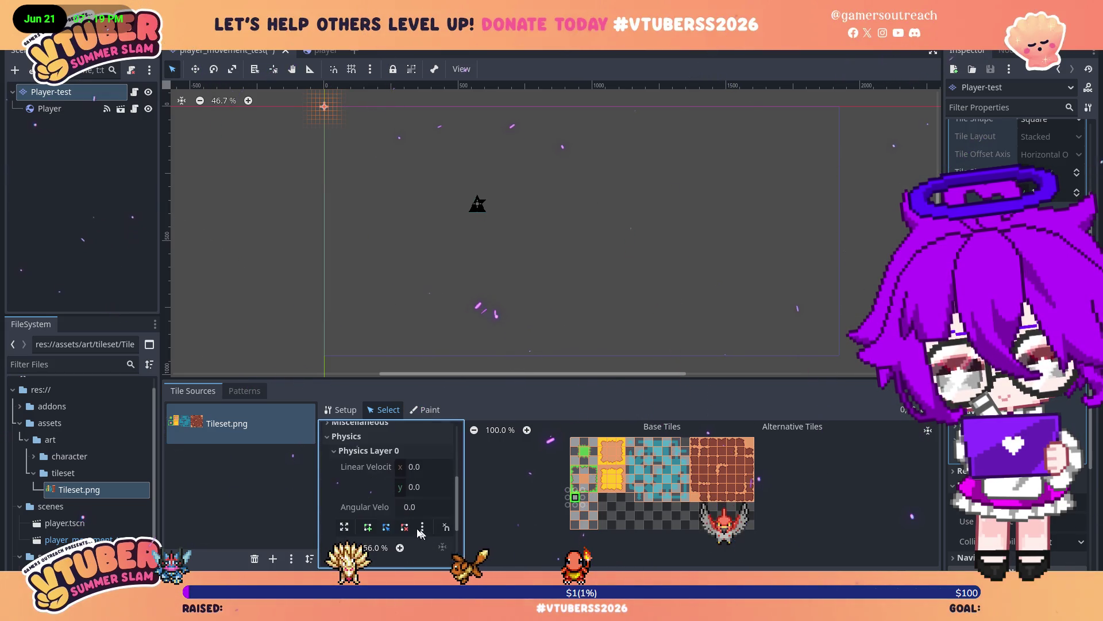
pyautogui.scroll(-3, 356, 504)
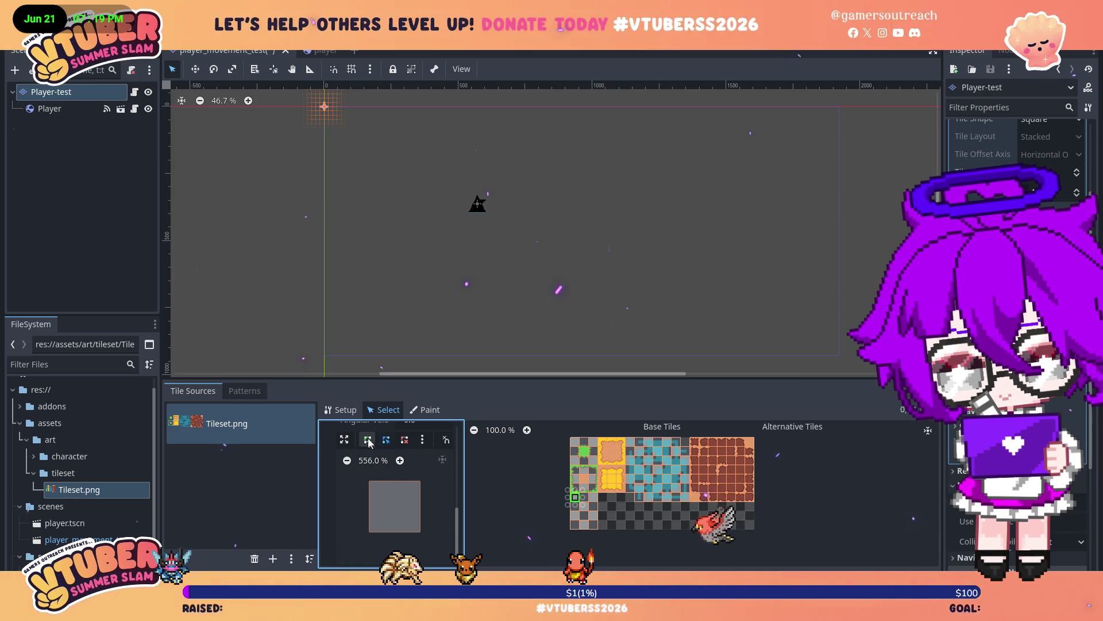
# Draw a four-corner square collision polygon covering the whole tile
pyautogui.click(370, 481)
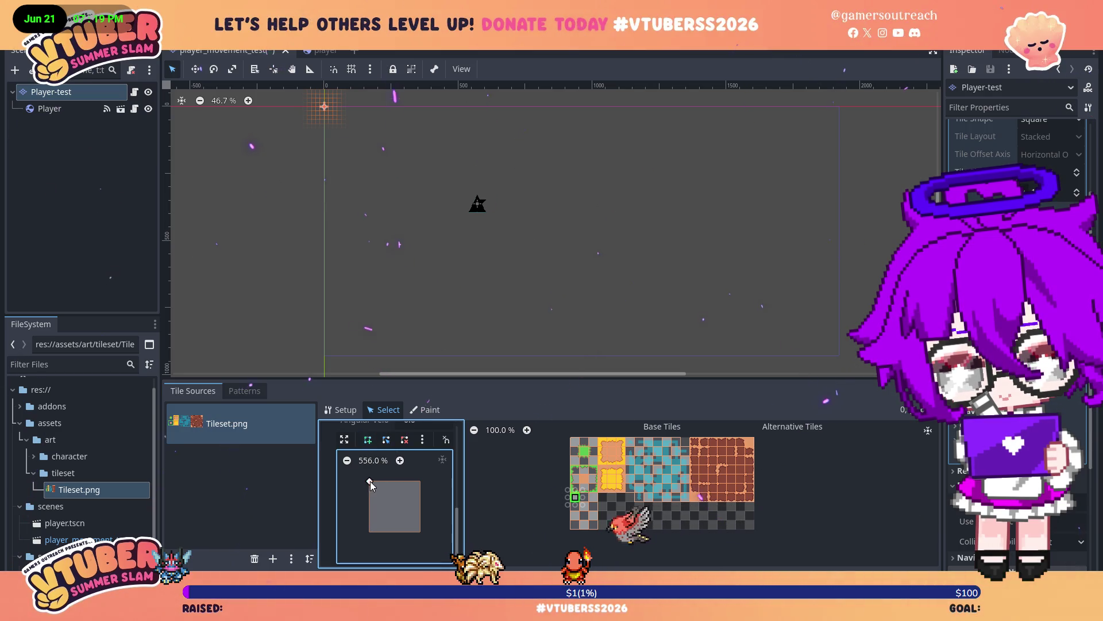
pyautogui.click(420, 481)
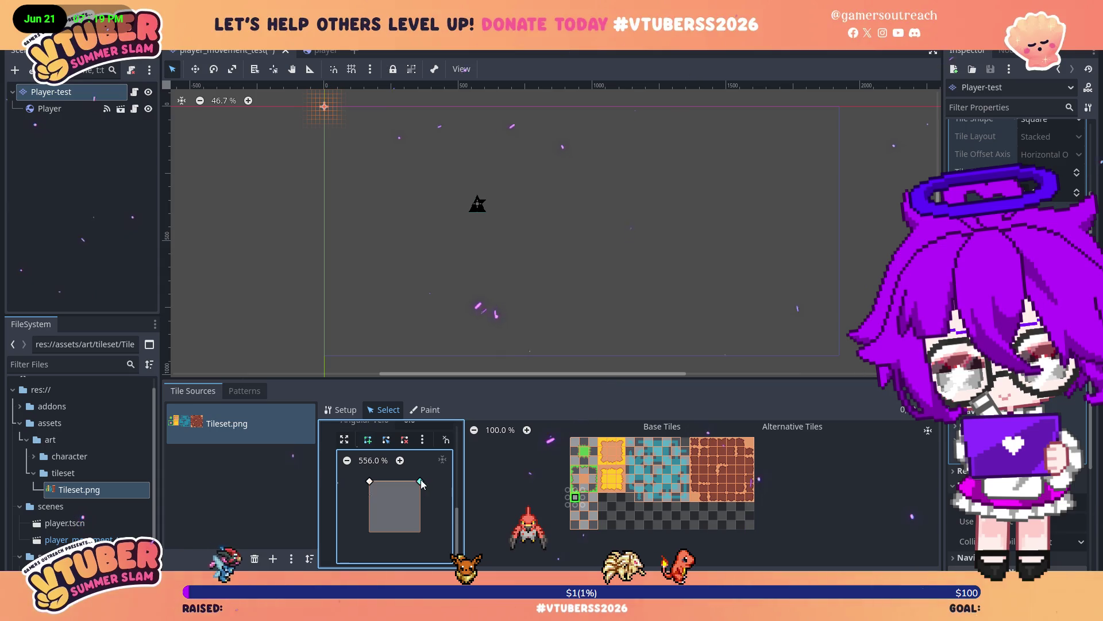
pyautogui.click(420, 531)
pyautogui.click(370, 528)
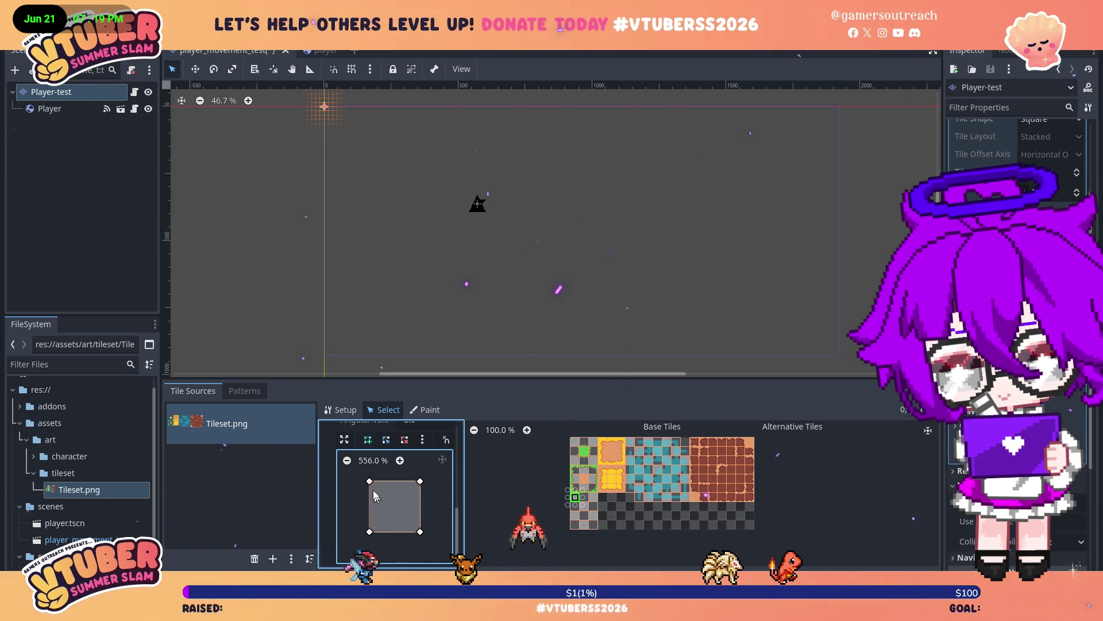
pyautogui.click(370, 482)
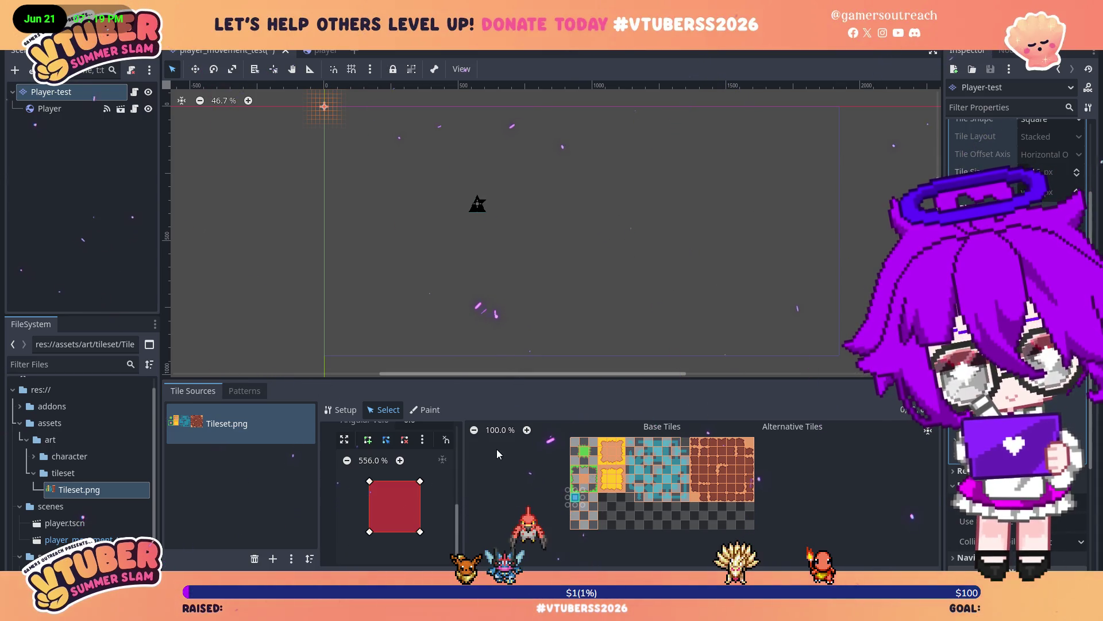
pyautogui.click(489, 576)
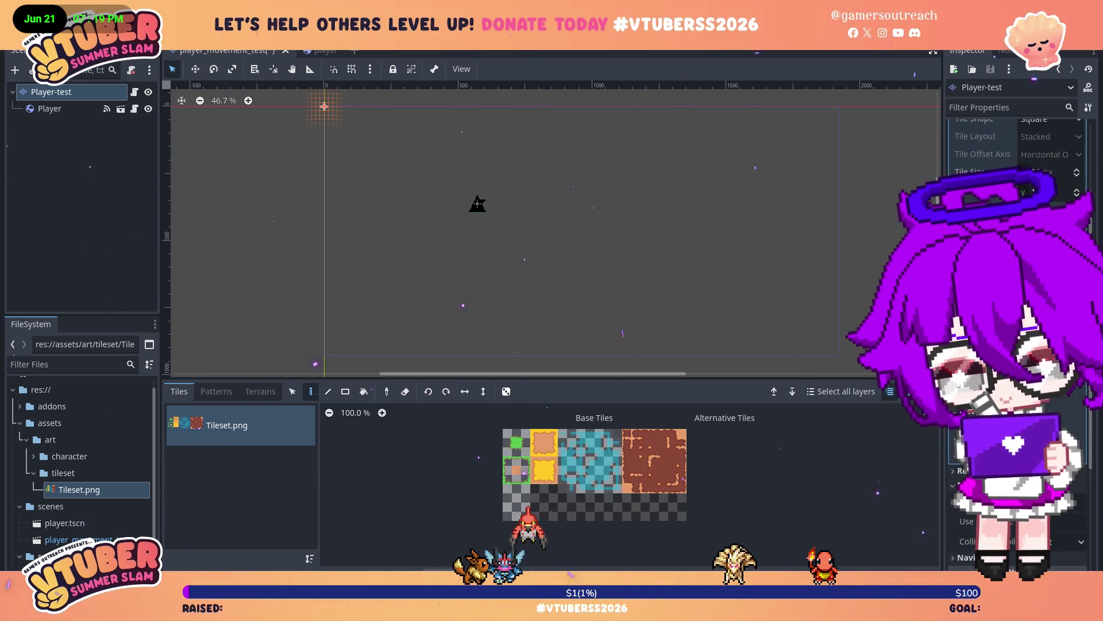
# Pick the bottom-left tile, paint a vertical line of it, then choose another atlas tile
pyautogui.click(508, 489)
pyautogui.scroll(-3, 356, 284)
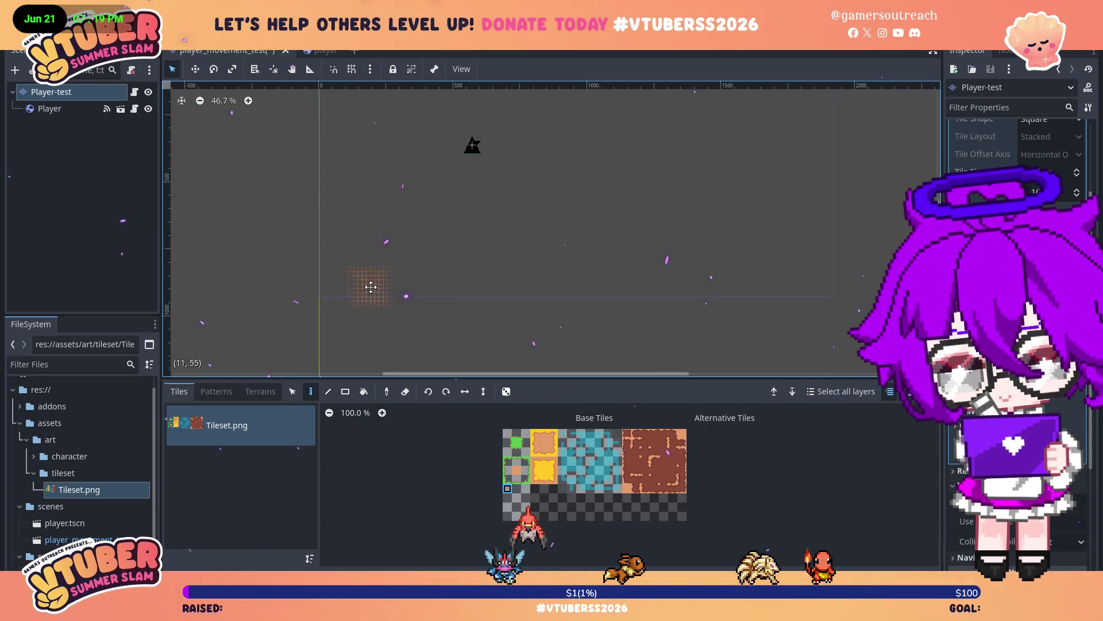
pyautogui.scroll(3, 346, 281)
pyautogui.hscroll(-7, 346, 281)
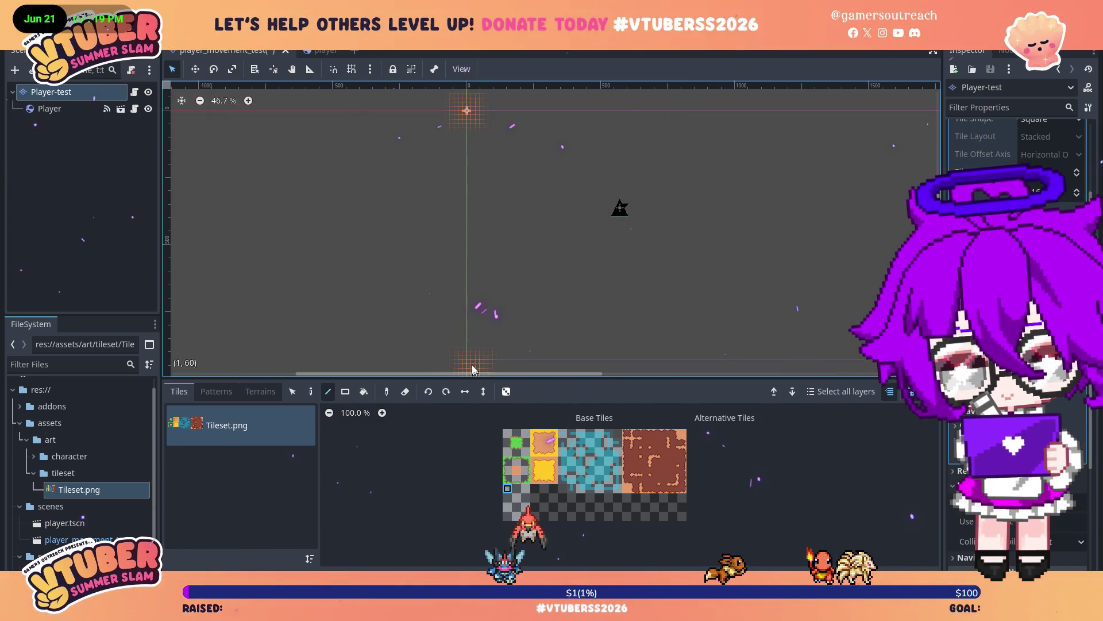
pyautogui.scroll(5, 466, 361)
pyautogui.moveTo(465, 361)
pyautogui.mouseDown()
pyautogui.moveTo(466, 70)
pyautogui.moveTo(487, 236)
pyautogui.mouseUp()
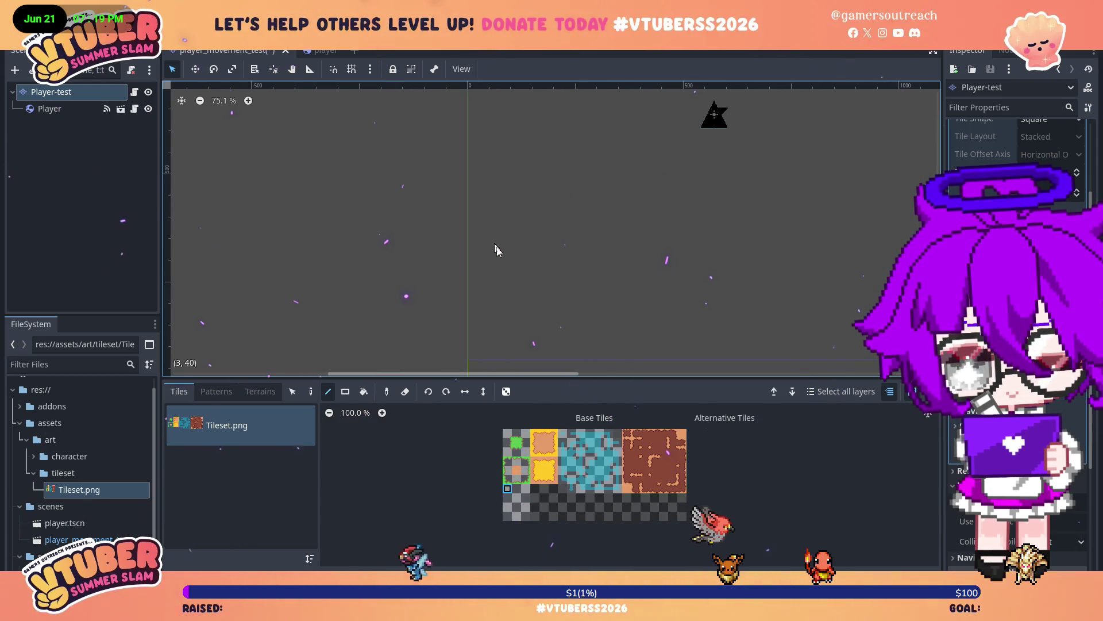
pyautogui.click(517, 478)
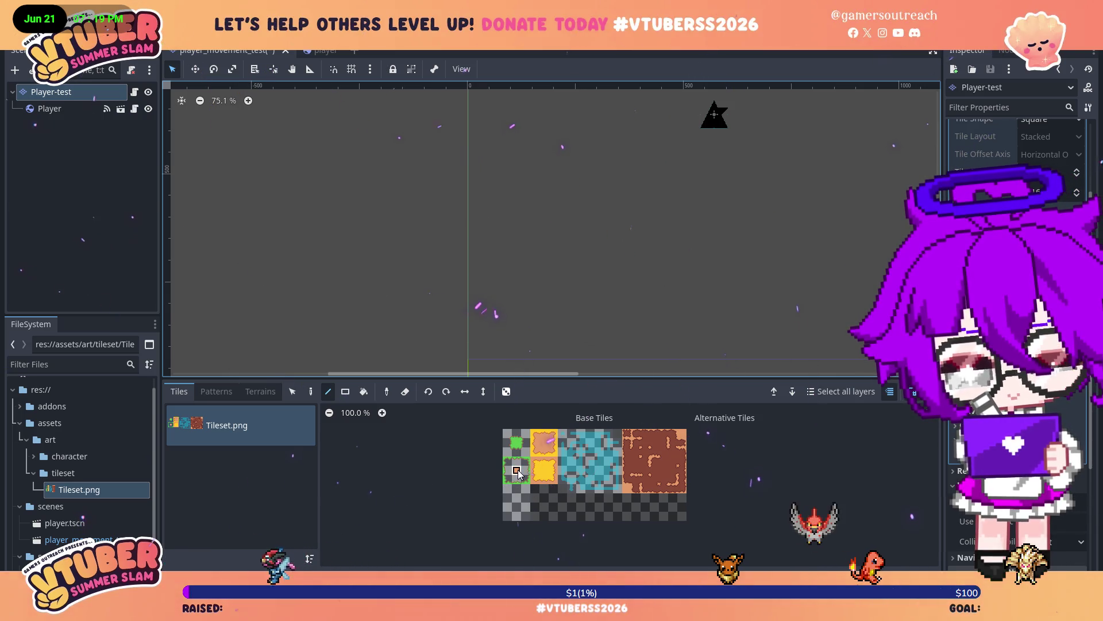
pyautogui.click(408, 569)
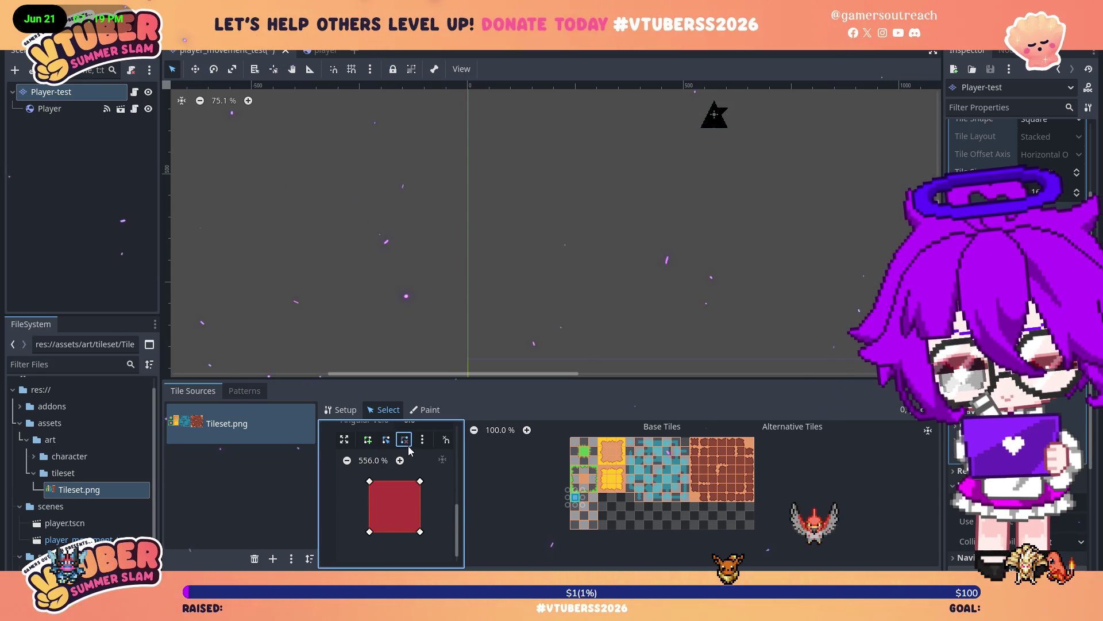
# Clear the collision polygon from tile (0, 6) and collapse its physics properties
pyautogui.rightClick(370, 481)
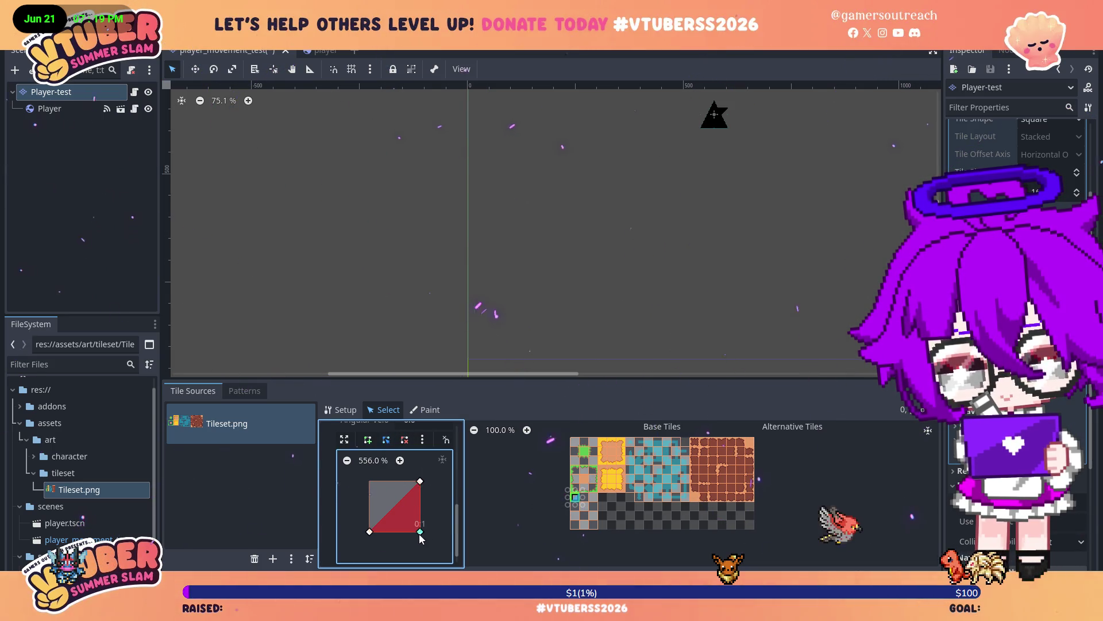
pyautogui.moveTo(420, 482); pyautogui.dragTo(399, 523)
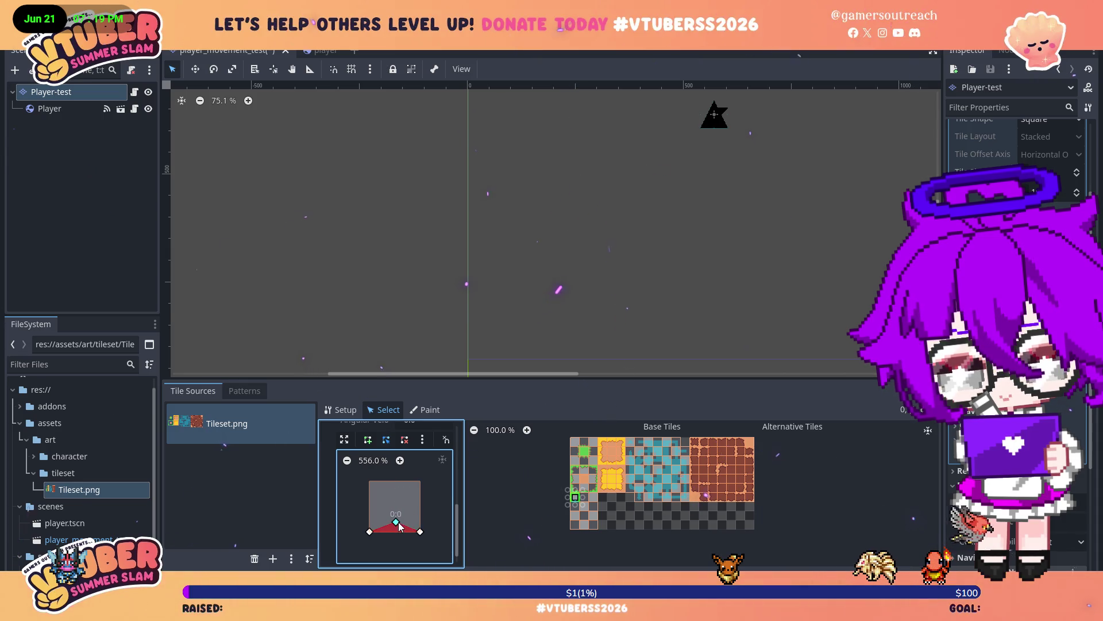
pyautogui.click(422, 440)
pyautogui.click(435, 470)
pyautogui.scroll(4, 393, 483)
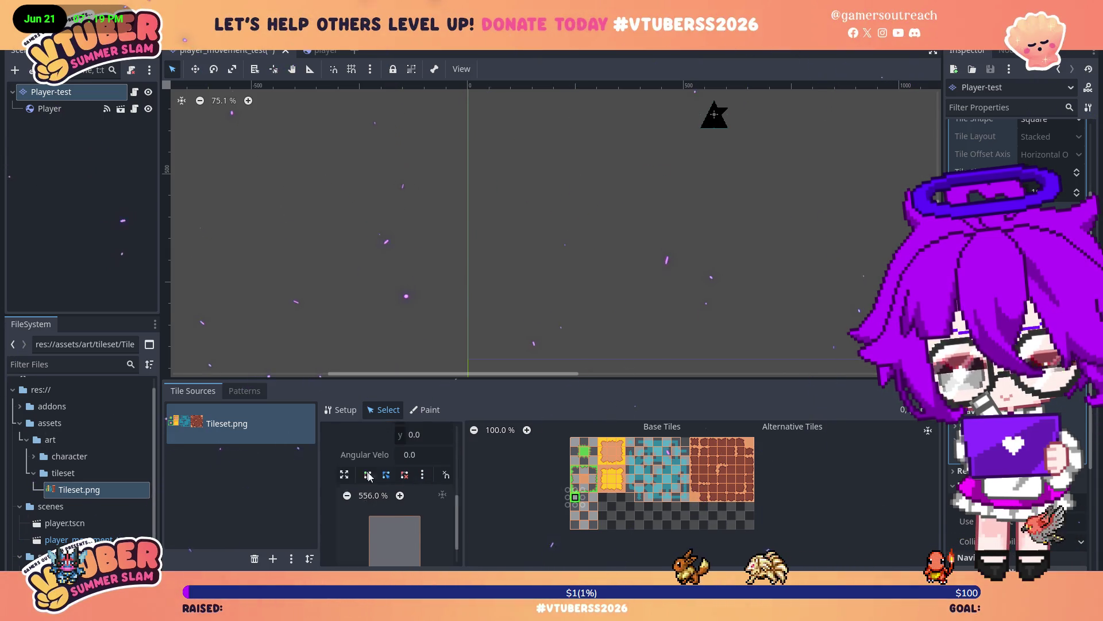
pyautogui.scroll(2, 393, 484)
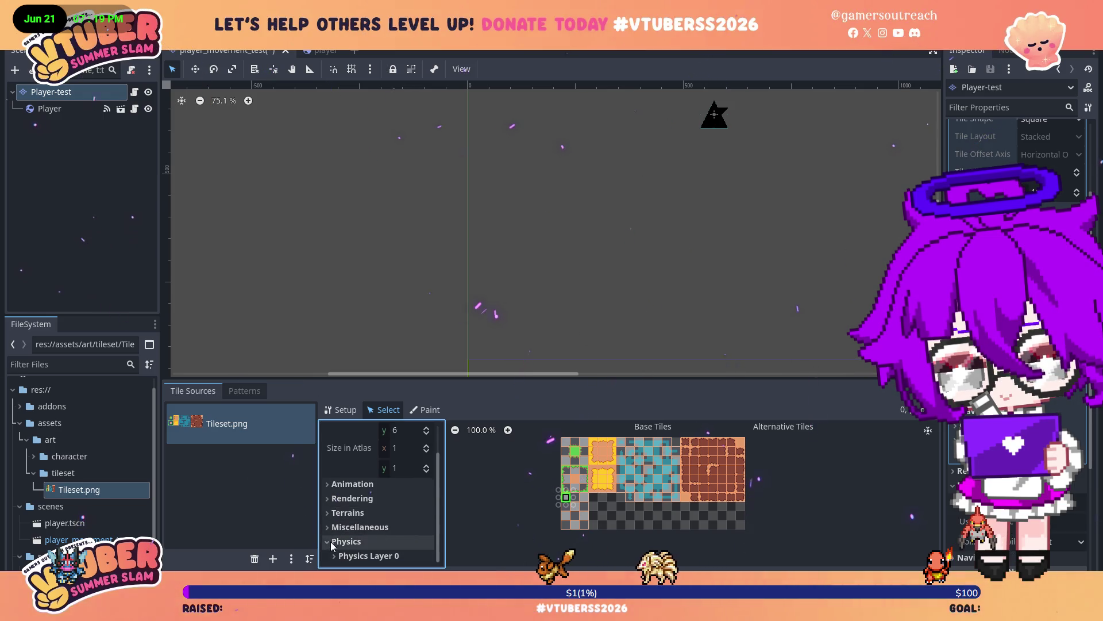
pyautogui.click(330, 541)
# Select the green atlas tile (1, 4) and expand its physics properties
pyautogui.click(575, 481)
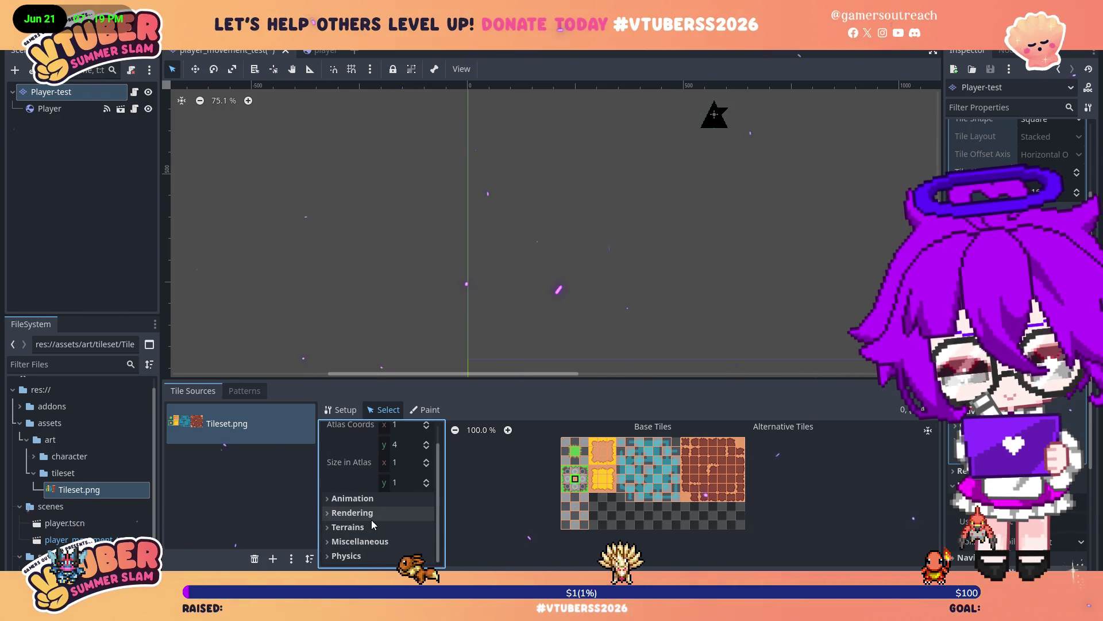
pyautogui.click(346, 555)
pyautogui.scroll(-2, 364, 549)
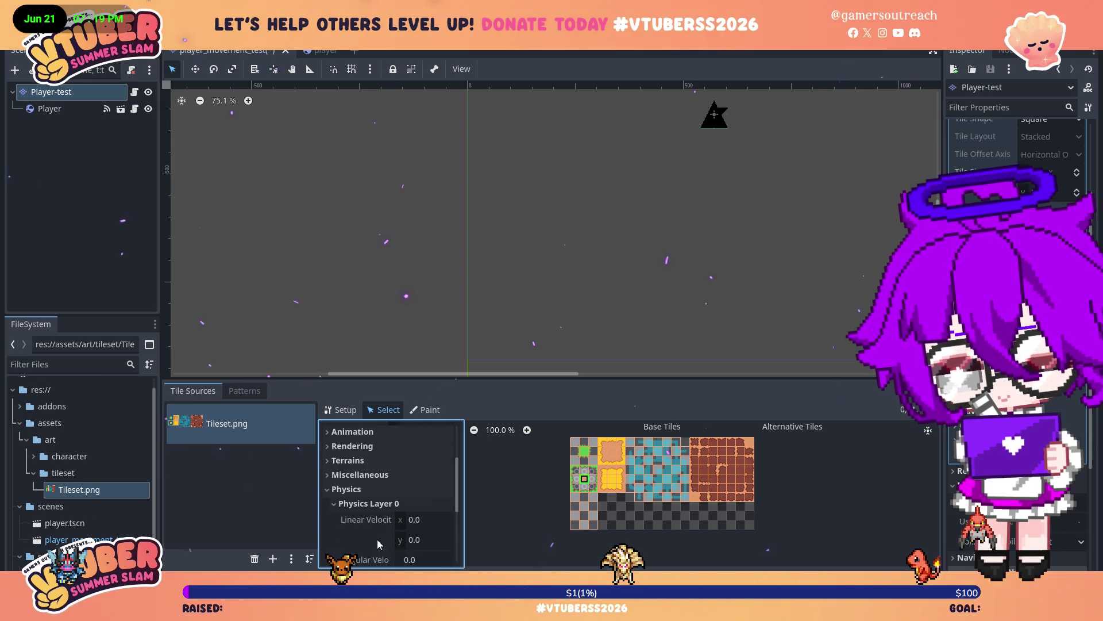
pyautogui.scroll(-2, 377, 540)
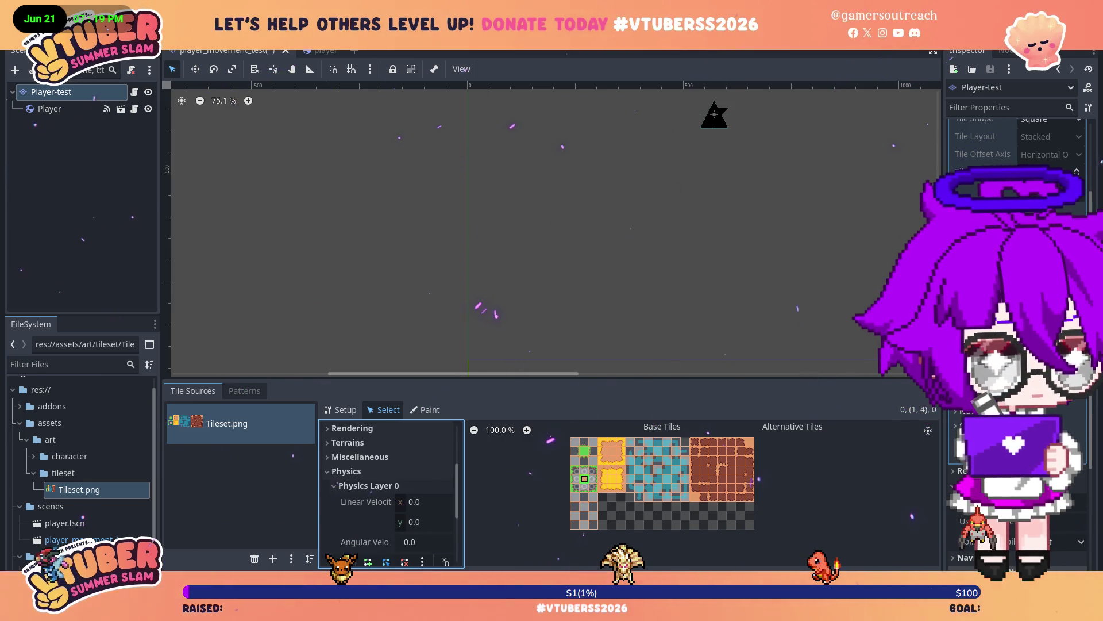
pyautogui.click(1056, 410)
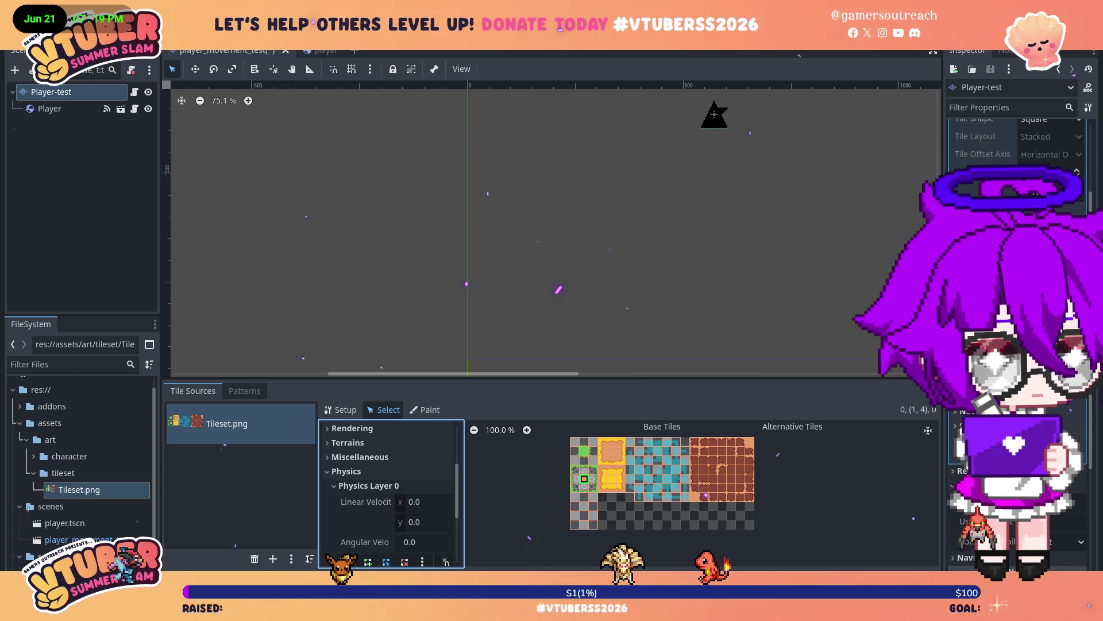
pyautogui.scroll(-2, 1056, 410)
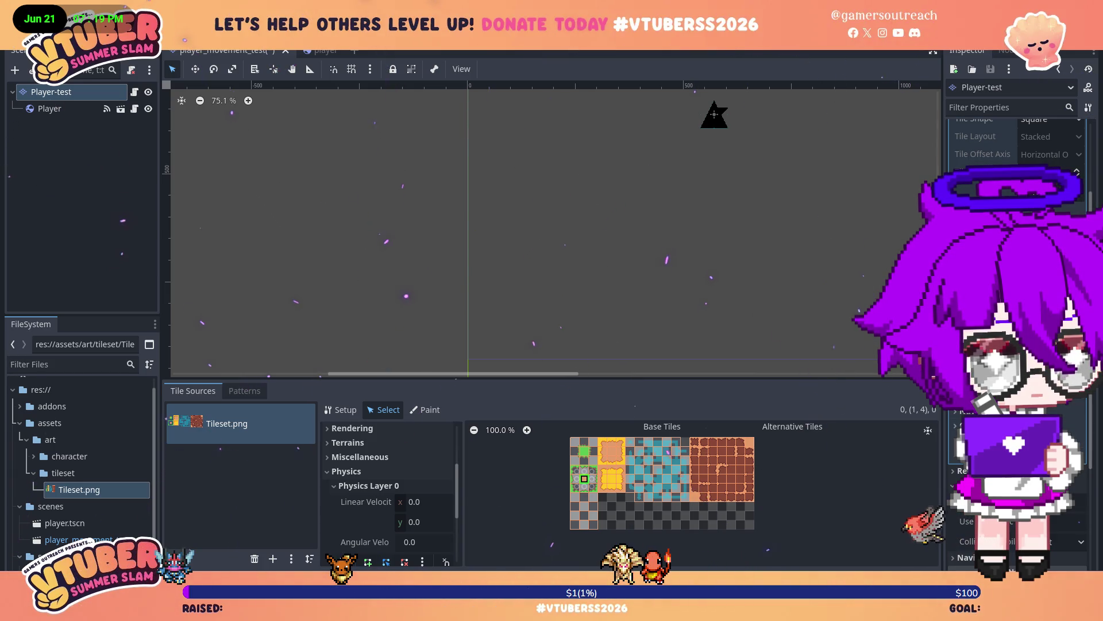
pyautogui.scroll(2, 1056, 410)
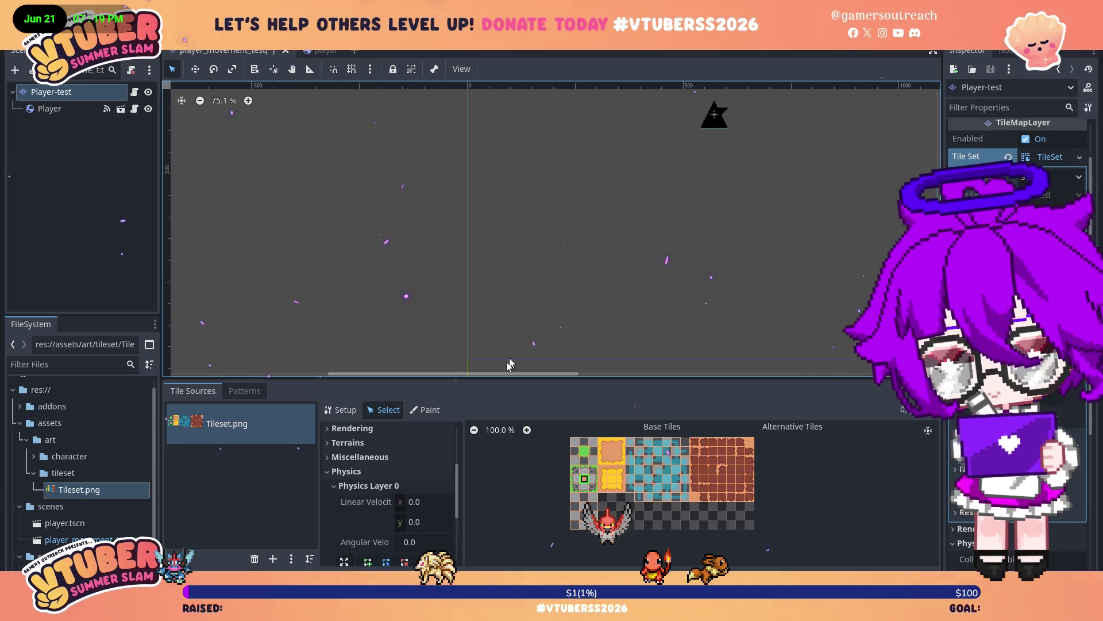
pyautogui.scroll(-4, 363, 494)
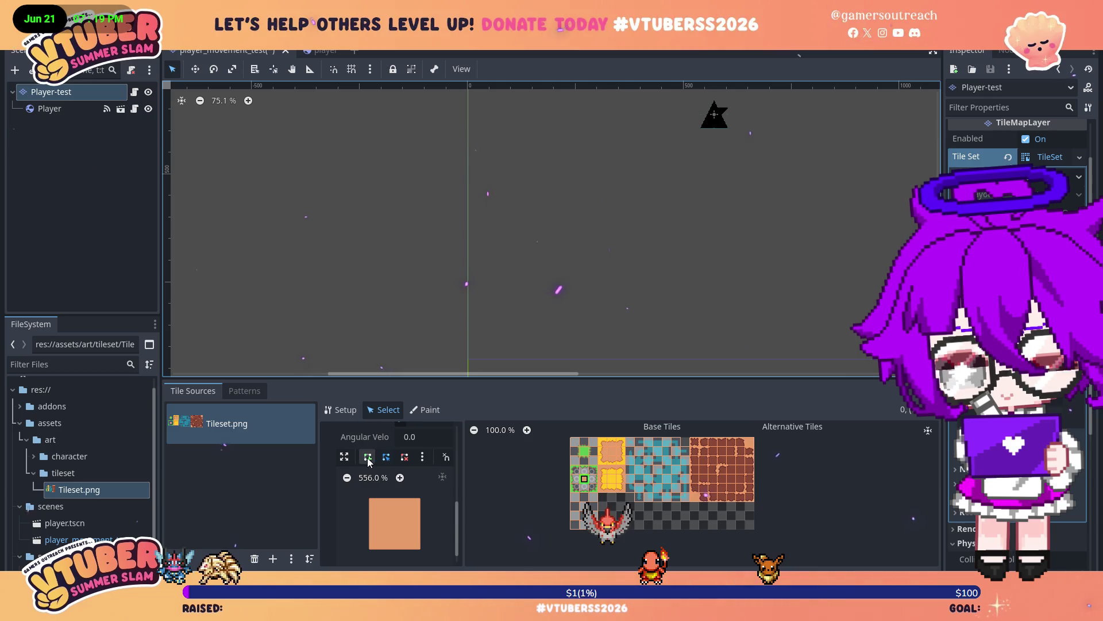
# Draw a full-square Physics Layer 0 collision polygon on tile (1, 4)
pyautogui.click(370, 500)
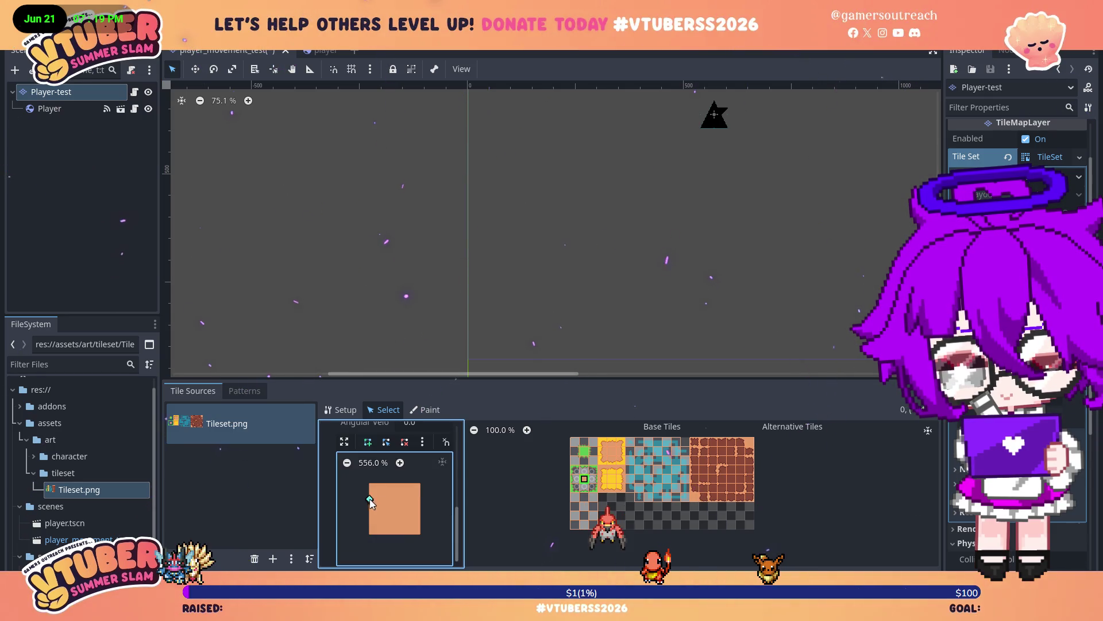
pyautogui.click(370, 484)
pyautogui.click(419, 534)
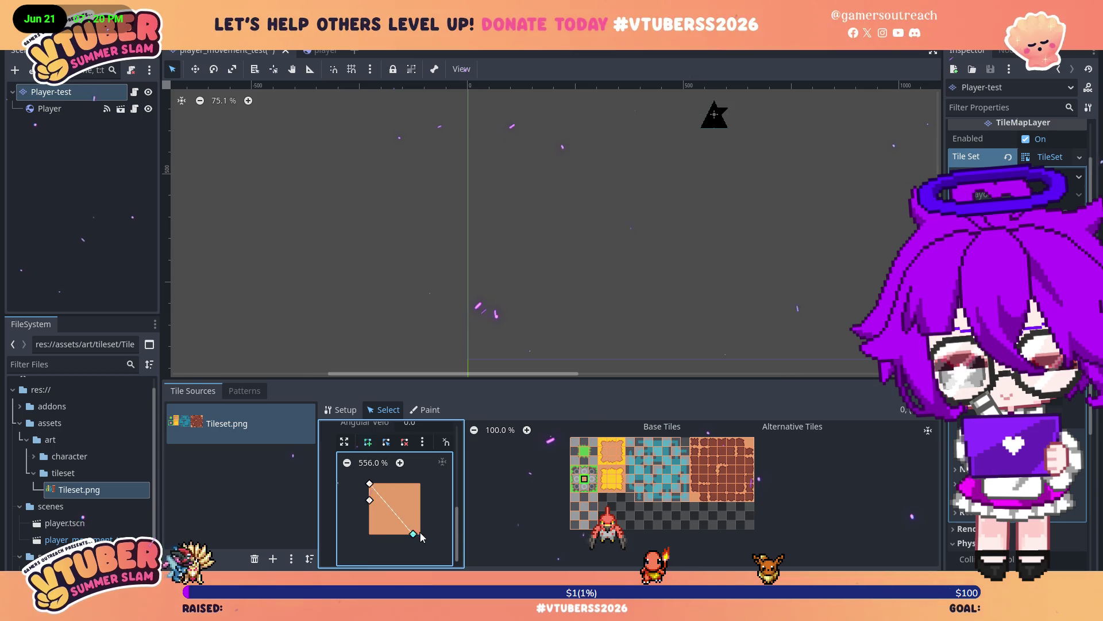
pyautogui.moveTo(371, 502)
pyautogui.mouseDown()
pyautogui.moveTo(370, 533)
pyautogui.moveTo(420, 483)
pyautogui.mouseUp()
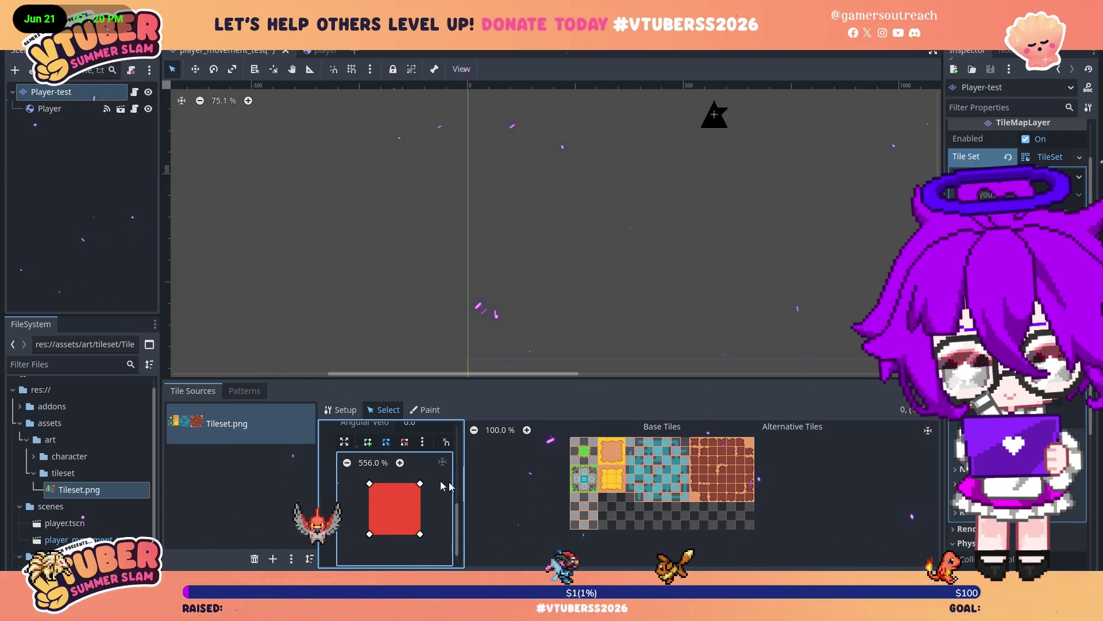
pyautogui.scroll(-1, 440, 492)
pyautogui.click(385, 555)
pyautogui.scroll(-2, 389, 549)
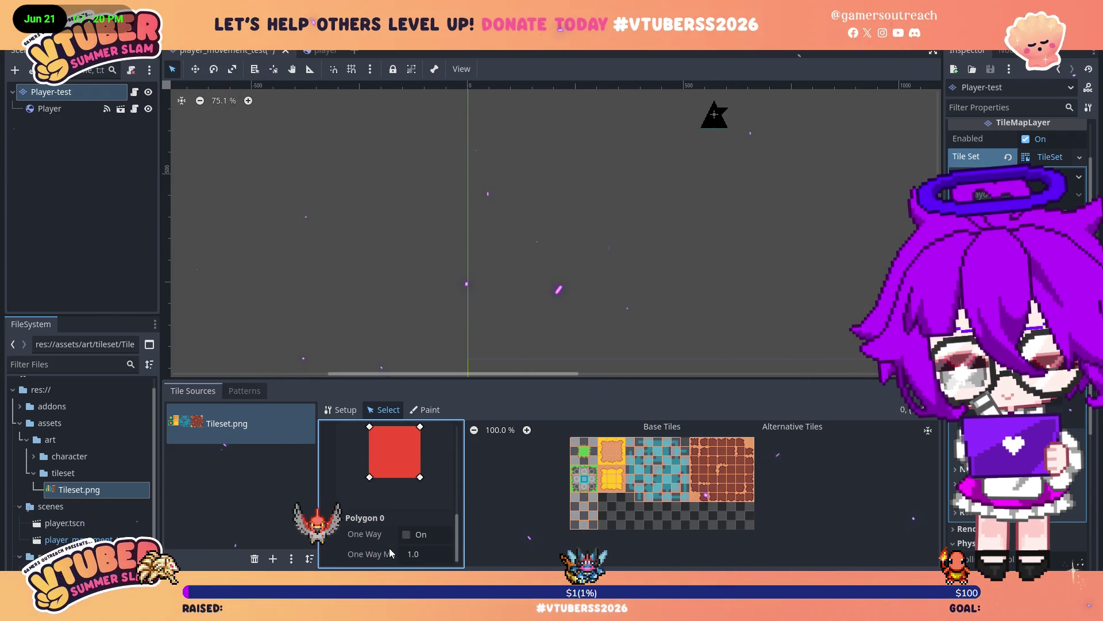
pyautogui.scroll(10, 377, 523)
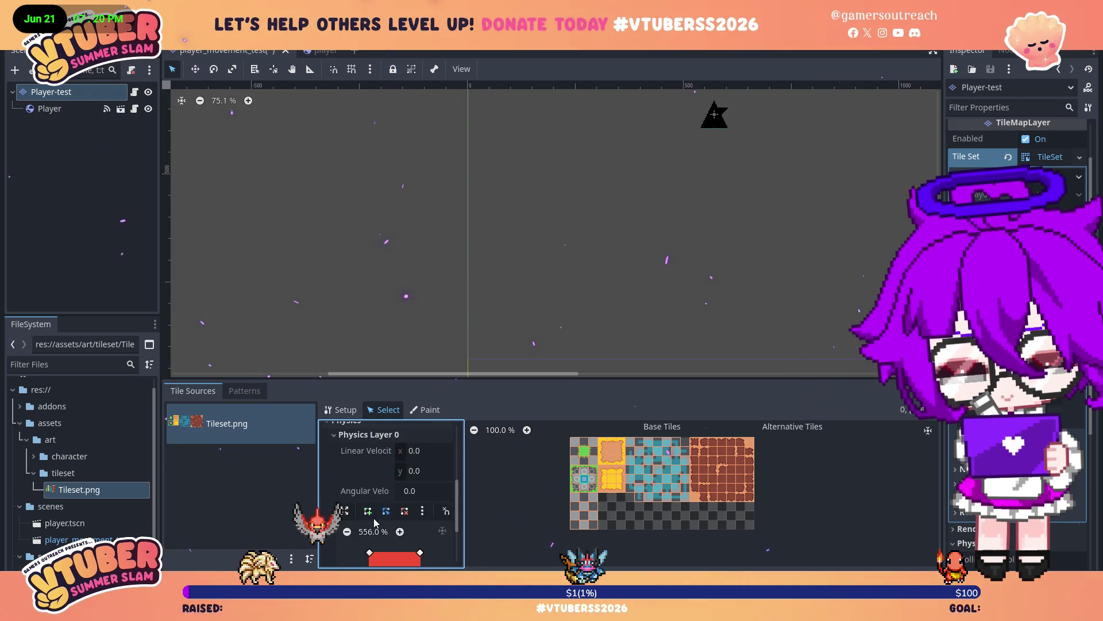
pyautogui.scroll(1, 352, 529)
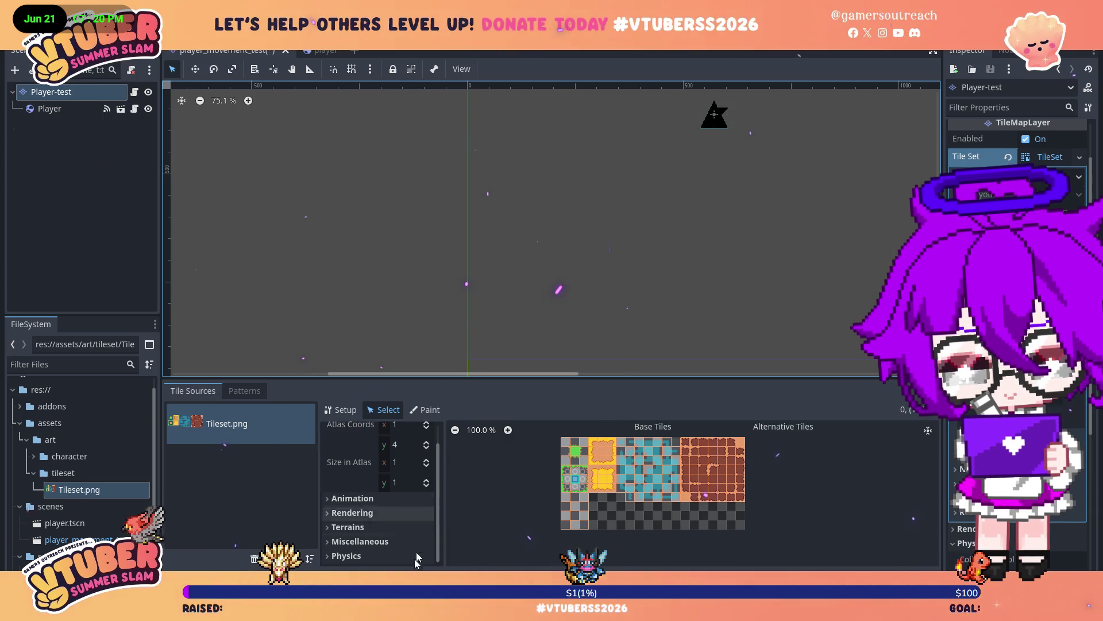
pyautogui.click(420, 576)
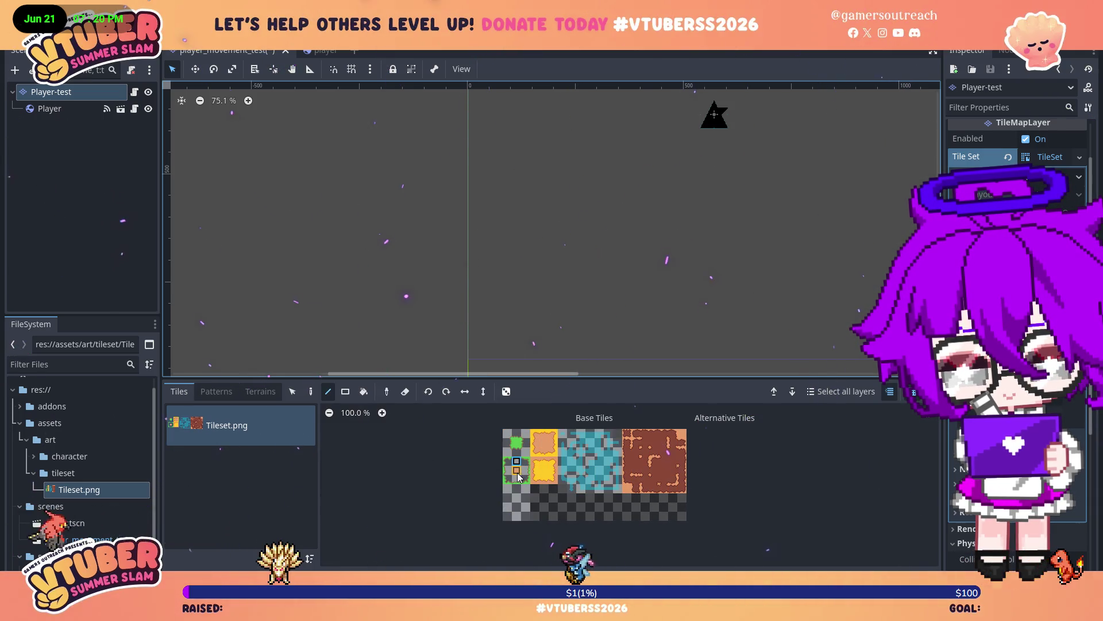
# Paint a vertical tile wall upward and a floor row extending to the right
pyautogui.moveTo(463, 363)
pyautogui.mouseDown()
pyautogui.moveTo(466, 79)
pyautogui.moveTo(482, 327)
pyautogui.mouseUp()
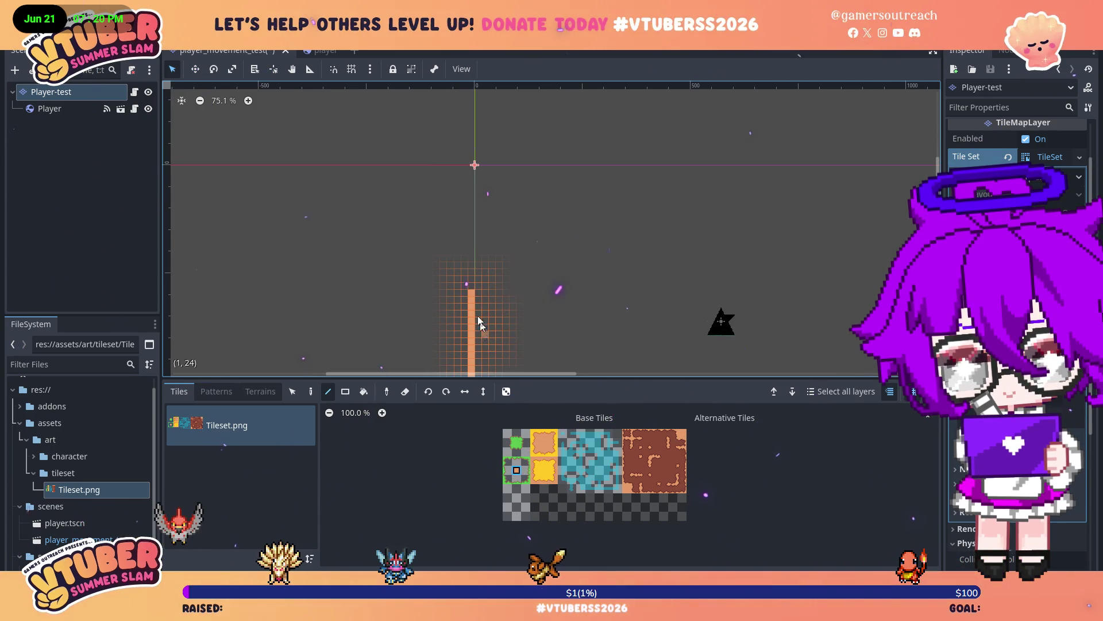
pyautogui.moveTo(469, 277); pyautogui.dragTo(468, 167)
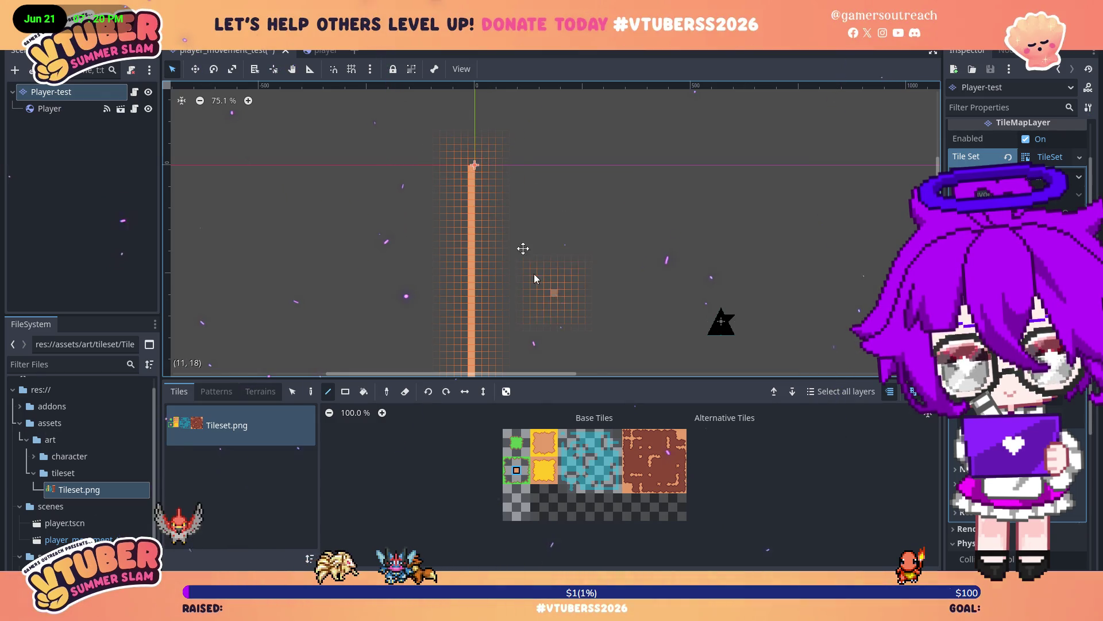
pyautogui.moveTo(501, 295); pyautogui.dragTo(462, 117)
pyautogui.moveTo(467, 172); pyautogui.dragTo(426, 0)
pyautogui.moveTo(392, 213)
pyautogui.mouseDown()
pyautogui.moveTo(912, 212)
pyautogui.moveTo(443, 259)
pyautogui.moveTo(414, 285)
pyautogui.moveTo(502, 263)
pyautogui.moveTo(682, 262)
pyautogui.moveTo(617, 349)
pyautogui.moveTo(592, 308)
pyautogui.mouseUp()
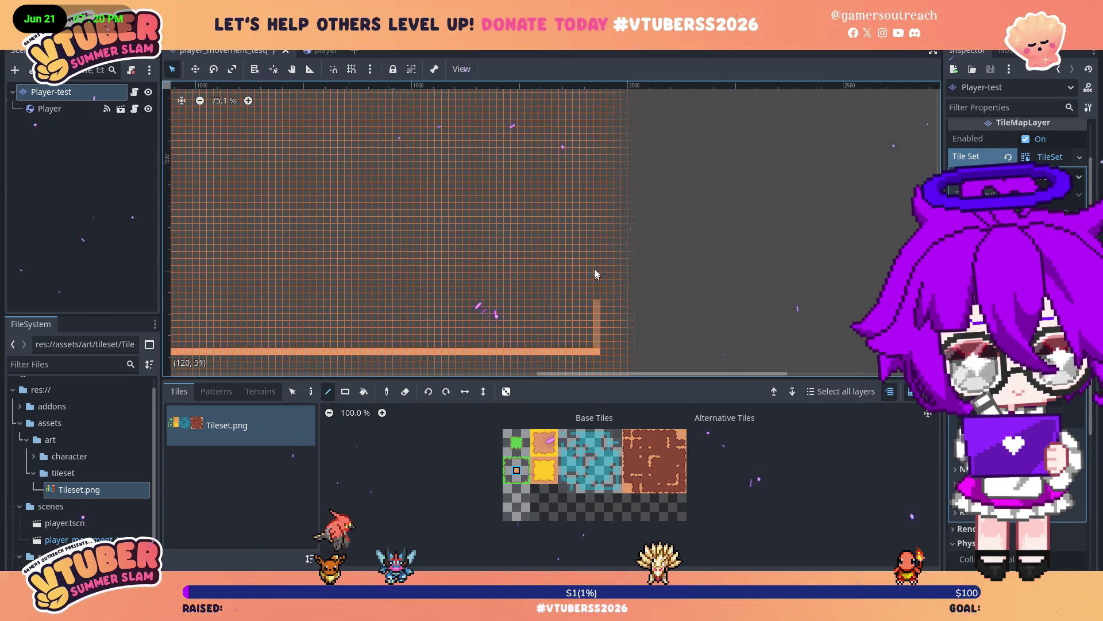
# Paint a second wall up from the floor's right end
pyautogui.scroll(5, 632, 173)
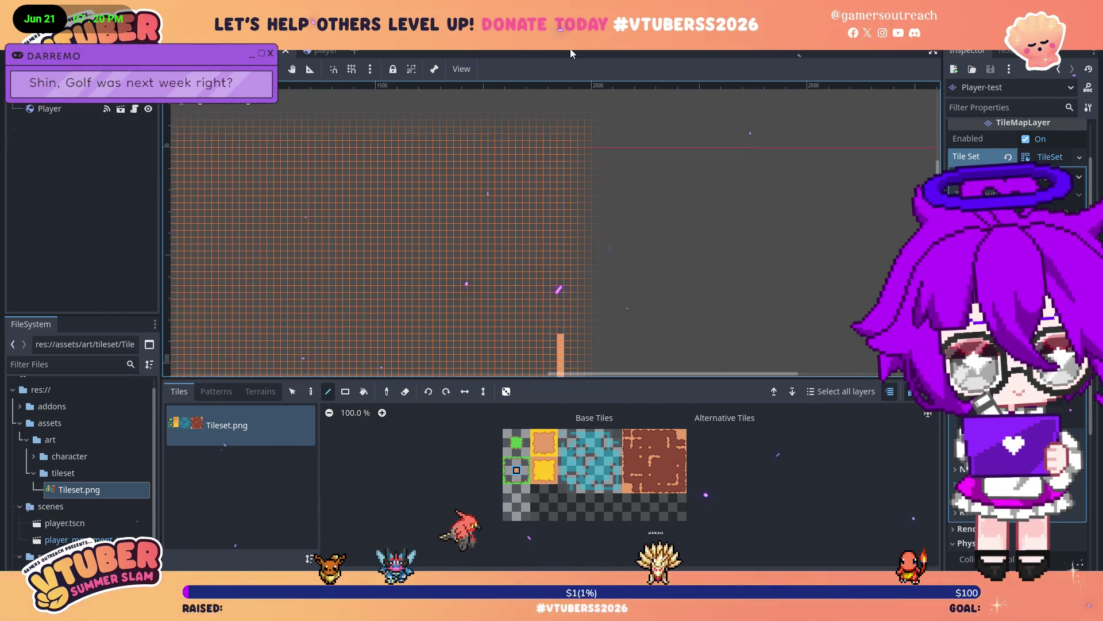
pyautogui.moveTo(560, 266)
pyautogui.mouseDown()
pyautogui.moveTo(560, 329)
pyautogui.moveTo(560, 151)
pyautogui.mouseUp()
pyautogui.scroll(-3, 517, 207)
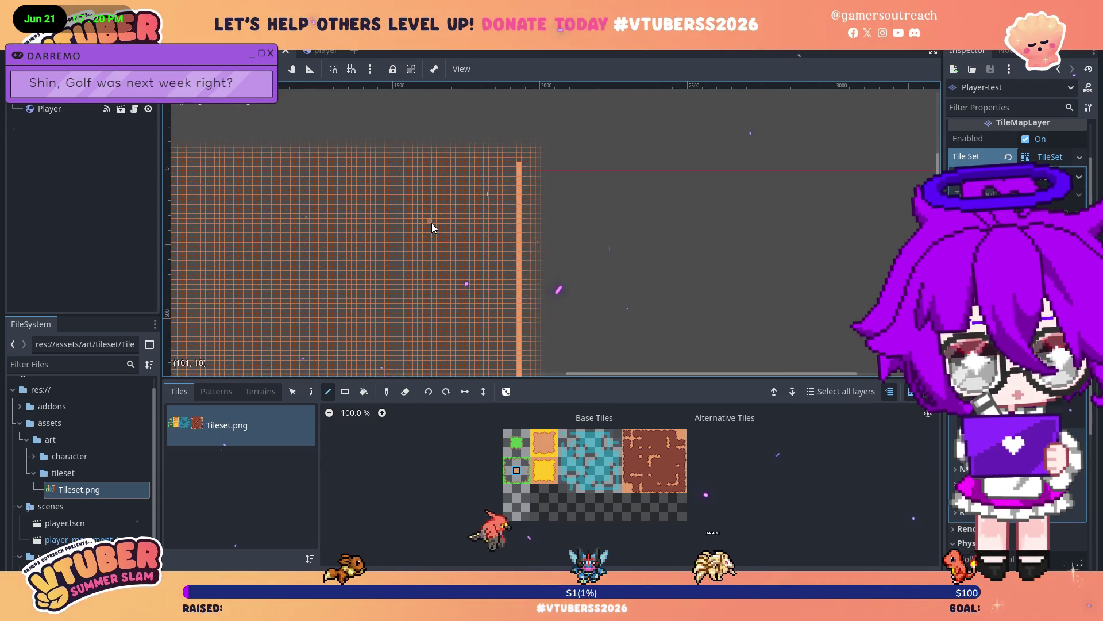
pyautogui.moveTo(574, 232); pyautogui.dragTo(438, 158)
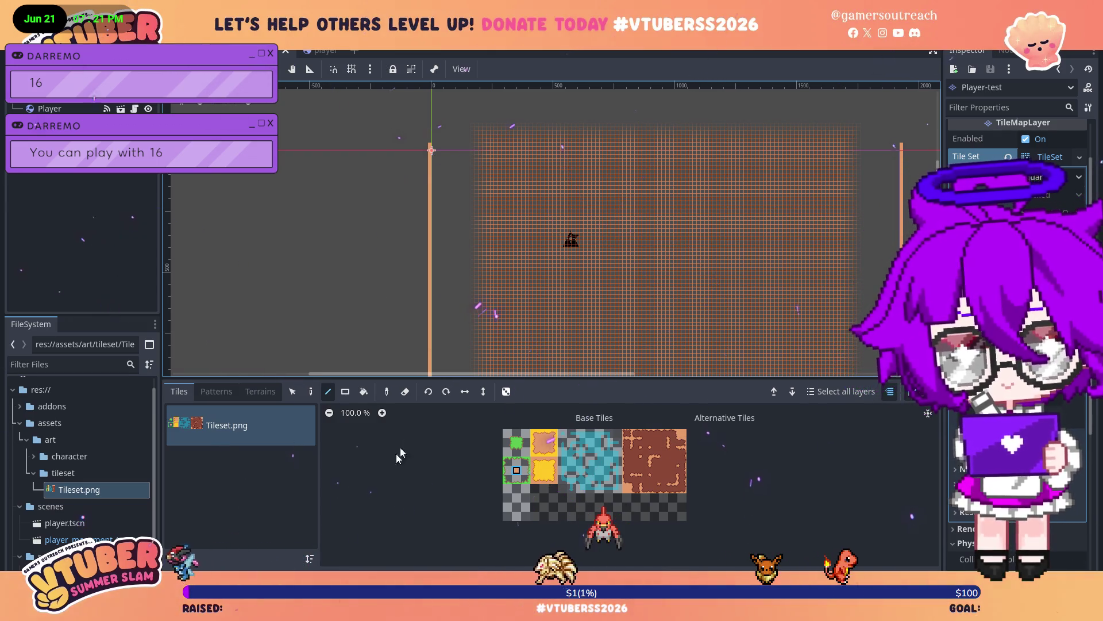
# Review the enclosed room and run the game with F5
pyautogui.moveTo(529, 366)
pyautogui.mouseDown()
pyautogui.moveTo(481, 301)
pyautogui.moveTo(464, 247)
pyautogui.mouseUp()
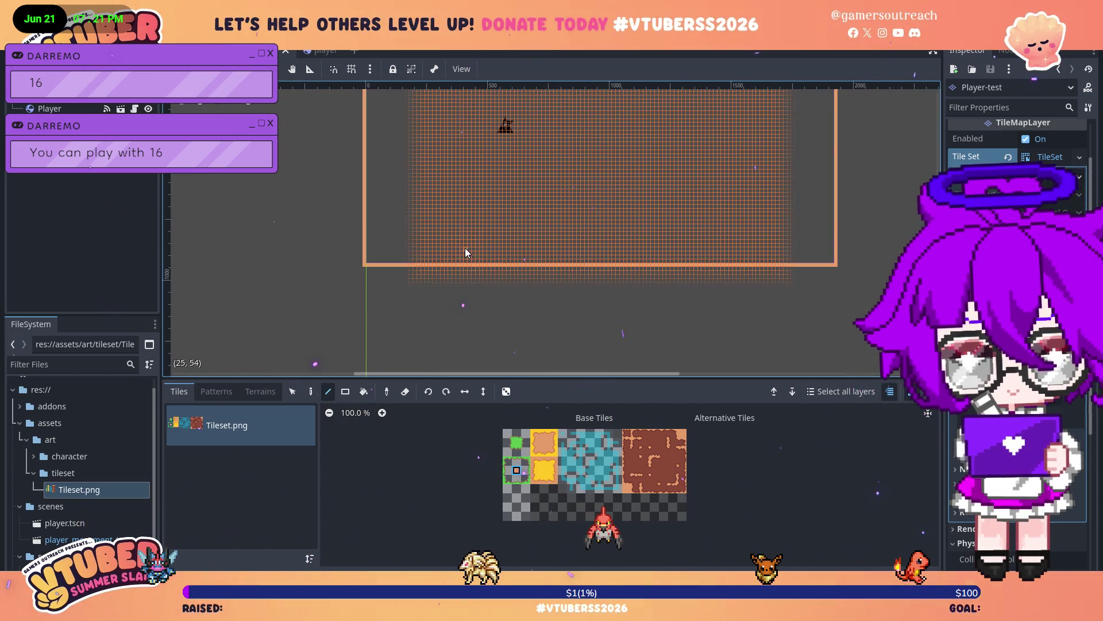
pyautogui.click(222, 391)
pyautogui.click(179, 392)
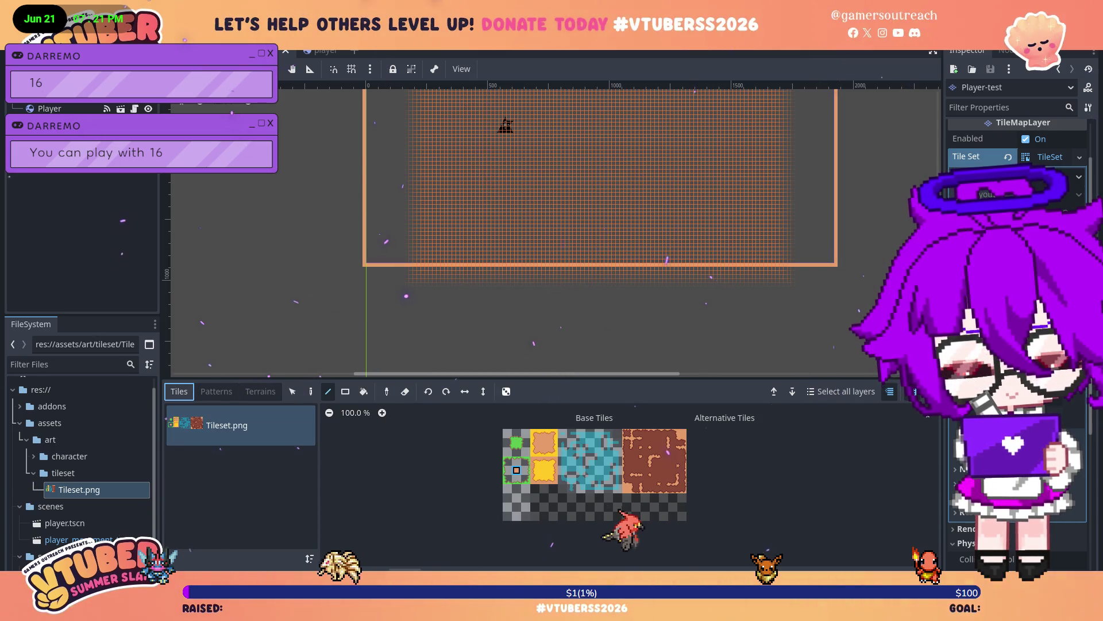
pyautogui.scroll(2, 487, 296)
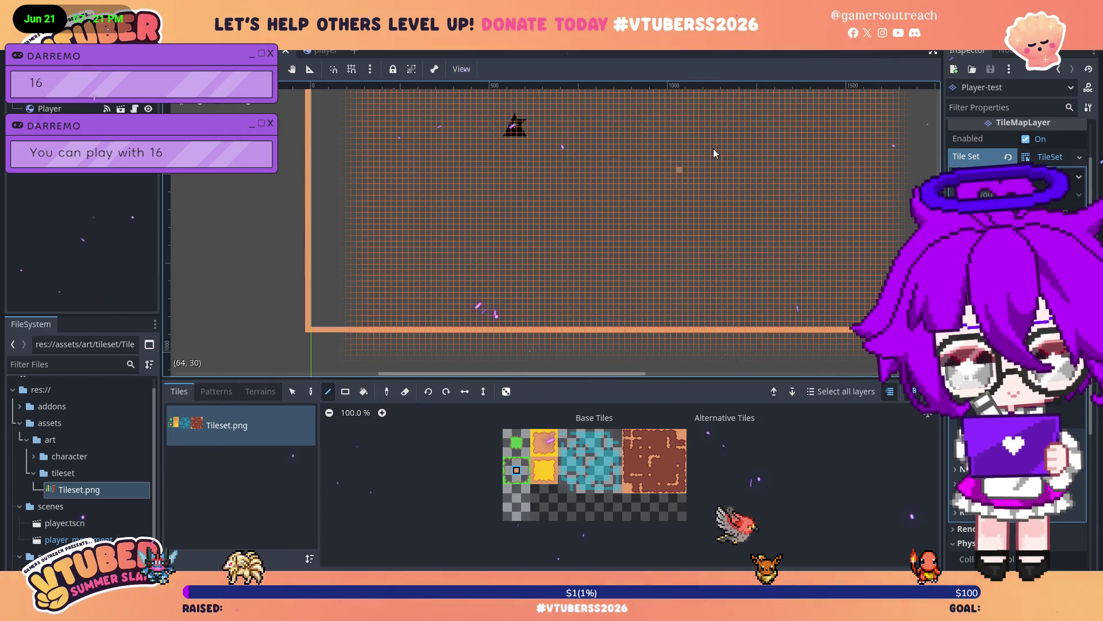
pyautogui.press('F5')
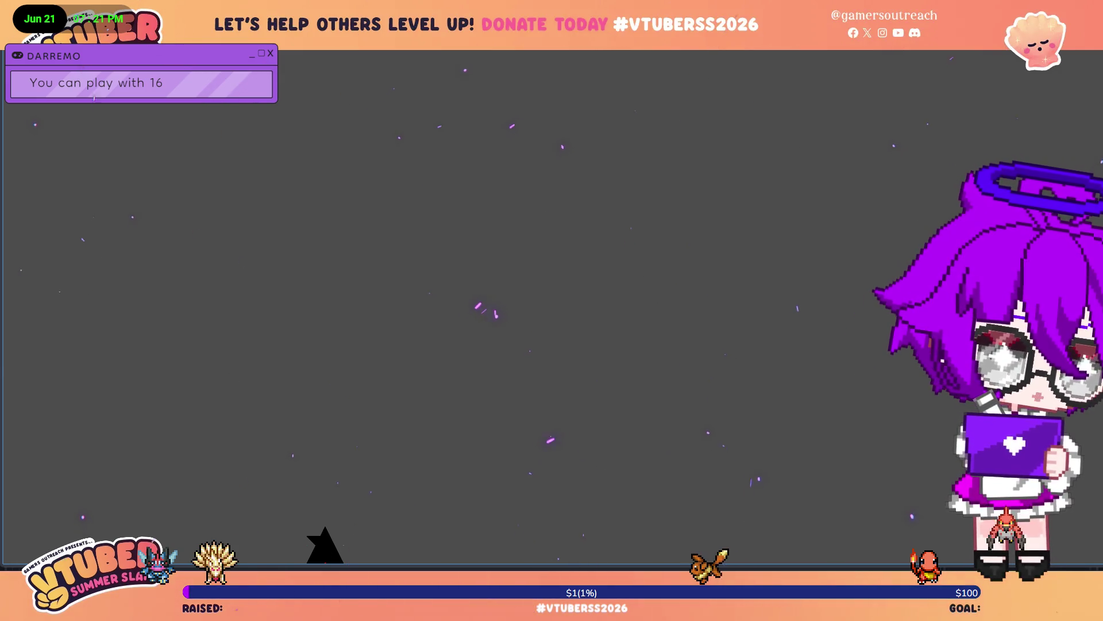
# Close the running game, save, close it again, and add a TileSet physics layer
pyautogui.hotkey('alt', 'F4')
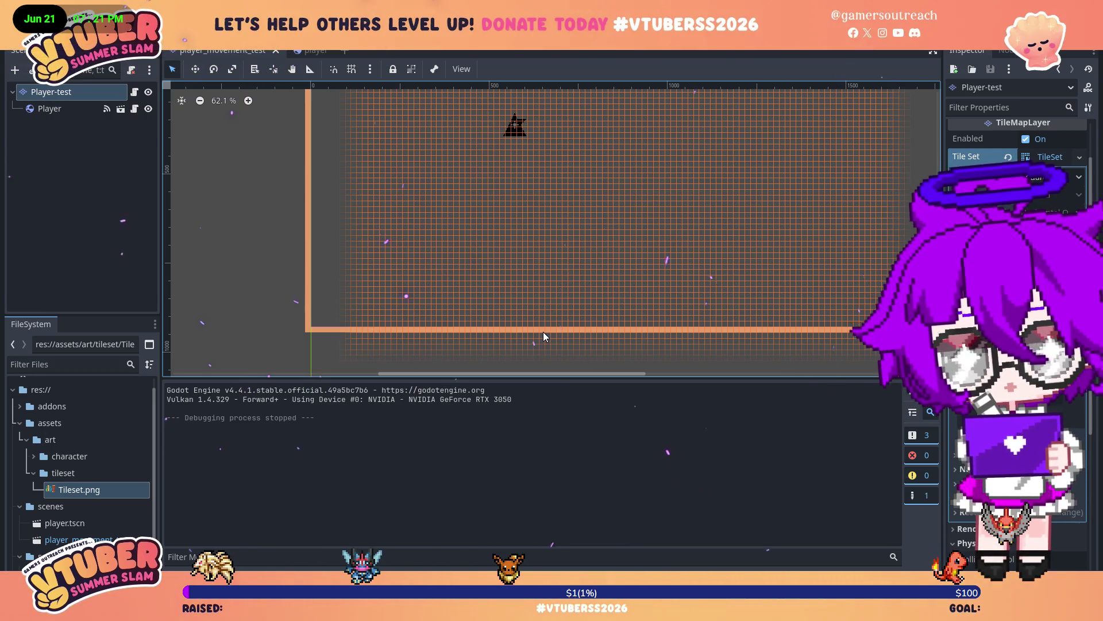
pyautogui.hotkey('ctrl', 's')
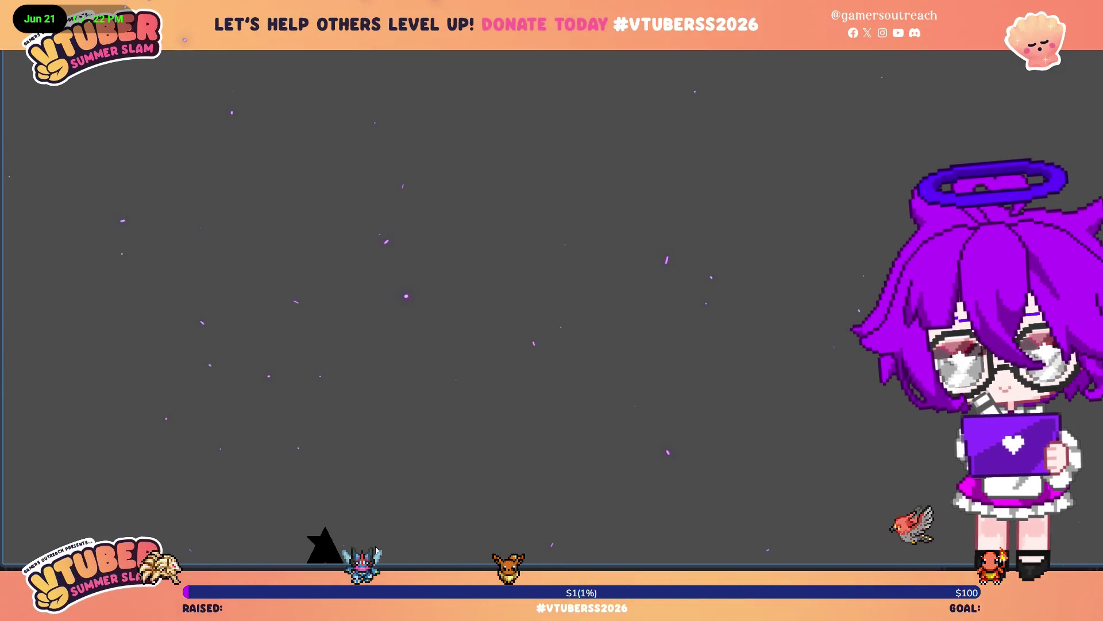
pyautogui.hotkey('alt', 'F4')
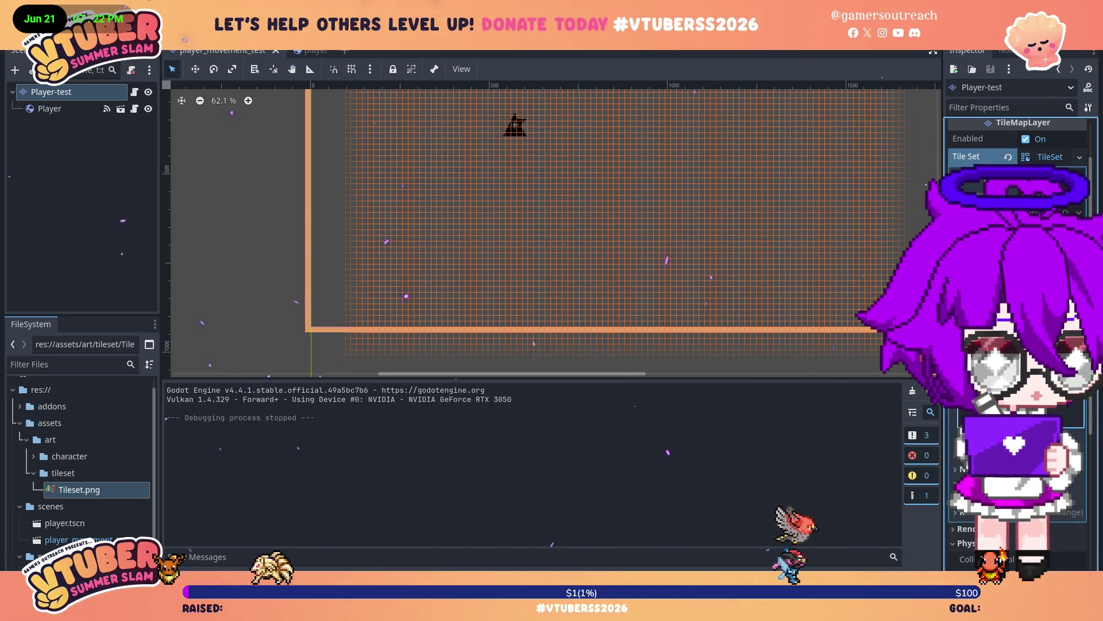
pyautogui.click(1017, 552)
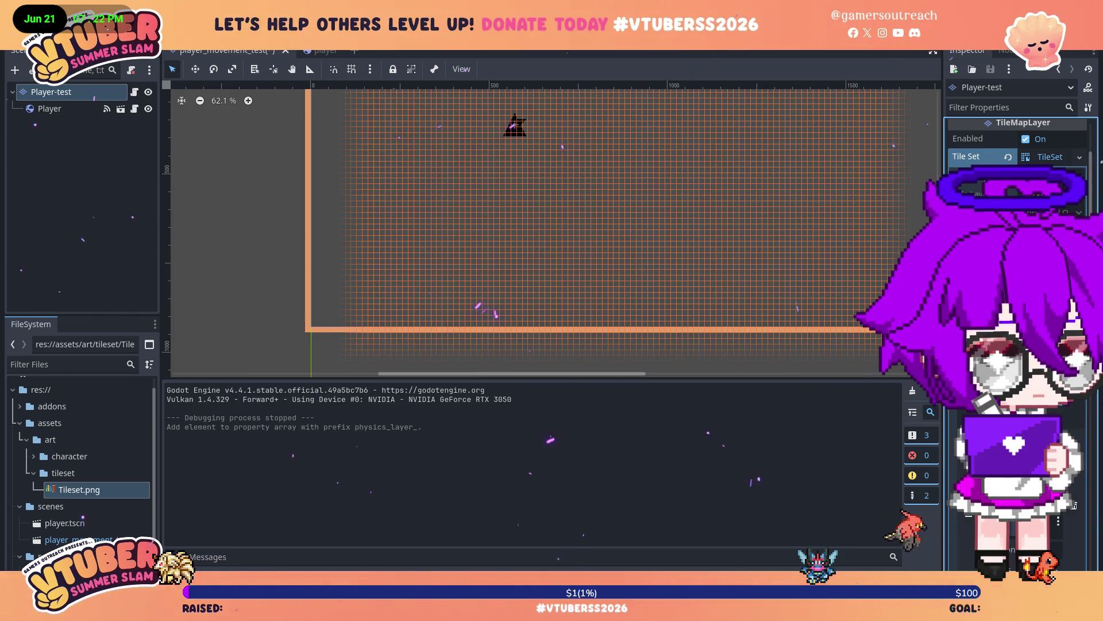
# Reorder the physics layer entries, open the TileSet panel, and switch to the player scene
pyautogui.click(1028, 535)
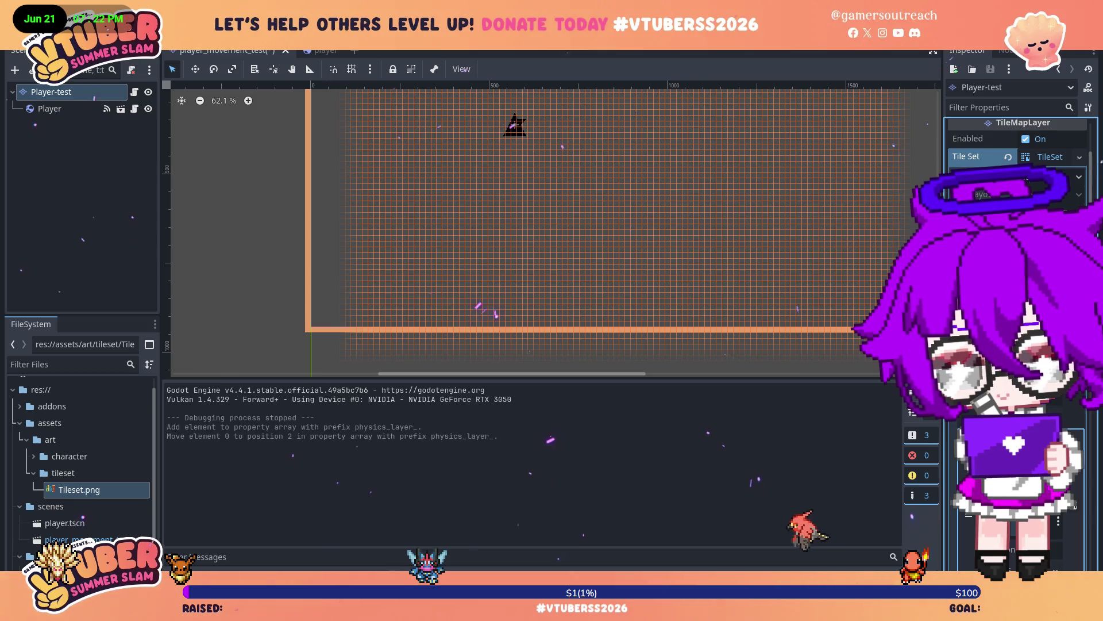
pyautogui.click(428, 575)
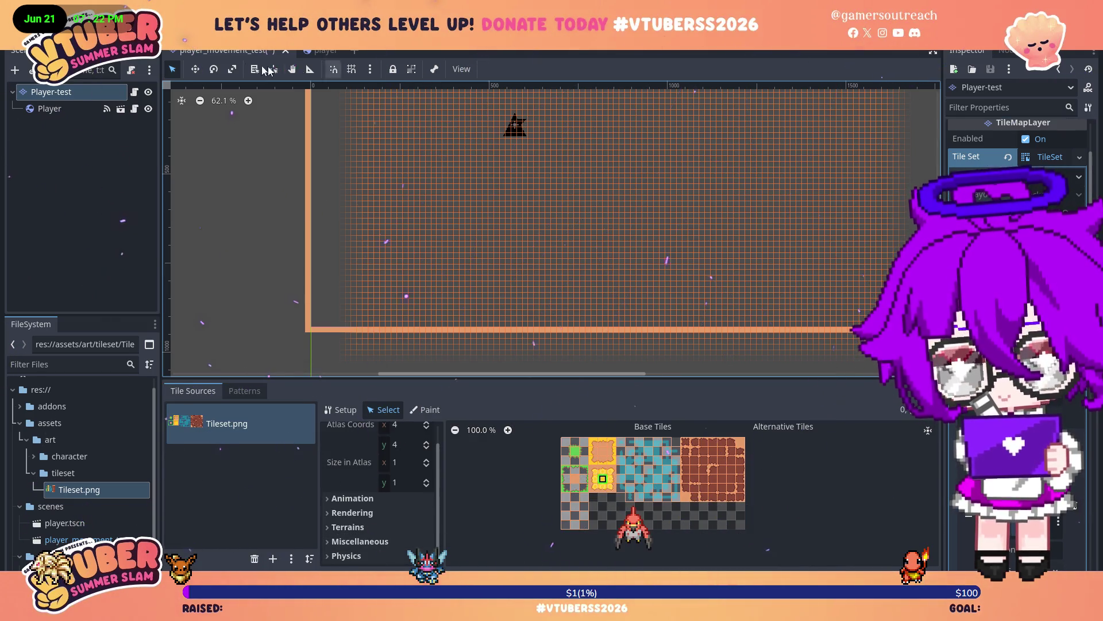
pyautogui.click(311, 53)
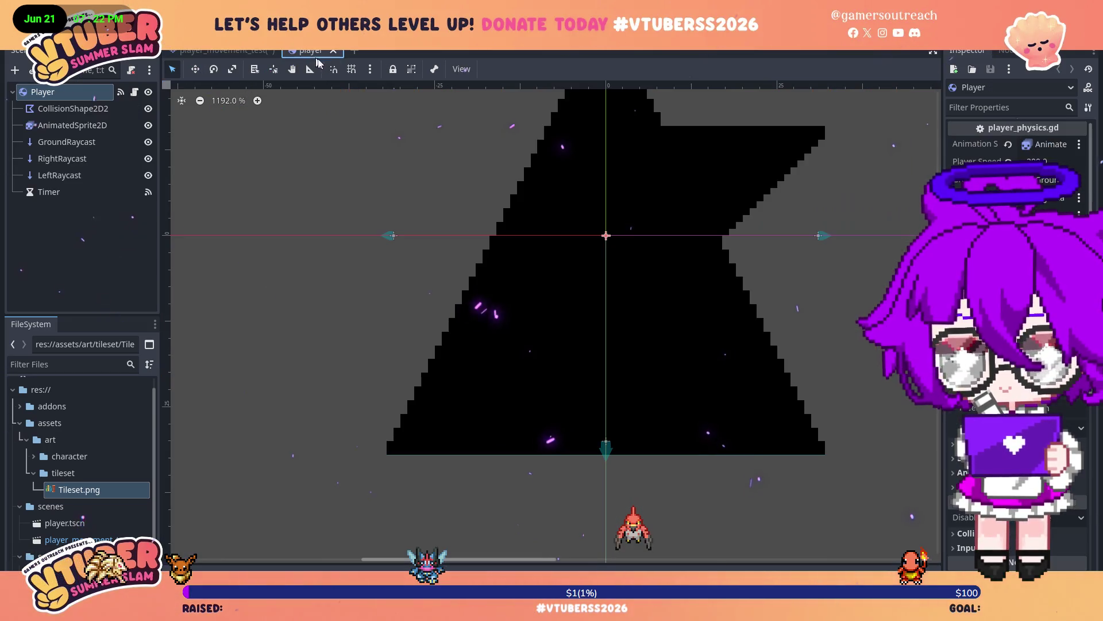
# Open player_physics.gd and add a print() line below the ground collision check on line 18
pyautogui.hotkey('ctrl', 'F3')
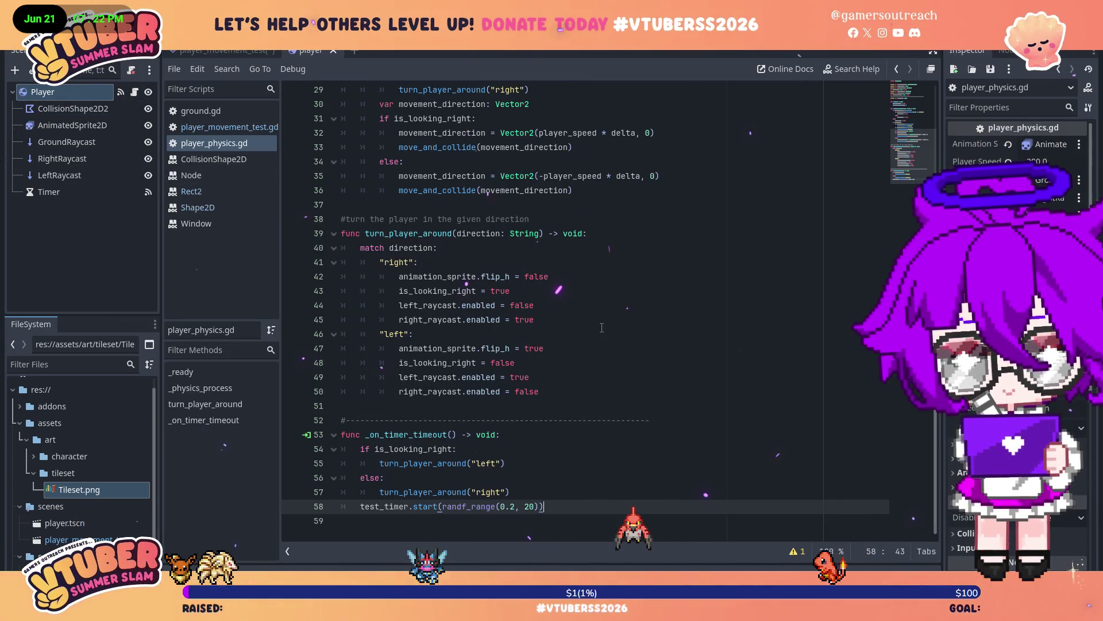
pyautogui.scroll(4, 602, 327)
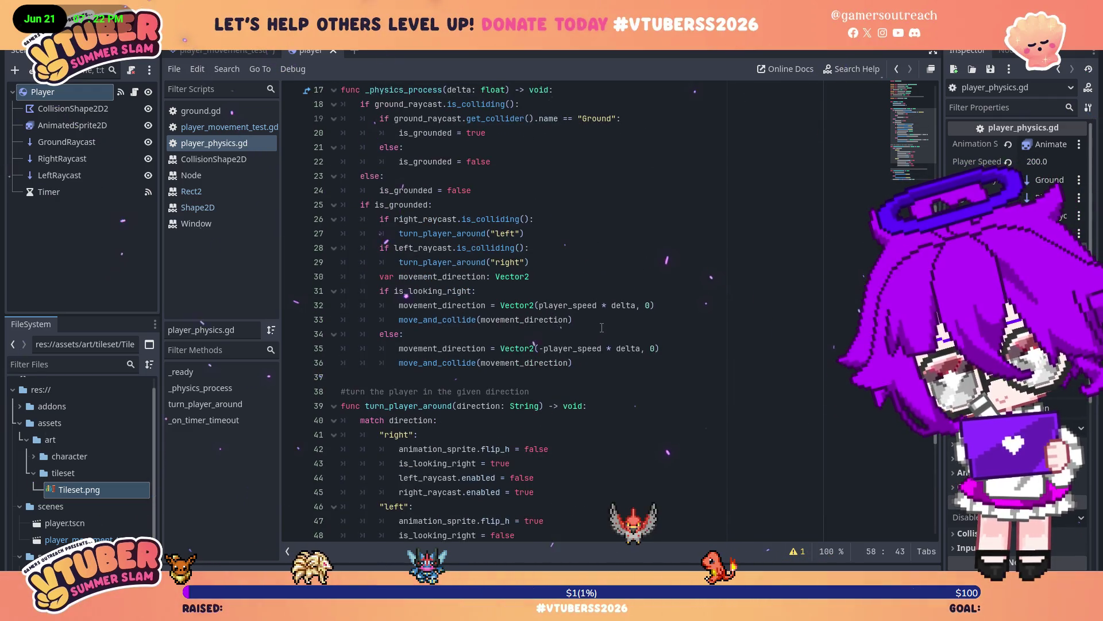
pyautogui.scroll(1, 609, 330)
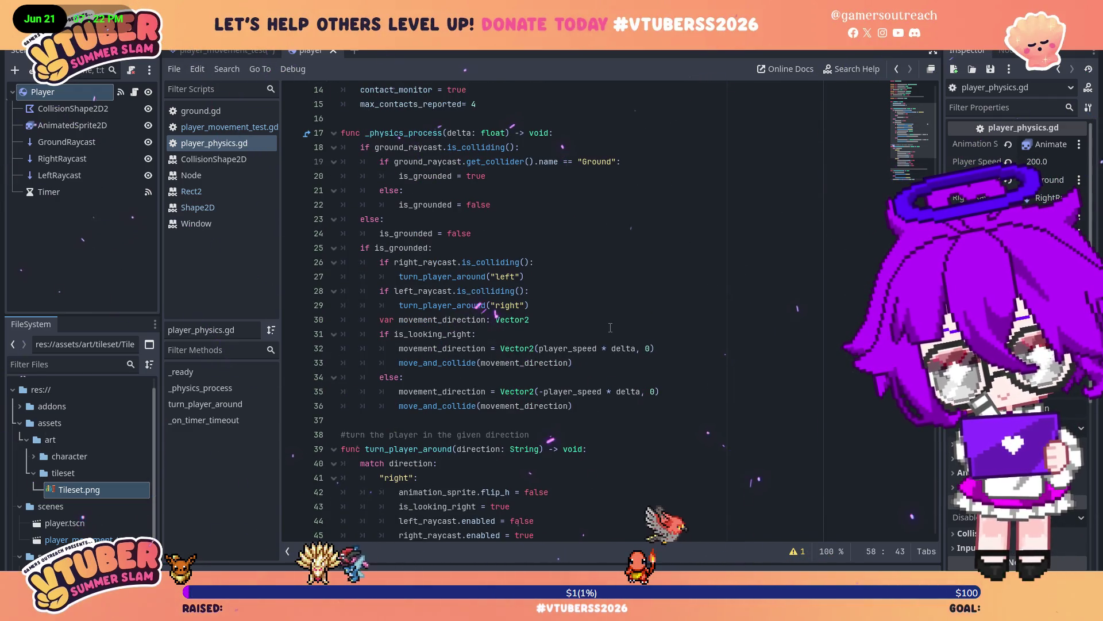
pyautogui.scroll(1, 604, 327)
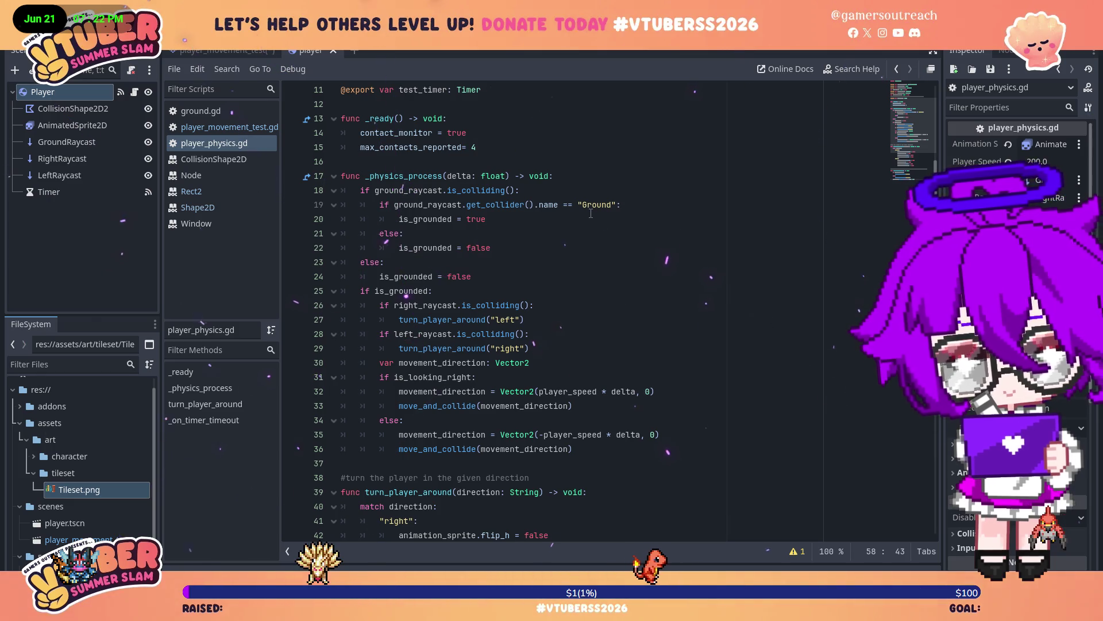
pyautogui.click(566, 194)
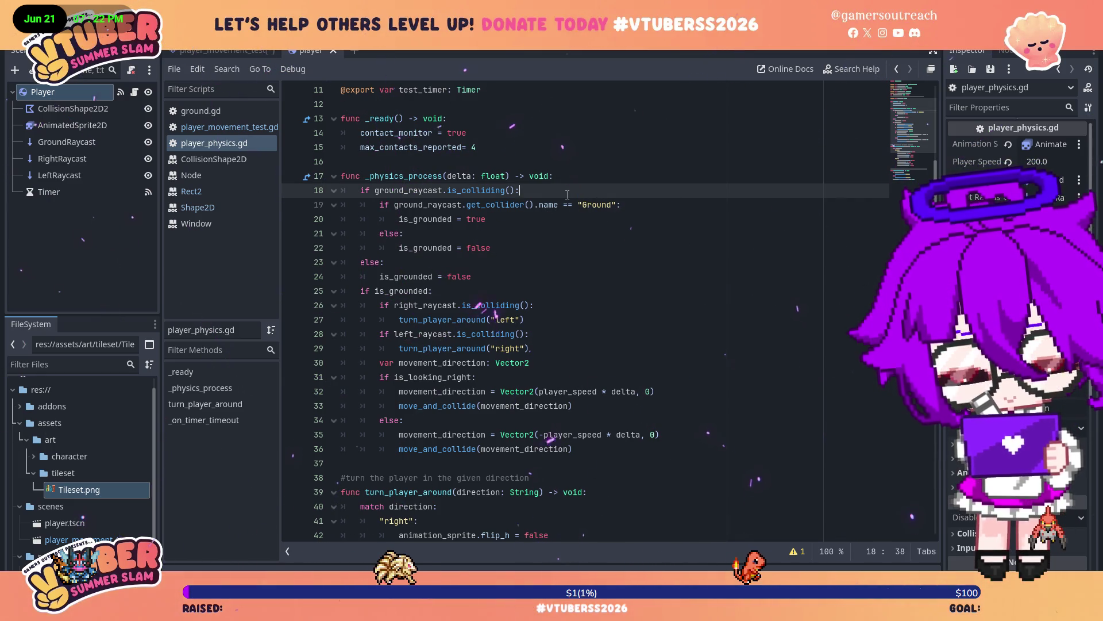
pyautogui.press('Return')
pyautogui.write('print(')
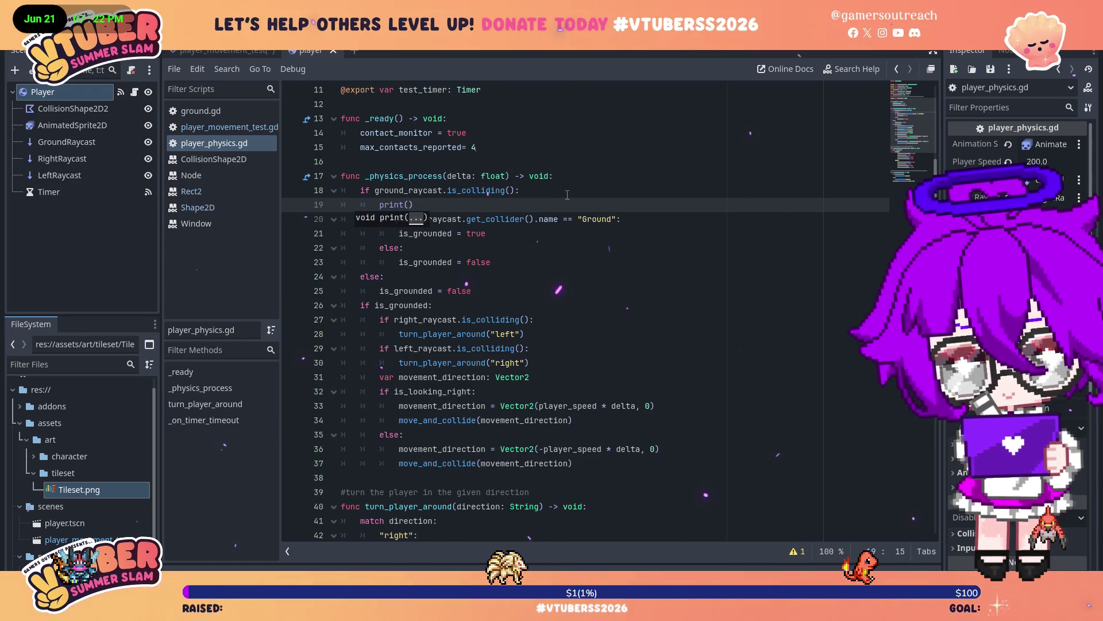
pyautogui.click(451, 211)
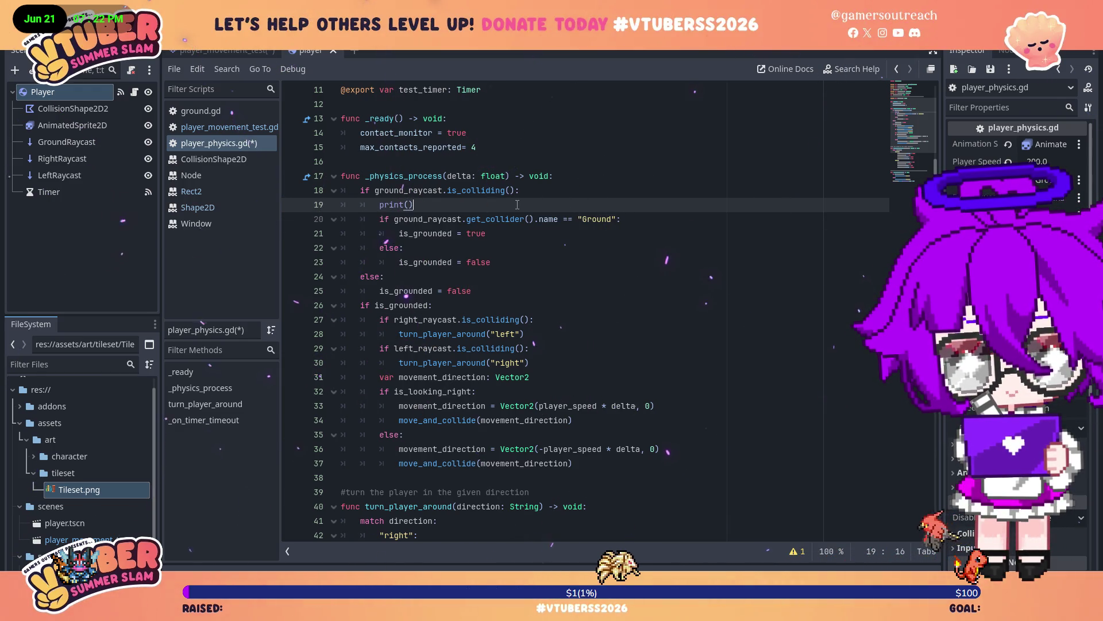
# Copy ground_raycast.is_colliding() into the print() call and run the game
pyautogui.moveTo(515, 190); pyautogui.dragTo(375, 190)
pyautogui.hotkey('ctrl', 'c')
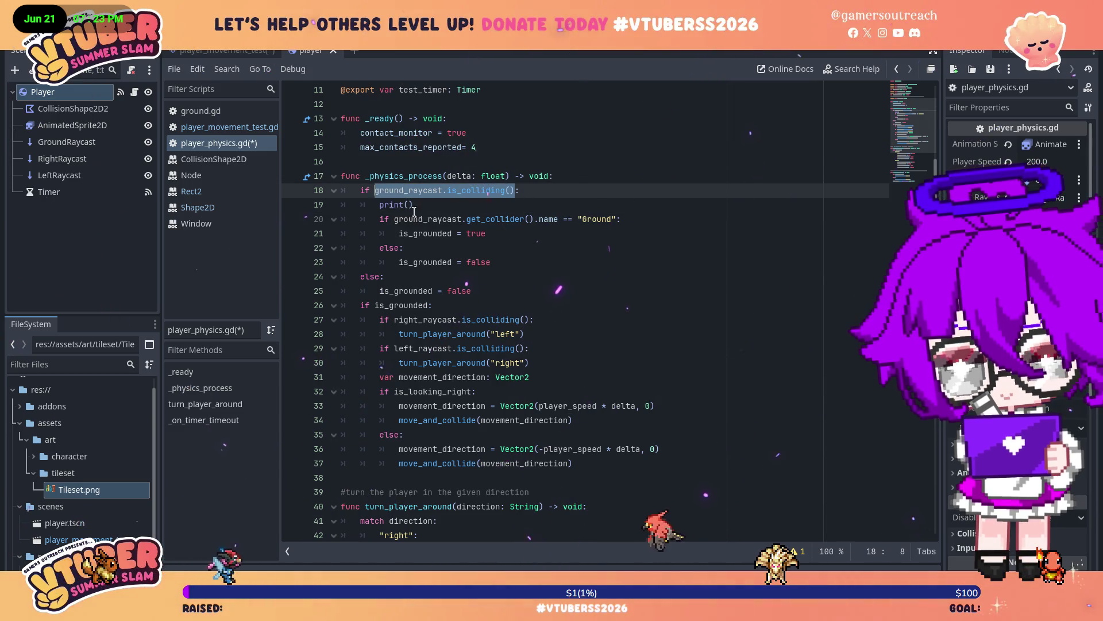
pyautogui.click(409, 205)
pyautogui.hotkey('ctrl', 'v')
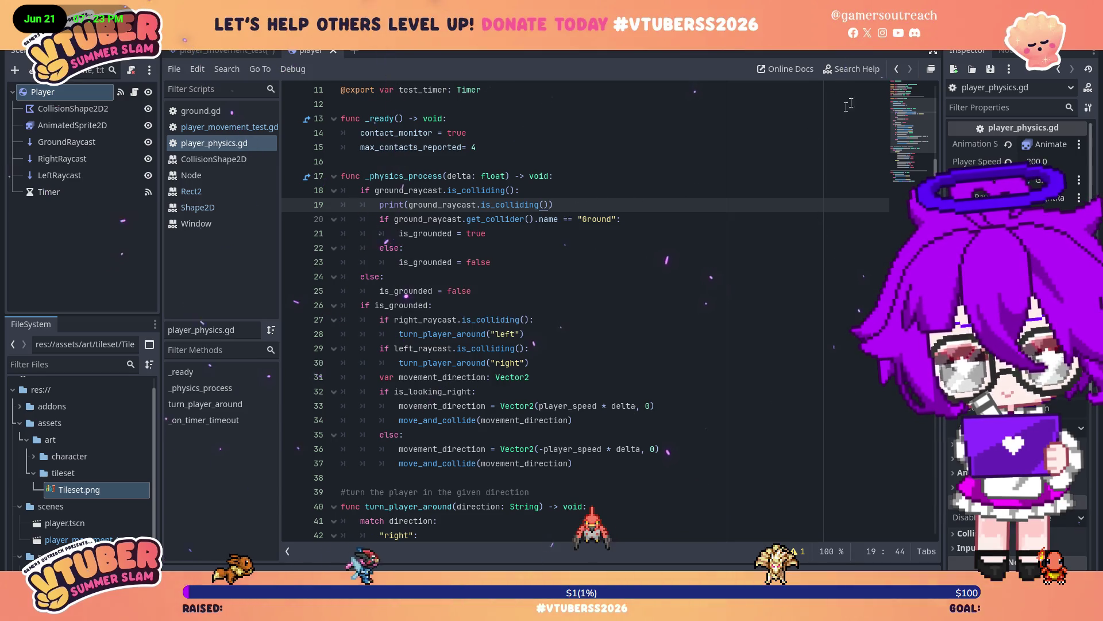
pyautogui.press('F5')
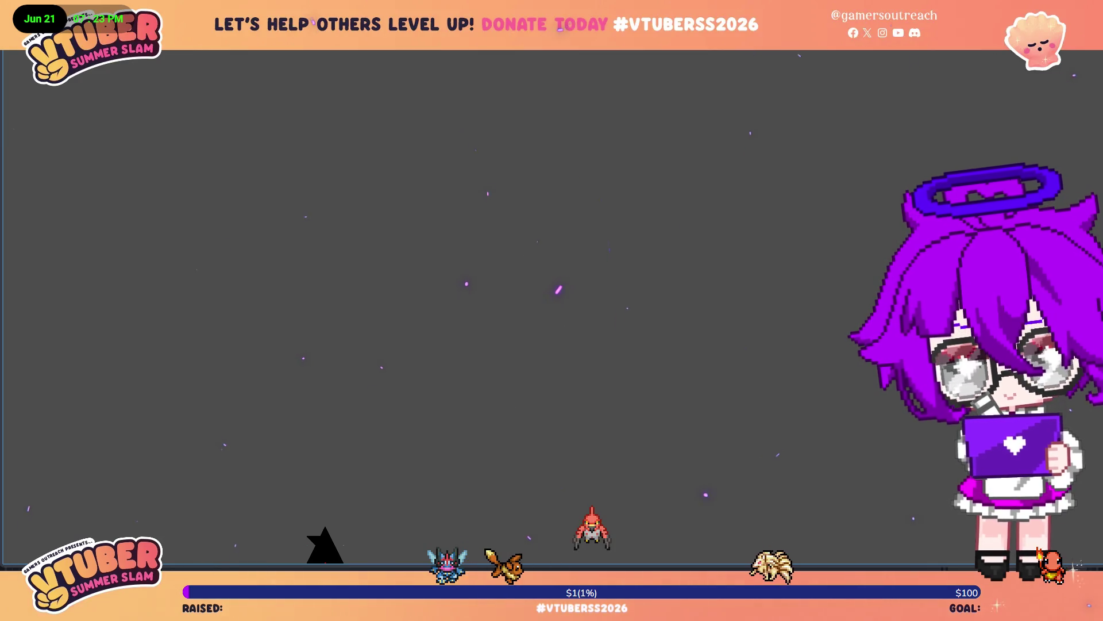
# Change the print on line 19 to ground_raycast.get_collider().name and rerun the game
pyautogui.press('F8')
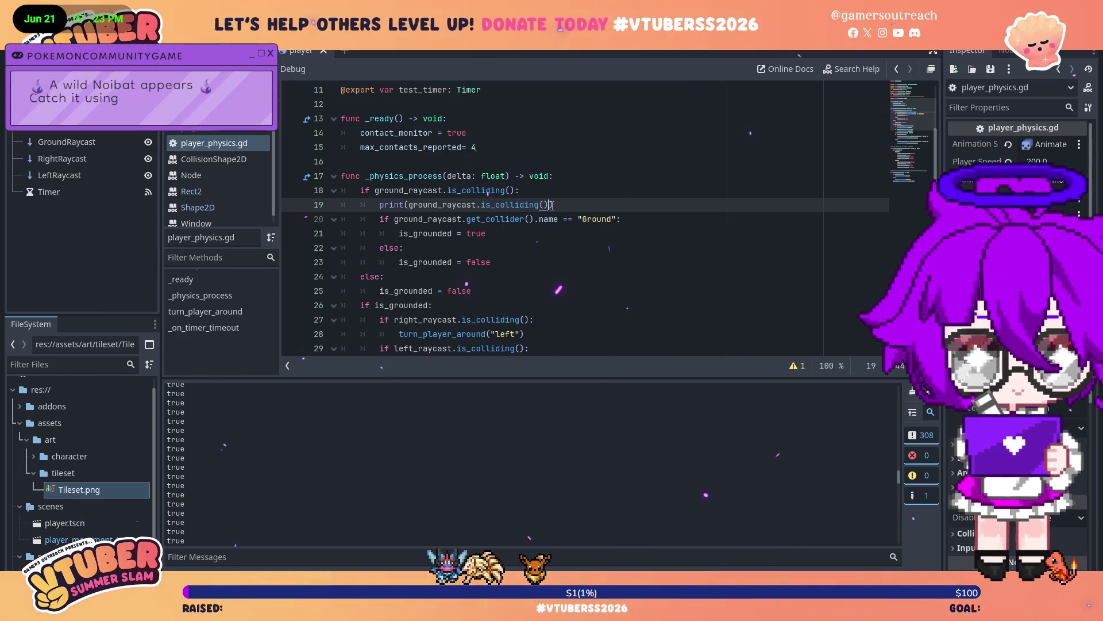
pyautogui.moveTo(507, 204)
pyautogui.mouseDown()
pyautogui.moveTo(481, 205)
pyautogui.moveTo(551, 221)
pyautogui.moveTo(454, 221)
pyautogui.mouseUp()
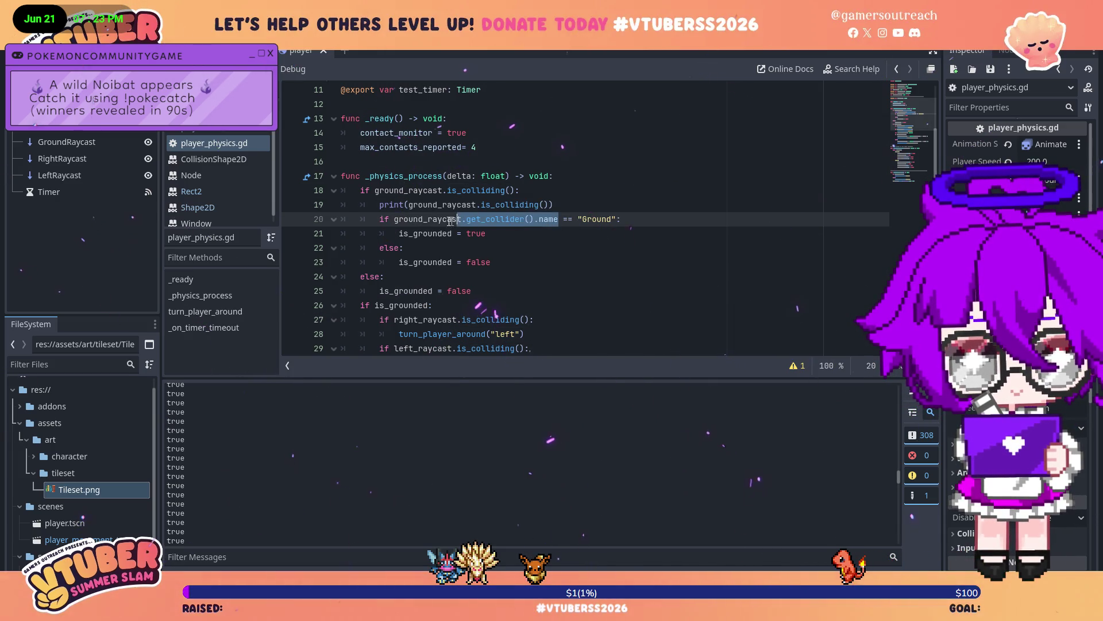
pyautogui.moveTo(550, 204); pyautogui.dragTo(411, 205)
pyautogui.hotkey('ctrl', 'v')
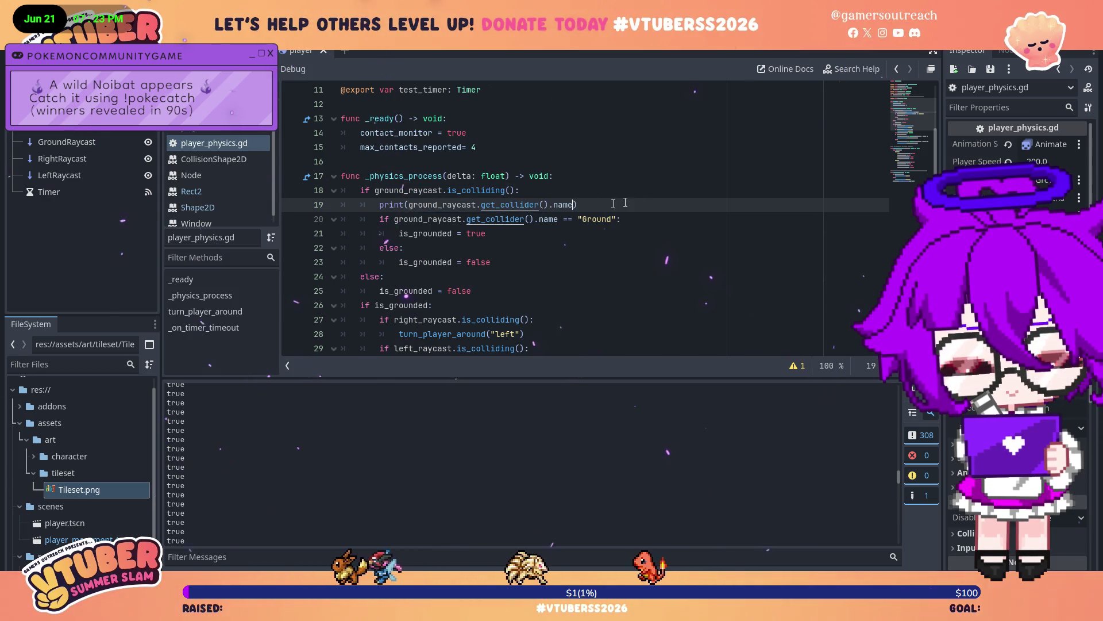
pyautogui.press('F5')
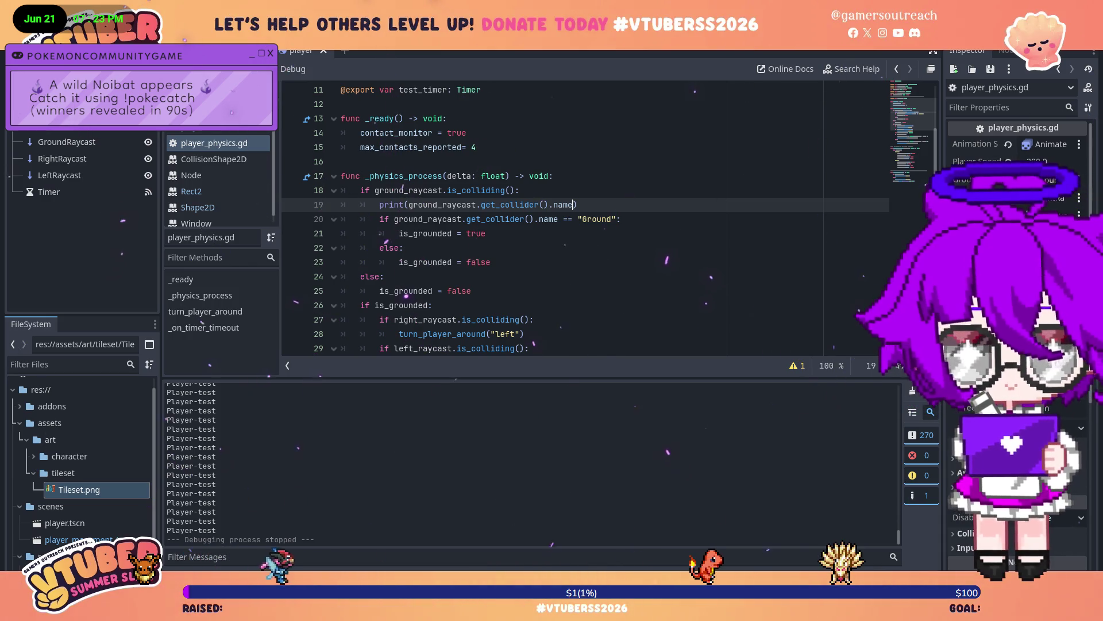
# Open Change Type on the Player-test node and search for 'node'
pyautogui.rightClick(85, 133)
pyautogui.click(150, 318)
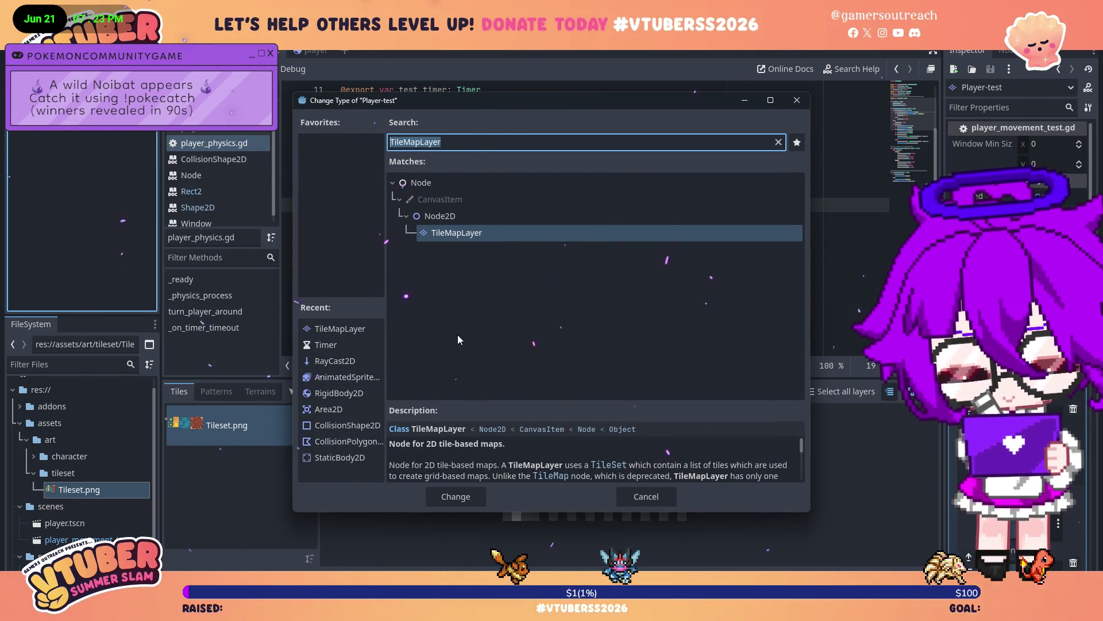
pyautogui.write('node')
pyautogui.press('Return')
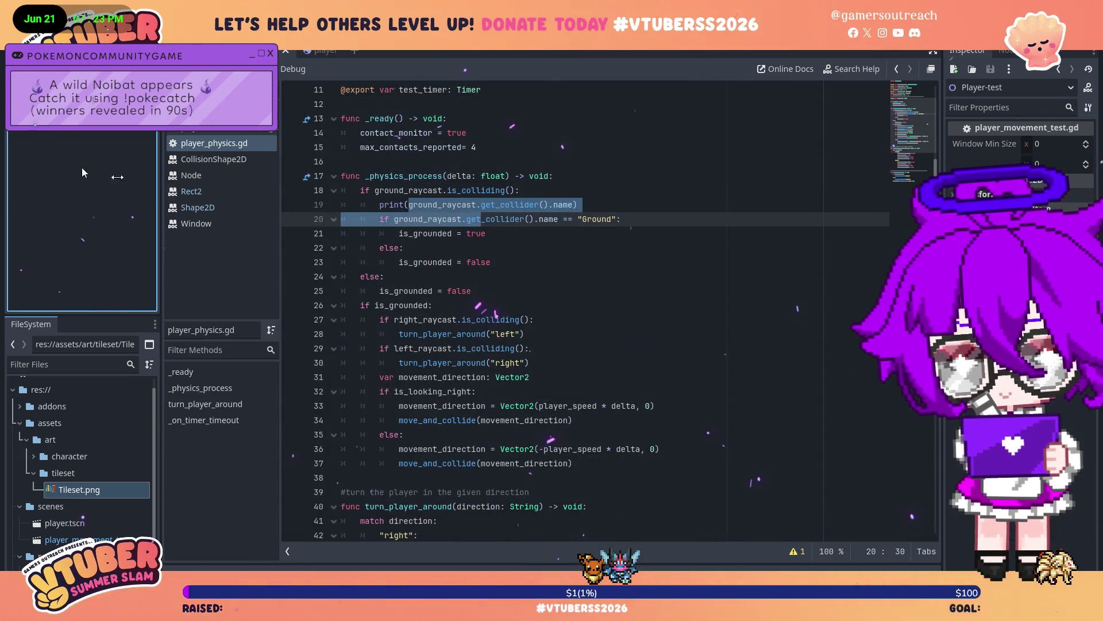